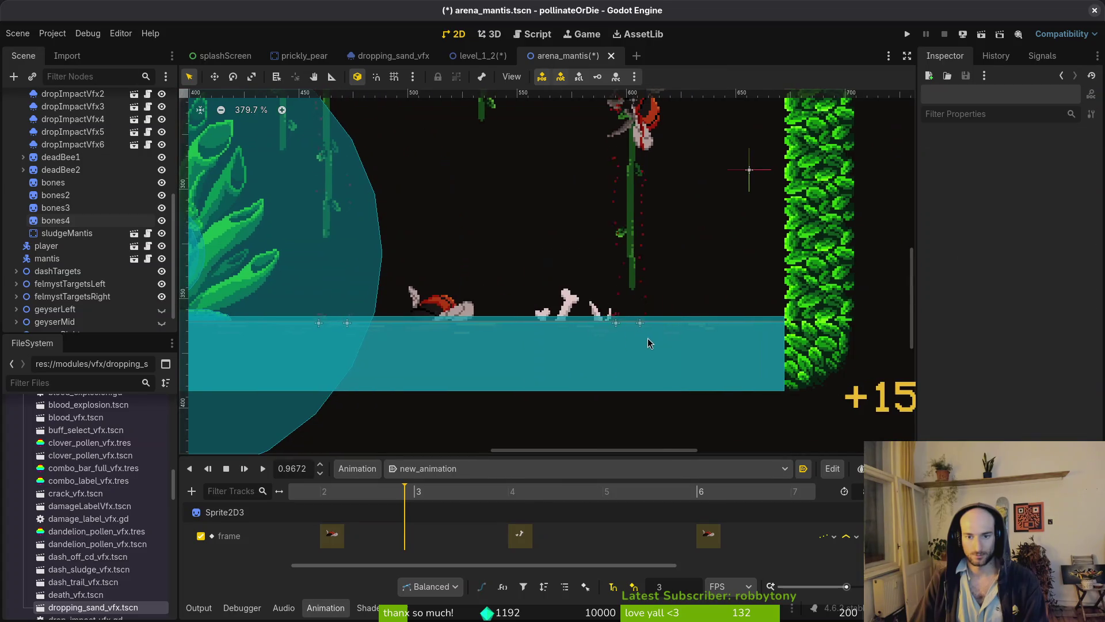
- Shift the bones2 and bones sprites about 28 px right and save the scene
scroll(380, 317, "up", 5)
left_click(462, 345)
left_click(411, 341)
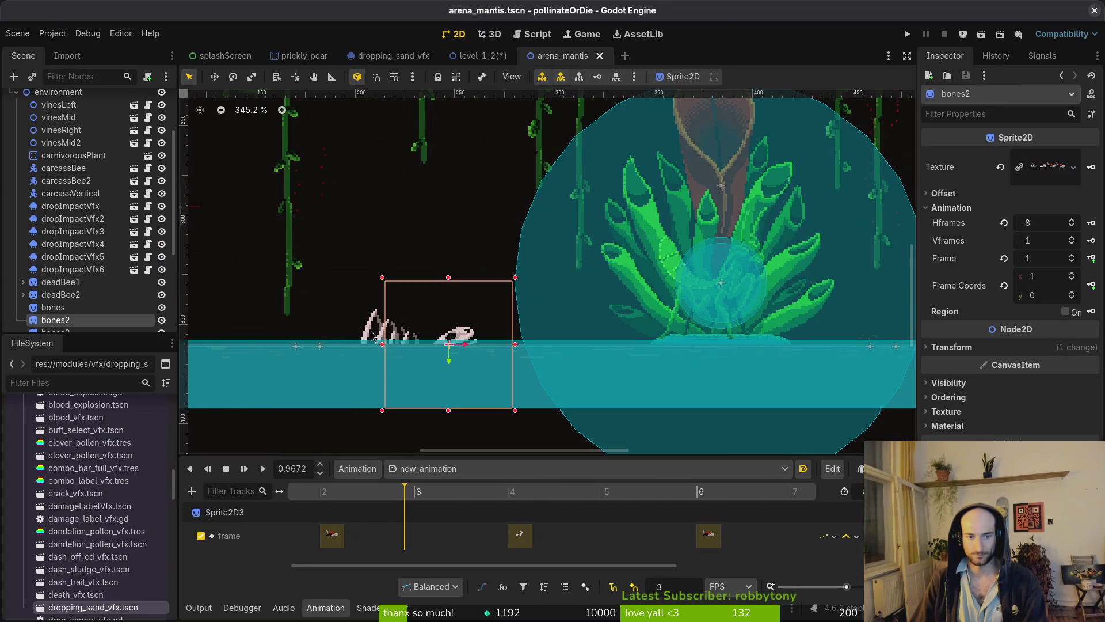
left_click(115, 308, "ctrl")
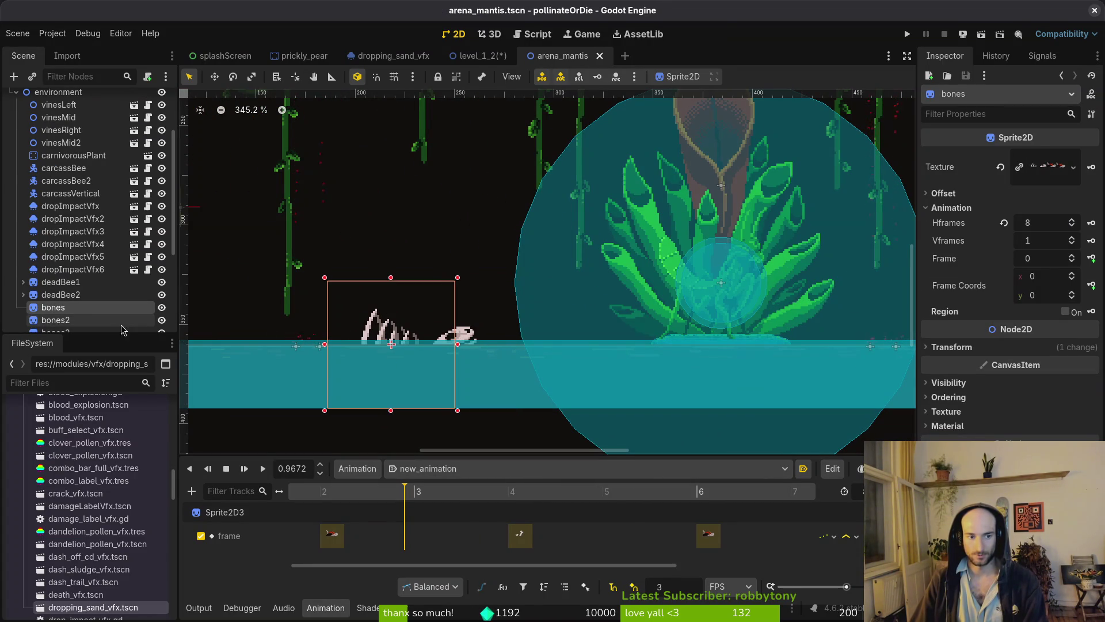
left_click_drag(463, 338, 518, 339)
scroll(519, 340, "down", 4)
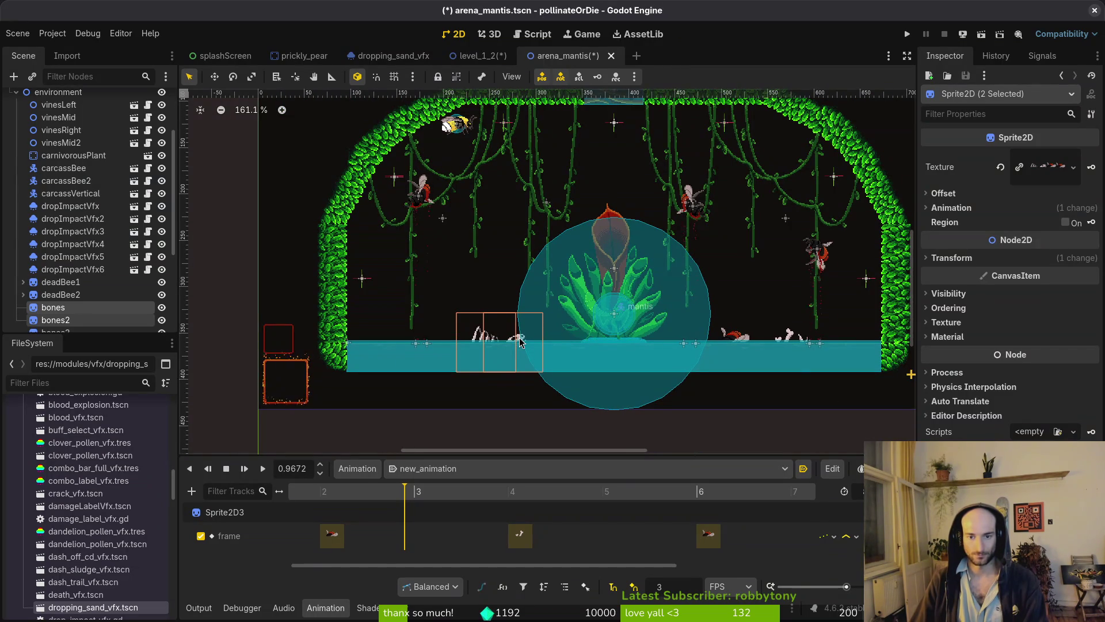
key("ctrl+s")
- Drag deadBee2 left so it rests on the bone pile
scroll(69, 276, "down", 1)
left_click(70, 267)
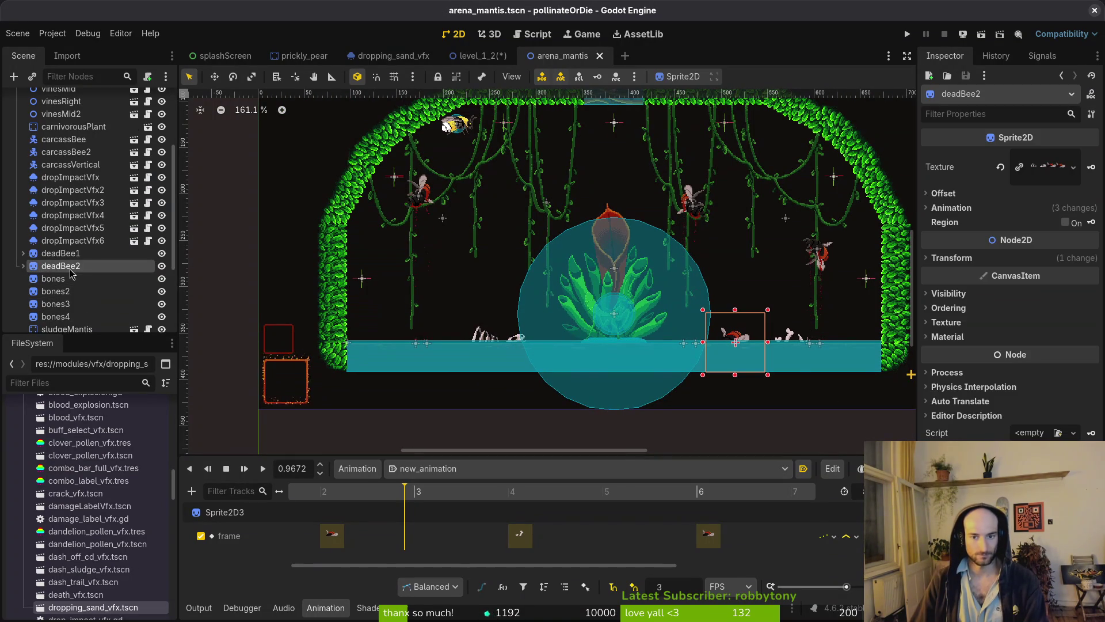
left_click(74, 254)
left_click(75, 266)
mouse_move(750, 349)
left_mouse_down()
mouse_move(410, 327)
mouse_move(458, 345)
mouse_move(455, 334)
mouse_move(469, 352)
left_mouse_up()
scroll(457, 340, "up", 3)
scroll(456, 341, "up", 4)
scroll(469, 353, "up", 2)
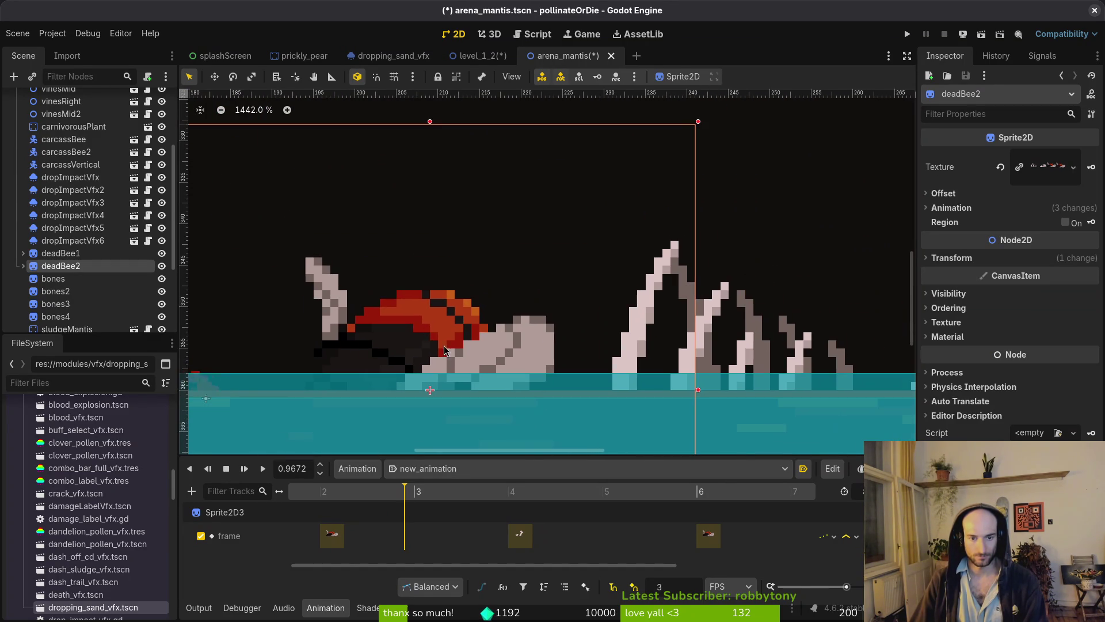
- Expand deadBee2 and check its AnimationPlayer's animation list, leaving RESET selected
left_click(23, 265)
left_click(79, 278)
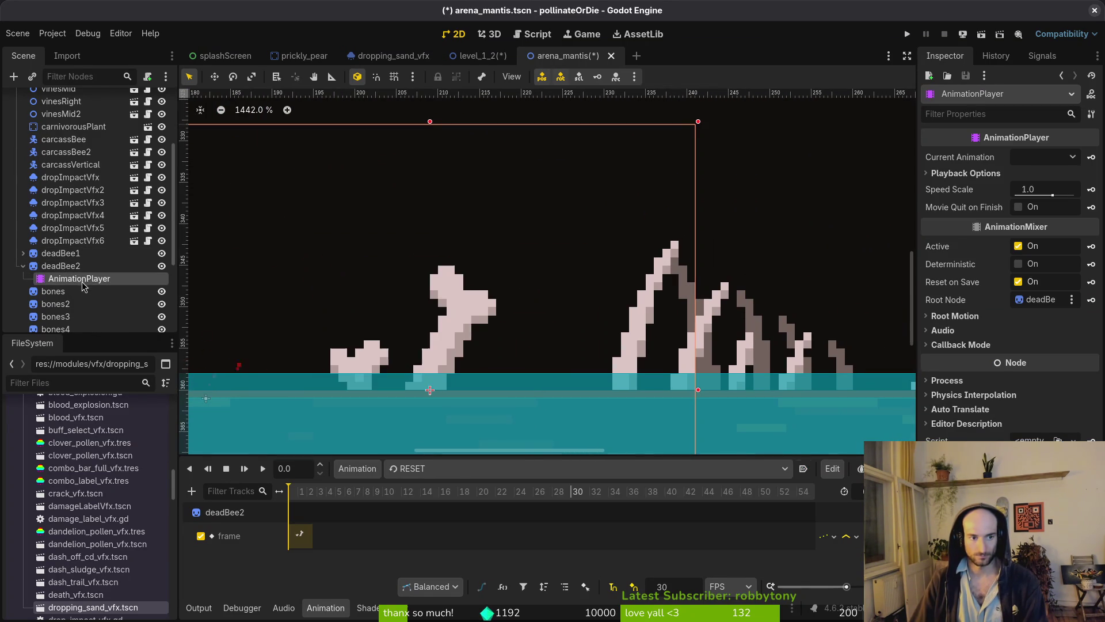
left_click(427, 469)
scroll(530, 328, "down", 9)
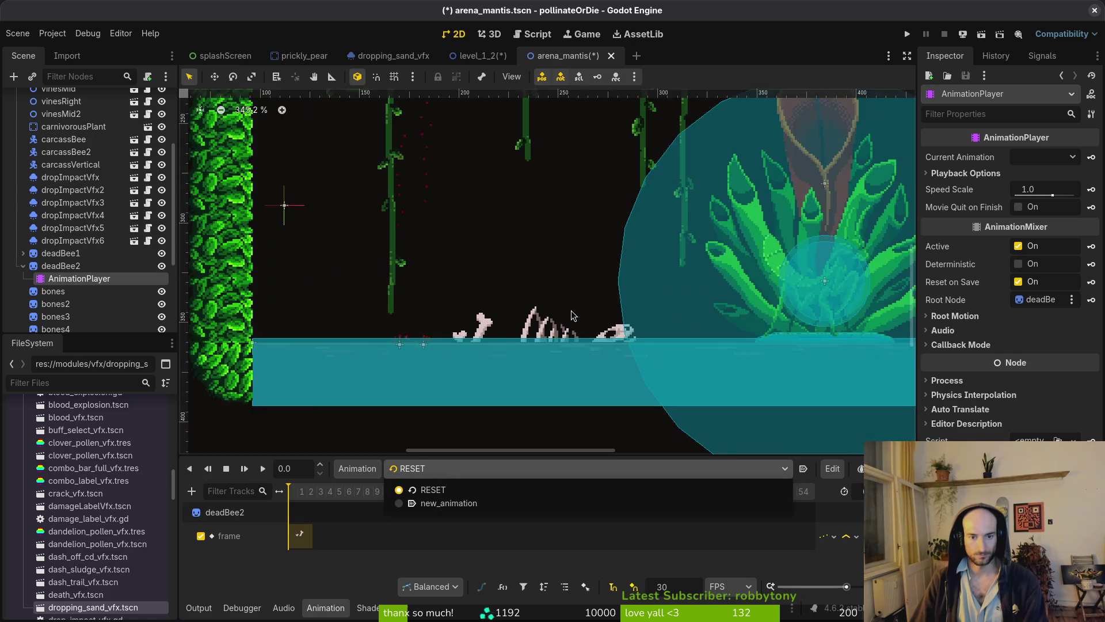
scroll(530, 328, "down", 3)
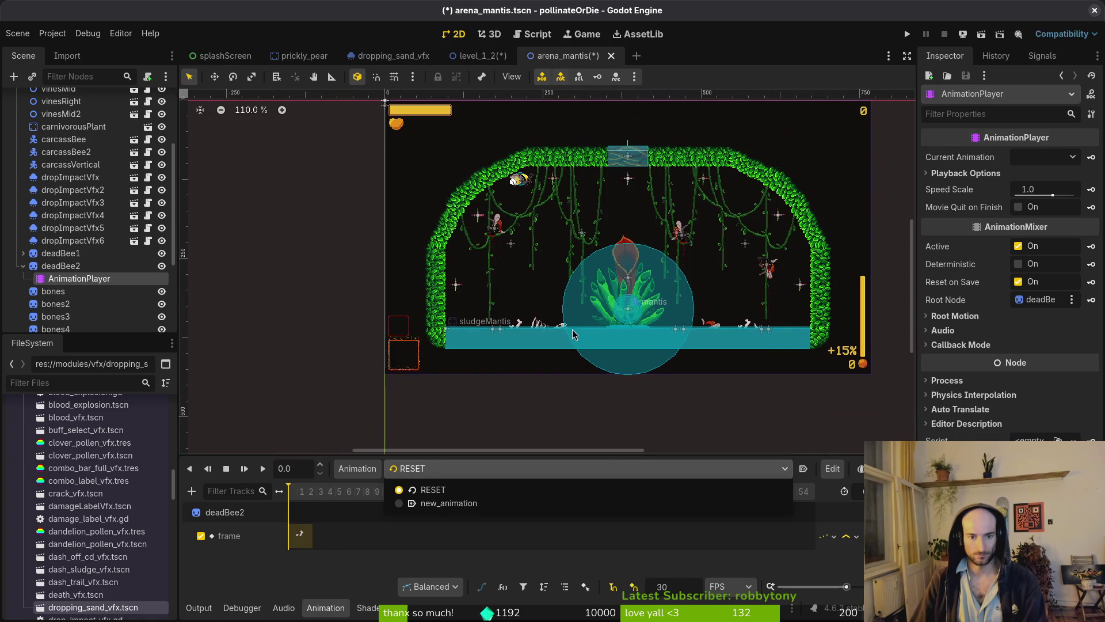
left_click(91, 279)
left_click(91, 266)
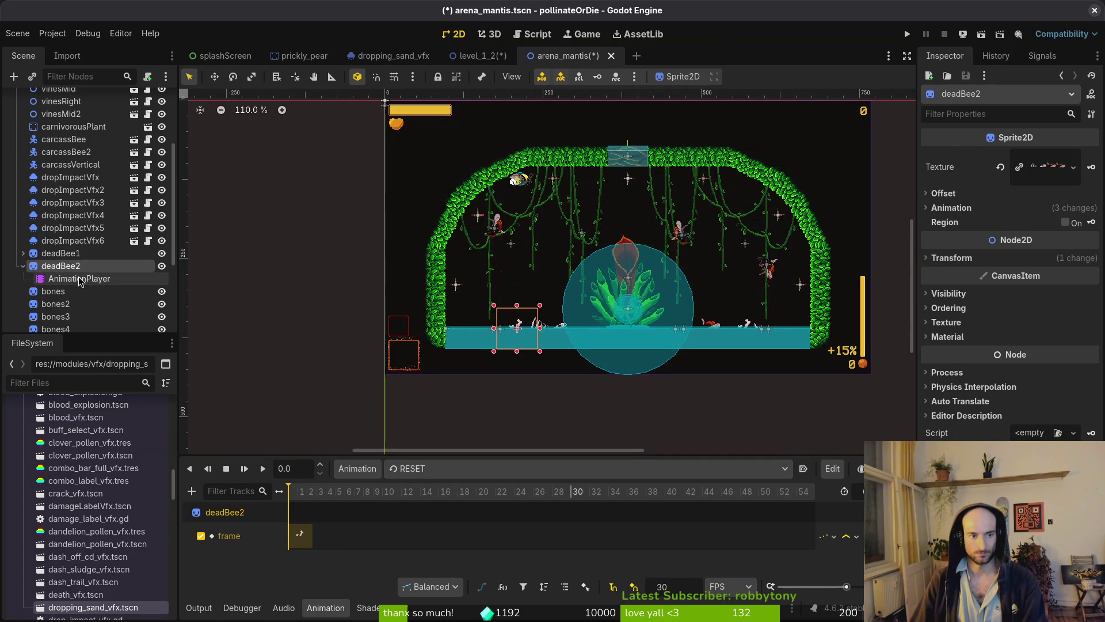
left_click(86, 278)
left_click(472, 468)
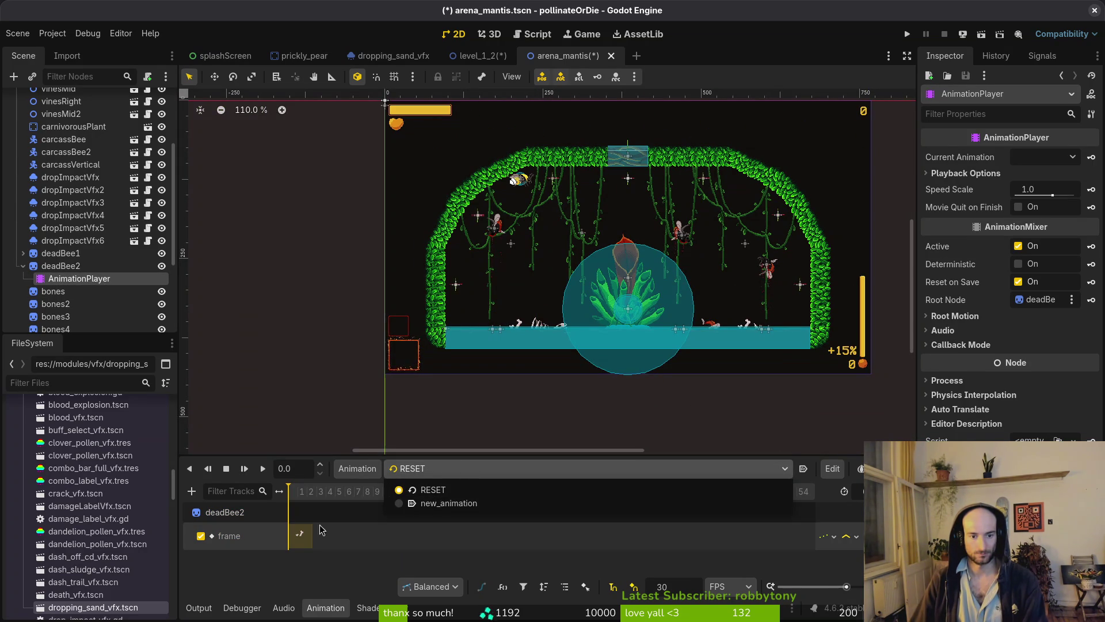
left_click(452, 492)
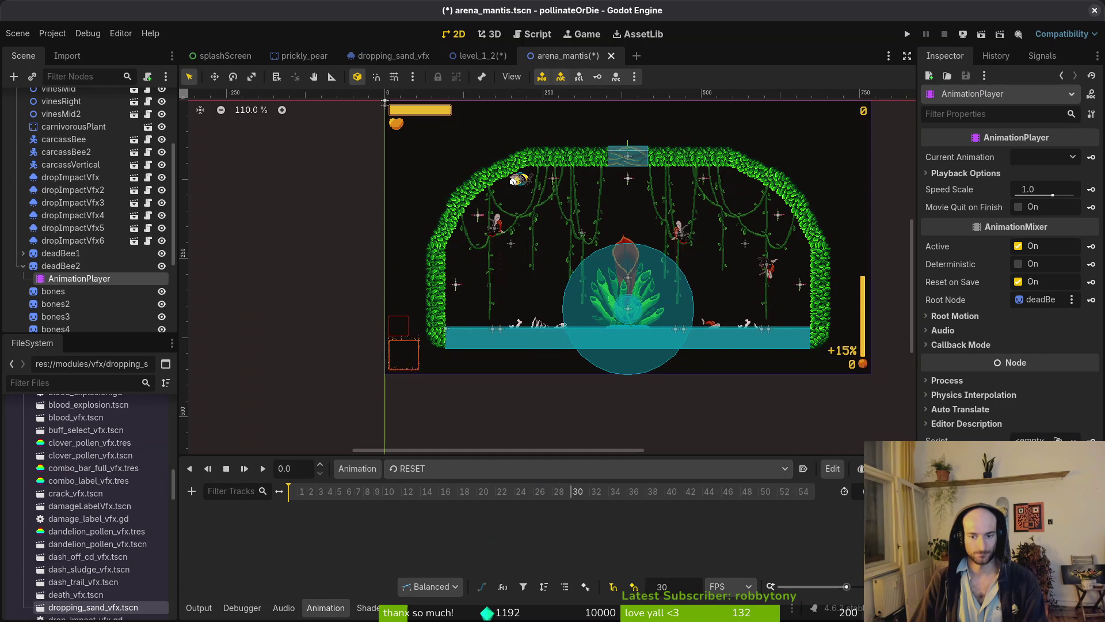
- Select deadBee2's AnimationPlayer and delete it
left_click(124, 265)
left_click(961, 258)
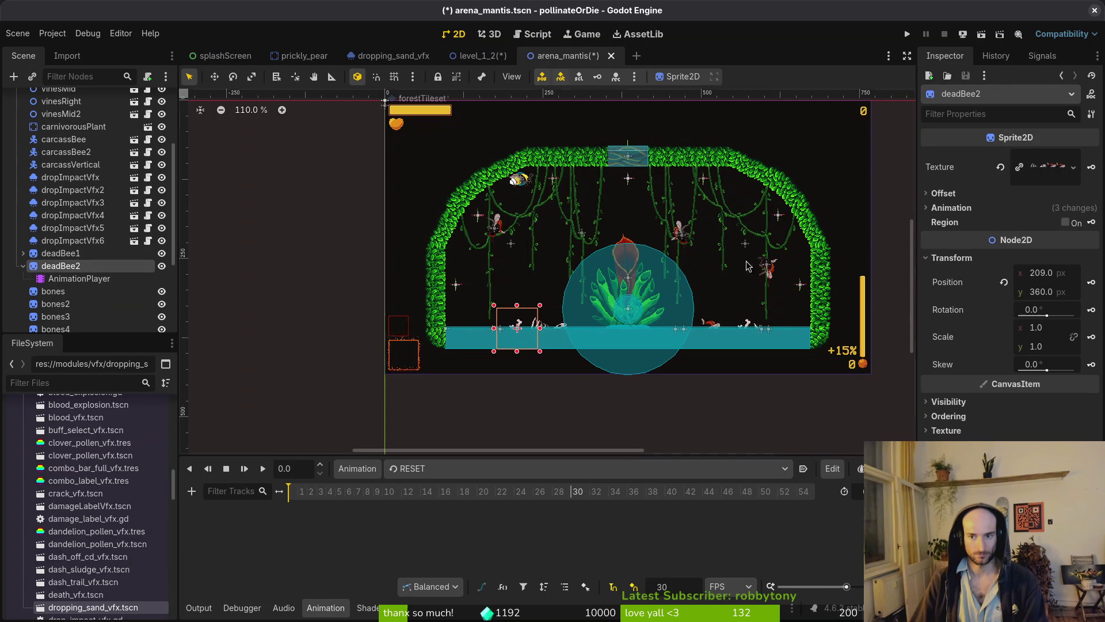
left_click(115, 279)
key("Delete")
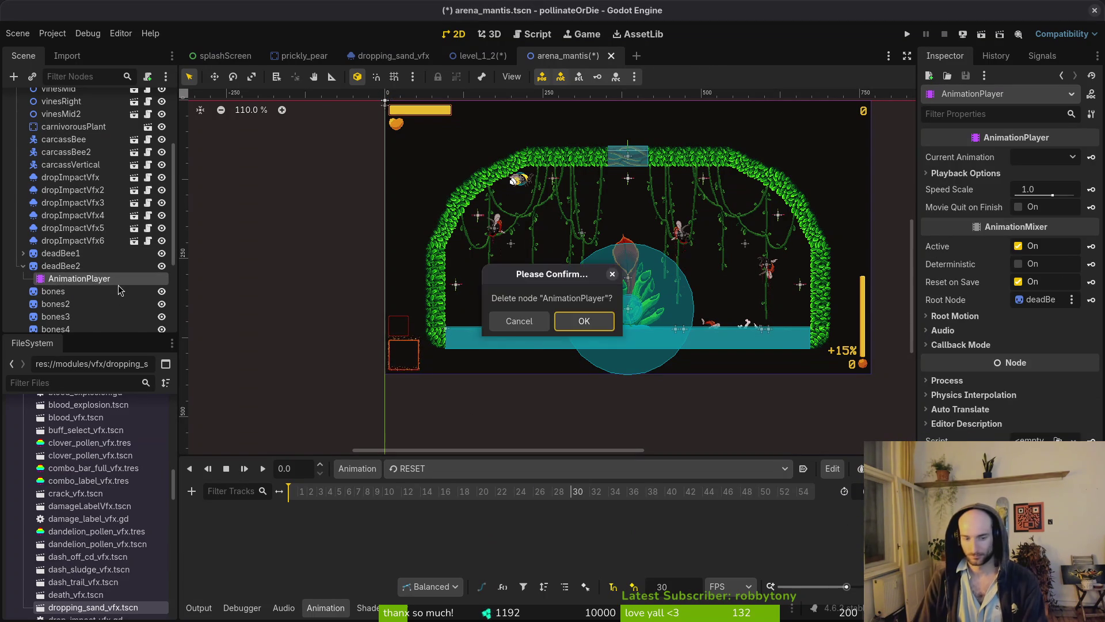
- Confirm the deletion and add a fresh AnimationPlayer child node to deadBee2
key("Return")
left_click(61, 266)
key("ctrl+a")
type("animationp")
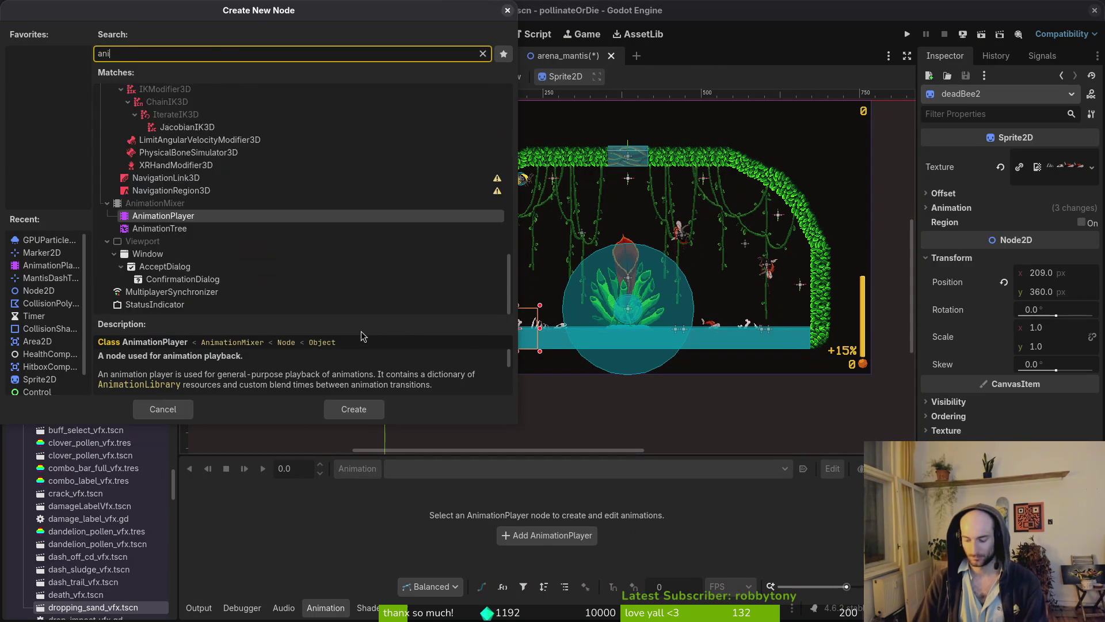
key("Return")
- Create a new animation named 'dead', then check deadBee1's AnimationPlayer for reference
left_click(357, 468)
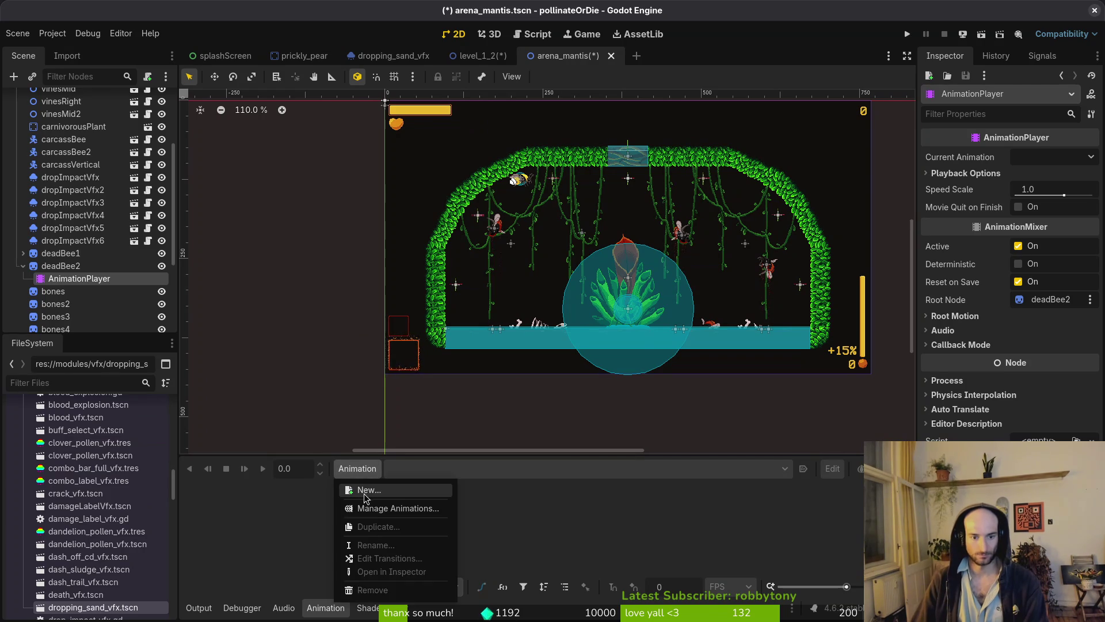
left_click(363, 489)
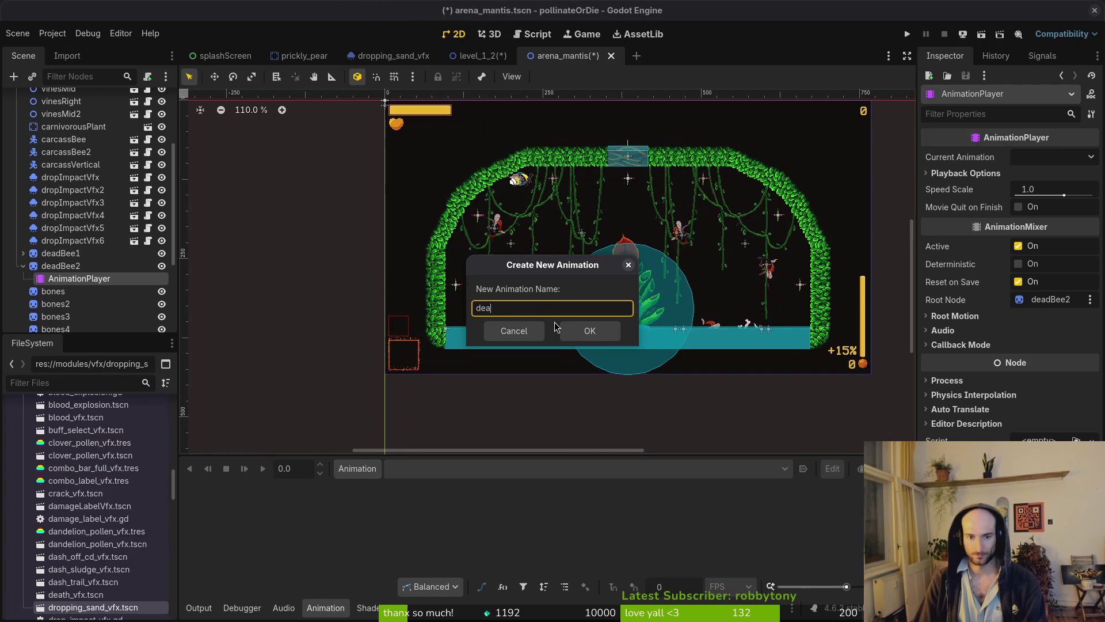
type("ad")
key("Return")
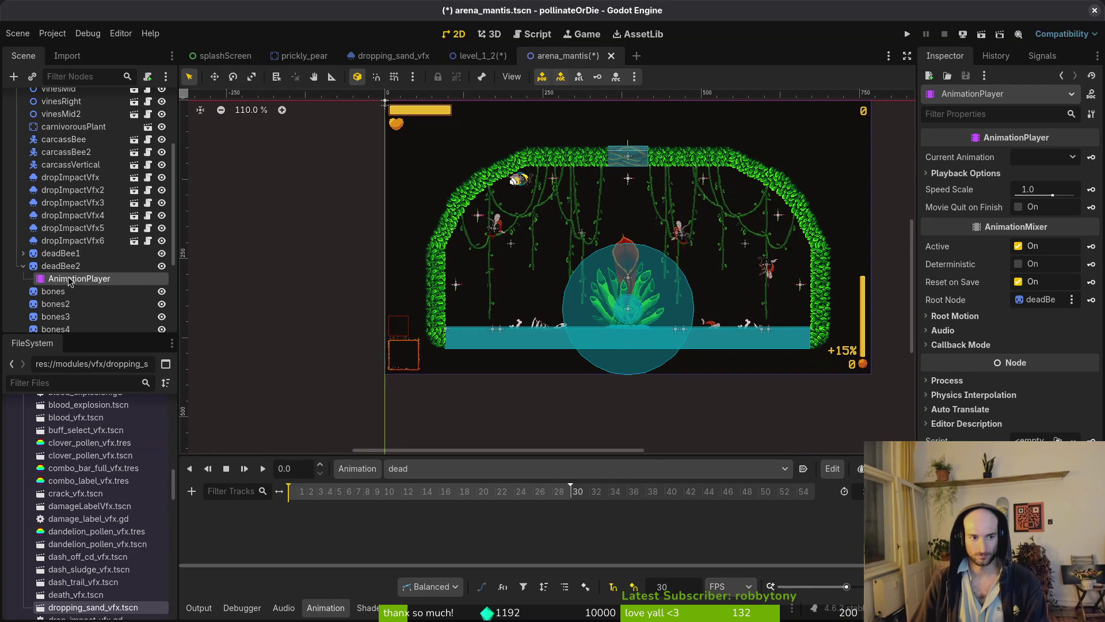
left_click(22, 253)
left_click(79, 265)
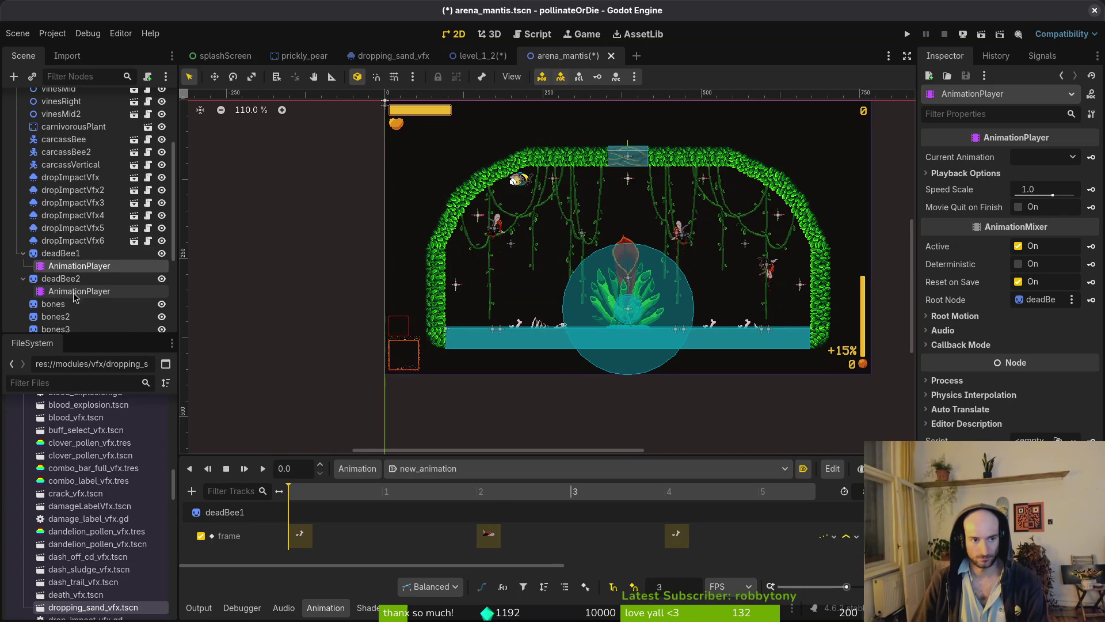
- Set the dead animation's FPS snap to 3, enable Autoplay on Load, and save the scene
scroll(619, 533, "down", 3)
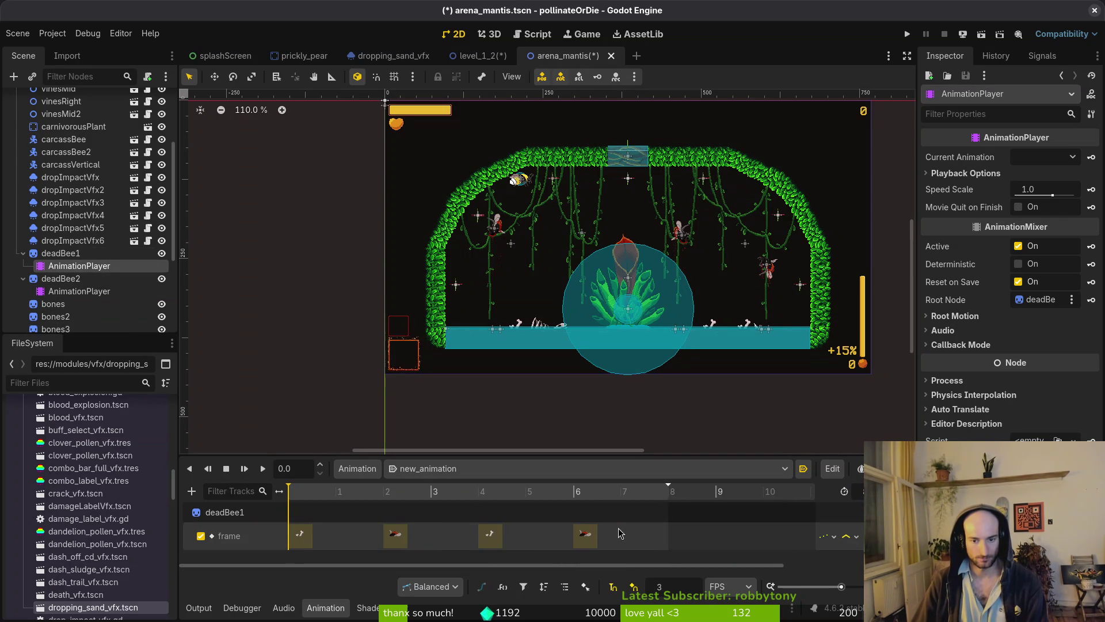
left_click(67, 292)
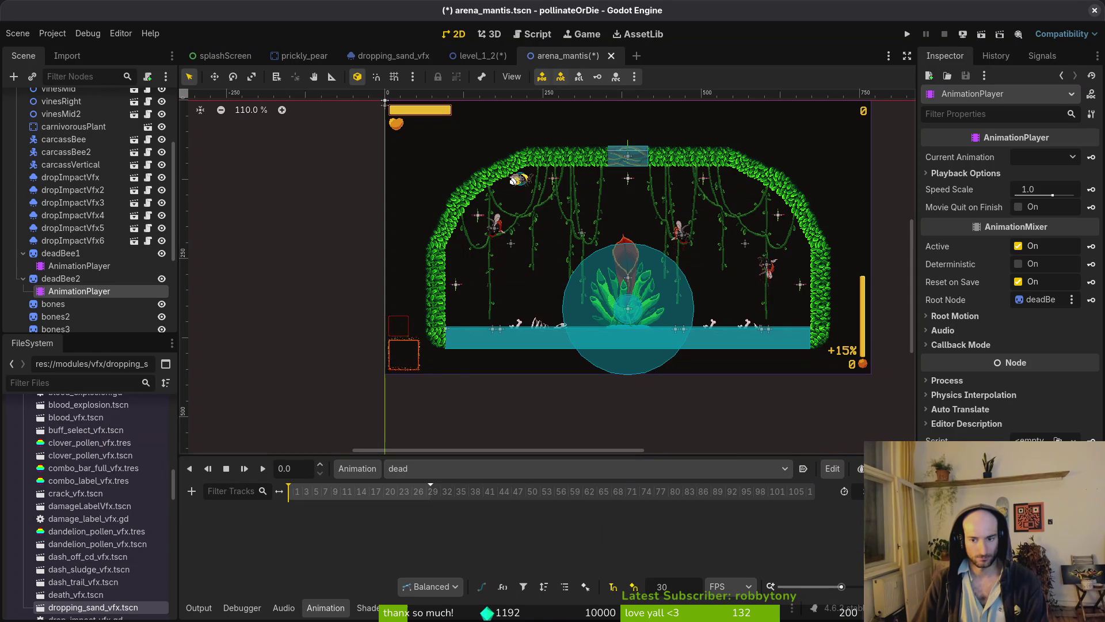
left_click(686, 586)
key("Return")
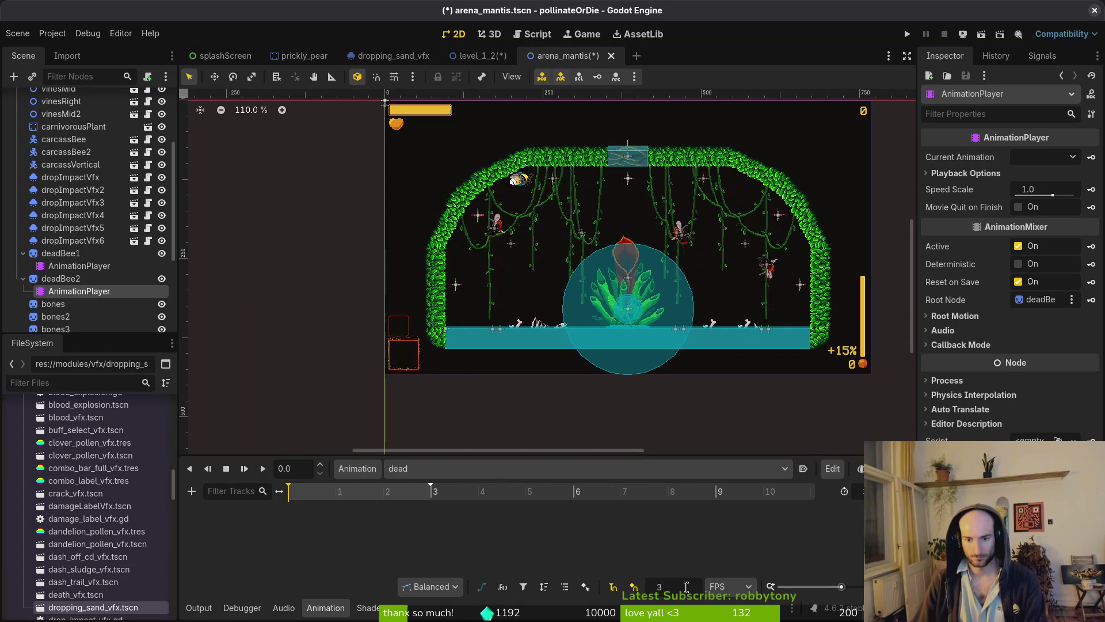
key("ctrl+s")
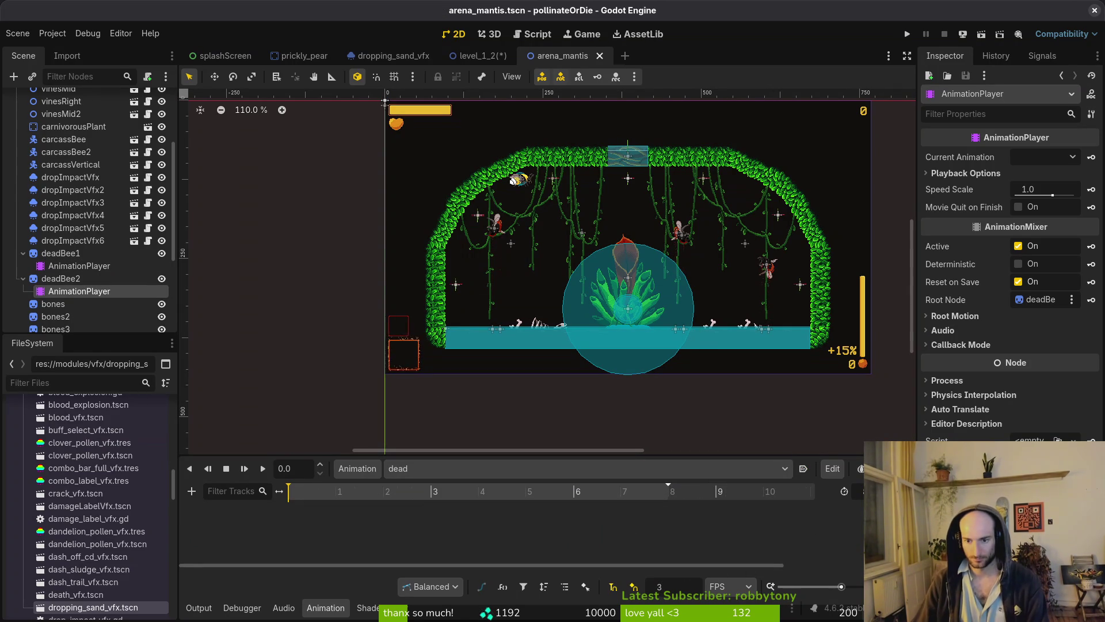
left_click(803, 468)
key("ctrl+s")
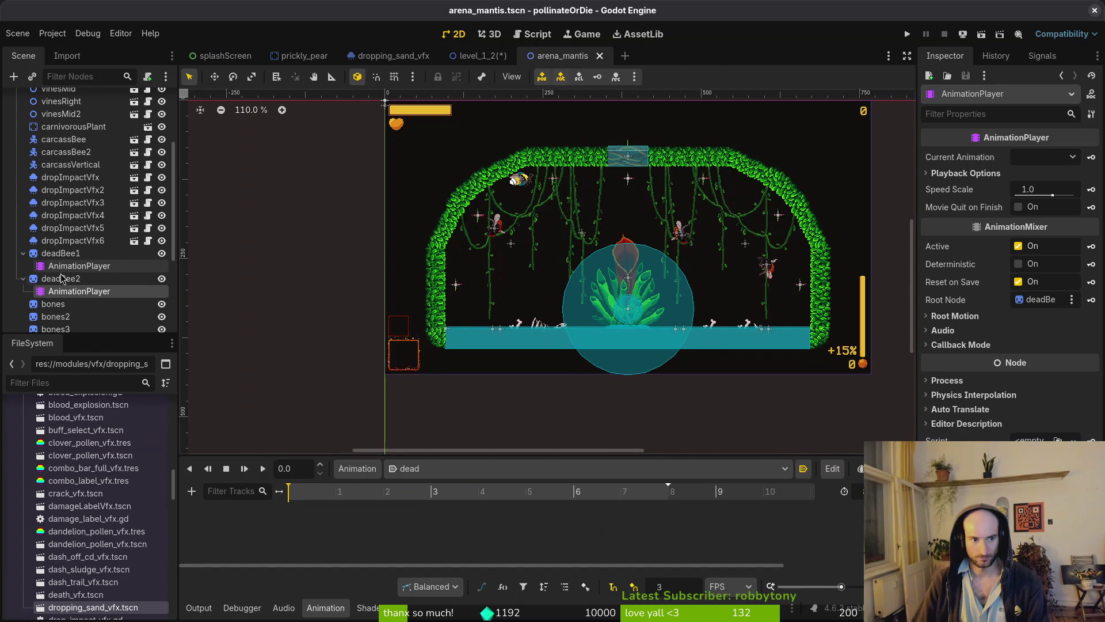
left_click(60, 278)
left_click(969, 213)
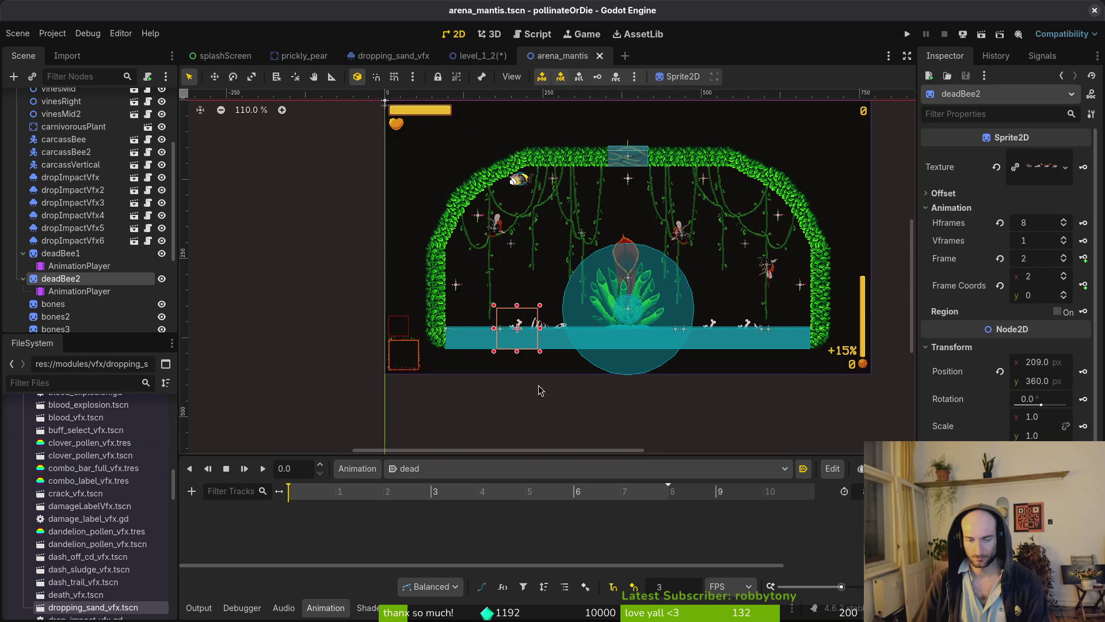
- Key sprite frame 2 at the start of the dead animation, creating its frame track
scroll(584, 375, "up", 2)
scroll(584, 375, "down", 2)
scroll(530, 419, "up", 3)
scroll(530, 418, "up", 8)
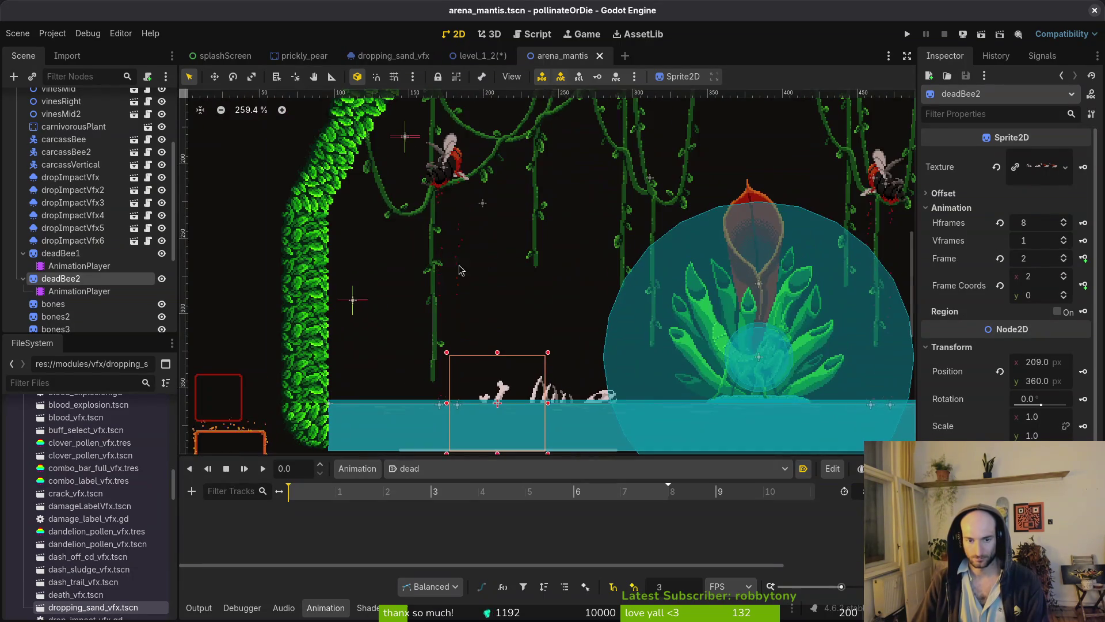
left_click(1000, 258)
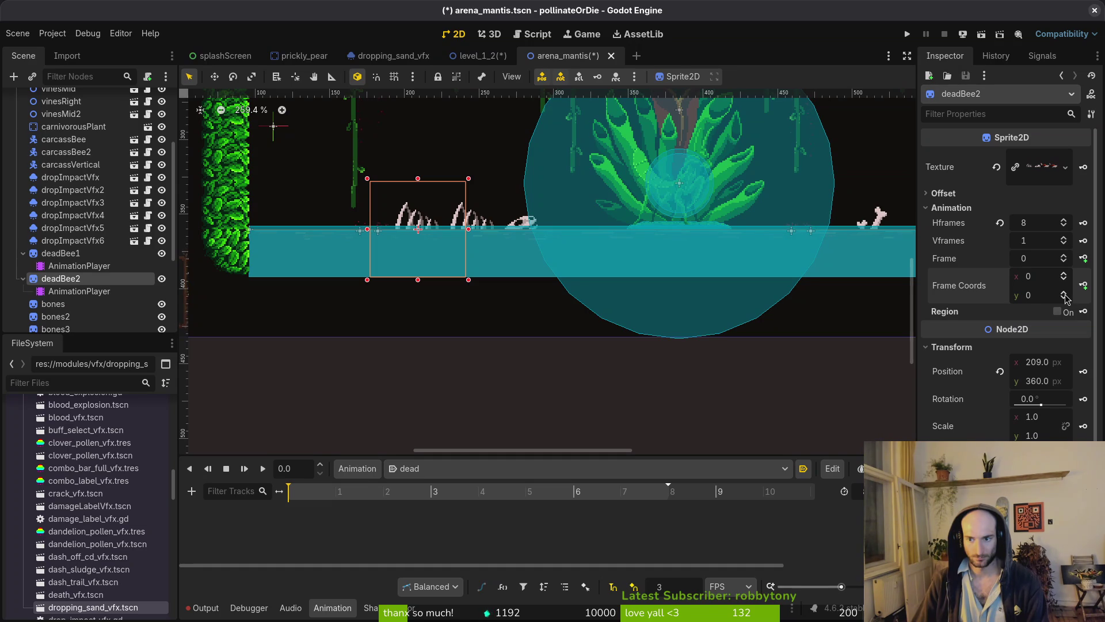
double_click(1065, 257)
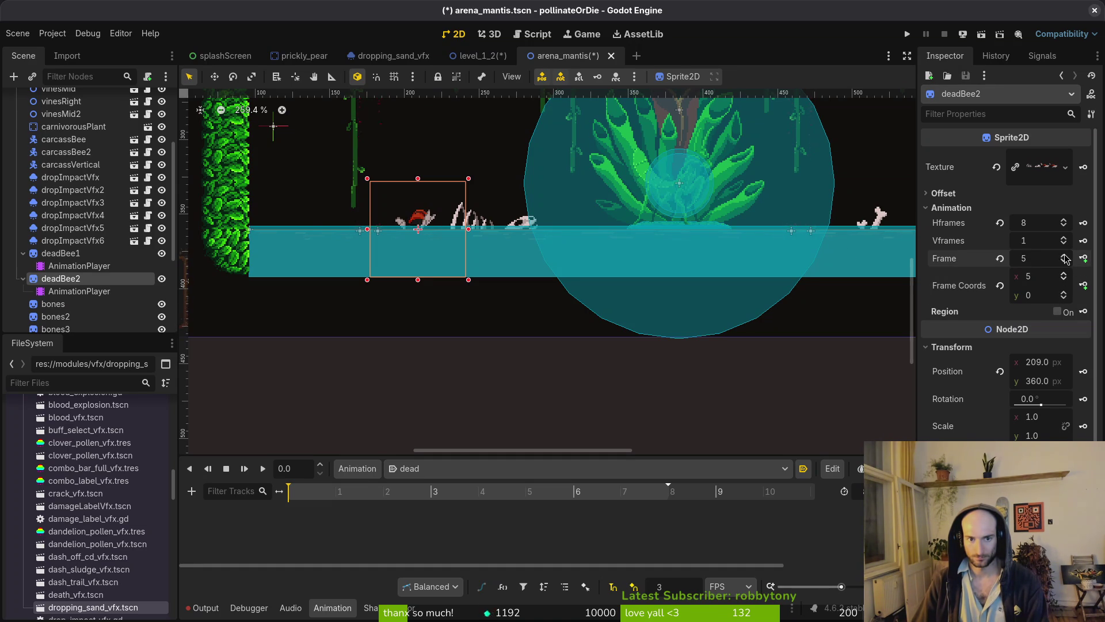
scroll(472, 213, "up", 6)
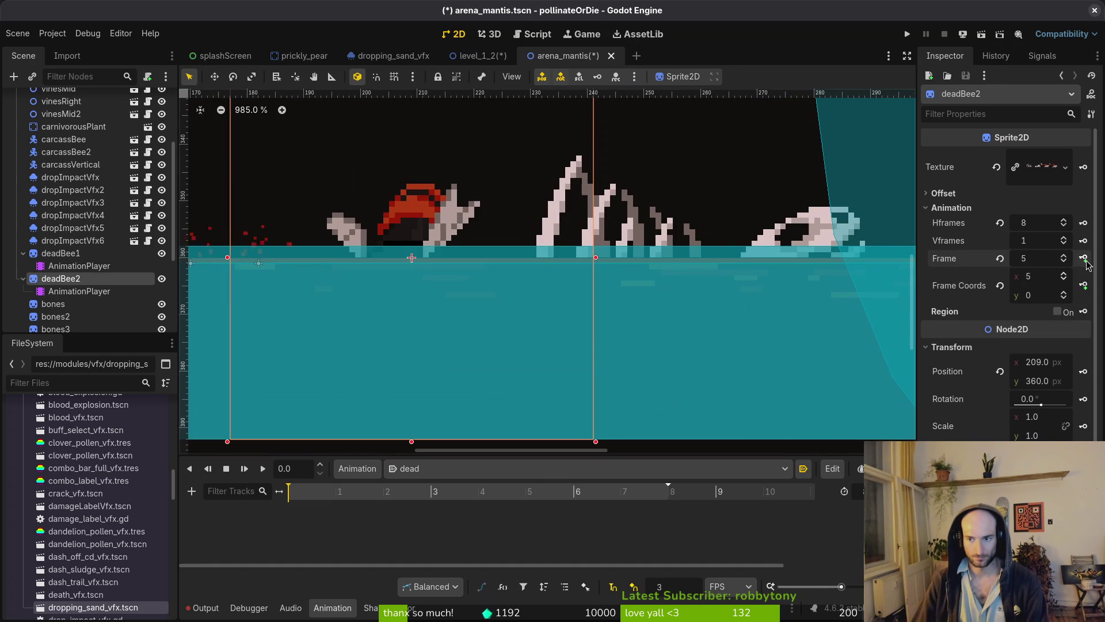
left_click(1084, 259)
left_click(600, 344)
- Key sprite frame 6 at 1.3333 s and save the scene
left_click(478, 493)
left_click(1064, 258)
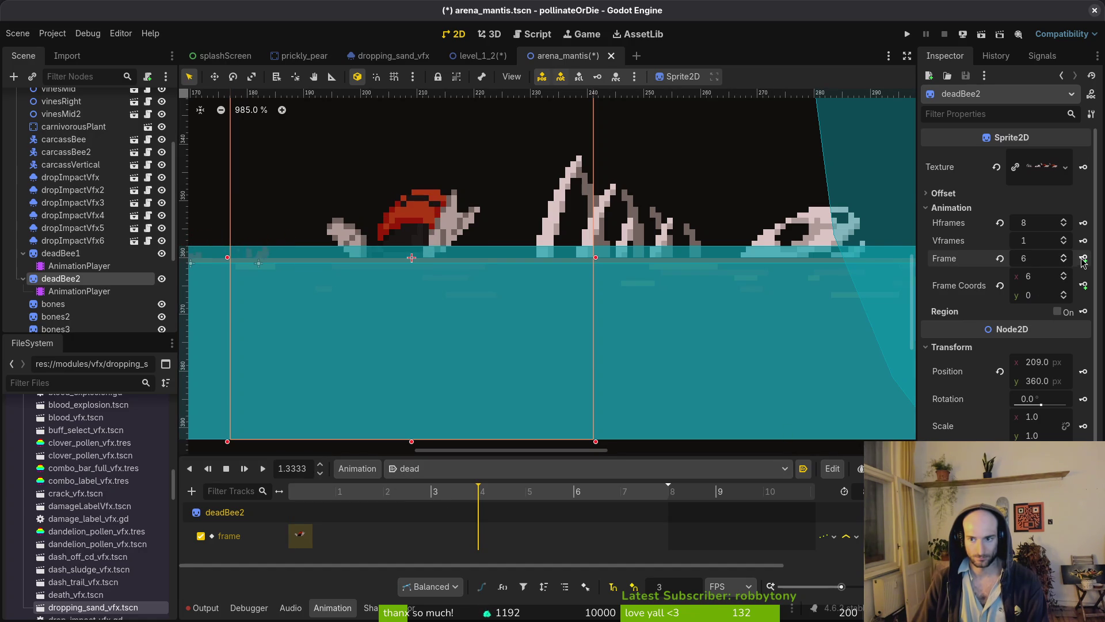
left_click(1085, 258)
key("ctrl+s")
- Switch the animation to RESET and back to dead, then scrub to preview it
scroll(515, 266, "down", 8)
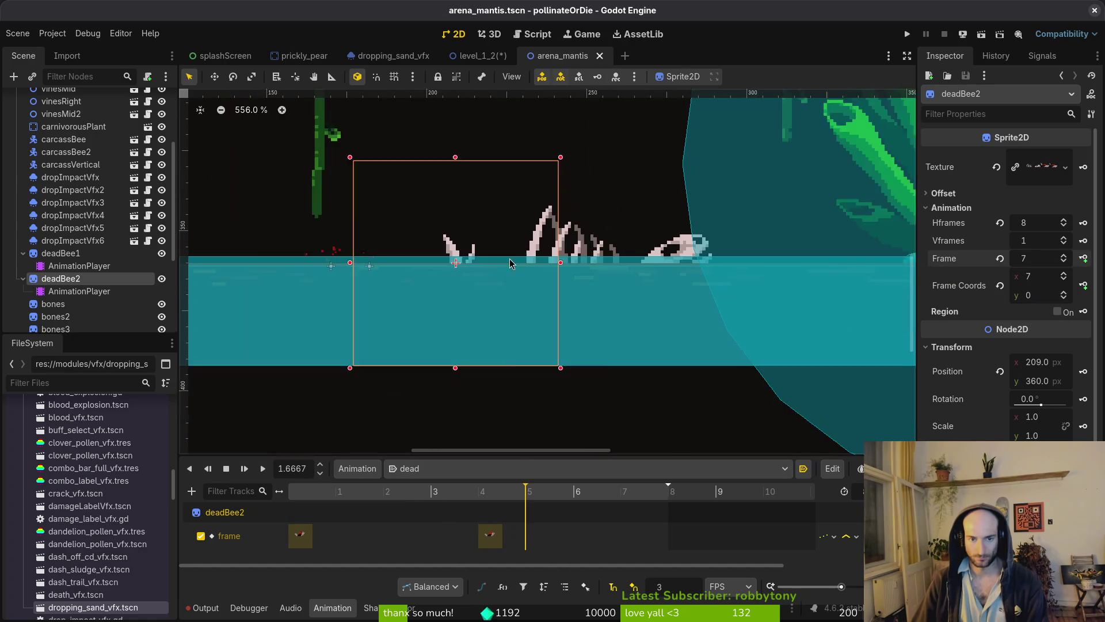
left_click(415, 468)
left_click(420, 486)
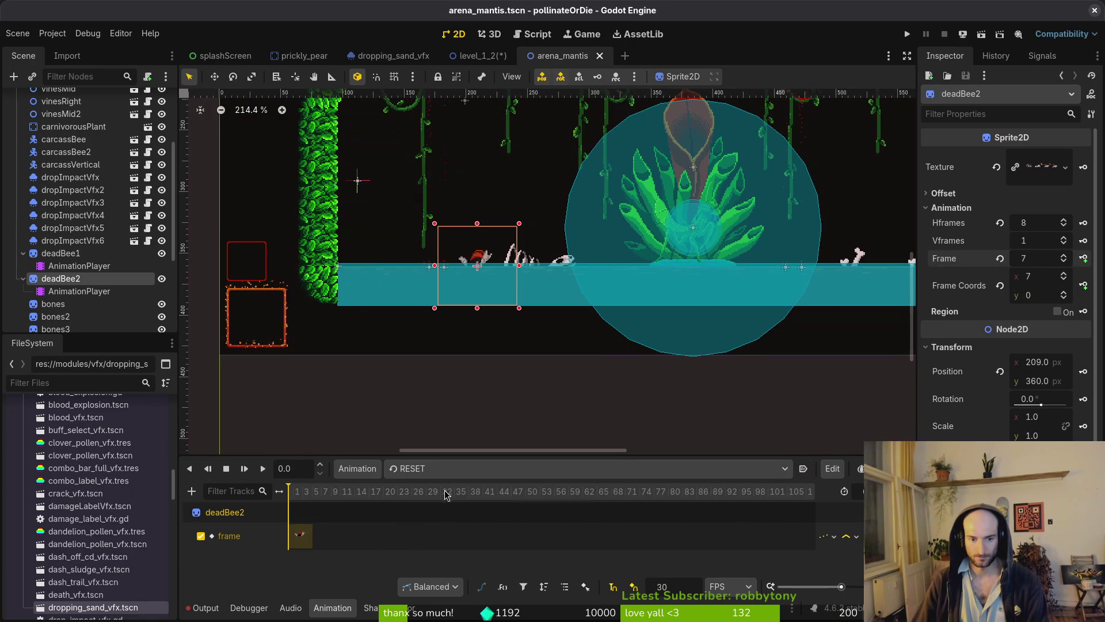
left_click(415, 468)
left_click(420, 507)
mouse_move(382, 491)
left_mouse_down()
mouse_move(353, 499)
mouse_move(383, 496)
mouse_move(238, 473)
left_mouse_up()
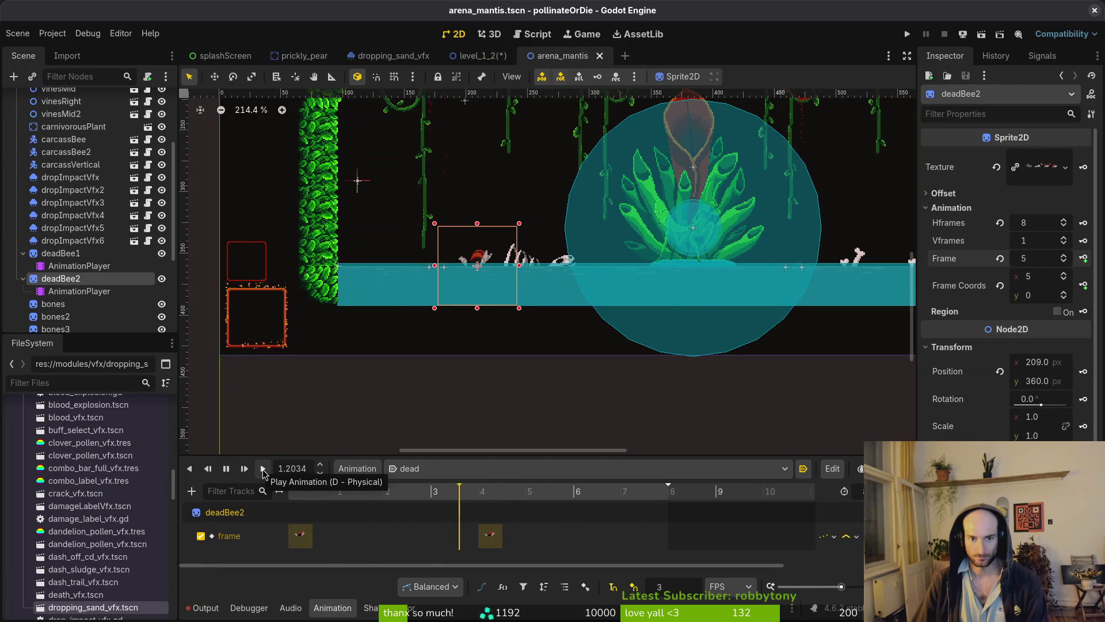
scroll(633, 317, "right", 5)
- Save, collapse deadBee2 in the Scene dock, select deadBee1, and show the RESET animation
key("ctrl+s")
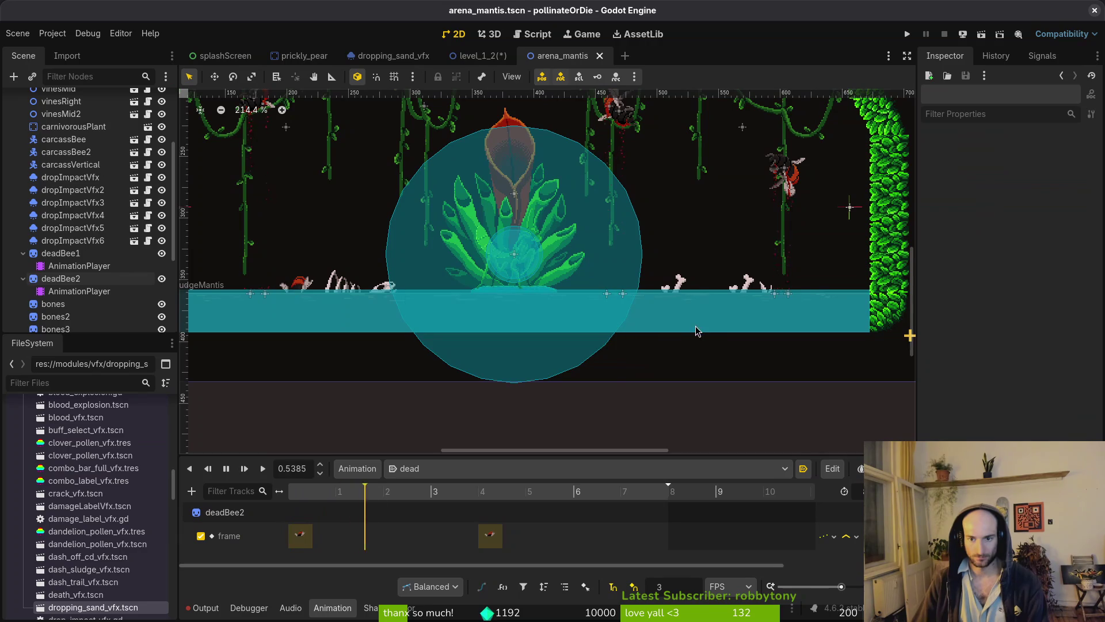
scroll(645, 293, "up", 2)
left_click(631, 288)
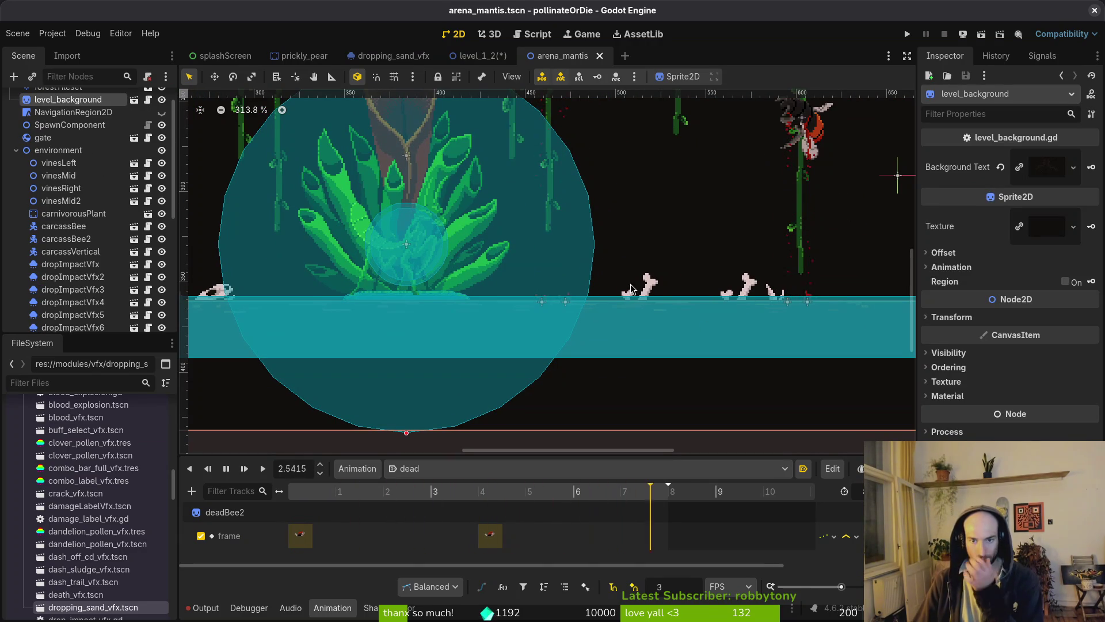
scroll(18, 182, "up", 2)
left_click(16, 175)
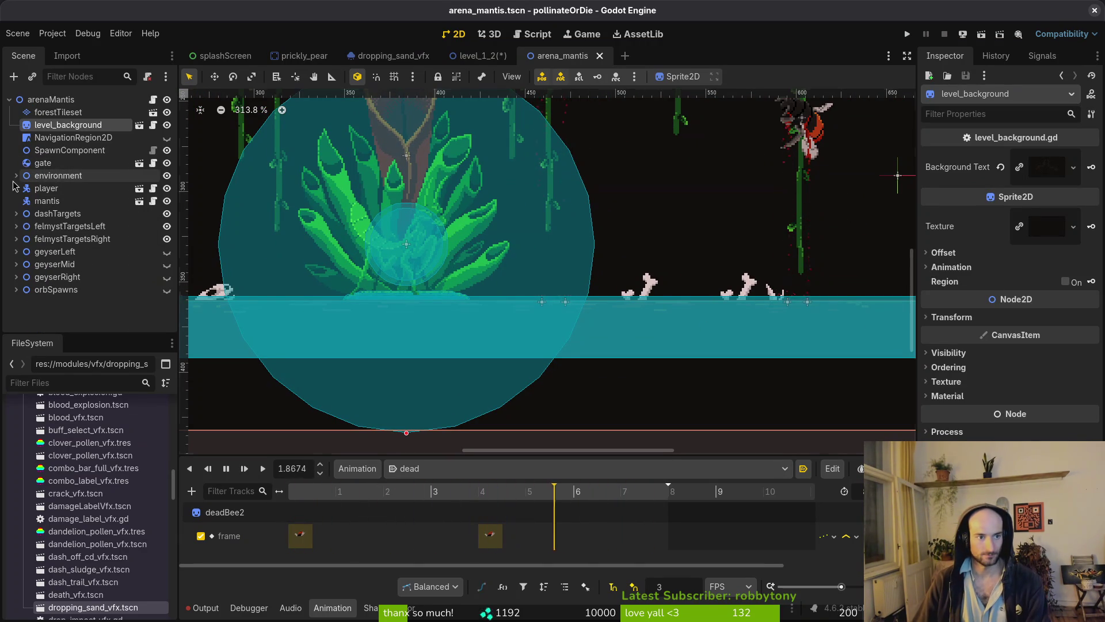
left_click(15, 175)
scroll(69, 218, "down", 5)
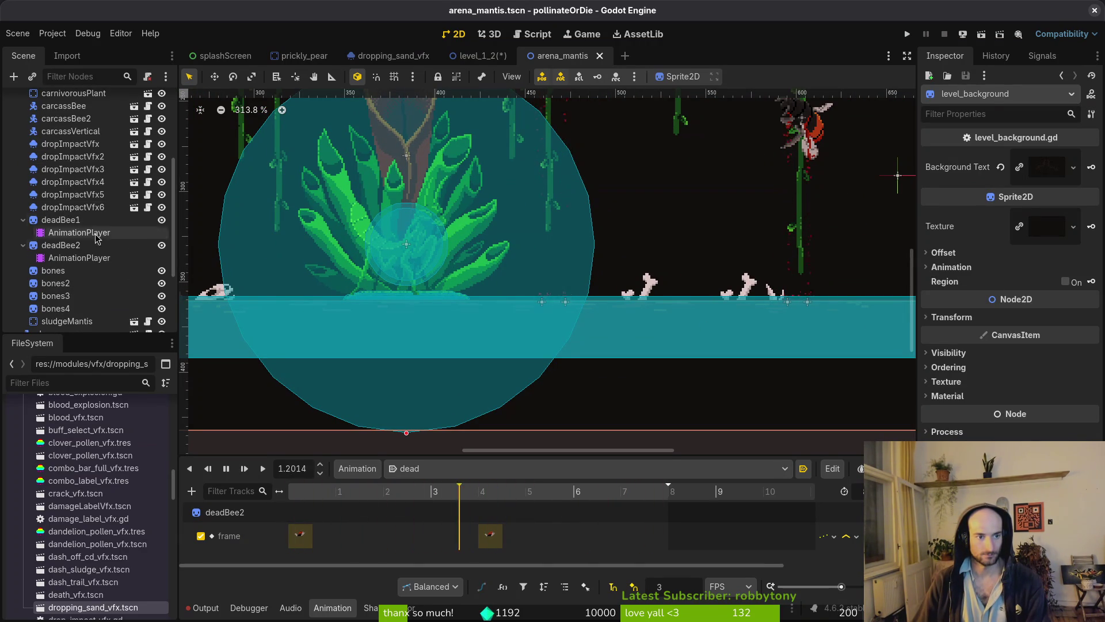
left_click(23, 247)
left_click(639, 291)
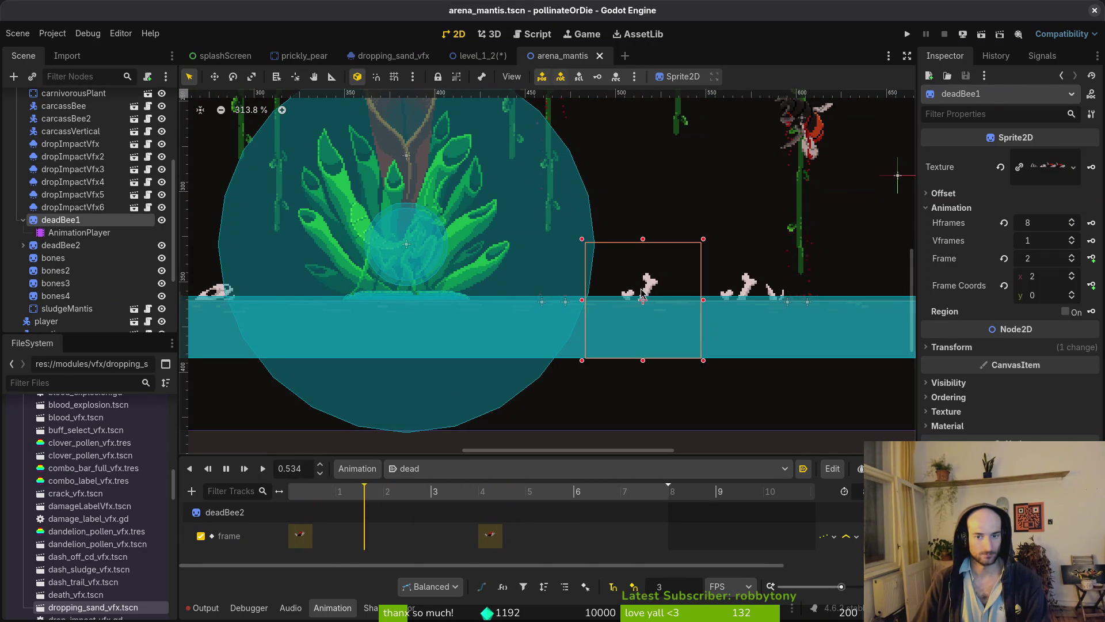
left_click(438, 468)
left_click(437, 485)
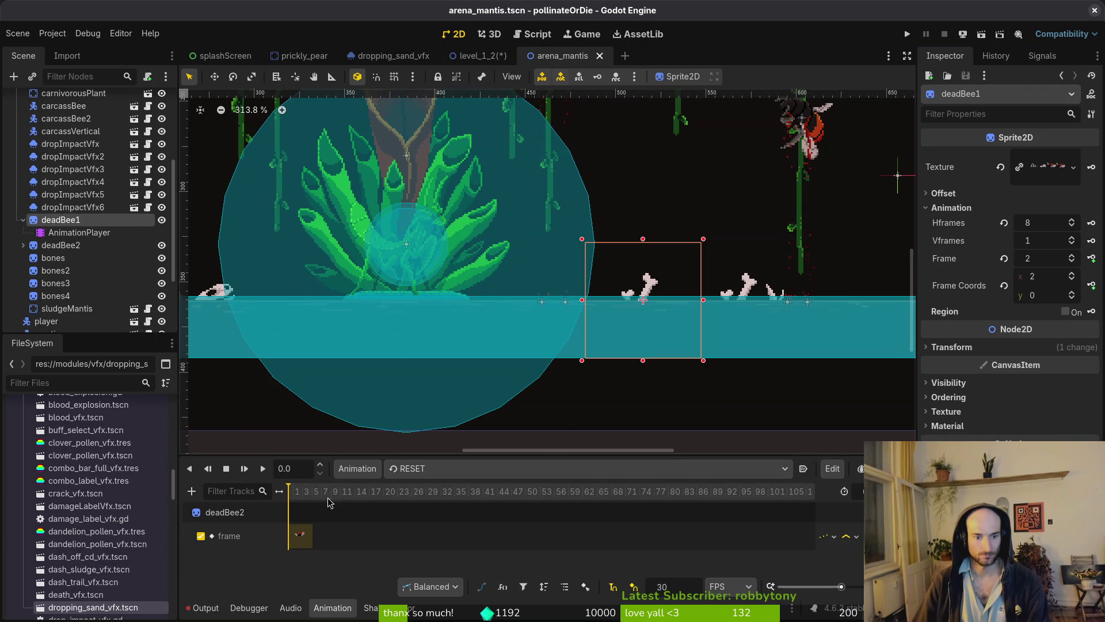
- In deadBee1's animation, raise the frame values of the time-0 and time-4 keys and preview
left_click(469, 469)
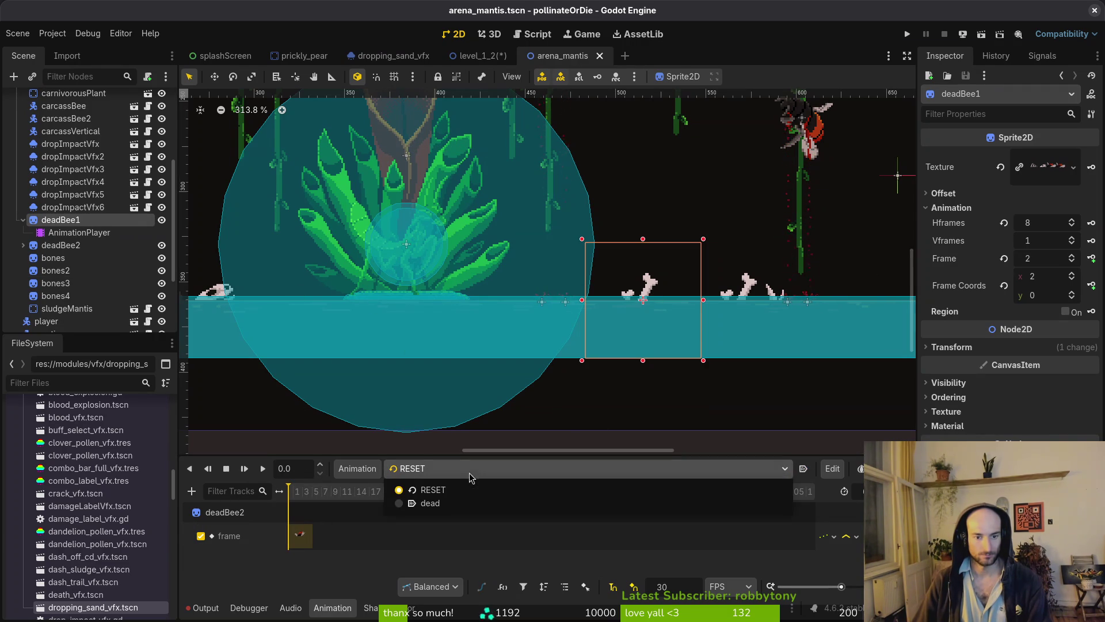
left_click(438, 498)
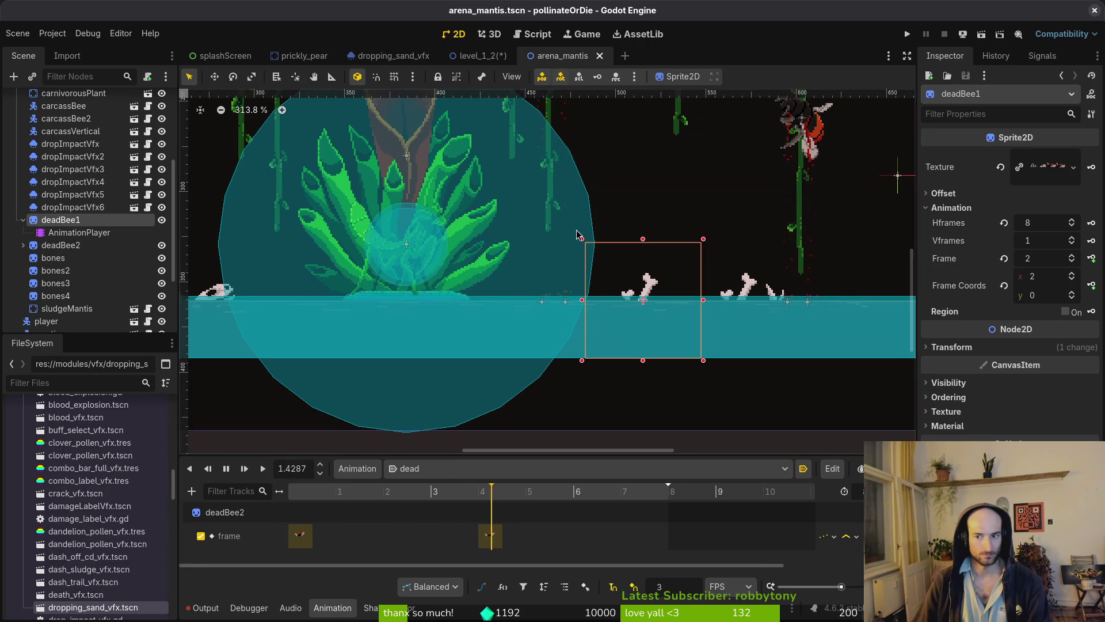
left_click(79, 232)
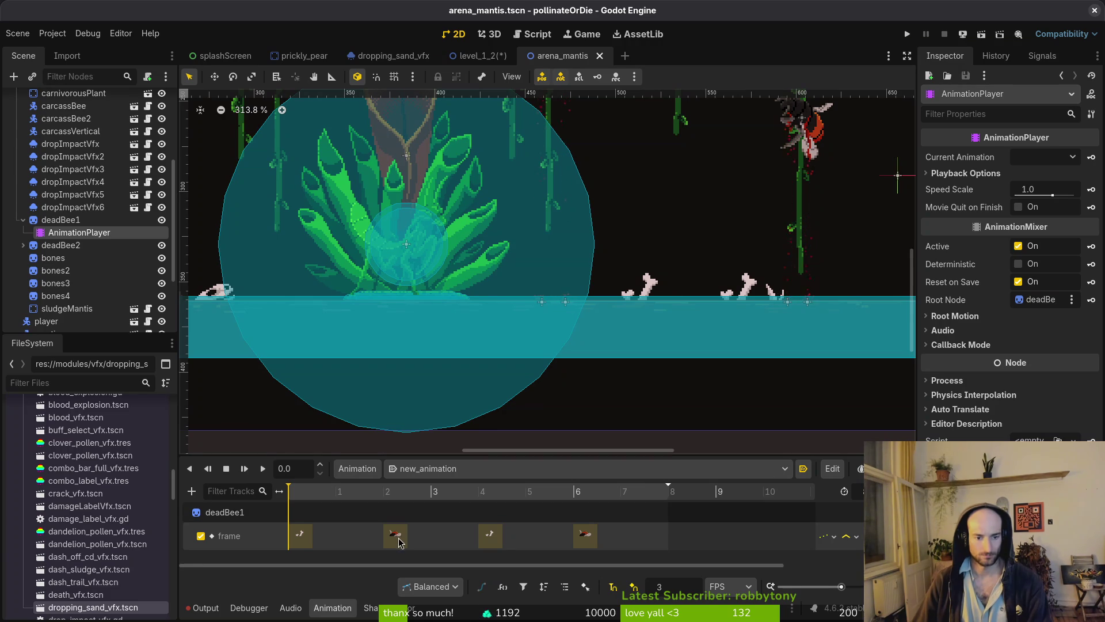
left_click(300, 535)
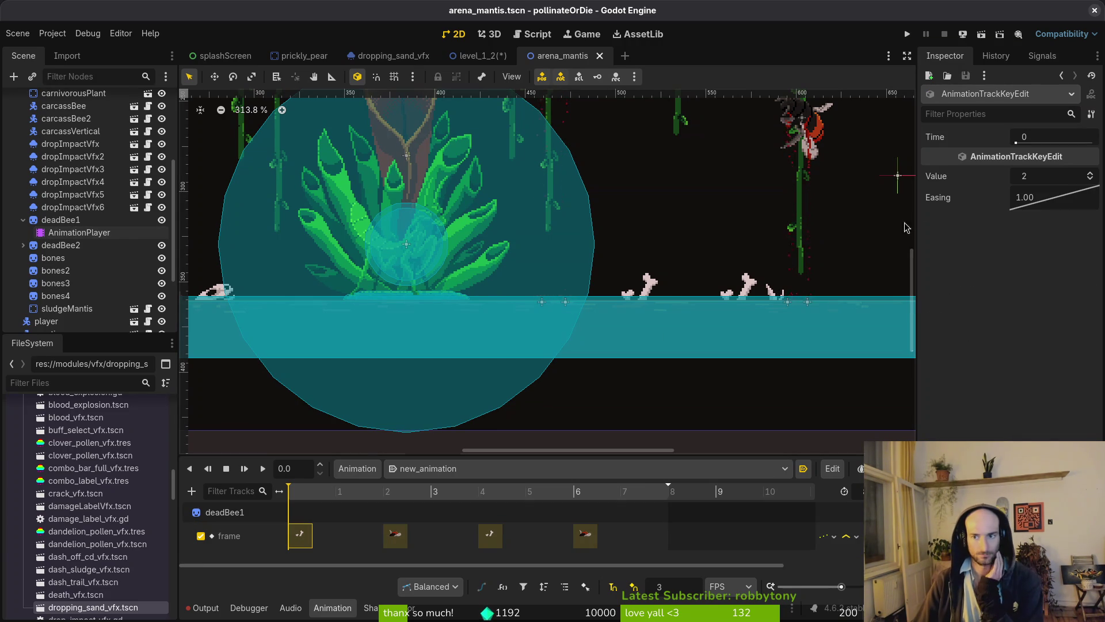
left_click(1090, 173)
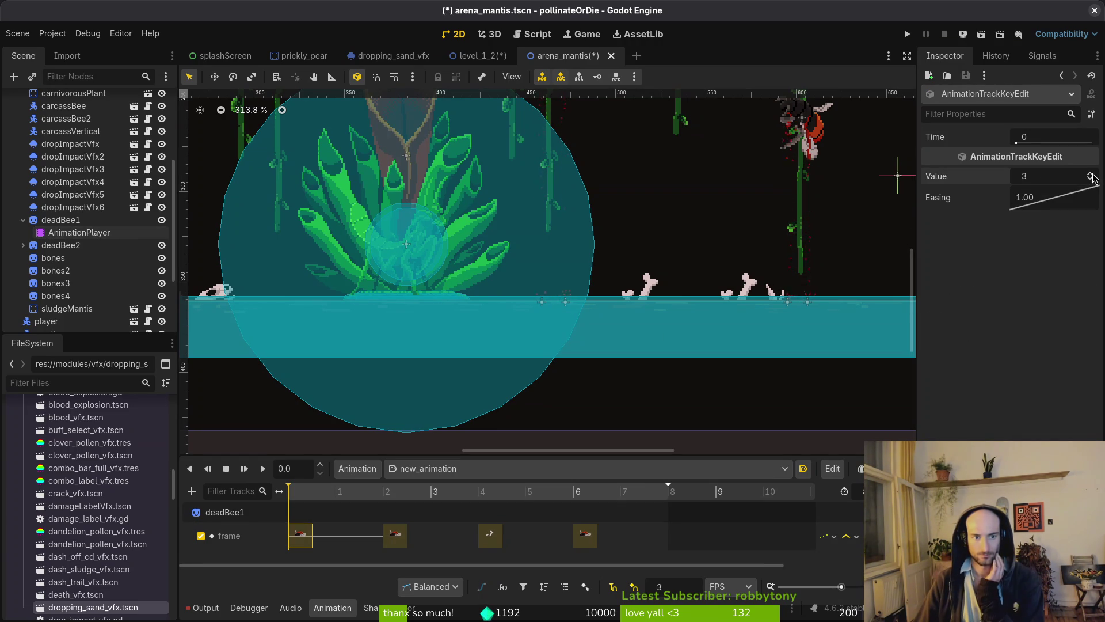
left_click(490, 535)
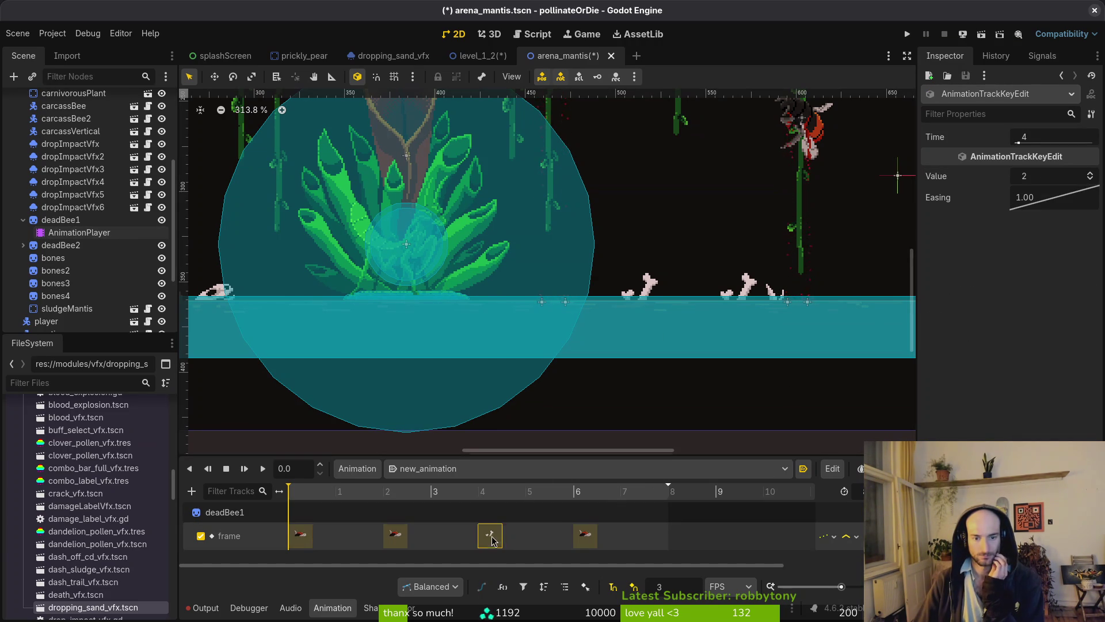
left_click(1091, 173)
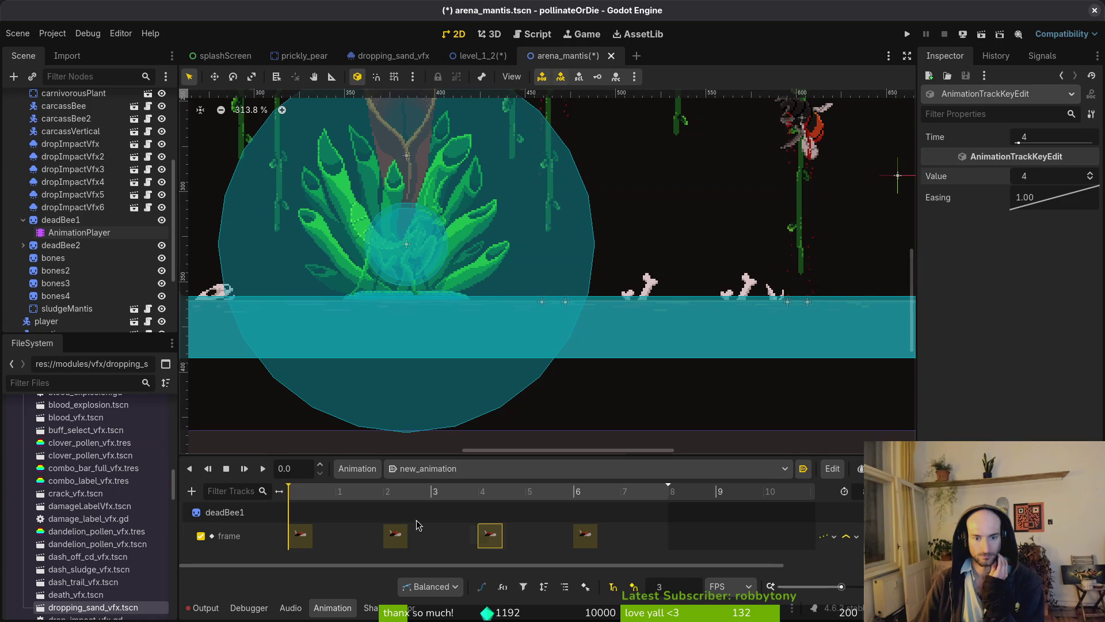
left_click(263, 470)
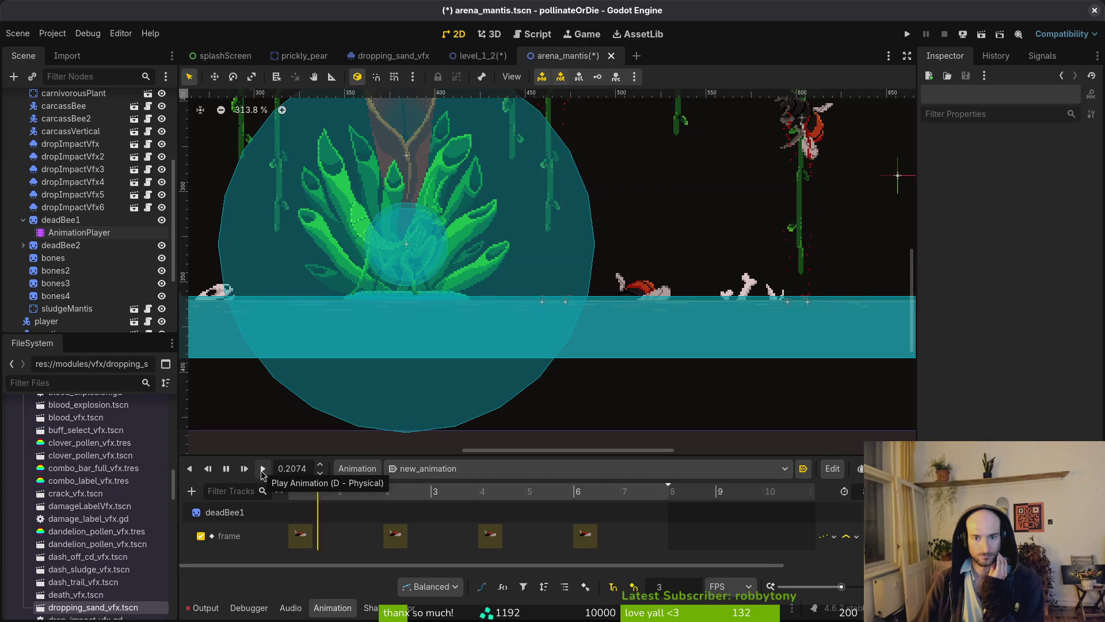
- Delete the time-2 and time-4 keys, drag the time-6 key to time 4, and save
left_click(396, 536)
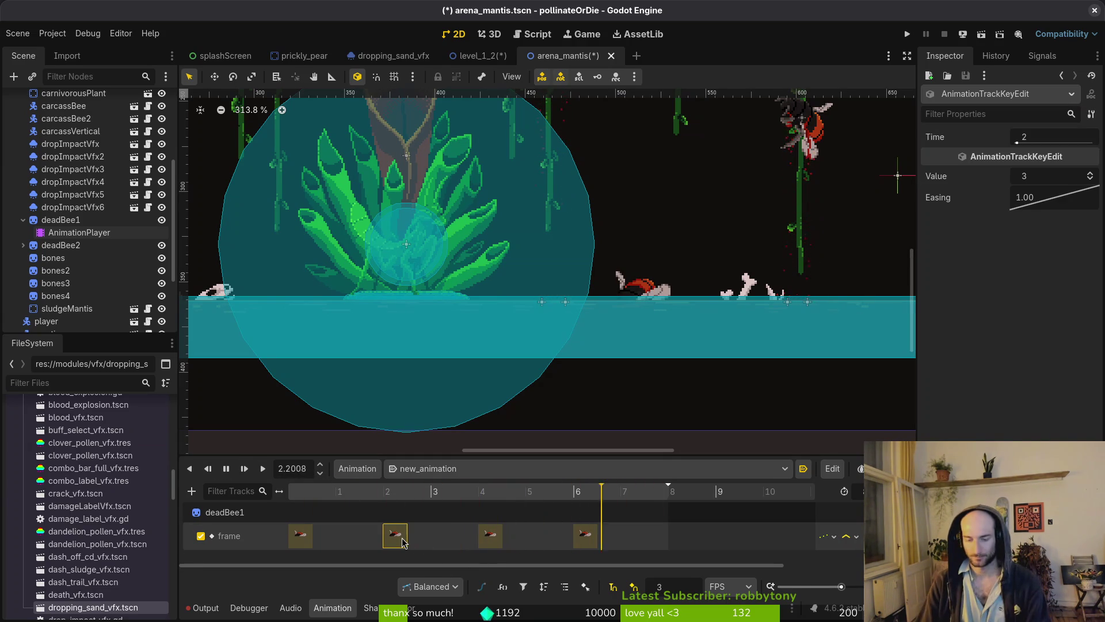
key("Delete")
left_click(495, 541)
key("Delete")
left_click(575, 541)
left_click_drag(574, 547, 479, 546)
key("ctrl+s")
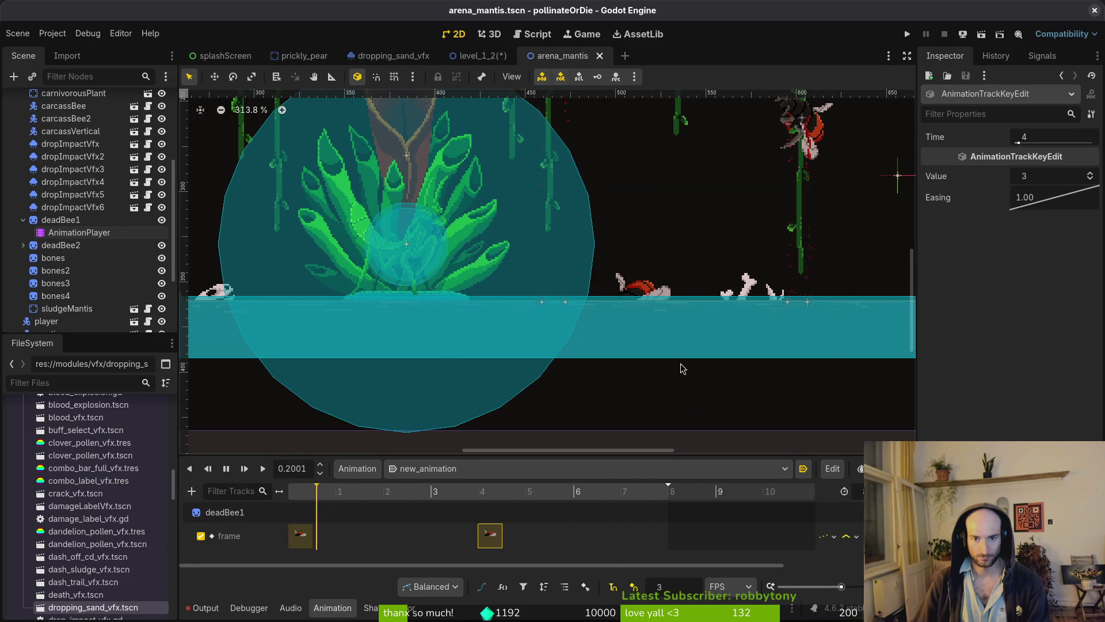
scroll(597, 305, "down", 5)
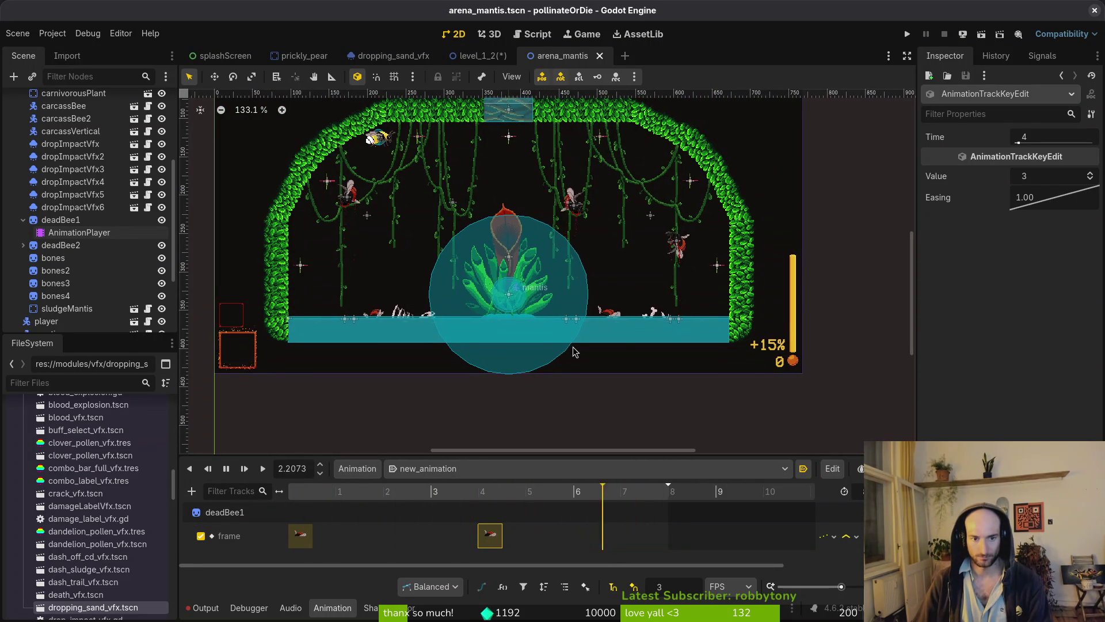
scroll(500, 345, "up", 8)
left_click(595, 317)
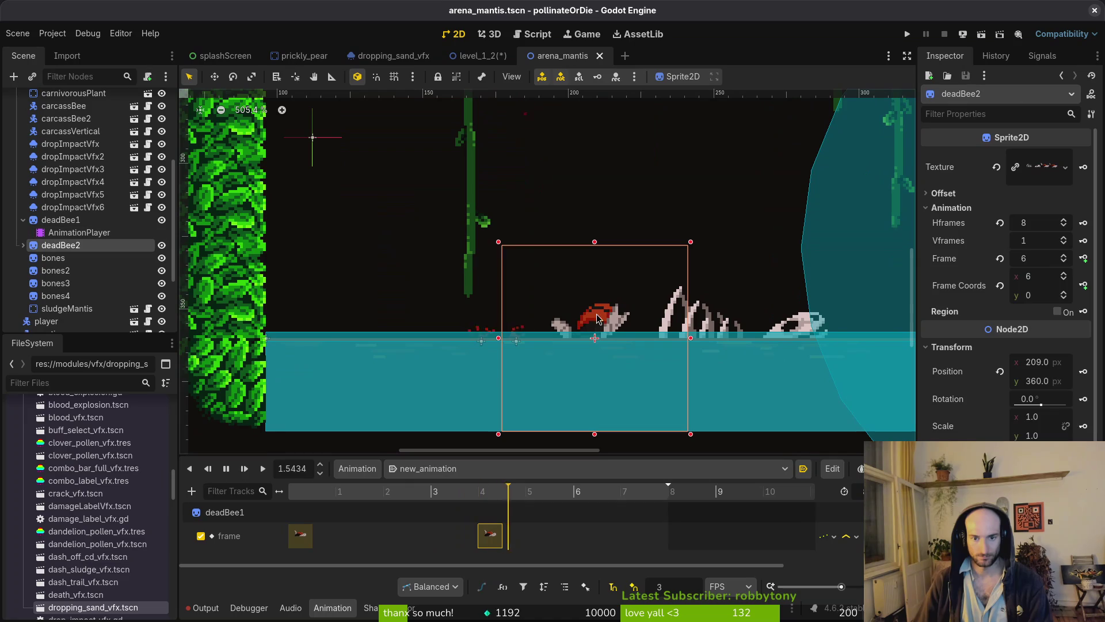
- Move deadBee2 left to about x 148 and save the scene
mouse_move(598, 324)
left_mouse_down()
mouse_move(420, 329)
mouse_move(571, 326)
left_mouse_up()
key("ctrl+s")
scroll(603, 330, "down", 7)
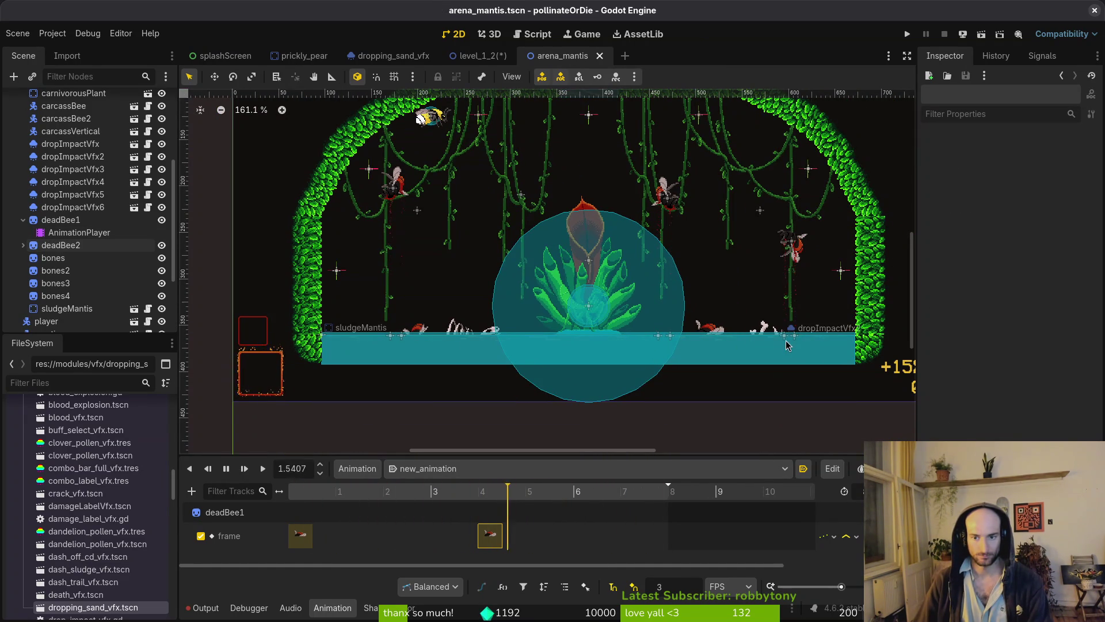
- Shift bones2 and bones about 27 px right and save the scene
left_click(764, 334)
scroll(771, 335, "up", 5)
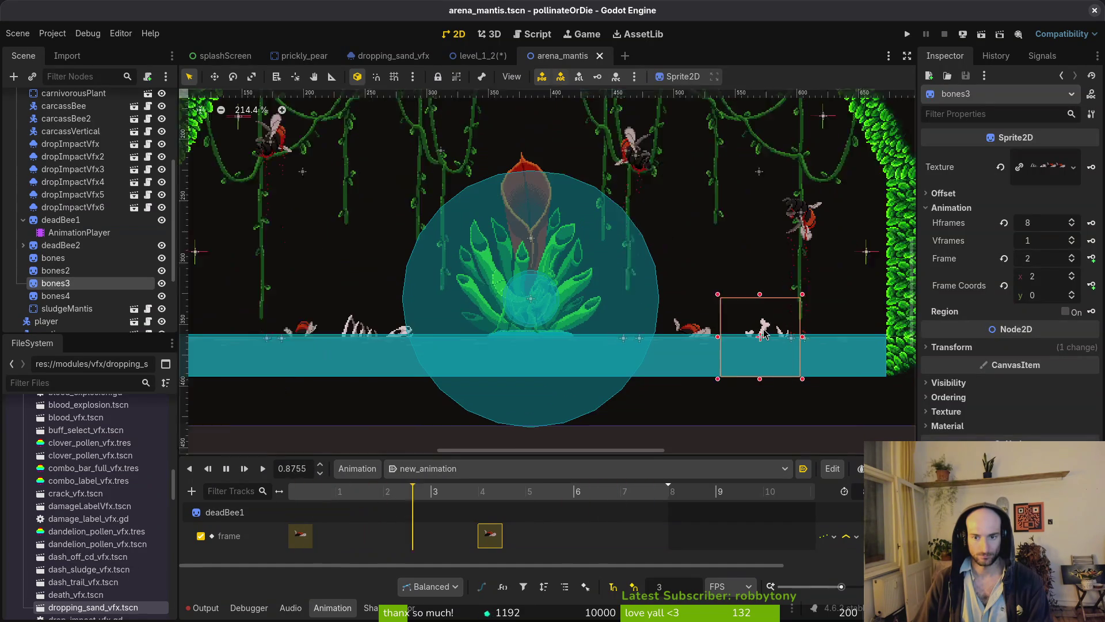
scroll(783, 342, "down", 3)
key("Escape")
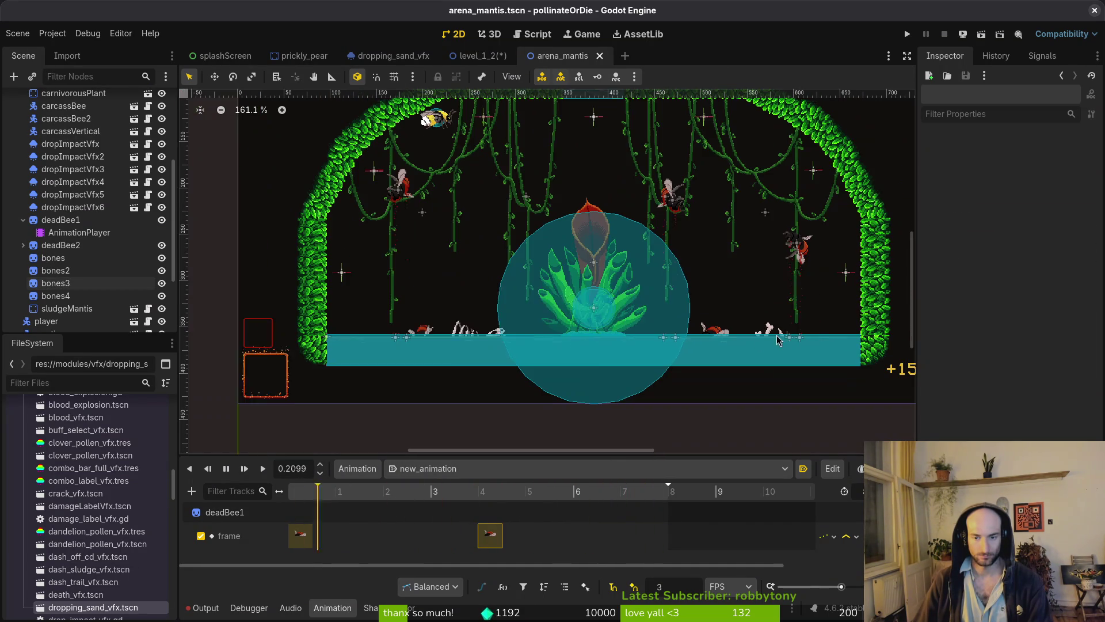
scroll(472, 346, "up", 8)
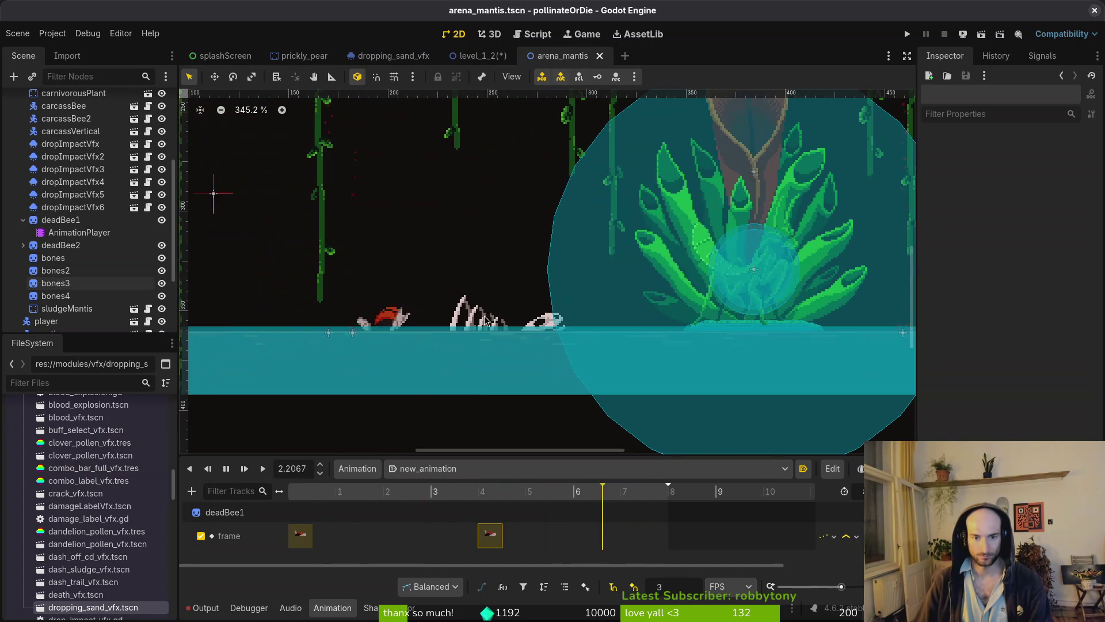
left_click(472, 346)
left_click(516, 307, "shift")
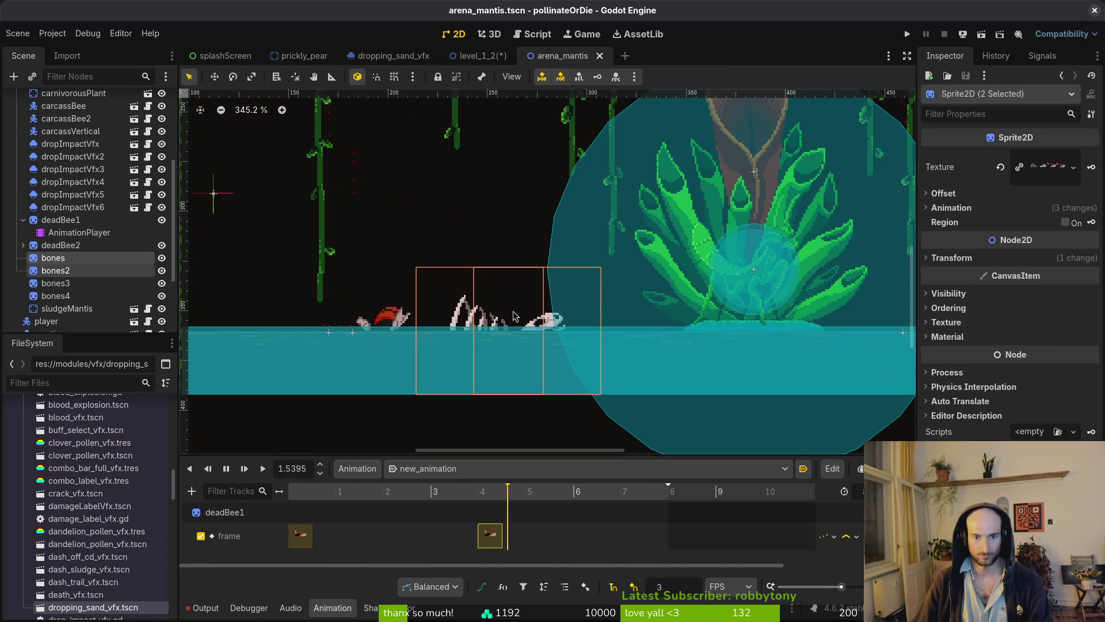
left_click_drag(469, 322, 526, 327)
scroll(523, 325, "up", 12)
scroll(517, 365, "down", 16)
key("ctrl+s")
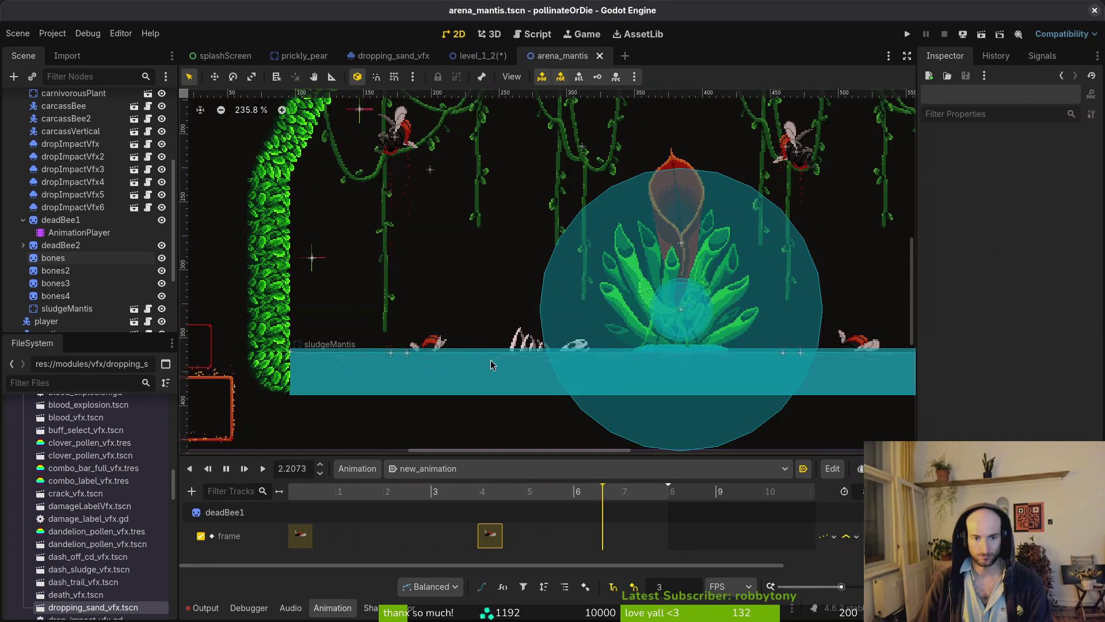
- Nudge deadBee2 about 14 px right to position 213, 359
scroll(517, 365, "down", 5)
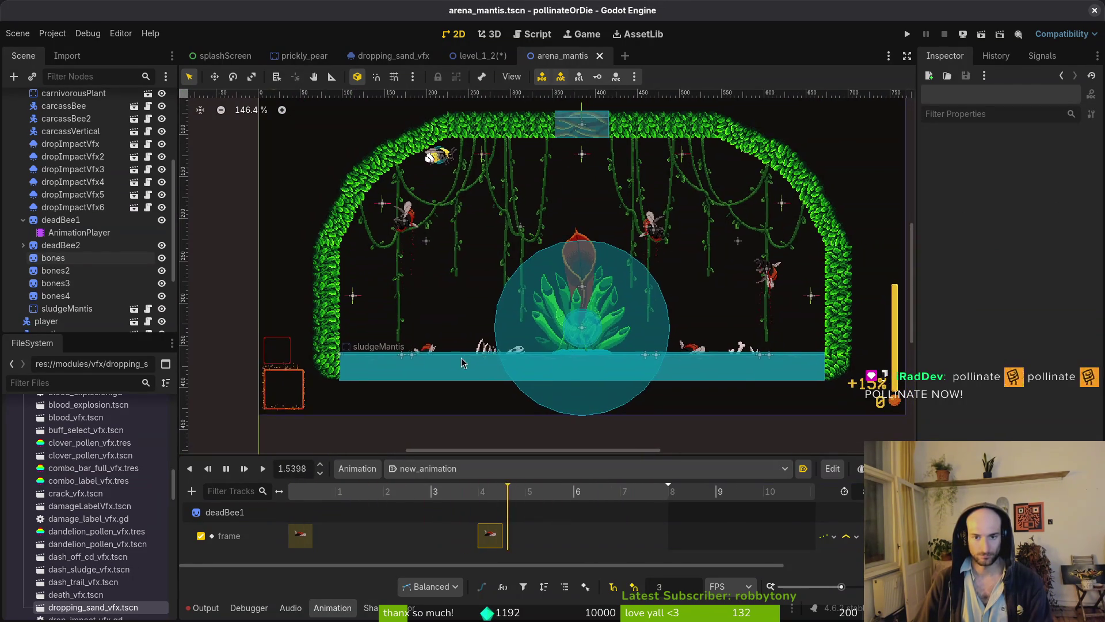
scroll(446, 345, "up", 4)
left_click(422, 350)
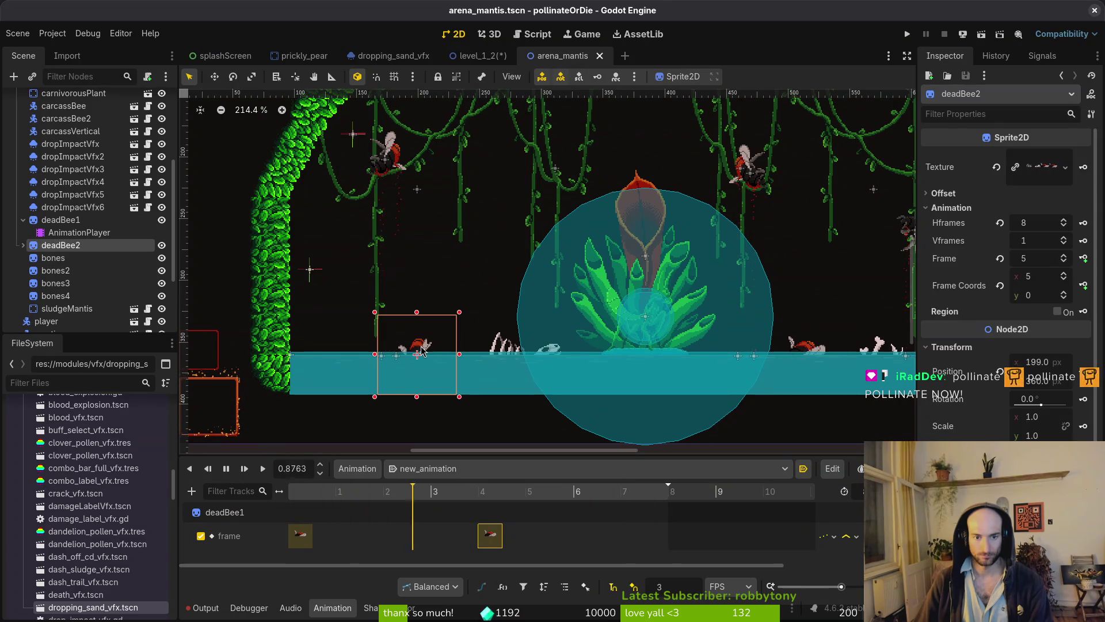
scroll(422, 350, "up", 6)
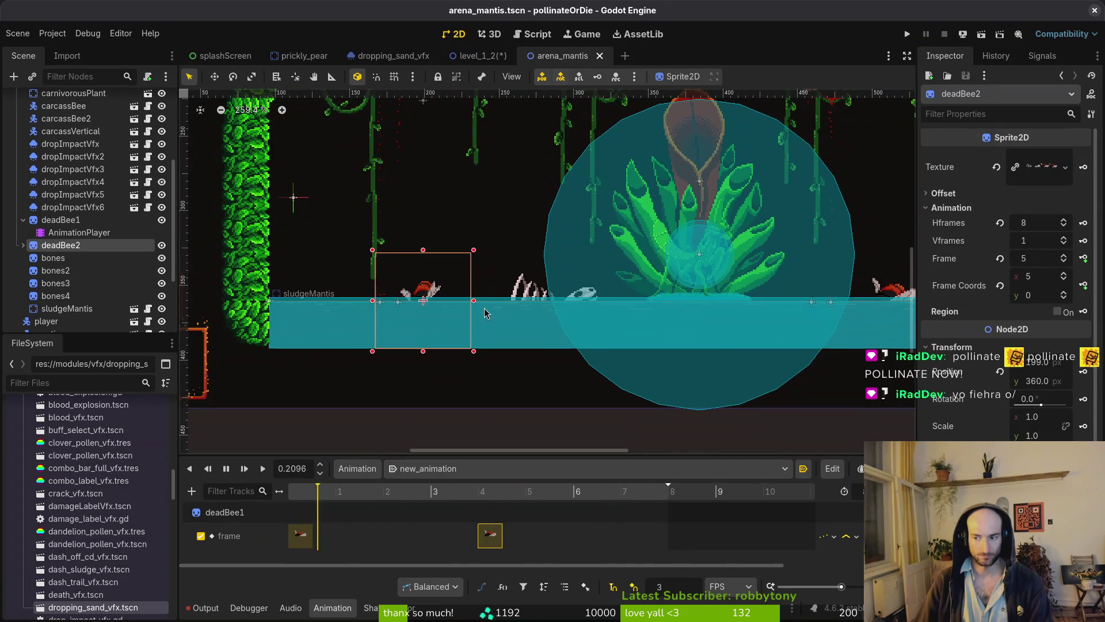
left_click_drag(434, 294, 456, 293)
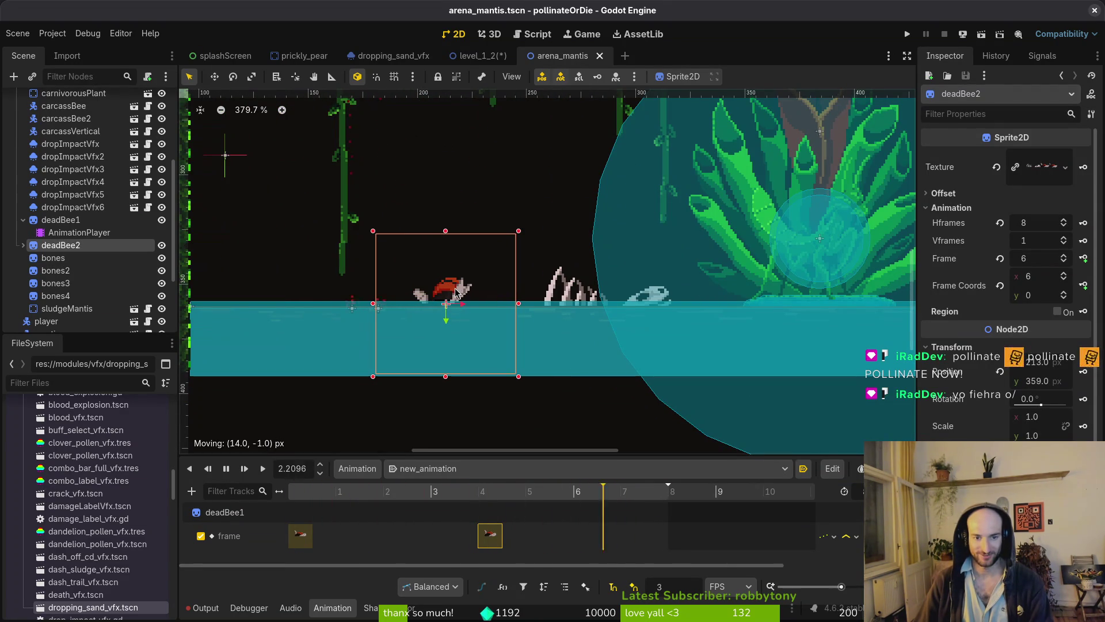
scroll(454, 293, "up", 7)
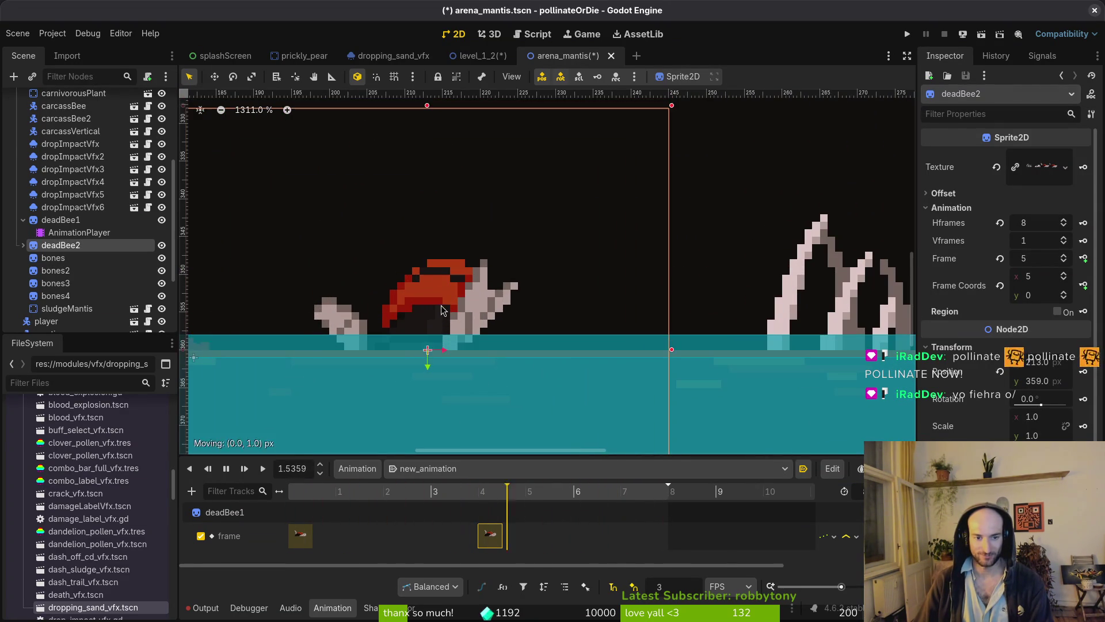
- Save arena_mantis, inspect the dead bee's pixels close up, then switch to bones-Sheet.aseprite in Aseprite
key("ctrl+s")
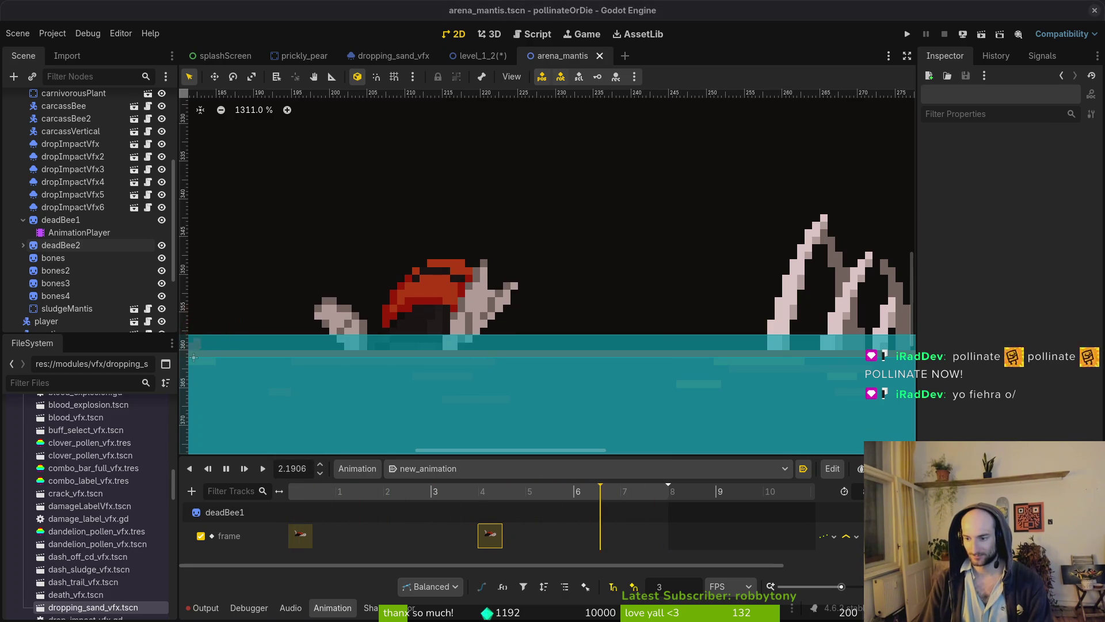
scroll(517, 345, "down", 5)
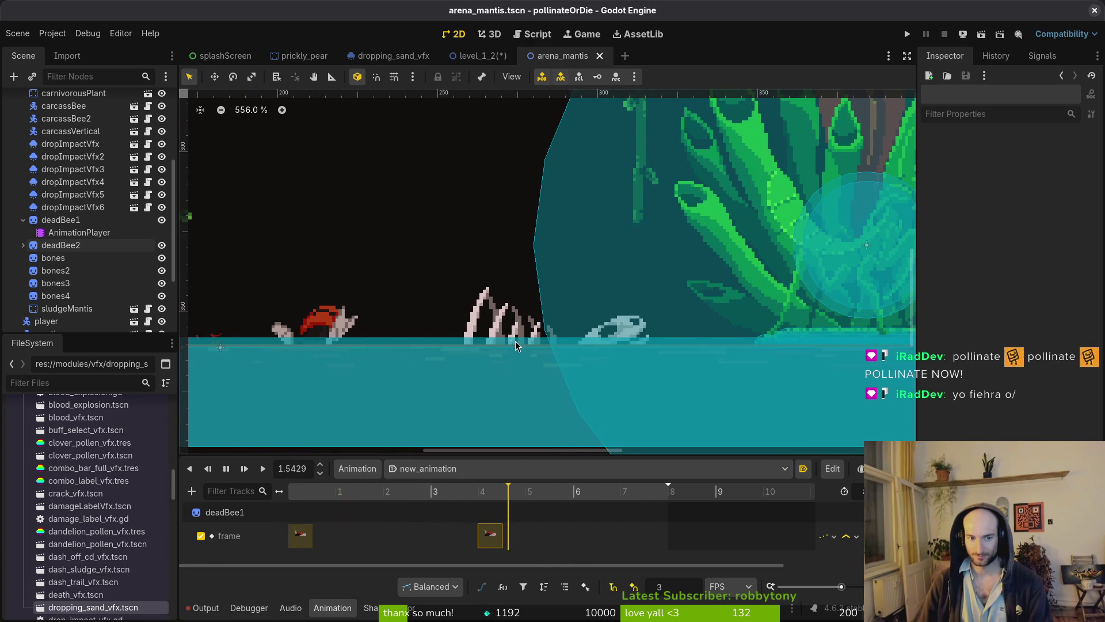
scroll(325, 324, "up", 6)
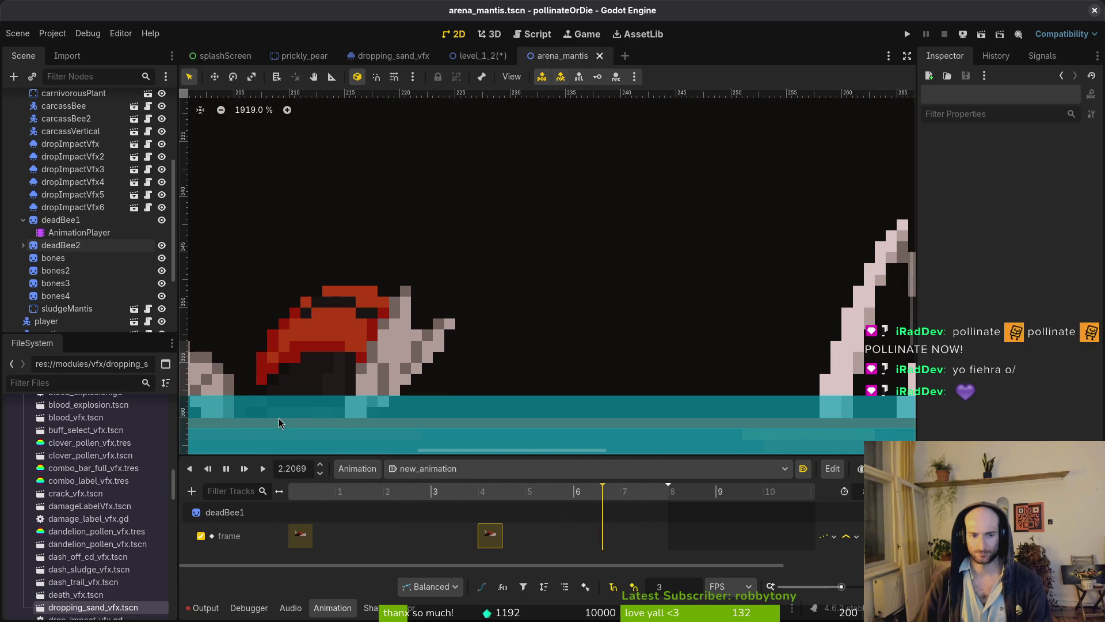
left_click_drag(334, 351, 516, 268)
scroll(502, 322, "up", 4)
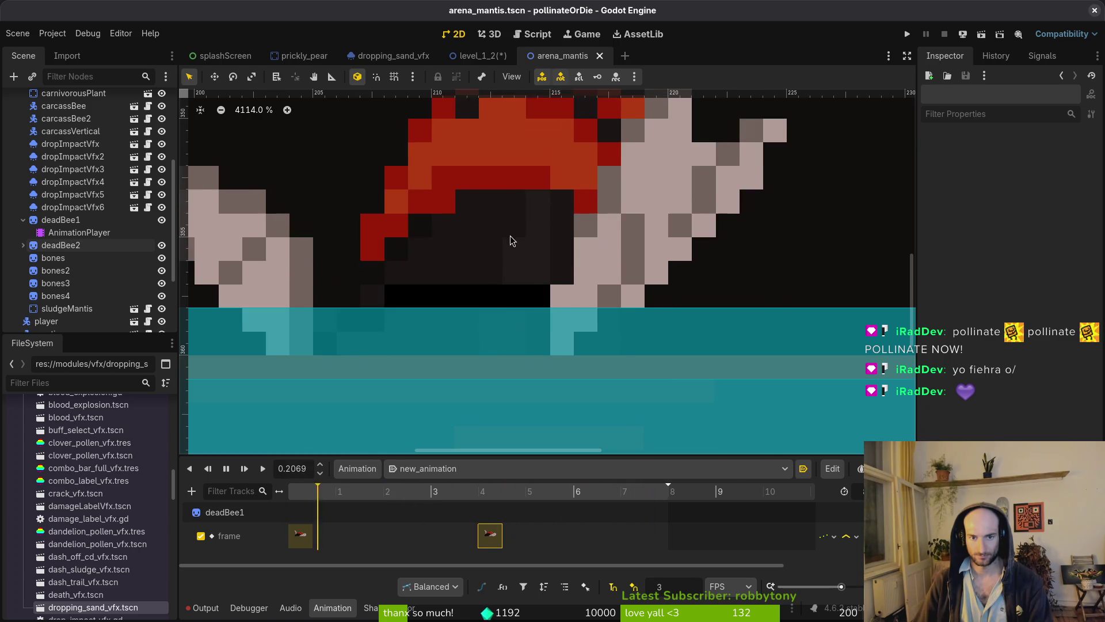
scroll(490, 343, "down", 3)
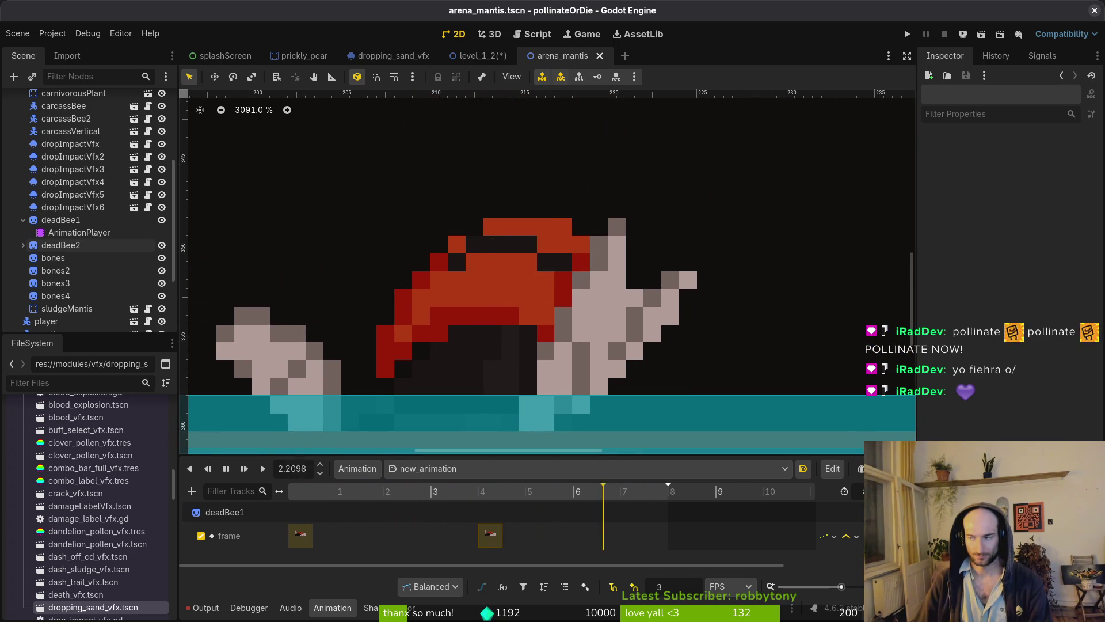
key("alt+Tab")
left_click_drag(762, 255, 574, 301)
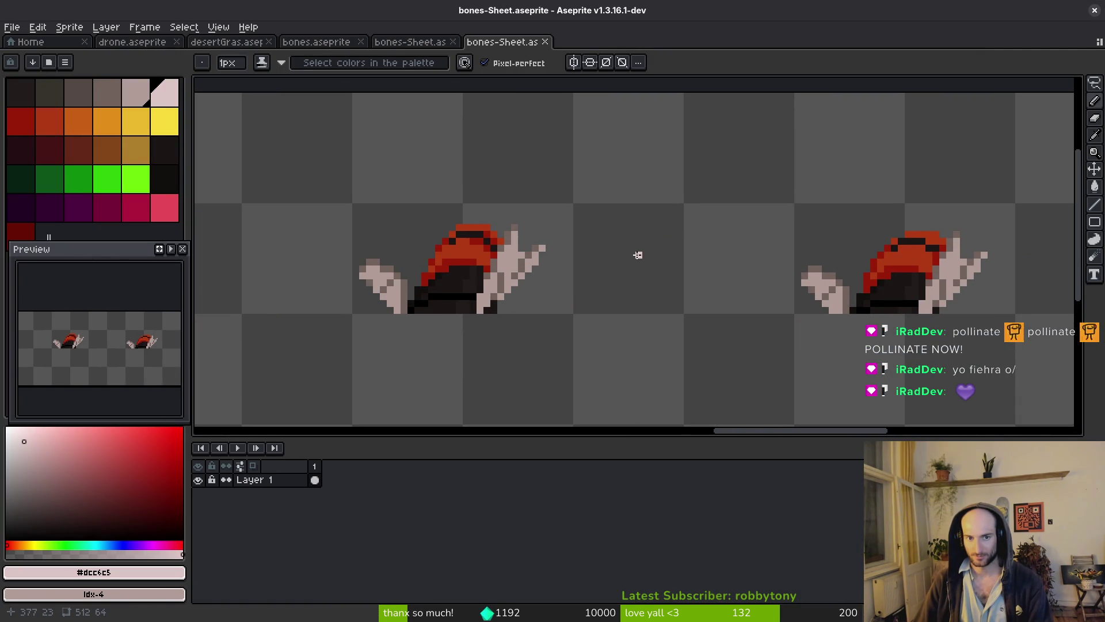
- Open the bones.aseprite document and go to frame 7
scroll(838, 291, "right", 3)
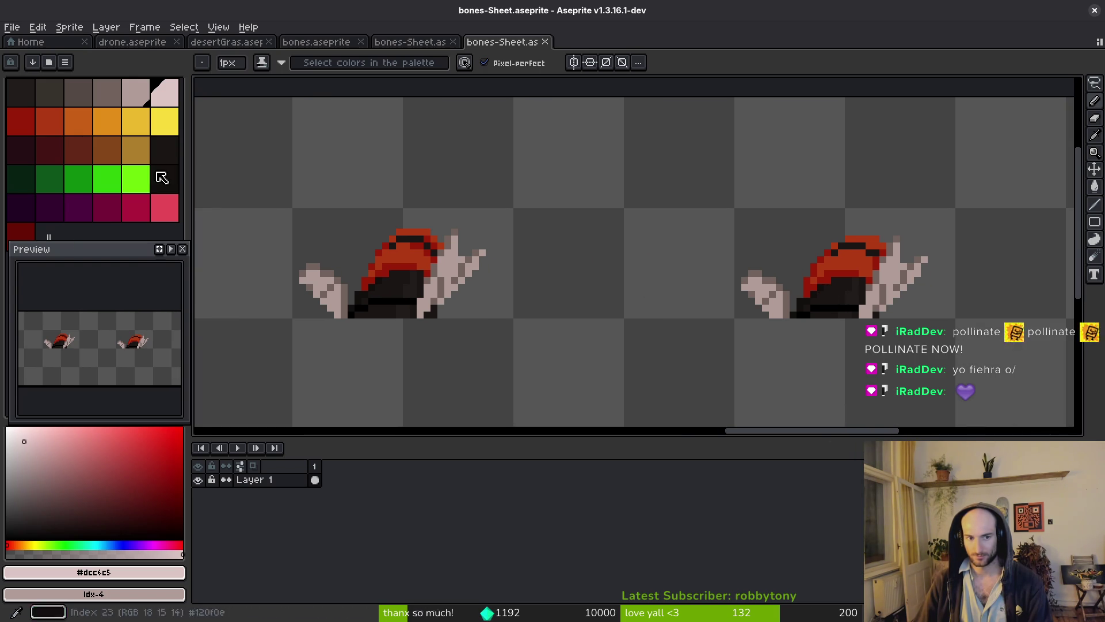
left_click(319, 42)
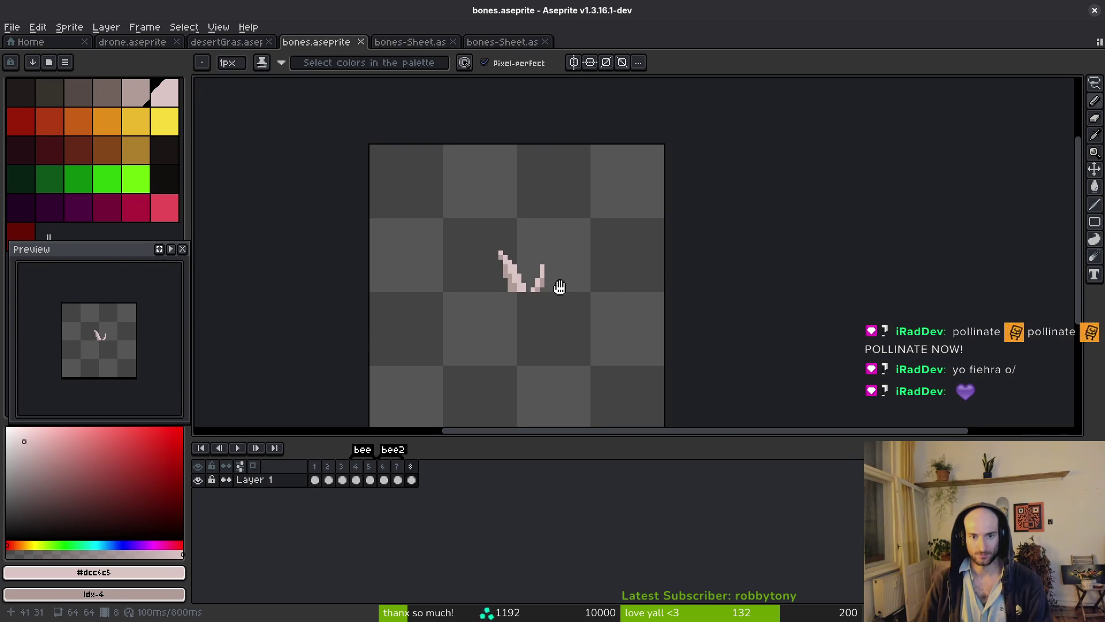
key("i")
left_click(397, 480)
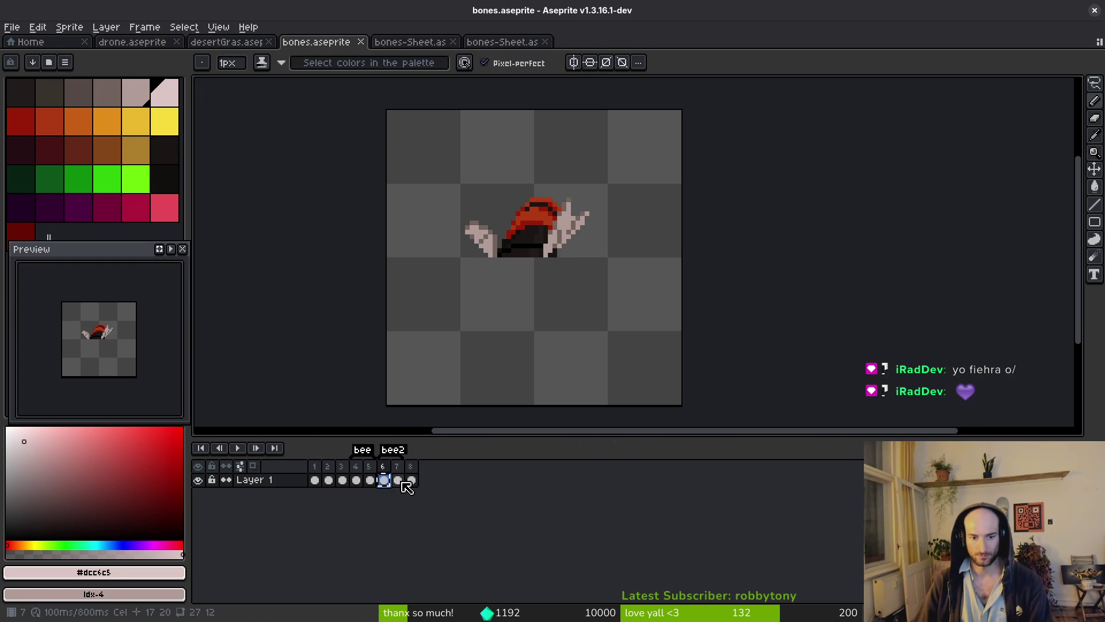
- Marquee-select the whole dead bee sprite and nudge it one pixel right
key("v")
key("m")
left_click_drag(400, 167, 682, 346)
scroll(526, 276, "up", 3)
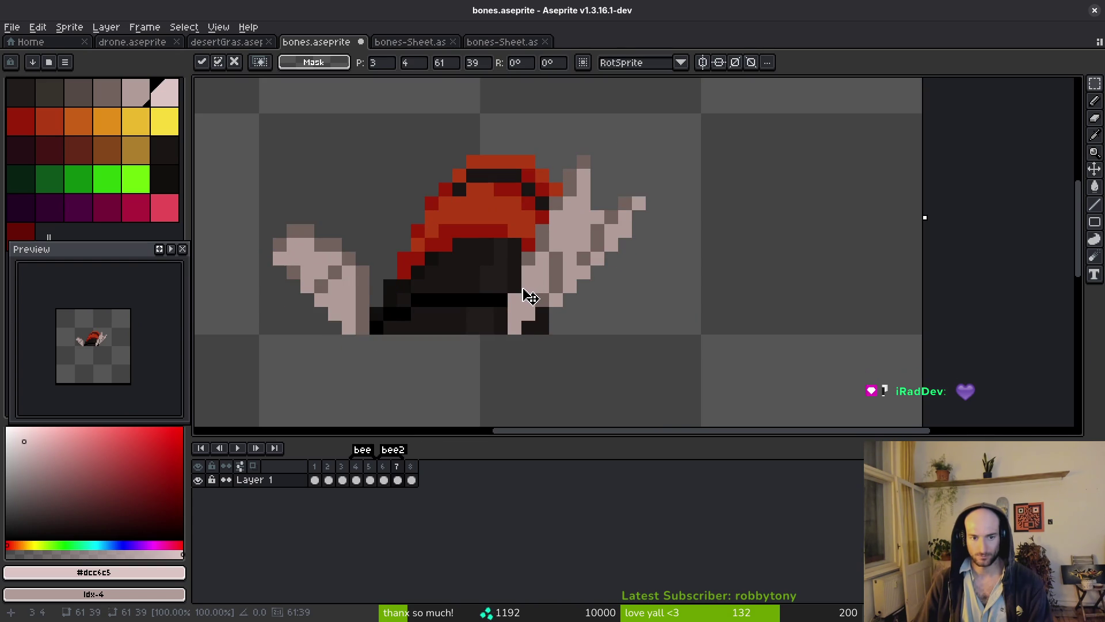
key("Right")
key("Return")
- Erase the sprite's bottom pixel row, then open Export Sprite Sheet with preview turned off
key("e")
left_click_drag(322, 341, 398, 340)
mouse_move(547, 341)
left_mouse_down()
mouse_move(403, 340)
mouse_move(414, 341)
left_mouse_up()
scroll(625, 397, "down", 5)
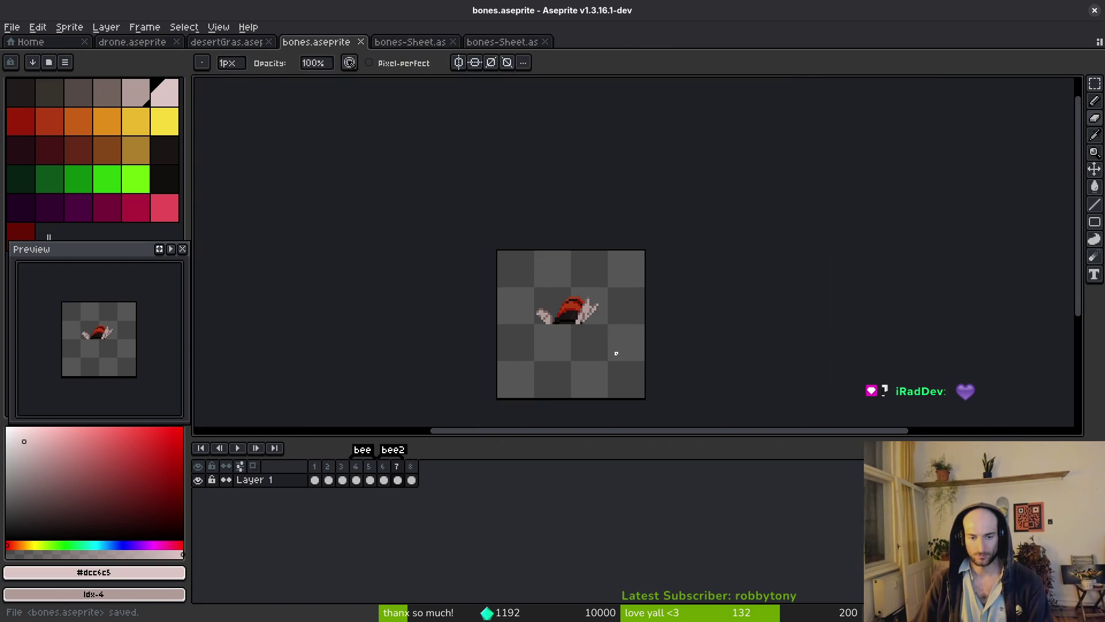
key("ctrl+e")
left_click(268, 205)
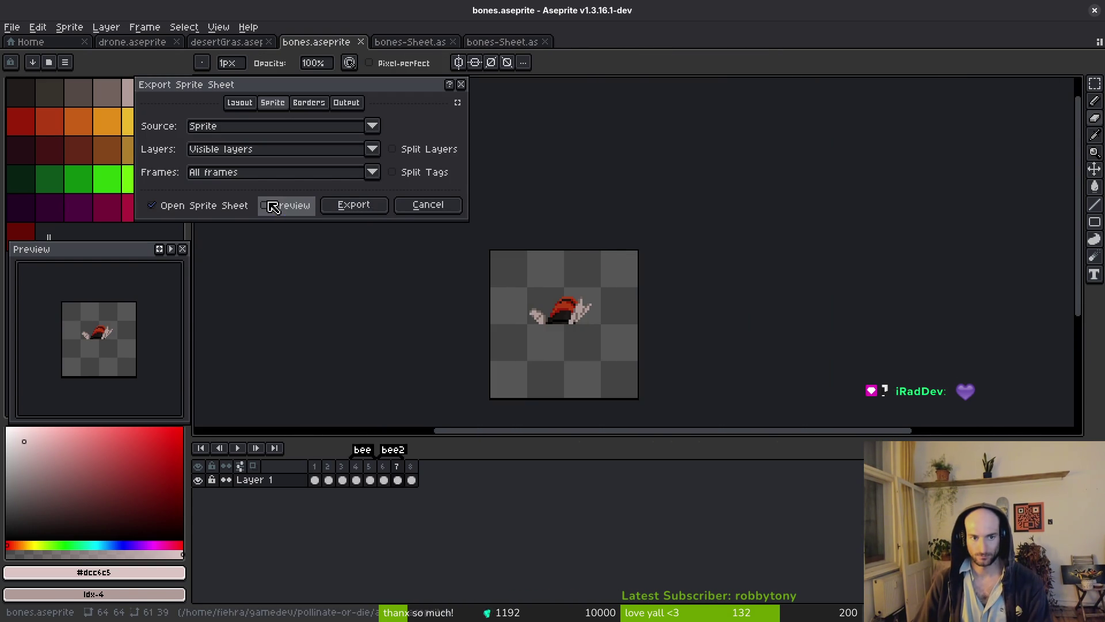
- Export the sprite sheet to art/objects/bones-Sheet.png, overwriting the existing file
left_click(271, 205)
left_click(353, 205)
left_click(278, 51)
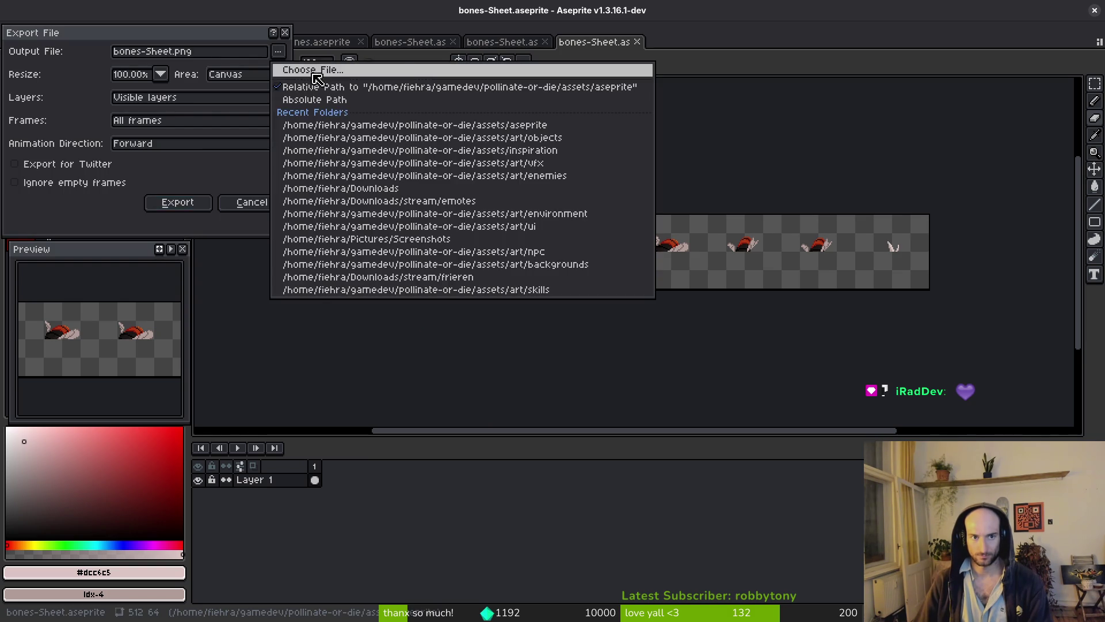
left_click(285, 68)
left_click(176, 105)
double_click(167, 173)
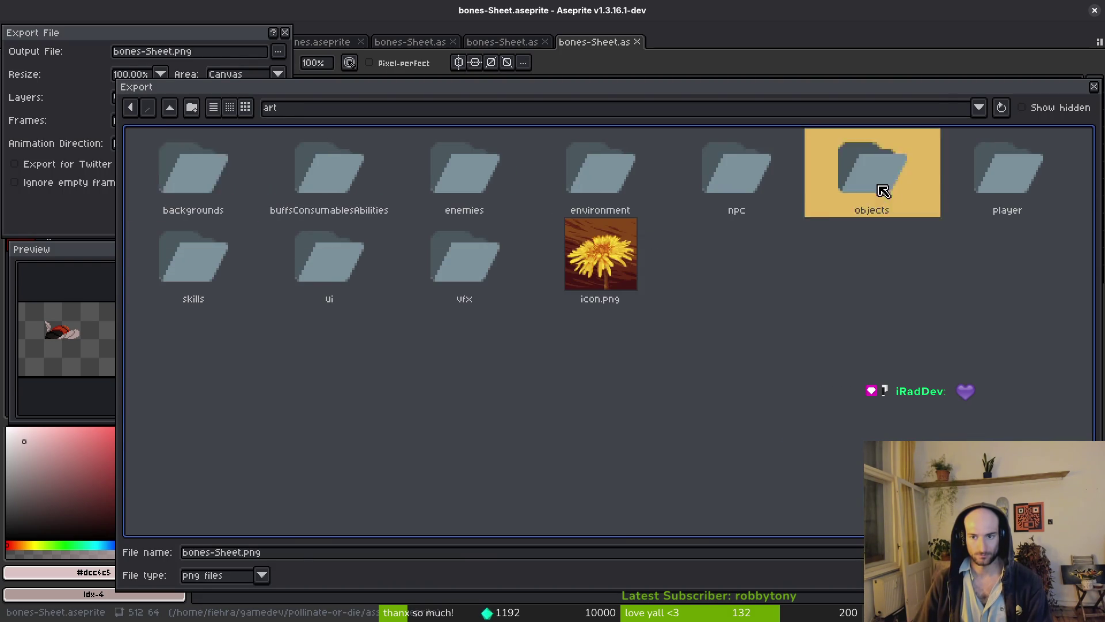
double_click(875, 178)
left_click(633, 172)
key("Return")
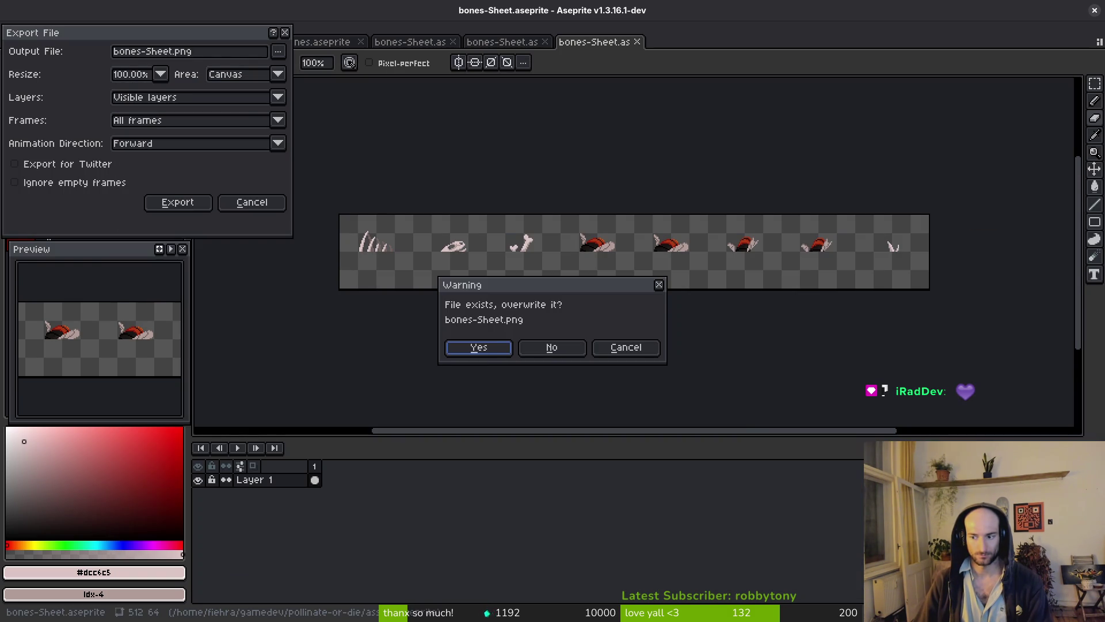
left_click(506, 349)
left_click(178, 202)
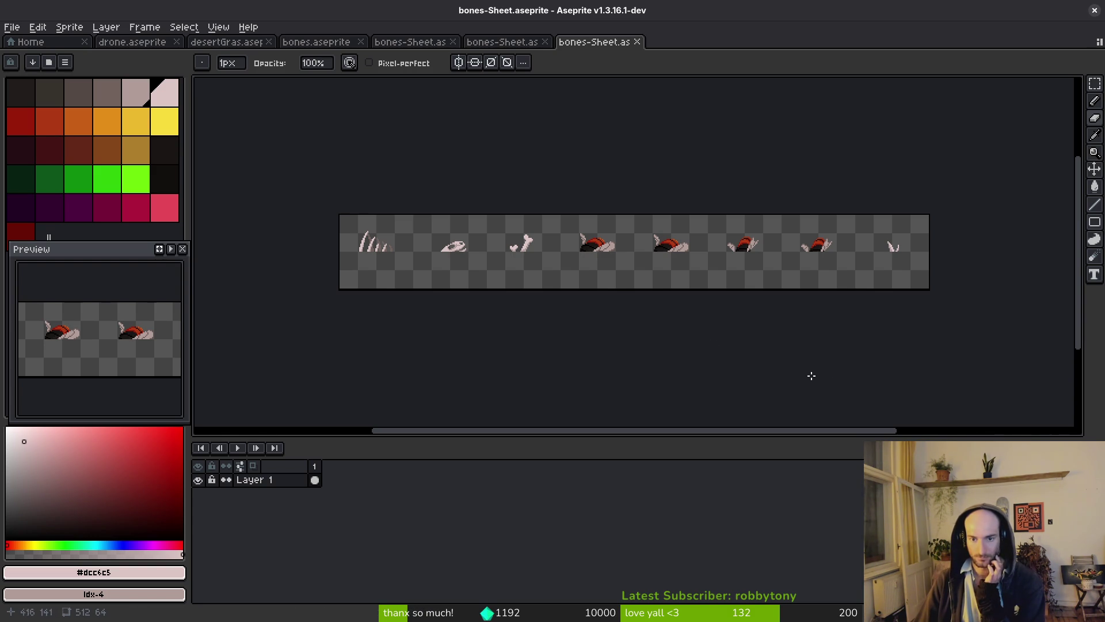
- Look over the exported sheet, then close all three bones-Sheet documents
scroll(587, 336, "down", 4)
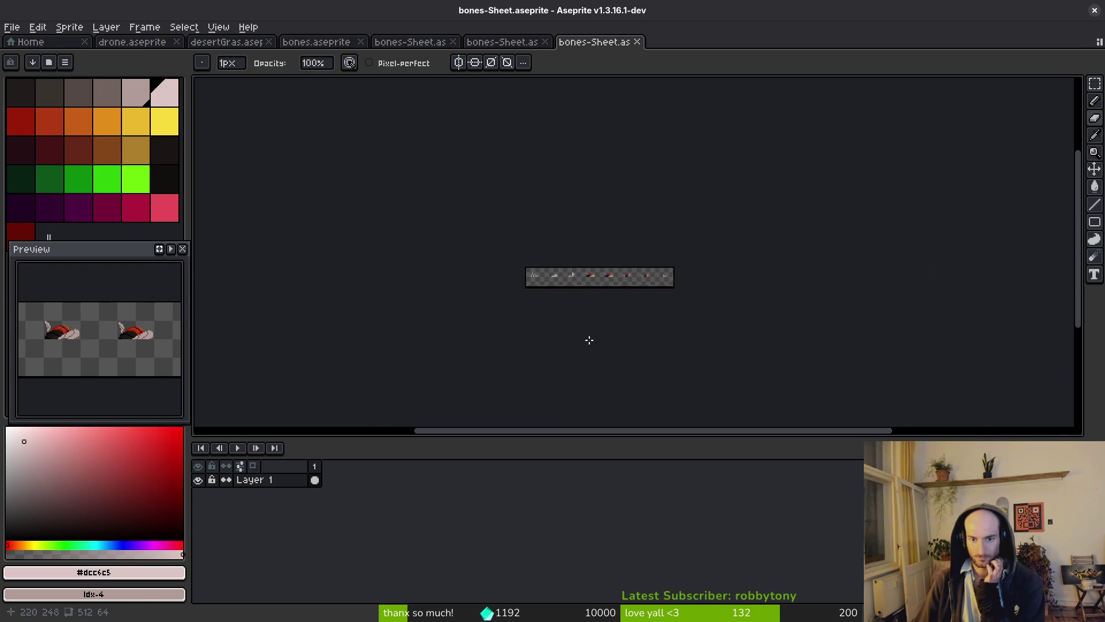
scroll(627, 277, "up", 6)
scroll(609, 247, "down", 2)
left_click_drag(609, 247, 609, 281)
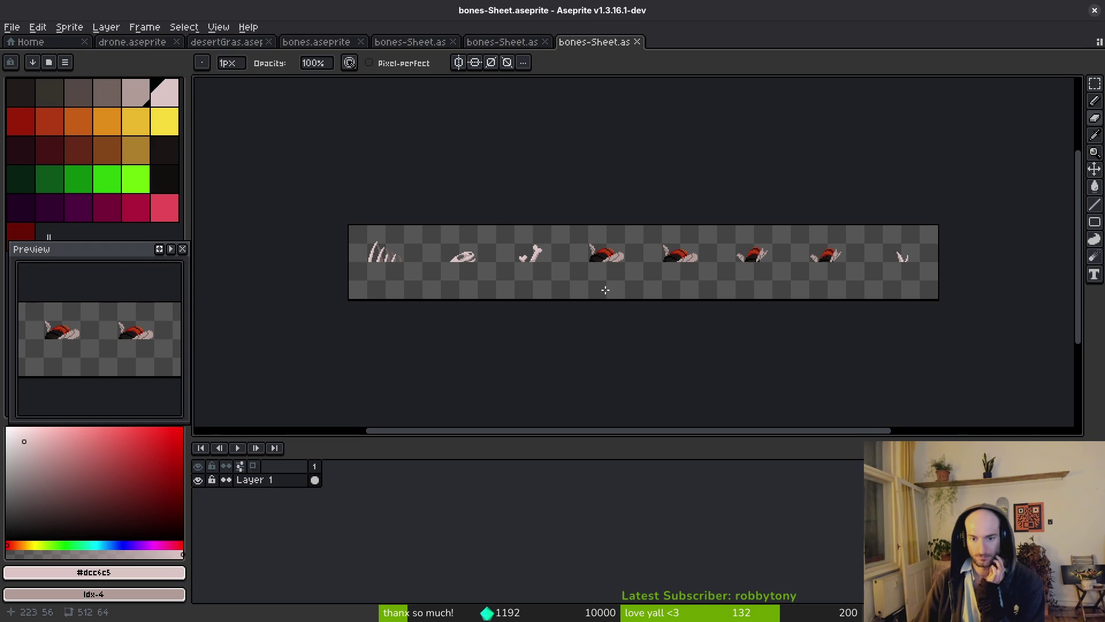
left_click_drag(660, 300, 653, 300)
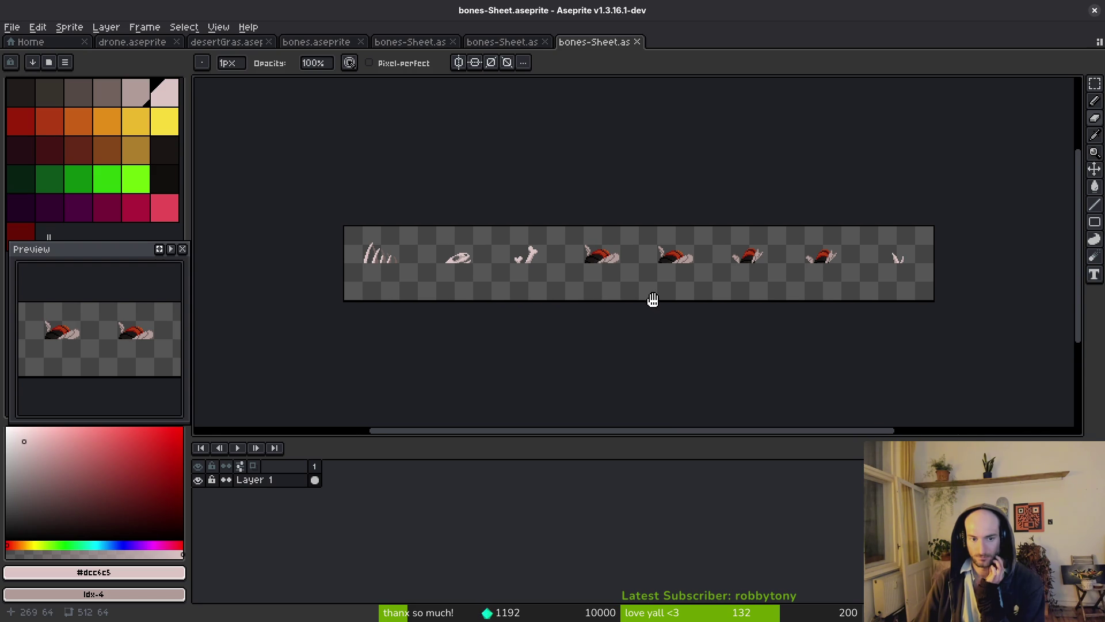
left_click(637, 42)
left_click(544, 42)
left_click(453, 42)
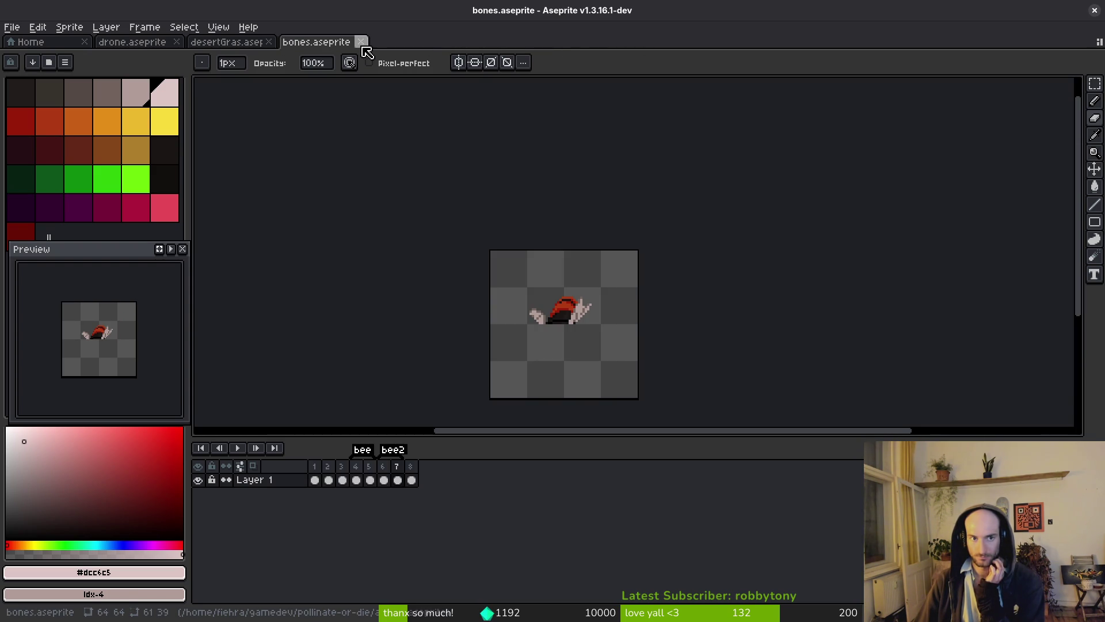
- Switch to the desertGras grass sprite and save it
left_click(209, 49)
scroll(639, 323, "down", 3)
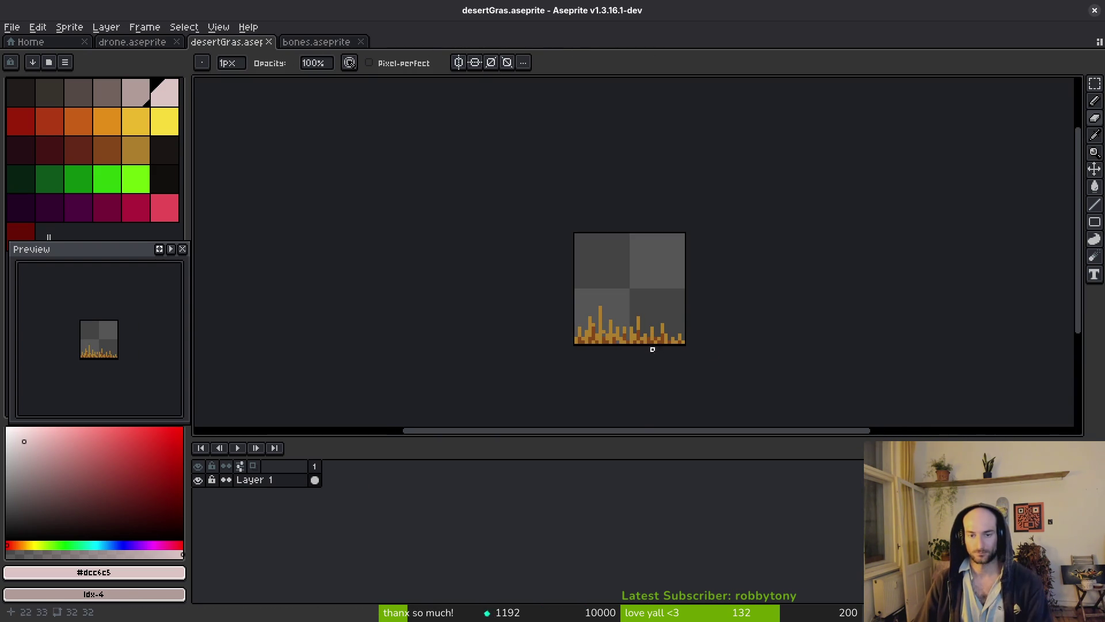
scroll(625, 345, "up", 3)
scroll(615, 333, "down", 4)
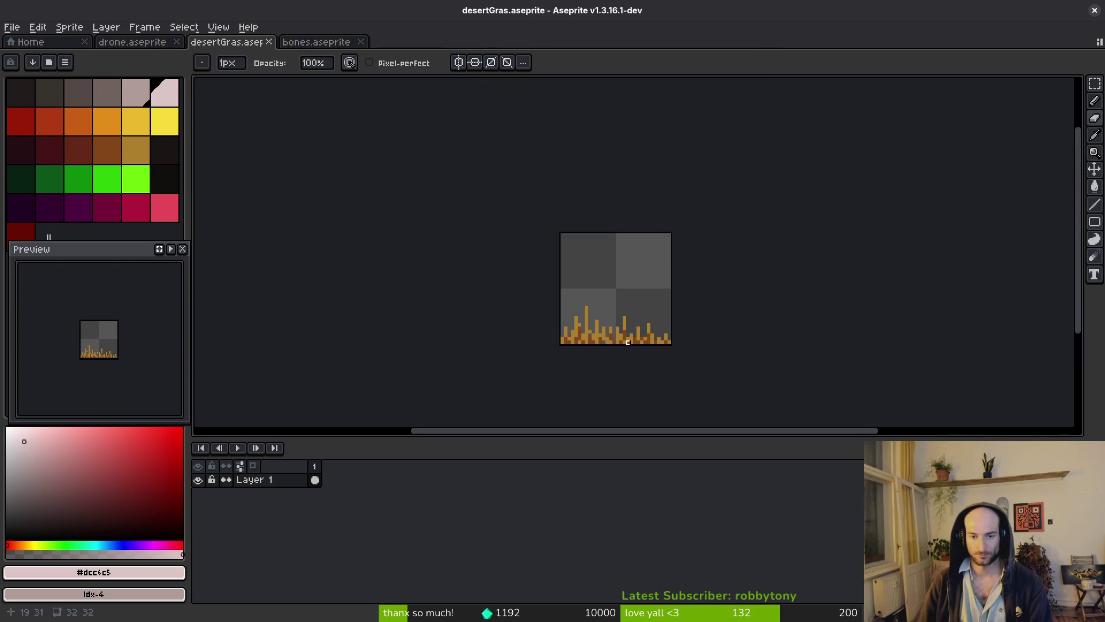
key("ctrl+s")
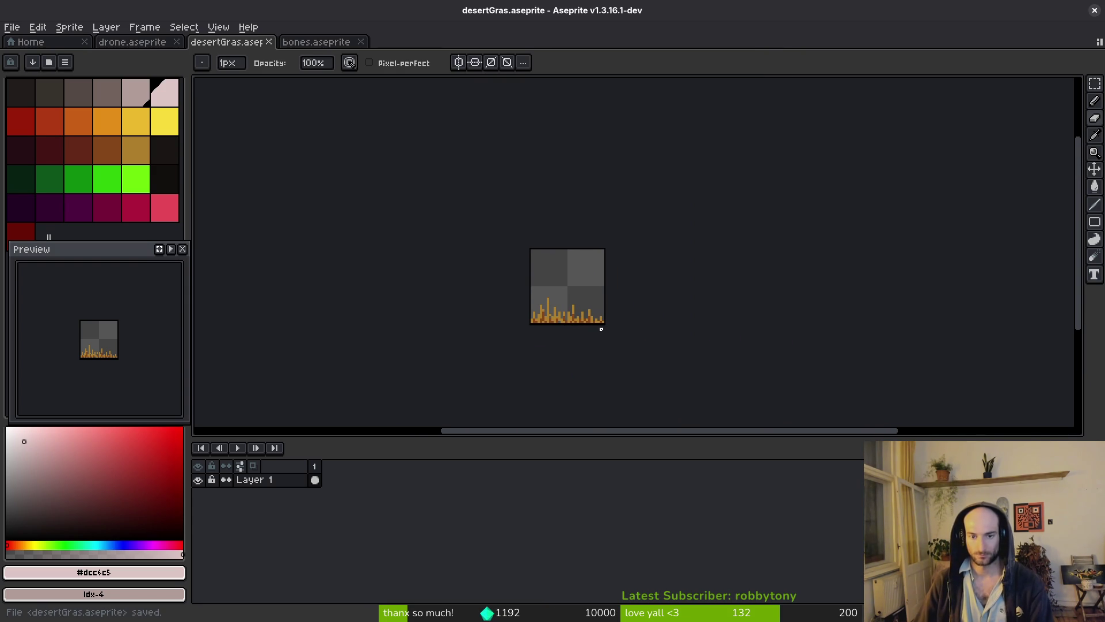
- Export the desertGras sprite sheet as a PNG into assets/art/environment
key("ctrl+e")
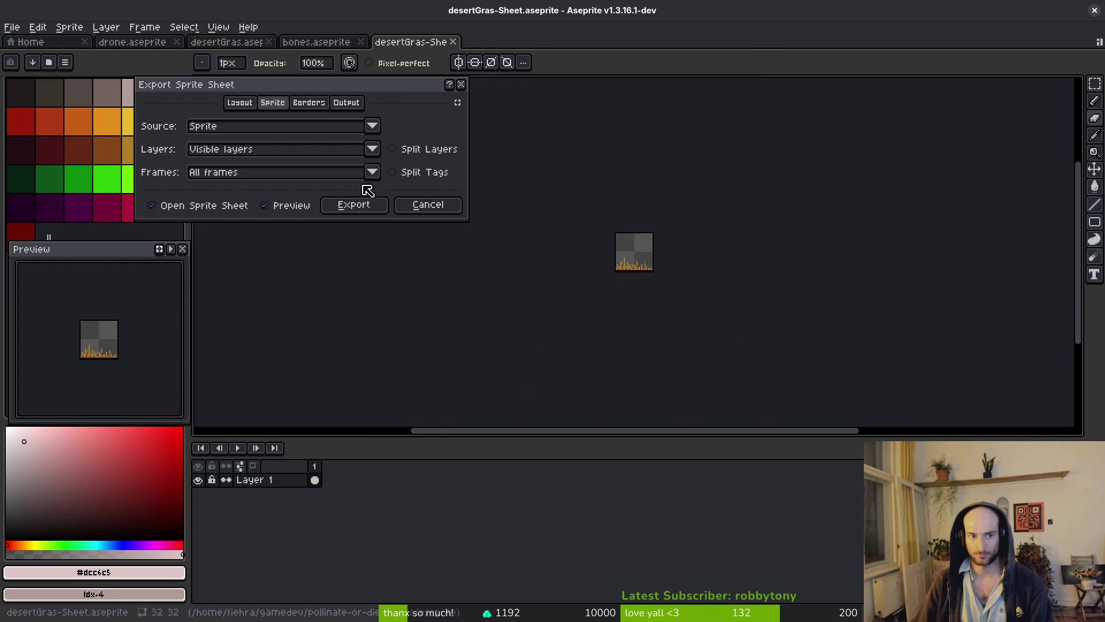
left_click(362, 205)
key("ctrl+shift+e")
left_click(278, 51)
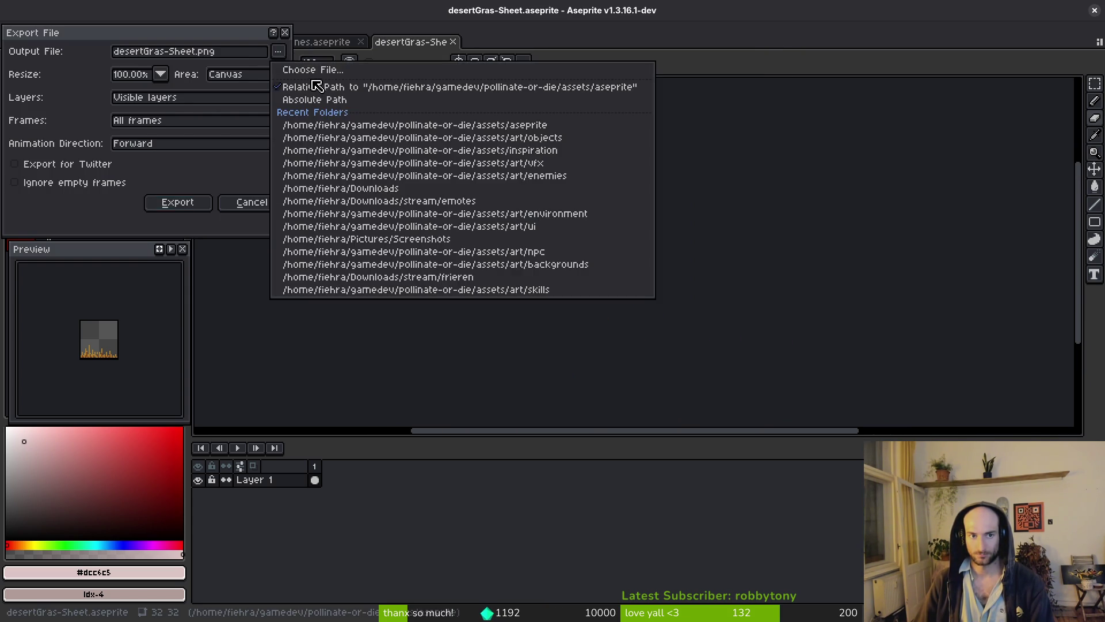
left_click(282, 70)
left_click(169, 107)
double_click(185, 172)
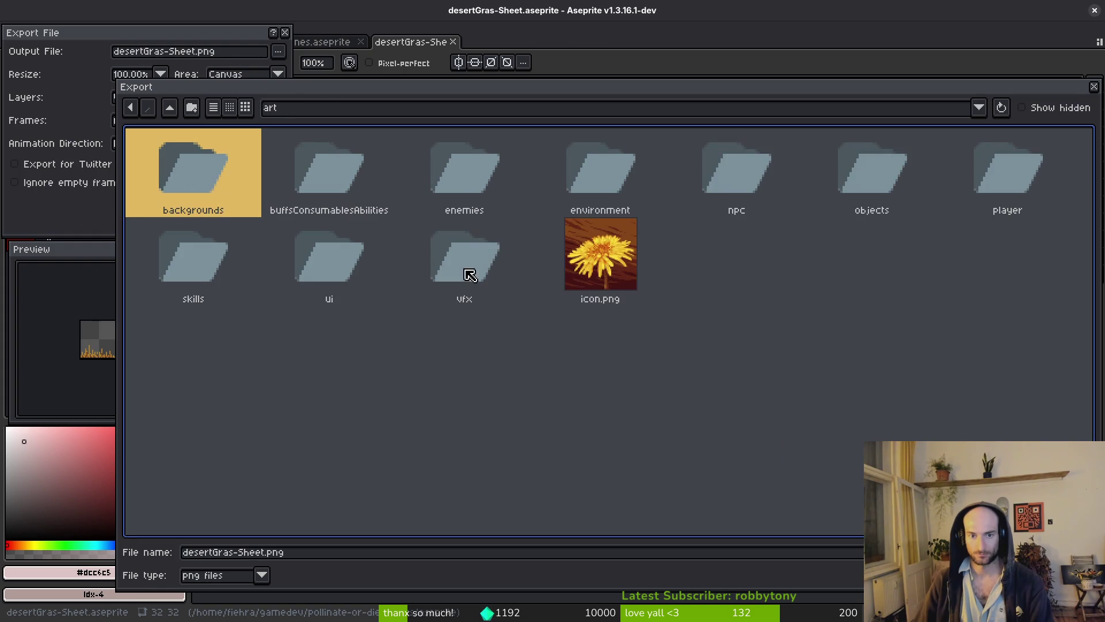
double_click(621, 163)
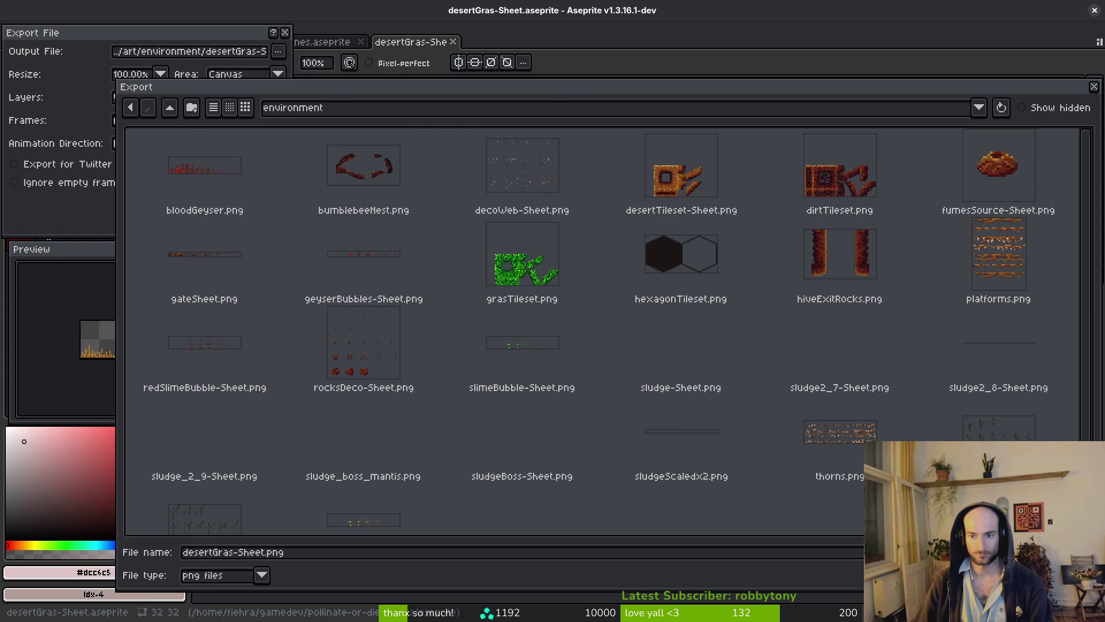
key("Return")
left_click(205, 205)
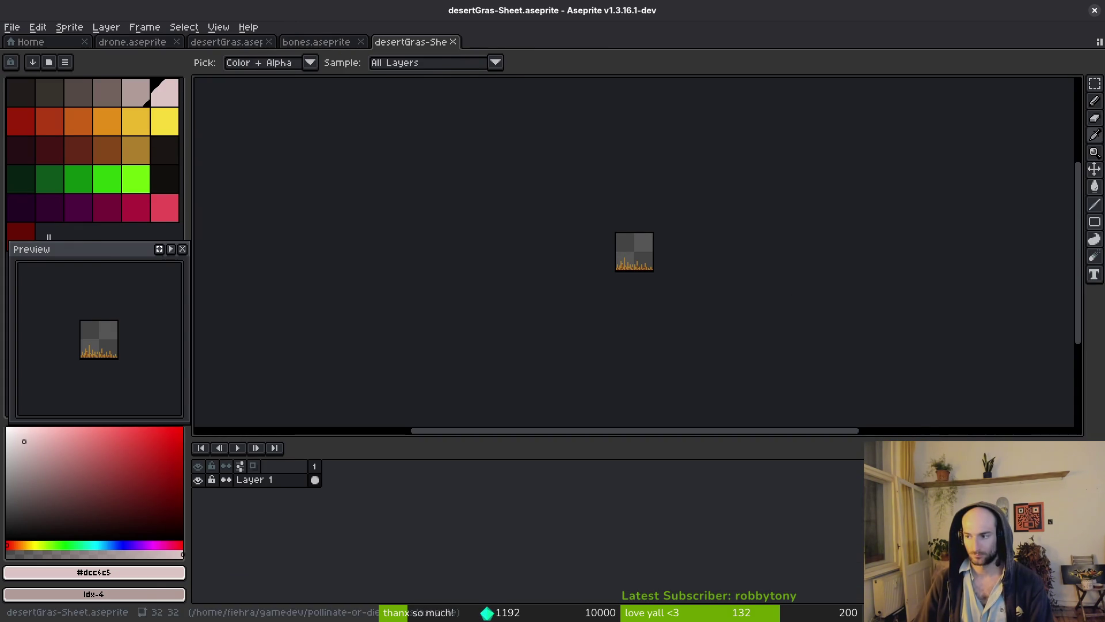
- Switch to Godot and save the level_1_2 scene
key("alt+Tab")
left_click(477, 56)
scroll(471, 221, "down", 2)
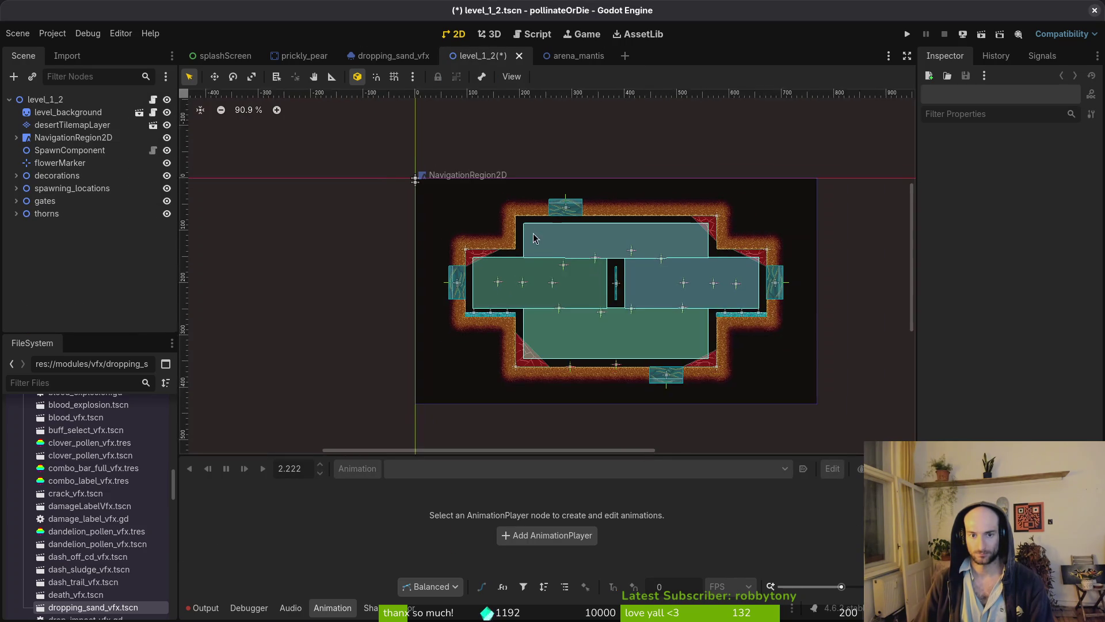
key("ctrl+s")
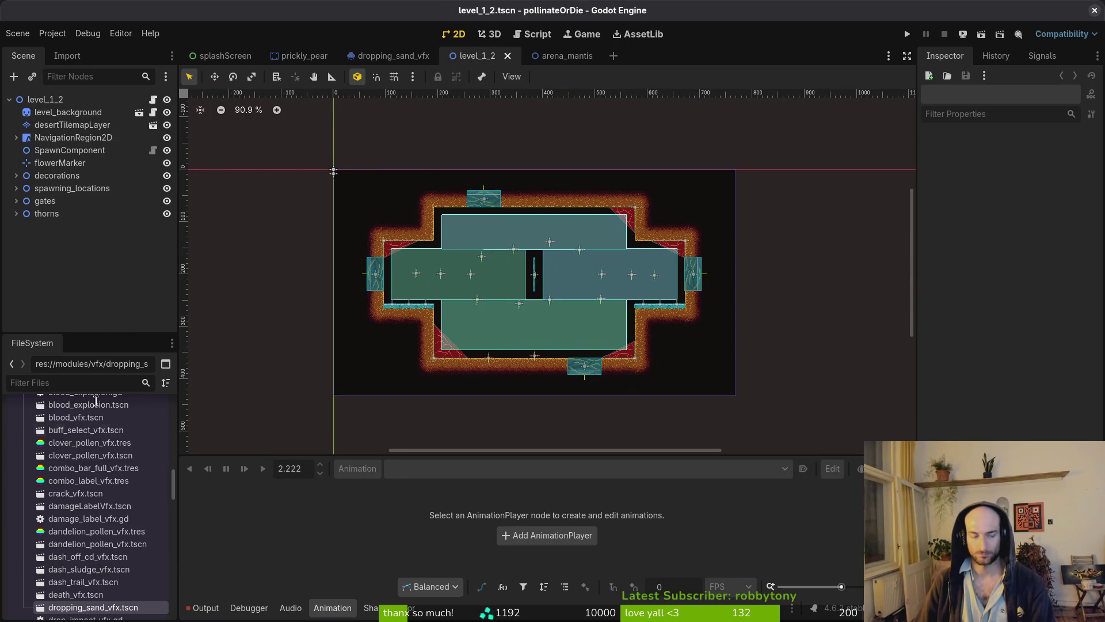
left_click(18, 34)
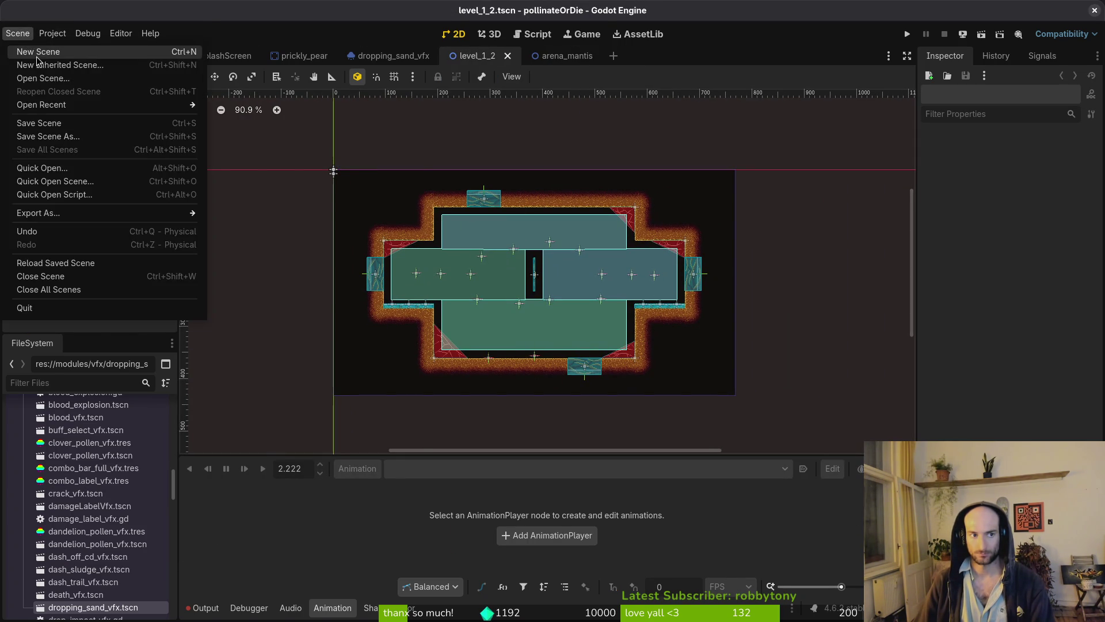
- Create a new empty scene from the Scene menu
left_click(38, 53)
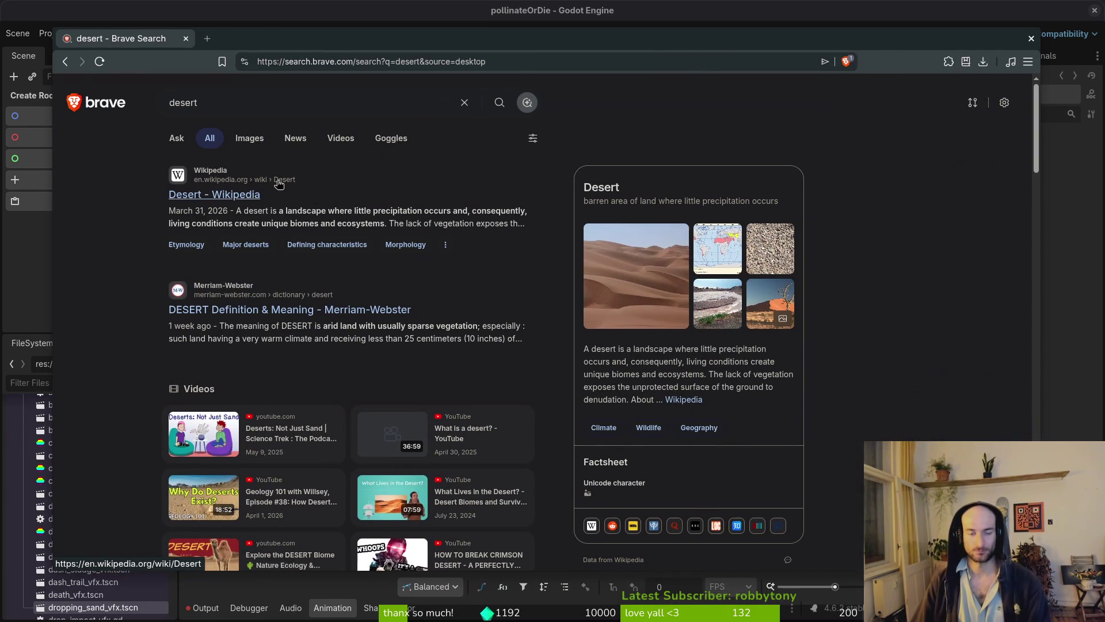
- Show desert image results, scroll through them, and preview the Simpson Desert photo
left_click(249, 138)
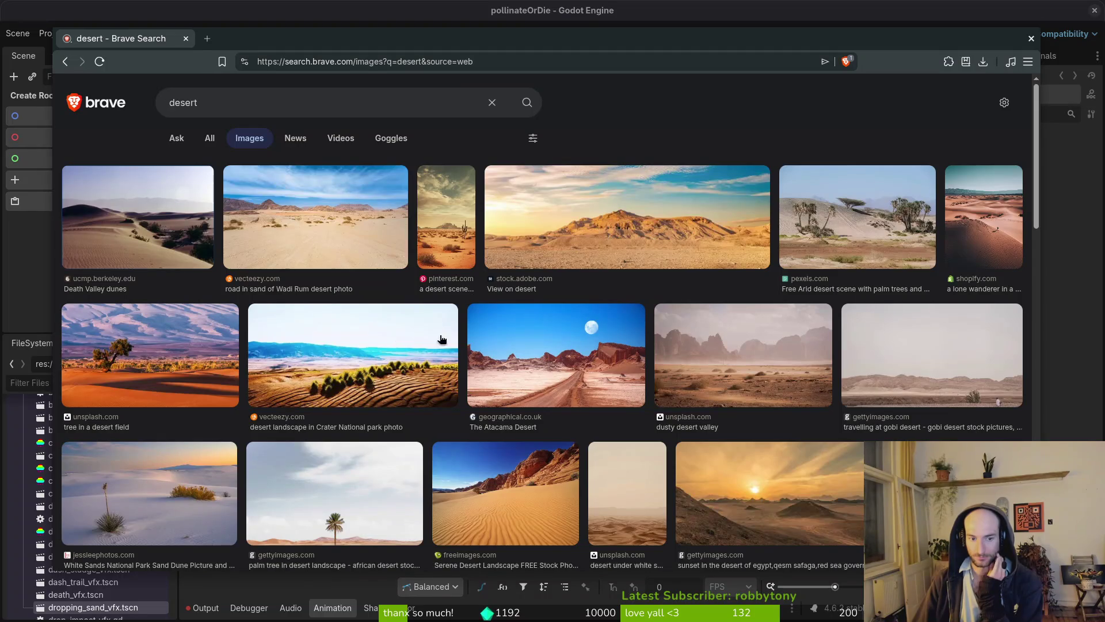
scroll(425, 339, "down", 3)
scroll(443, 359, "down", 3)
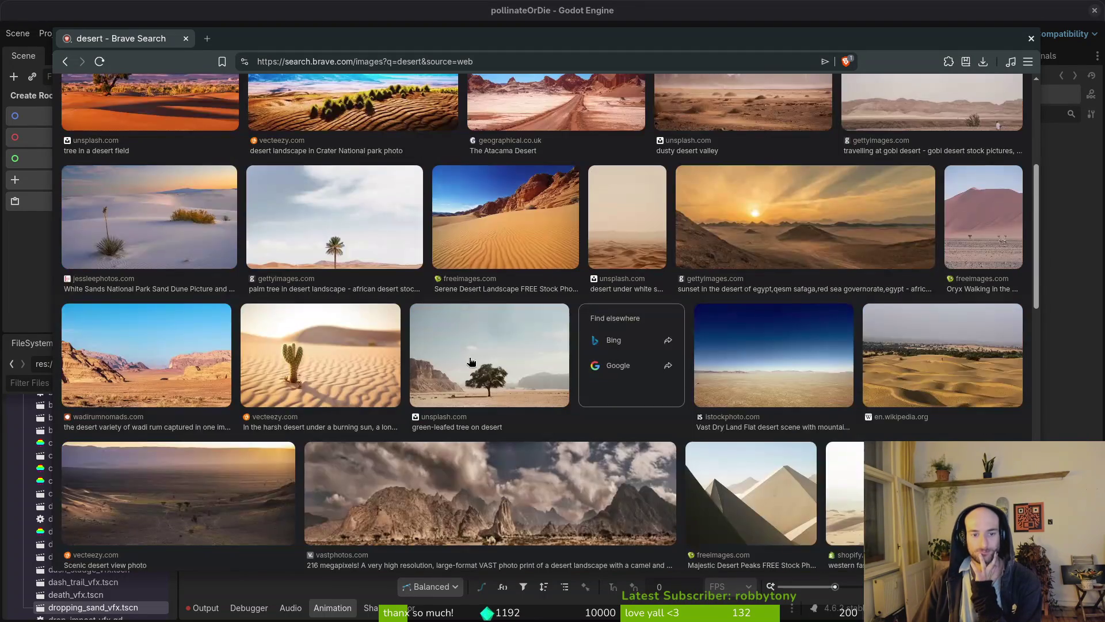
scroll(517, 380, "down", 3)
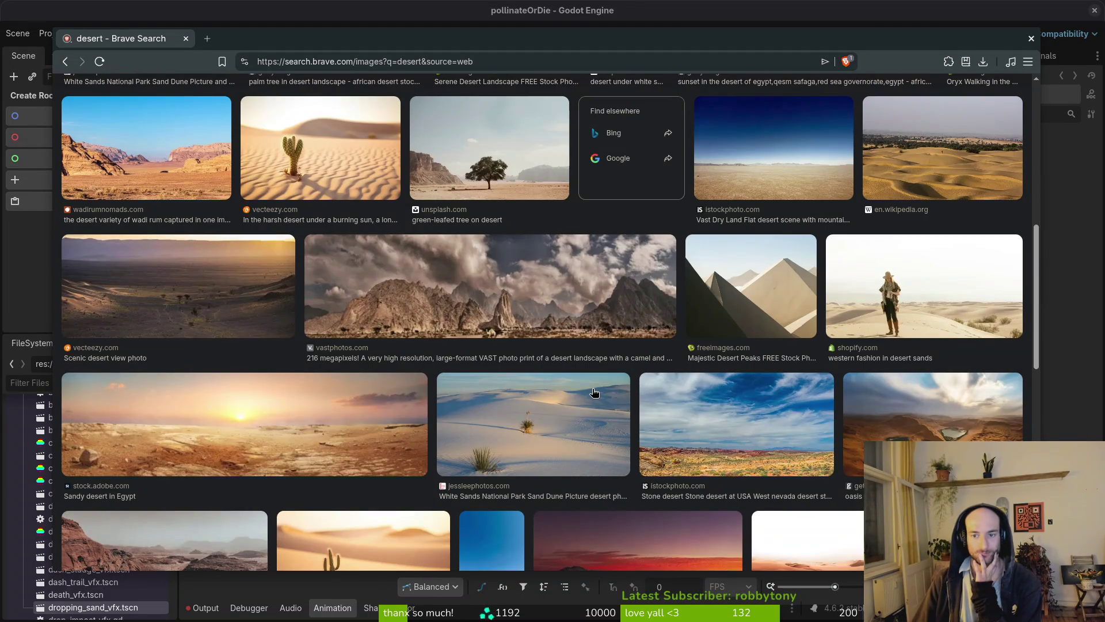
scroll(594, 392, "down", 1)
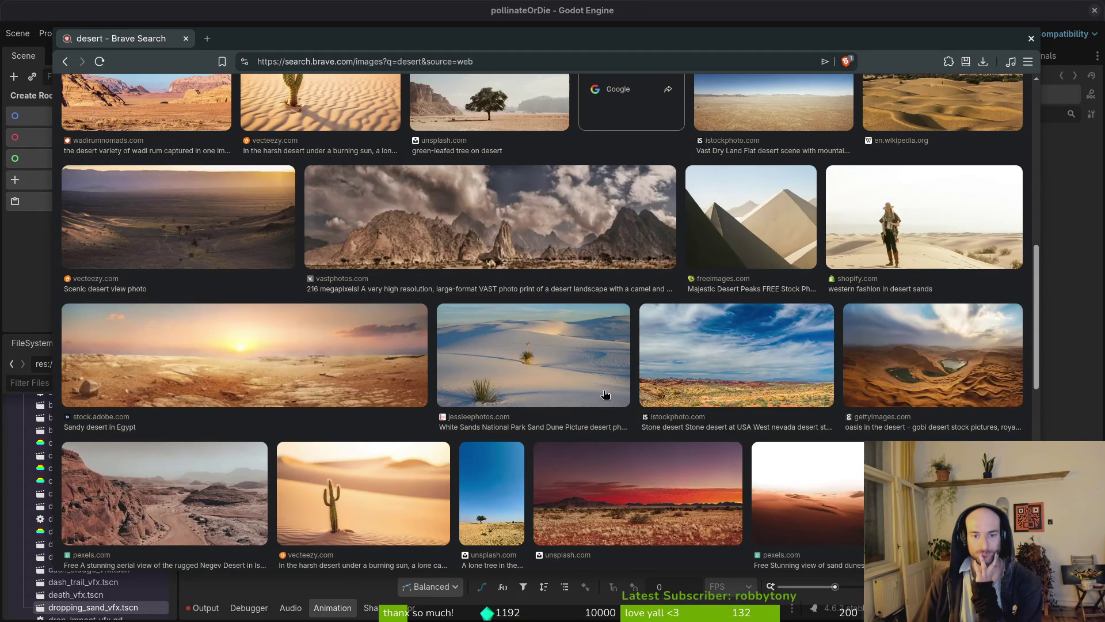
scroll(605, 394, "down", 1)
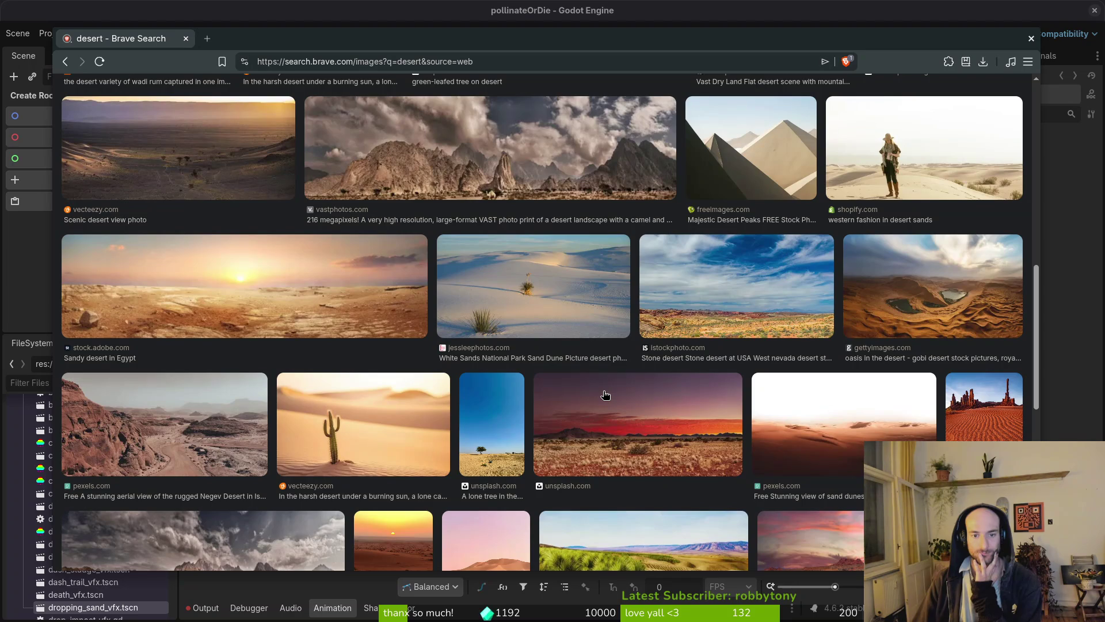
scroll(605, 394, "down", 4)
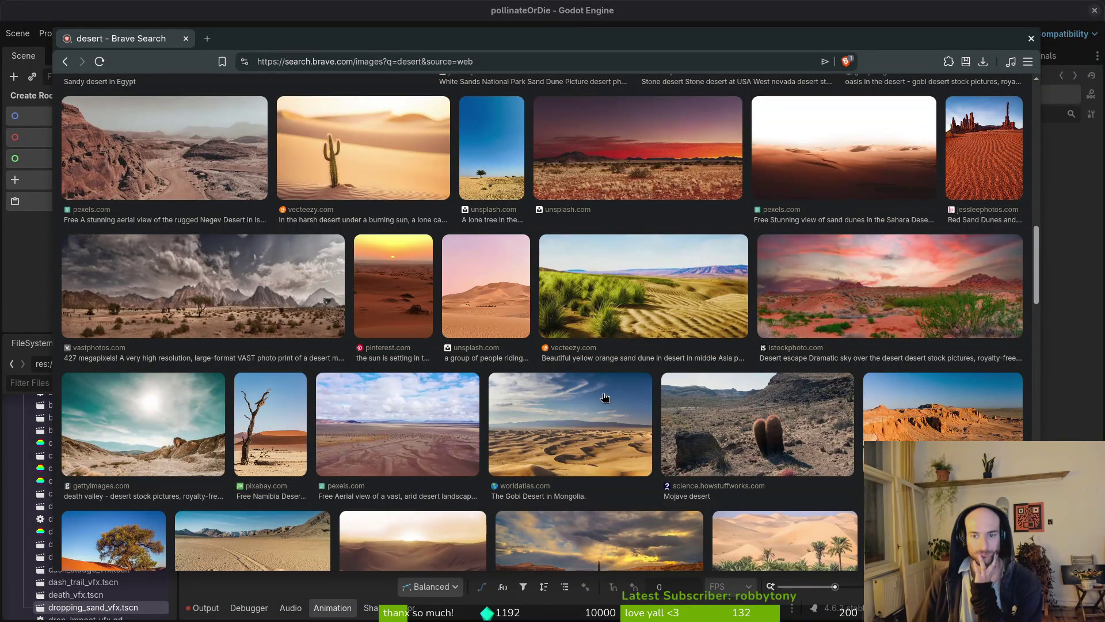
scroll(605, 396, "down", 3)
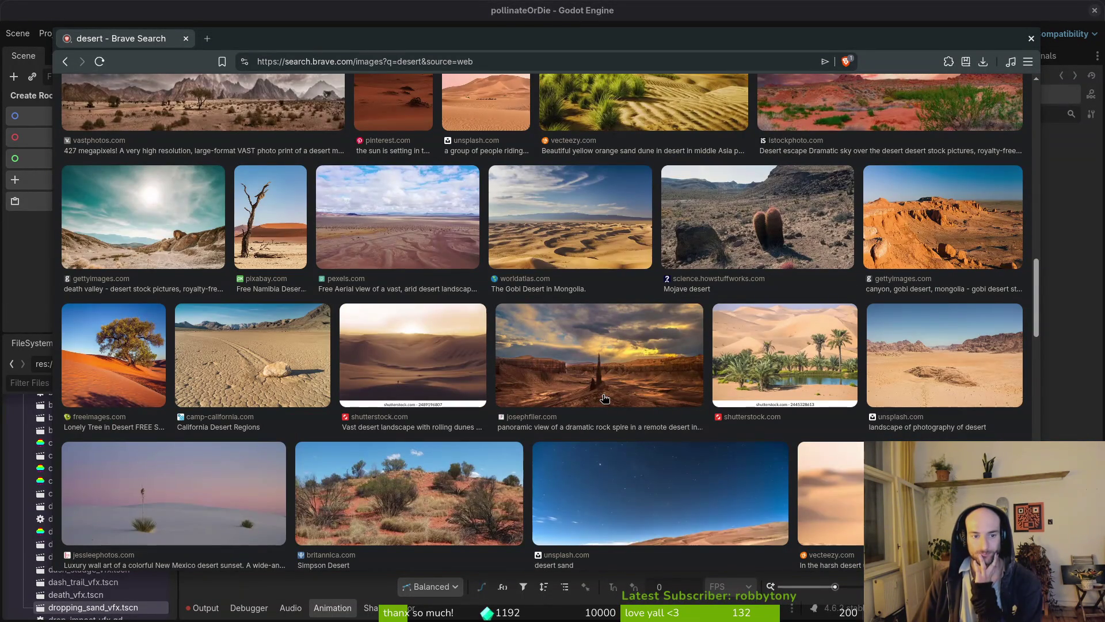
scroll(605, 397, "down", 4)
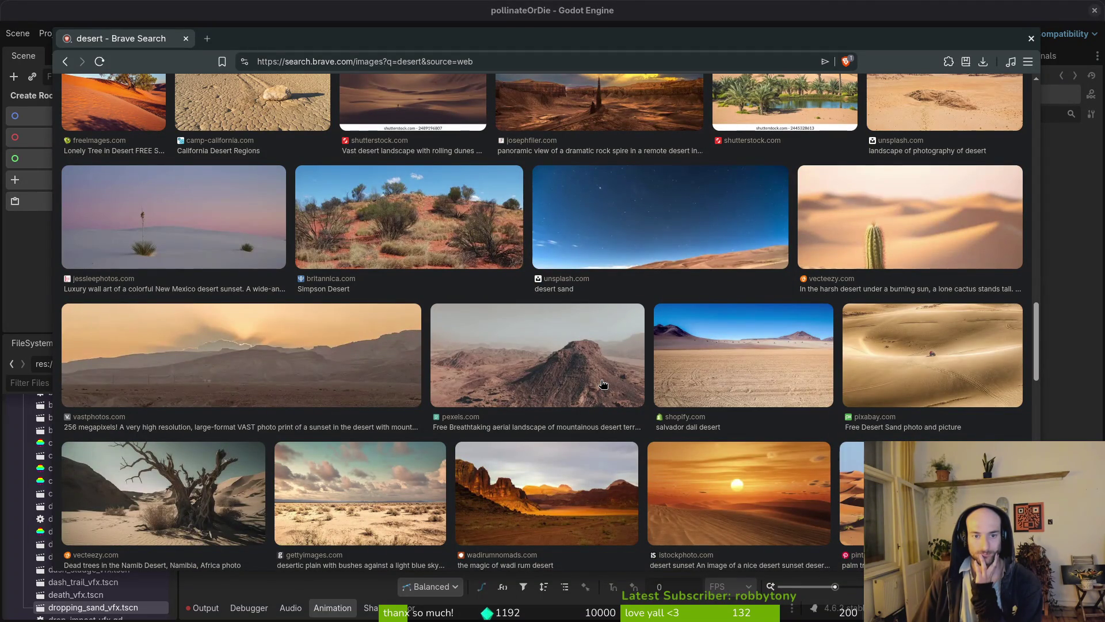
left_click(437, 250)
- Visit the Simpson Desert photo's source page, then return and browse more desert images
left_click(807, 246)
key("alt+Left")
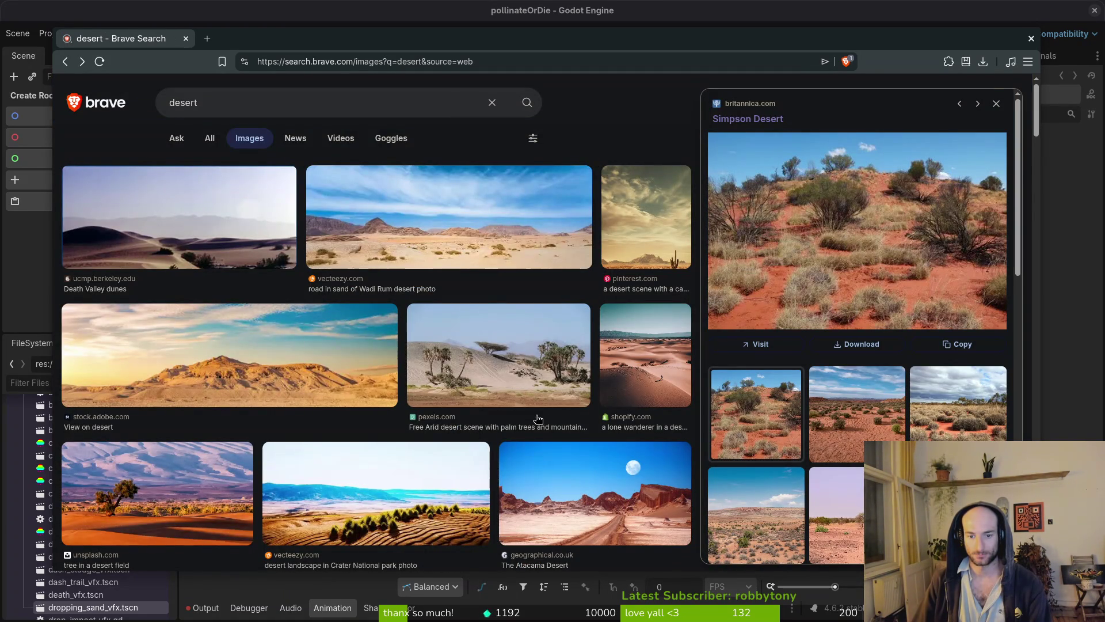
scroll(544, 403, "down", 7)
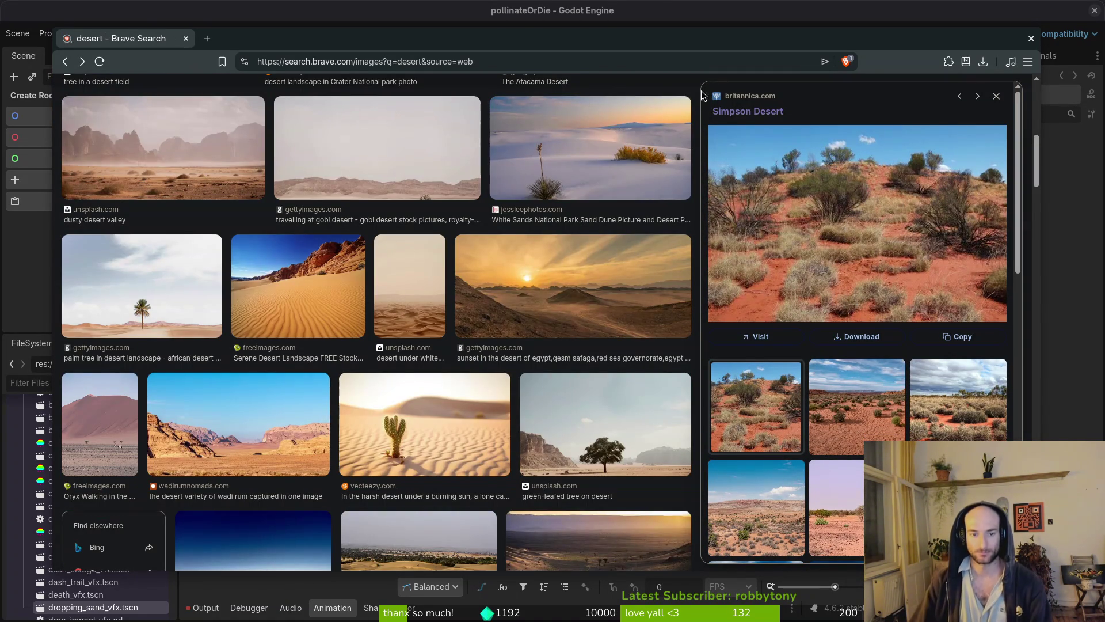
scroll(465, 340, "down", 4)
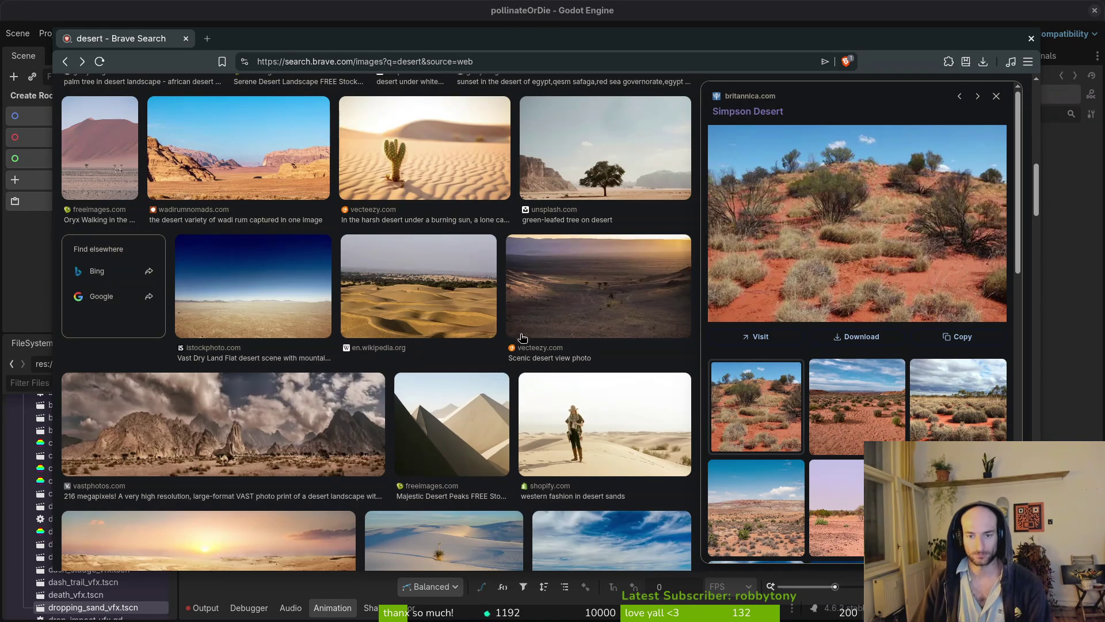
scroll(553, 336, "down", 5)
scroll(551, 348, "down", 10)
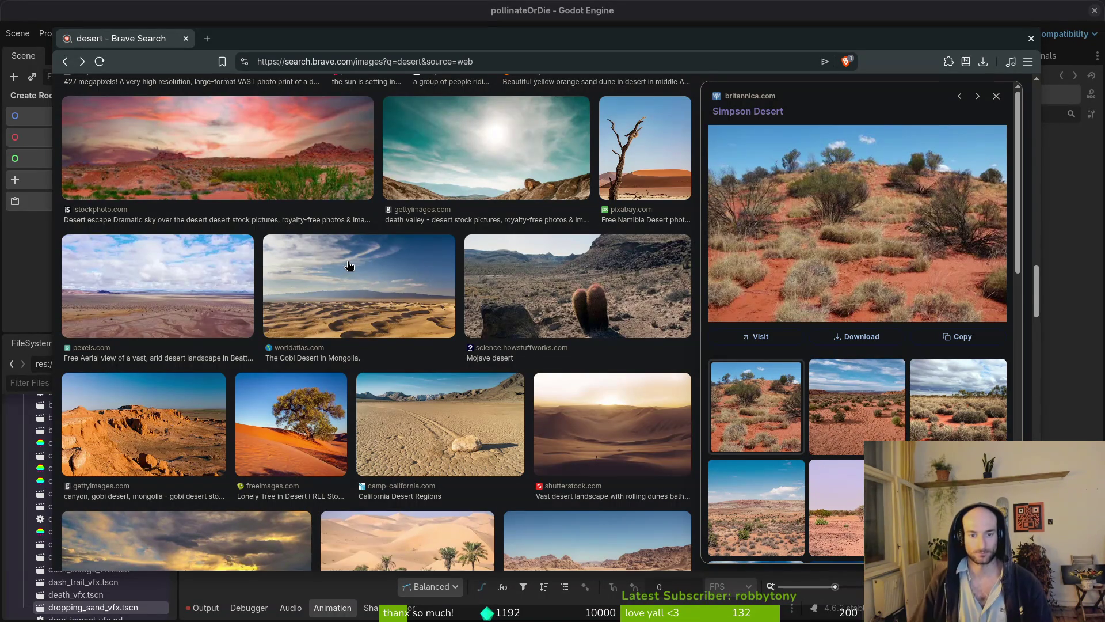
scroll(328, 311, "down", 5)
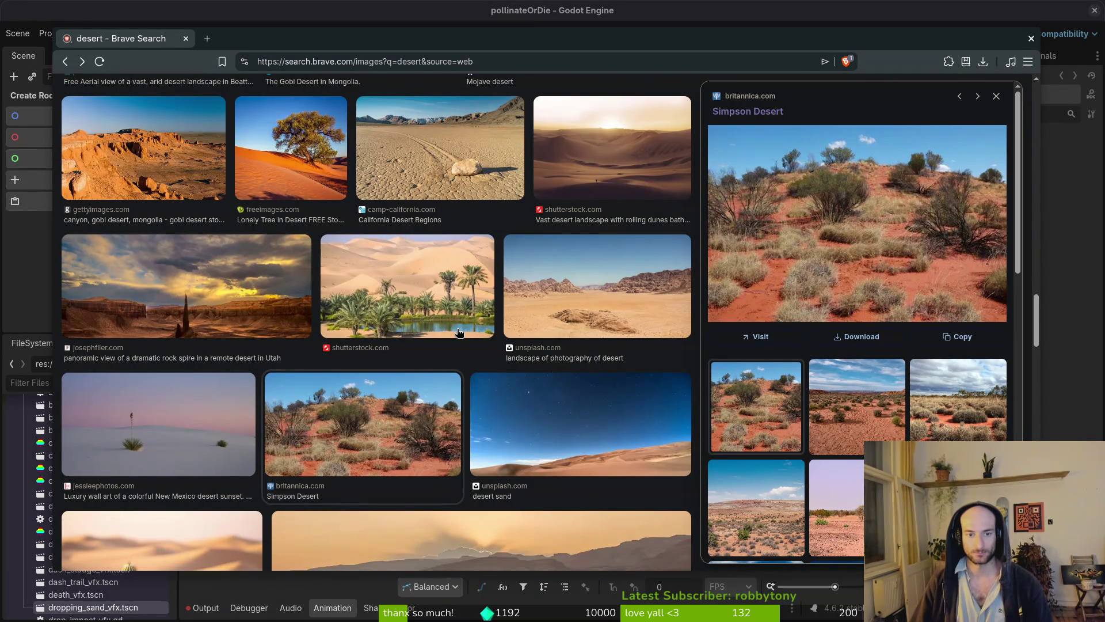
scroll(477, 331, "down", 4)
scroll(502, 359, "down", 5)
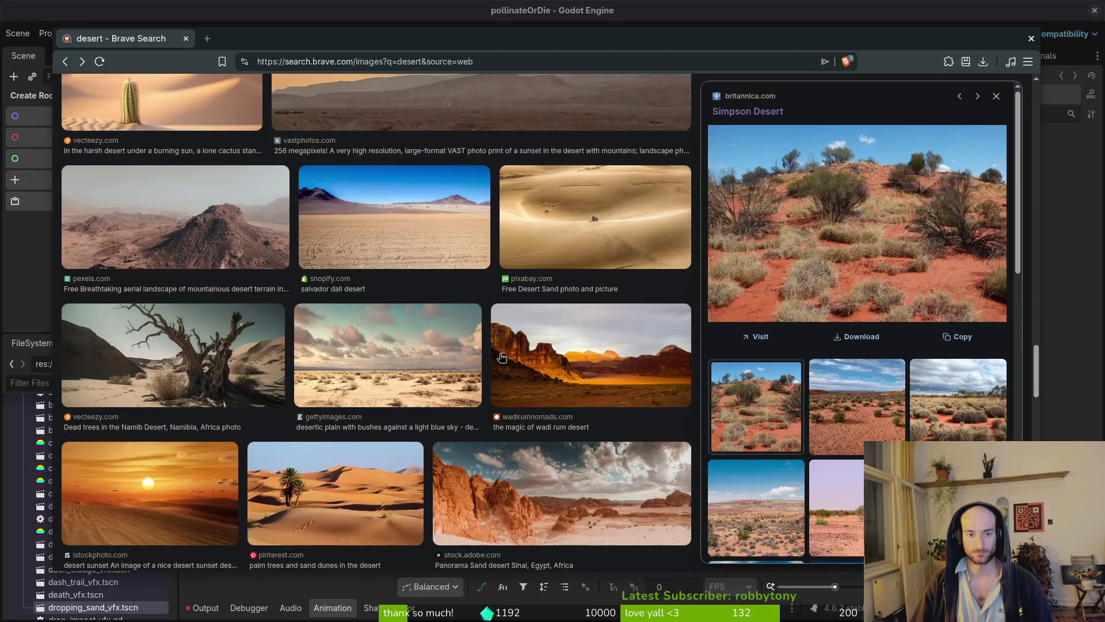
scroll(454, 364, "down", 4)
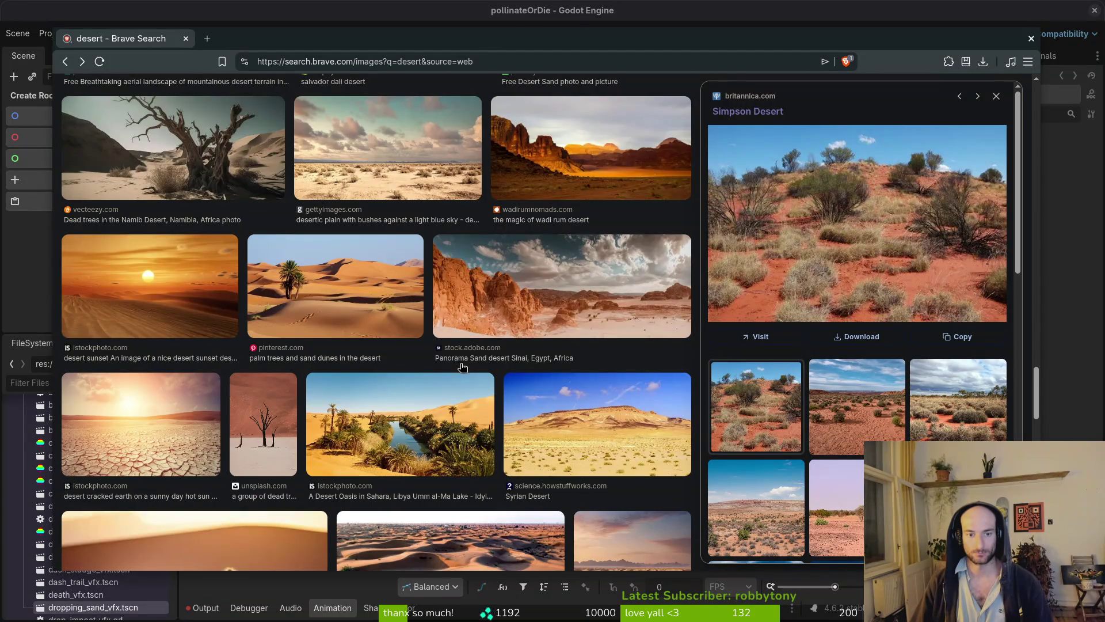
scroll(458, 392, "down", 3)
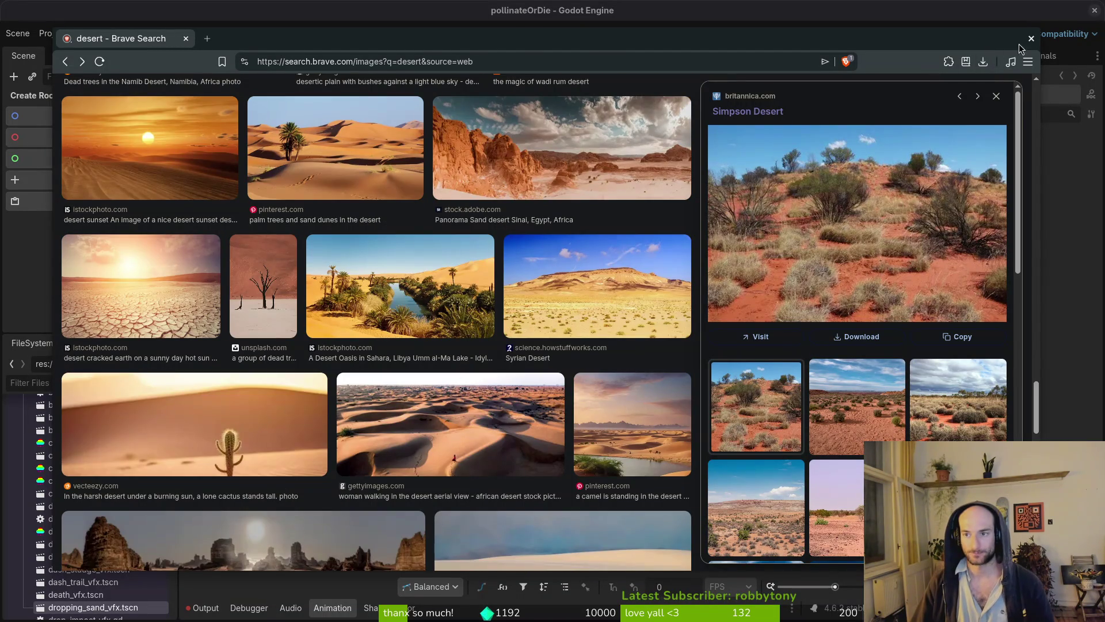
- Close the browser, close Godot's empty scene, and switch back to Aseprite
left_click(1031, 39)
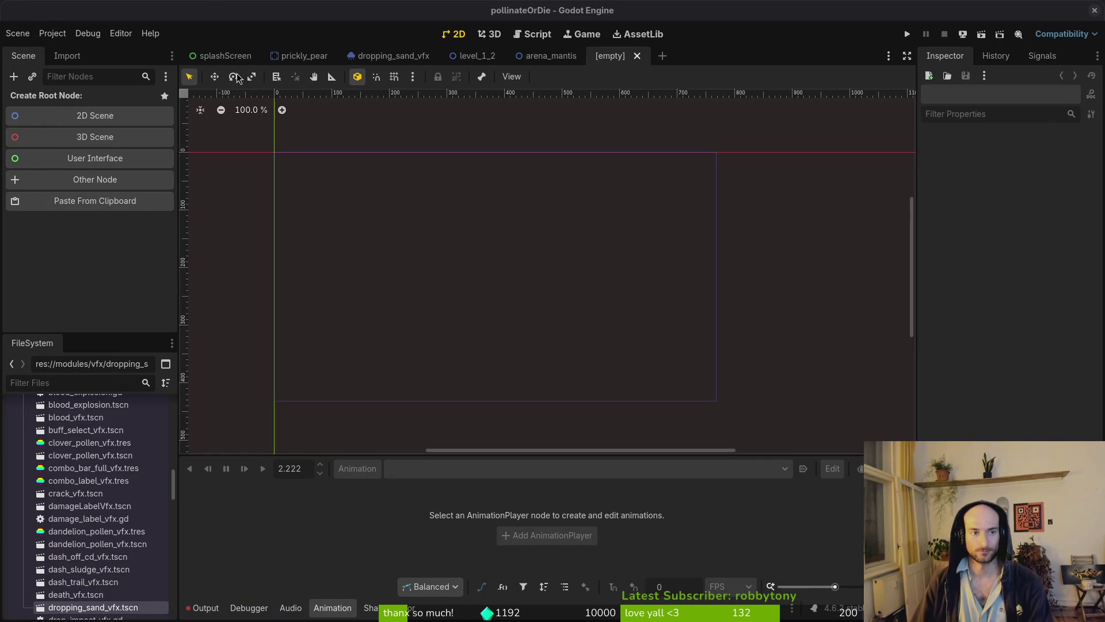
left_click(636, 56)
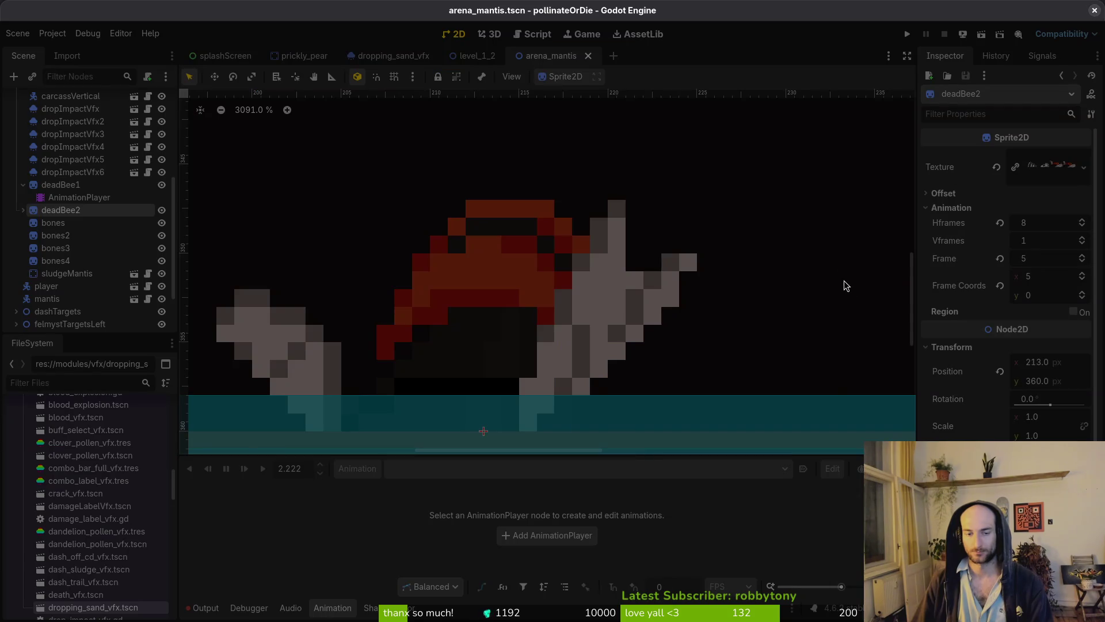
key("alt+Tab")
left_click(12, 28)
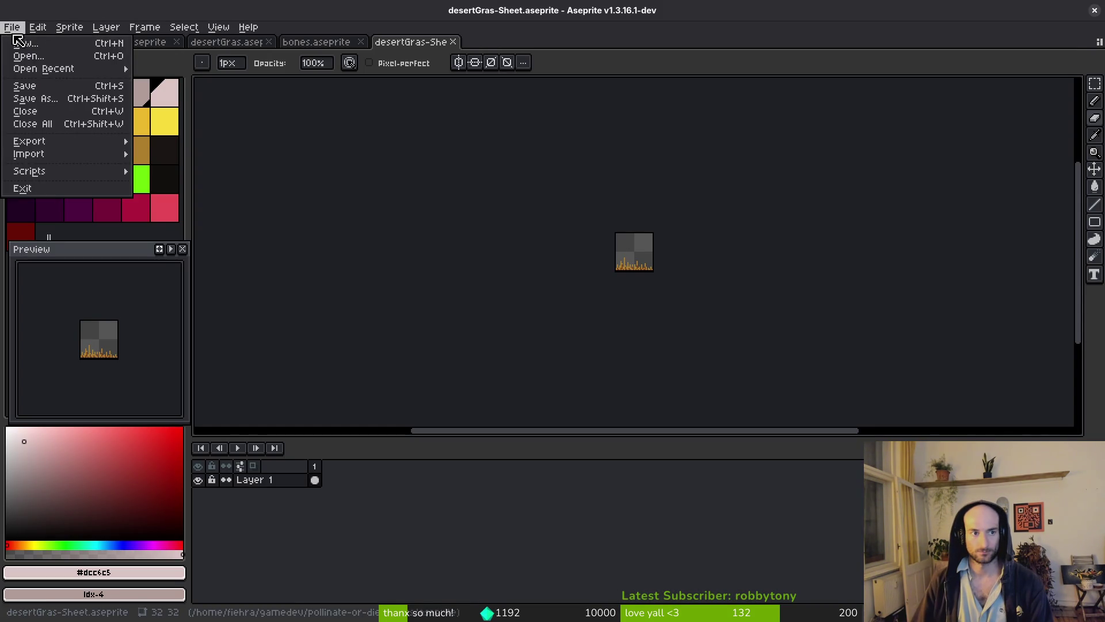
- Open gateUpdated.aseprite from the assets/aseprite folder
left_click(28, 55)
scroll(699, 247, "down", 1)
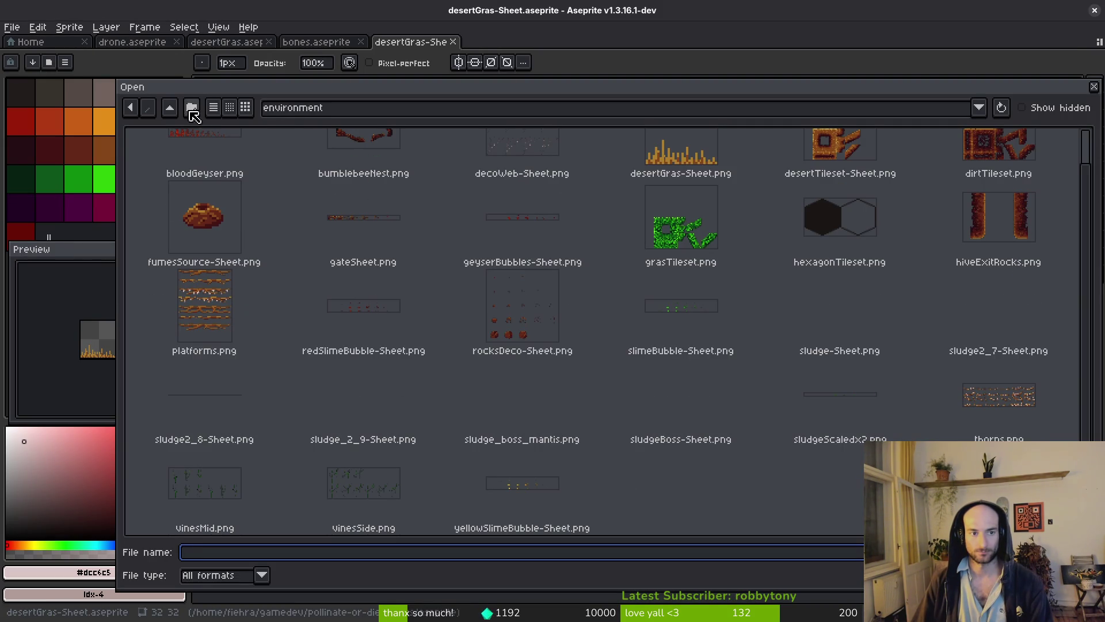
left_click(169, 108)
left_click(169, 109)
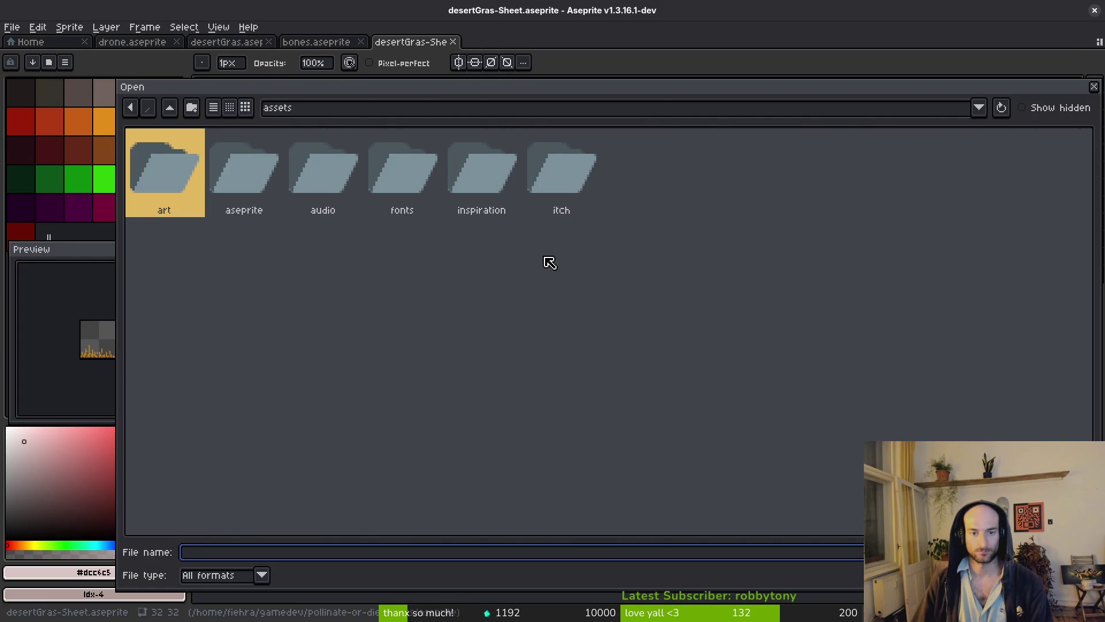
double_click(260, 173)
scroll(846, 298, "down", 5)
scroll(834, 310, "down", 10)
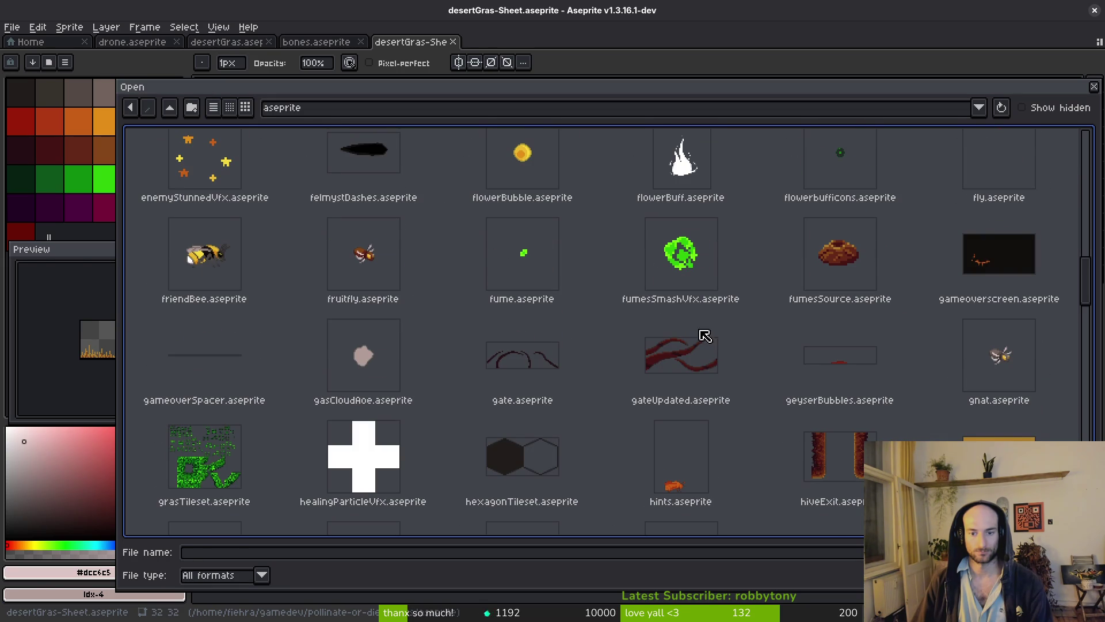
left_click(546, 402)
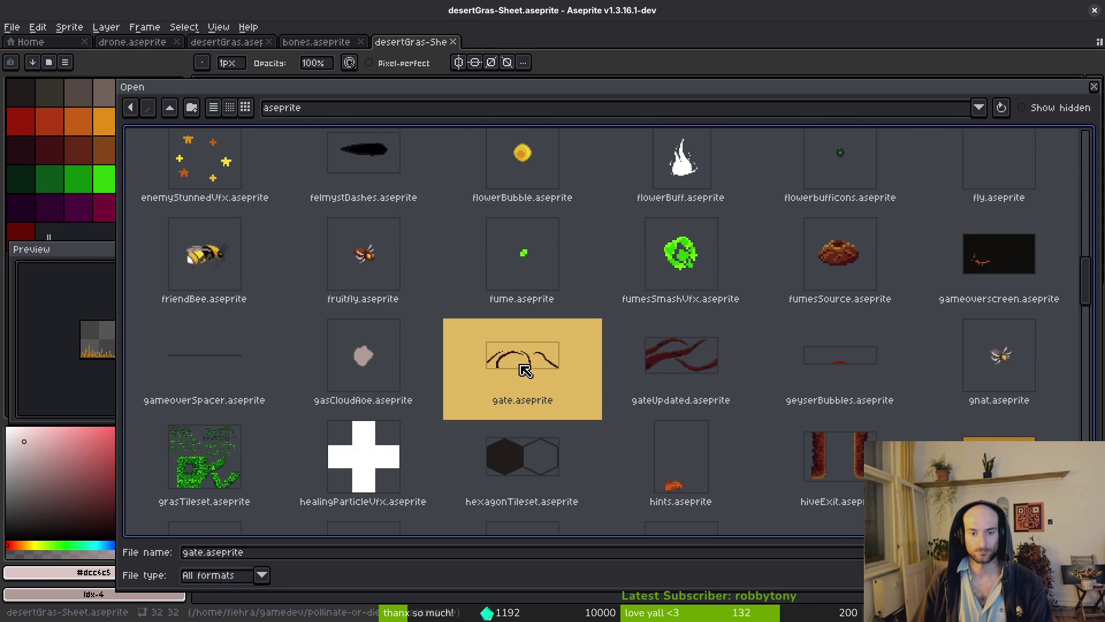
left_click(692, 378)
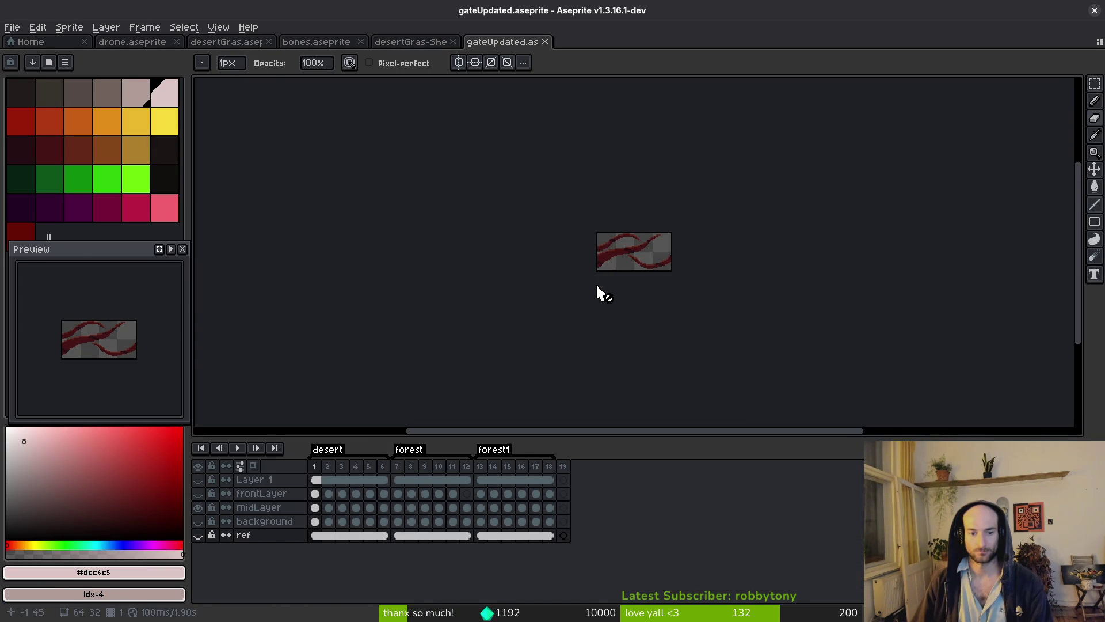
- Play the gate animation, then hide frontLayer, midLayer and background to show Layer 1 alone
key("i")
key("Return")
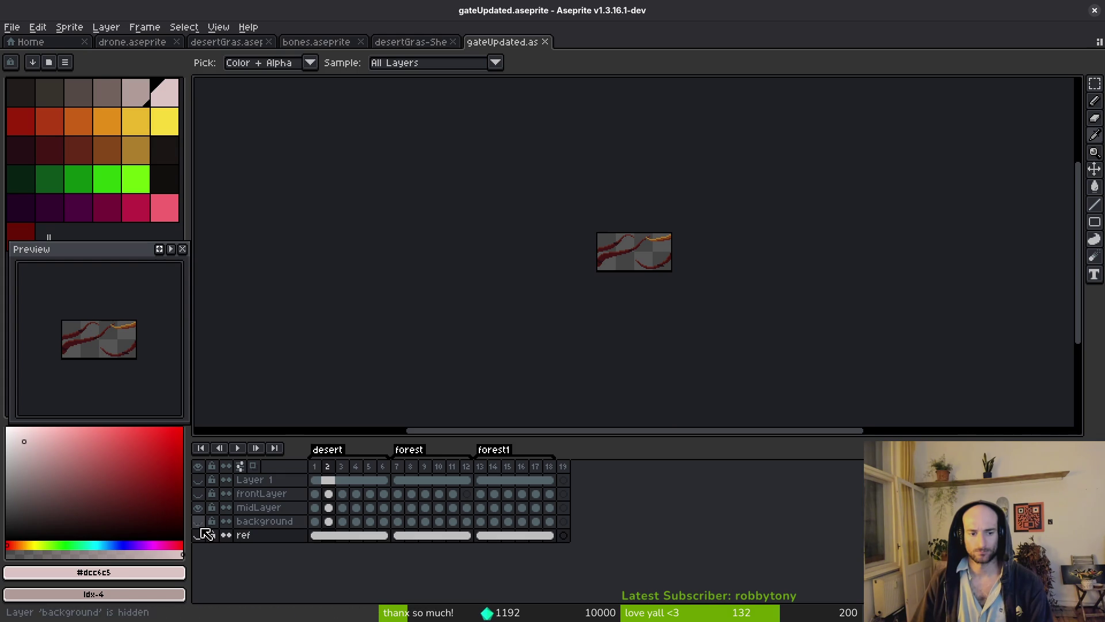
key("b")
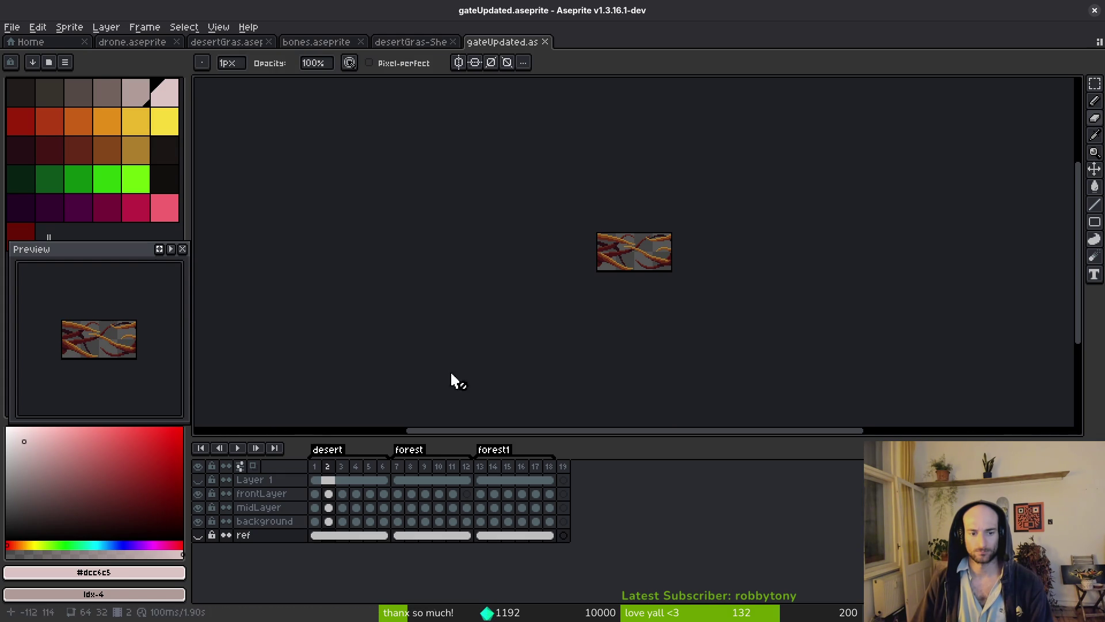
scroll(604, 274, "up", 5)
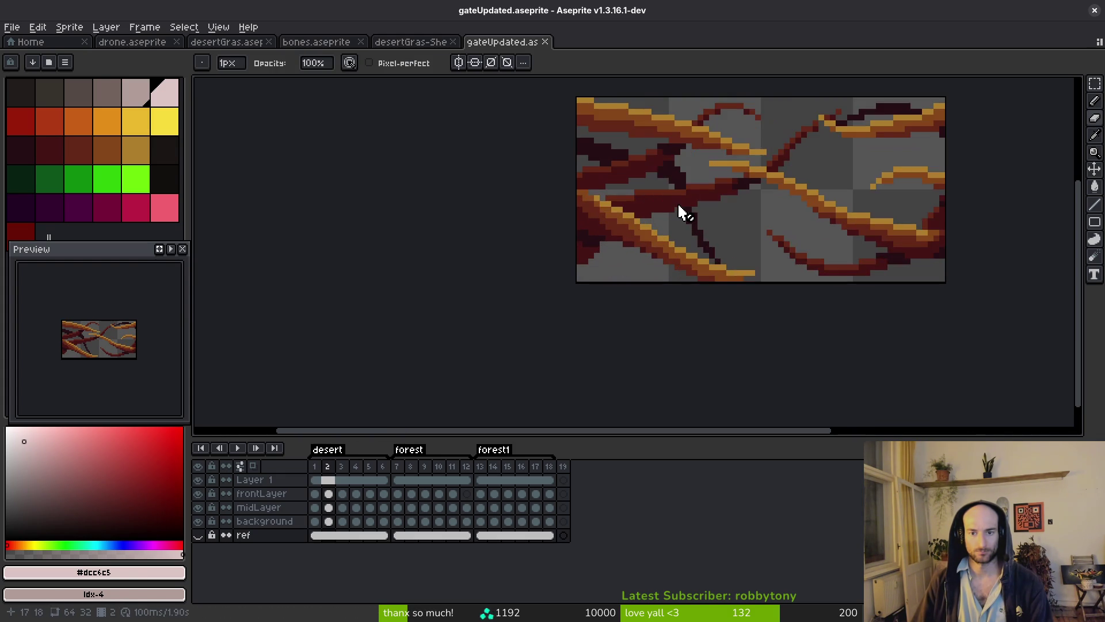
key("i")
left_click_drag(208, 499, 203, 525)
key("b")
left_click(198, 480)
key("i")
- Inspect Layer 1 across frames 3 to 16, then delete Layer 1
left_click_drag(343, 479, 521, 479)
key("b")
scroll(753, 253, "down", 4)
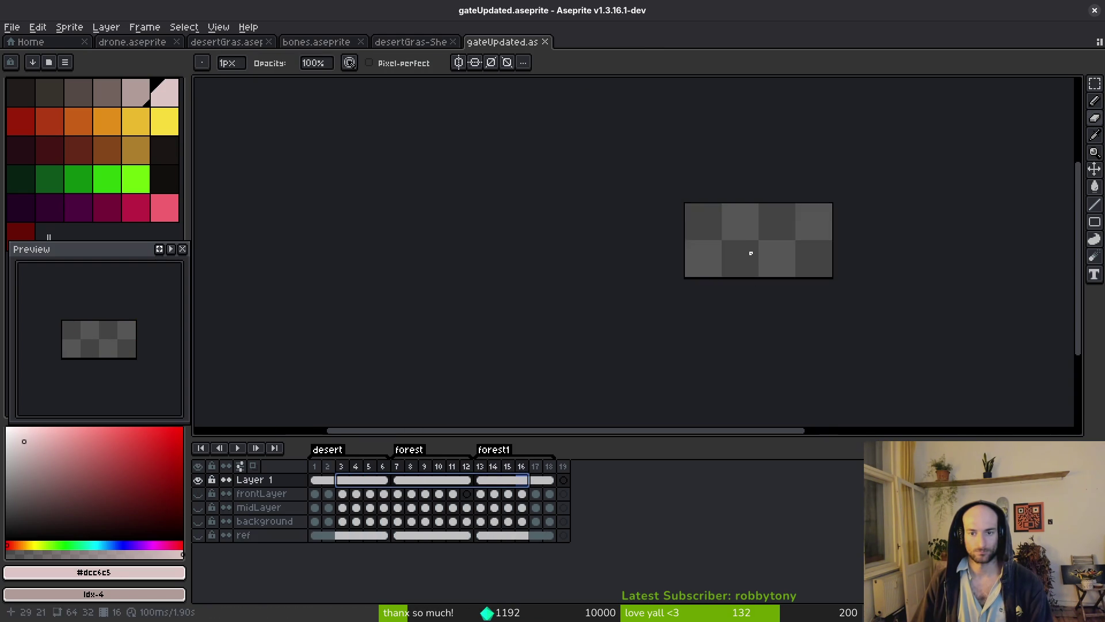
left_click(269, 484)
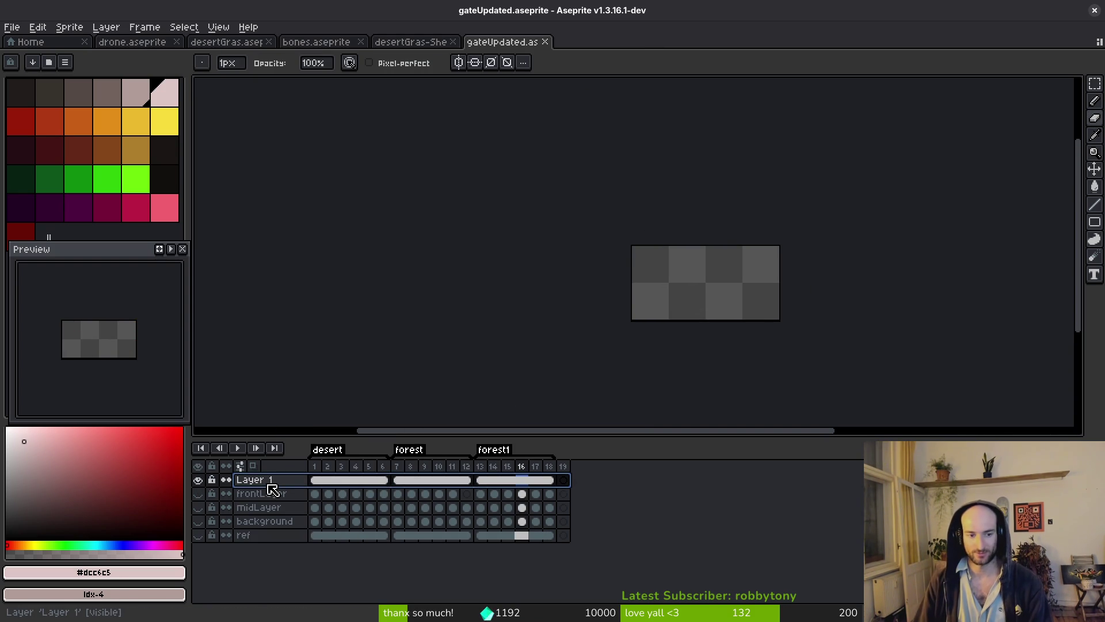
key("alt")
key("Left")
key("Left")
key("Left")
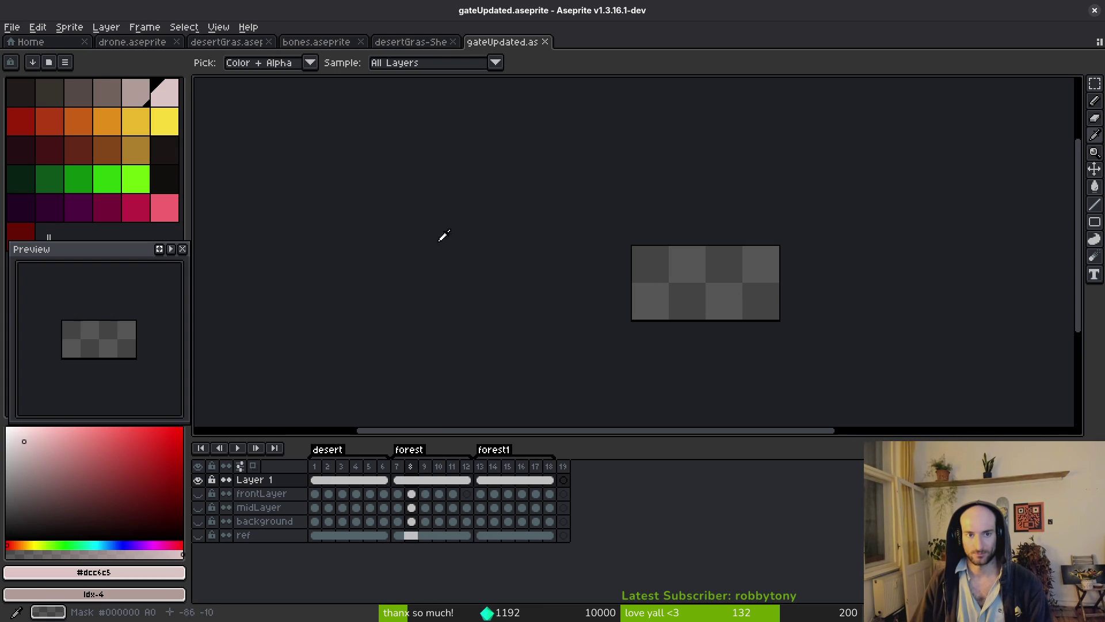
left_click(256, 480)
key("Delete")
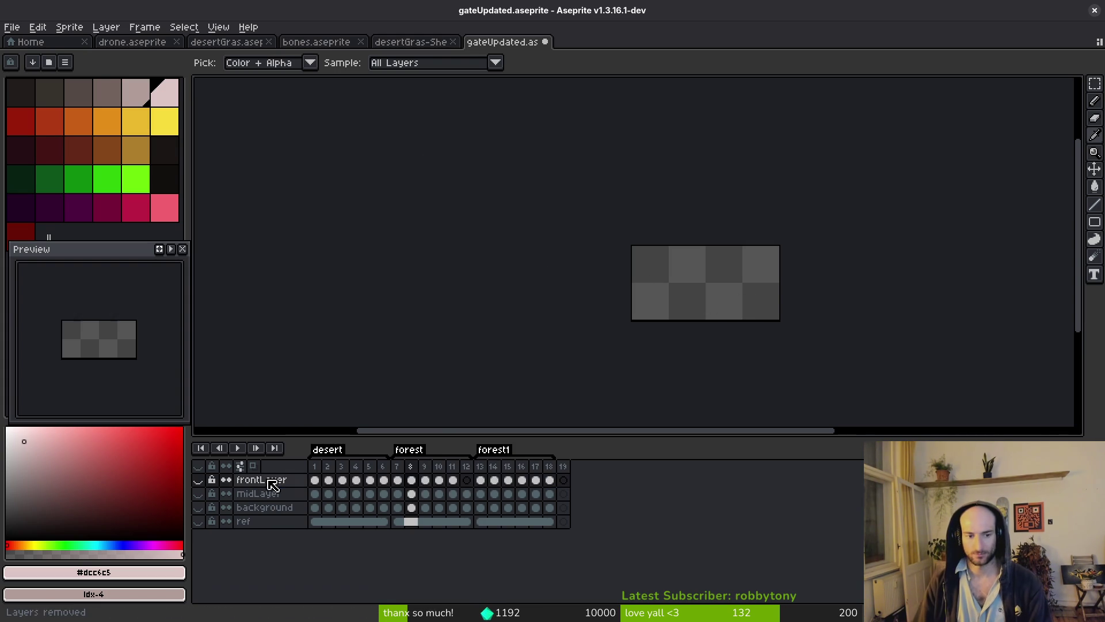
- Make frontLayer, midLayer and background visible again and save the gate sprite
left_click(198, 507)
left_click(198, 507)
left_click(198, 480)
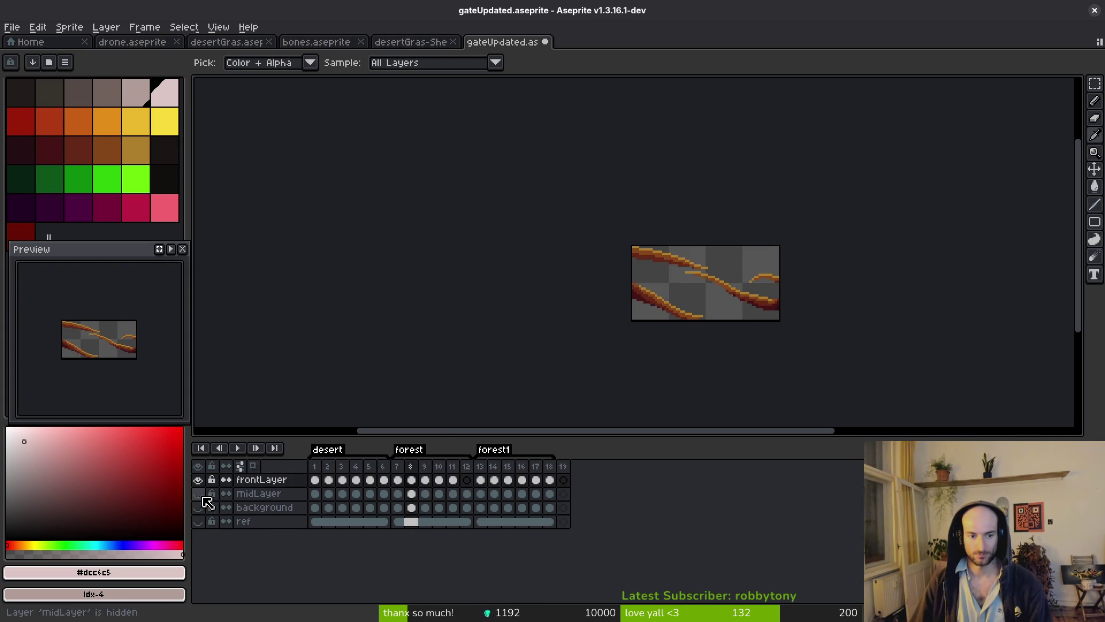
left_click_drag(198, 493, 198, 507)
key("ctrl+s")
- Compare frames 7, 1 and 13, settle on frame 7 with midLayer and background hidden, then go Home
scroll(678, 286, "up", 1)
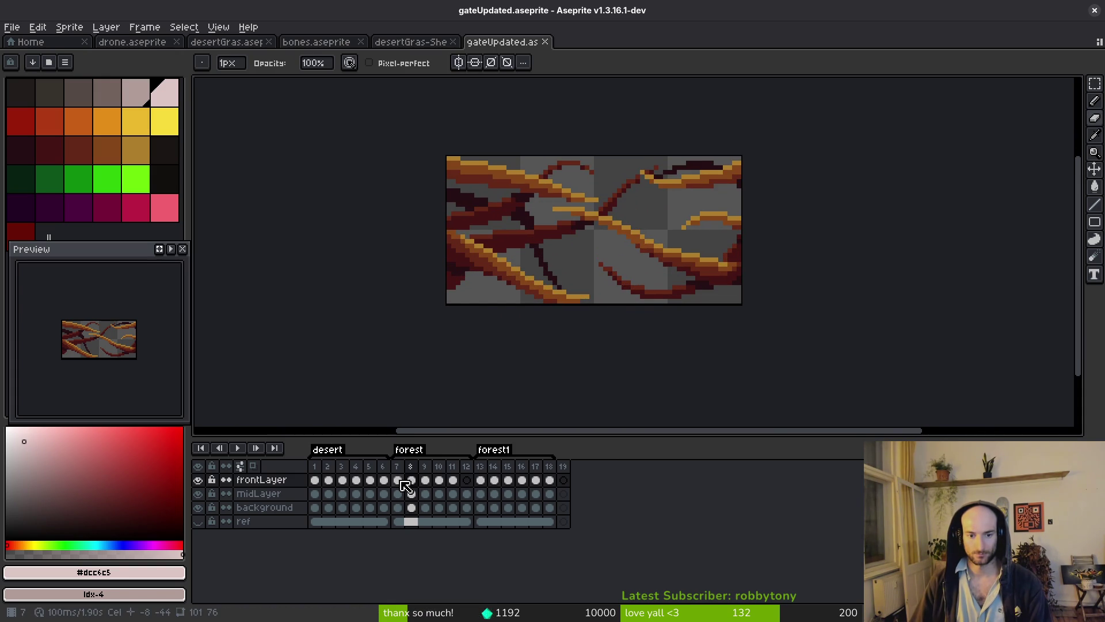
left_click(404, 467)
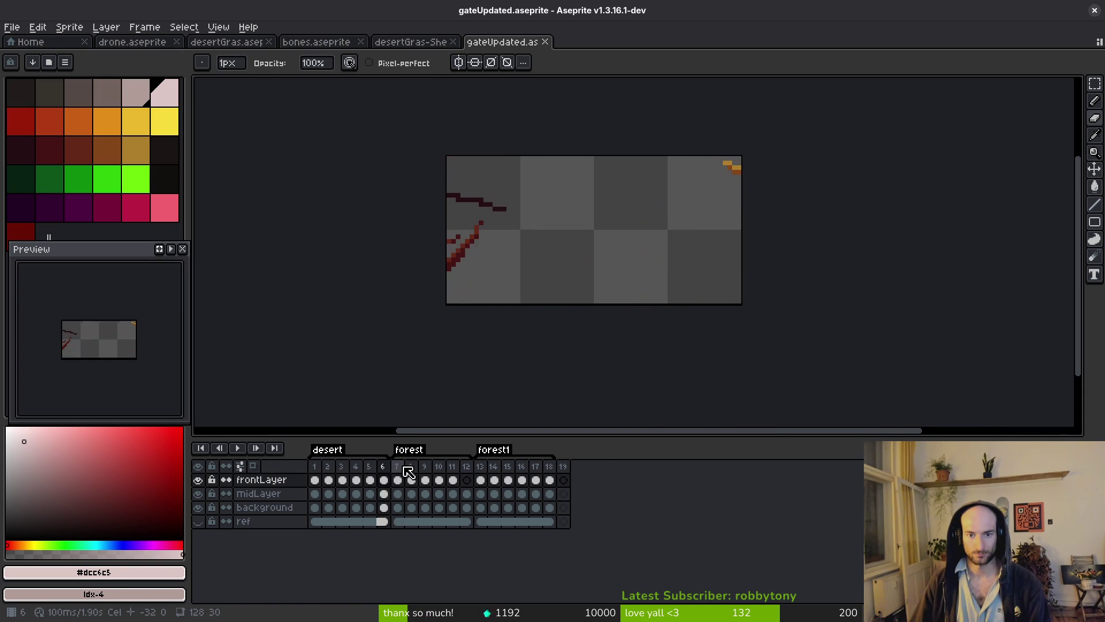
left_click(317, 478)
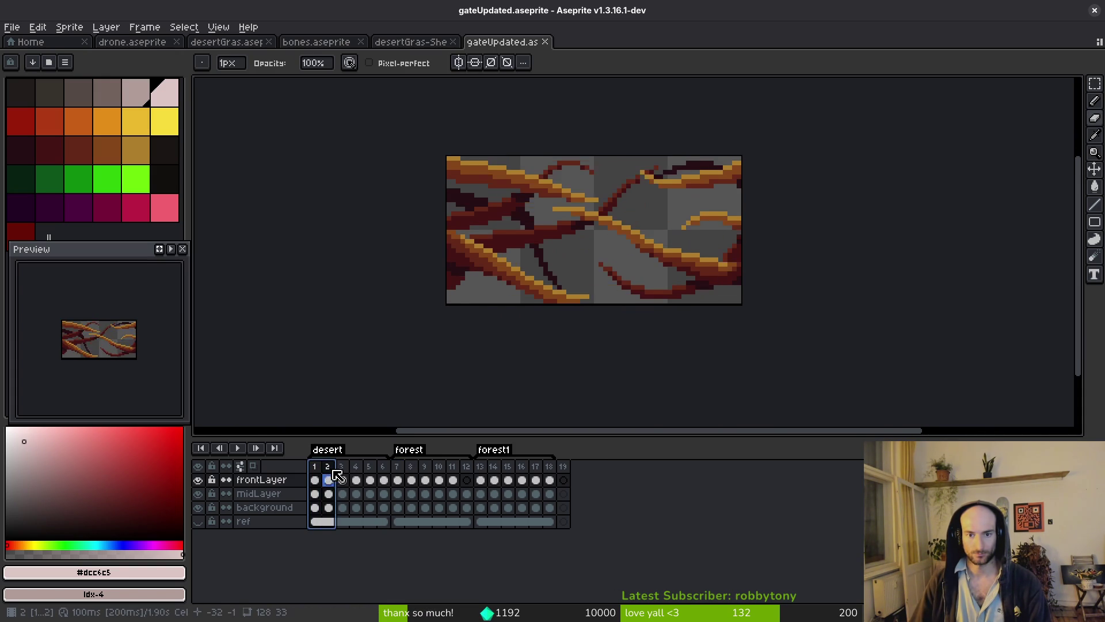
left_click(403, 471)
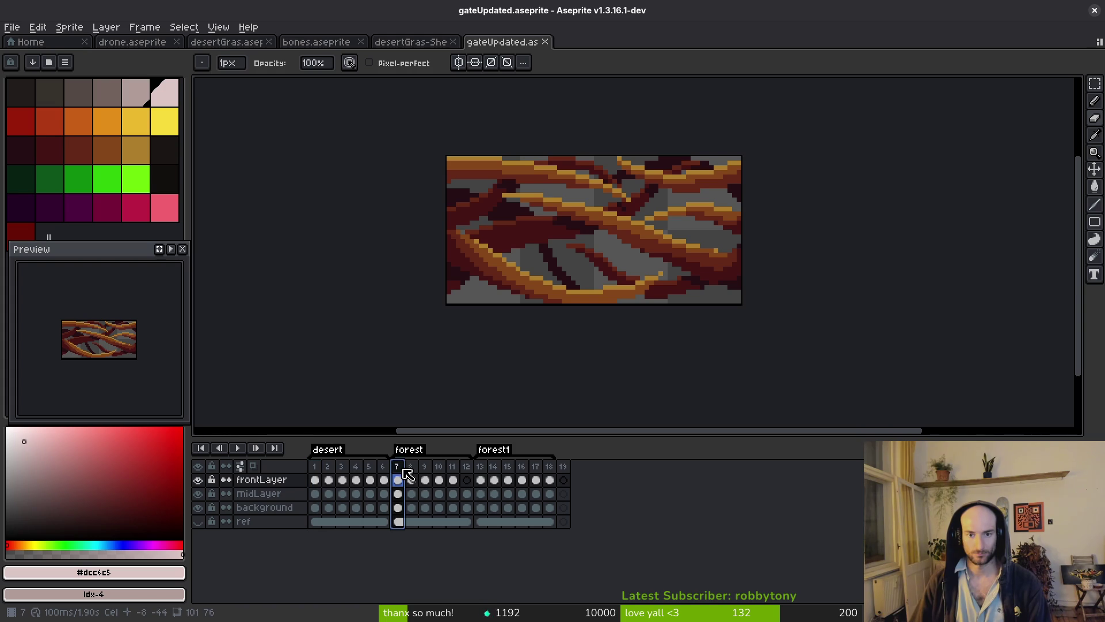
left_click(486, 470)
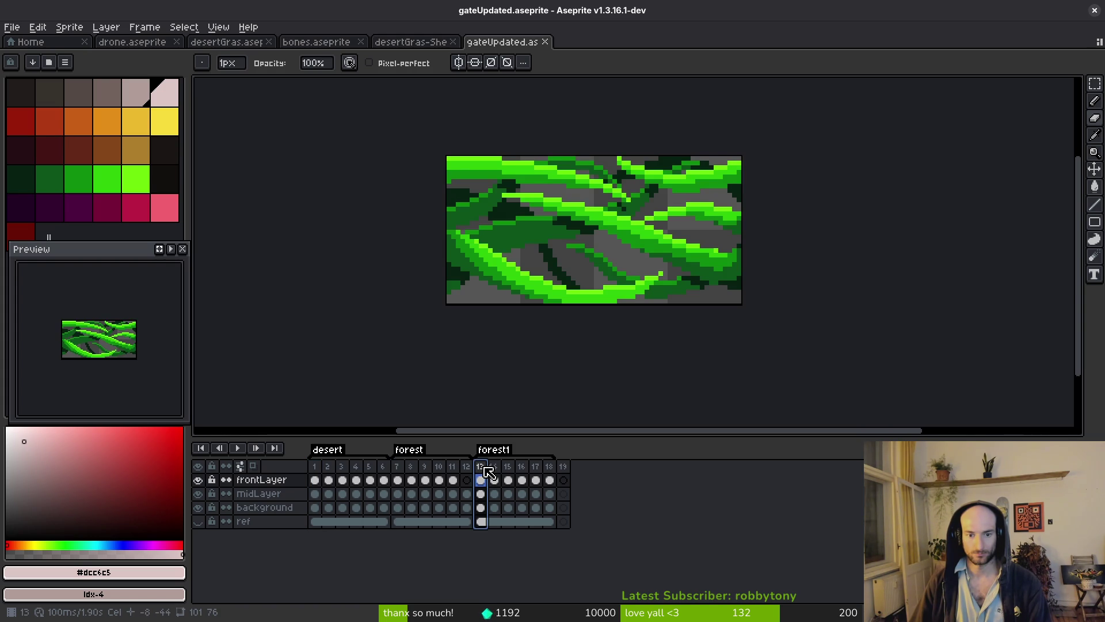
left_click(403, 469)
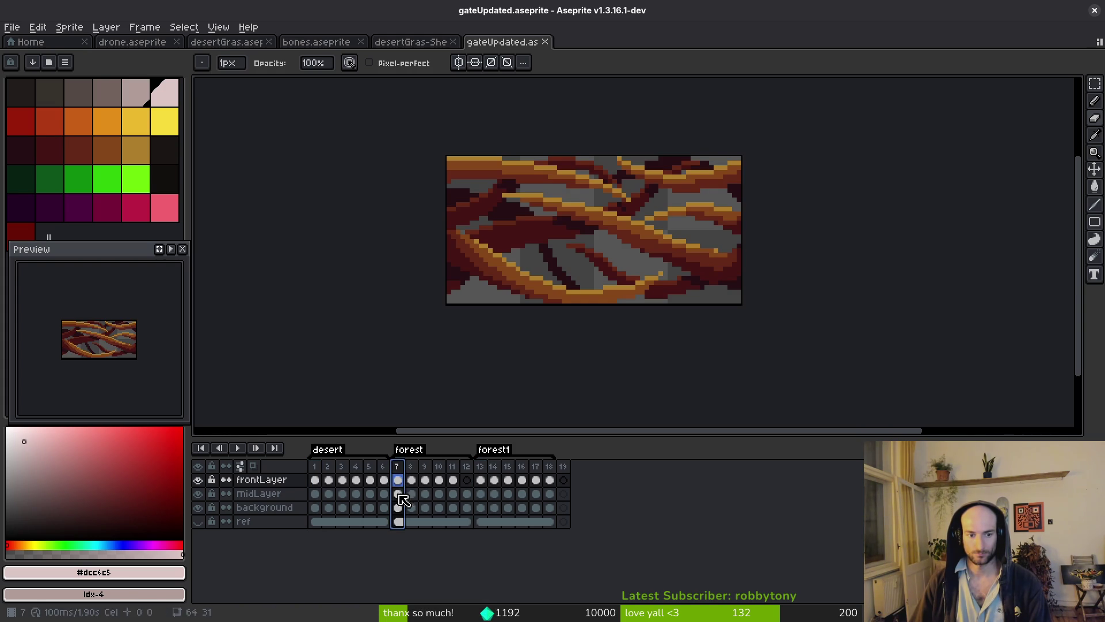
left_click(198, 493)
left_click(198, 507)
scroll(629, 330, "up", 1)
left_click(28, 41)
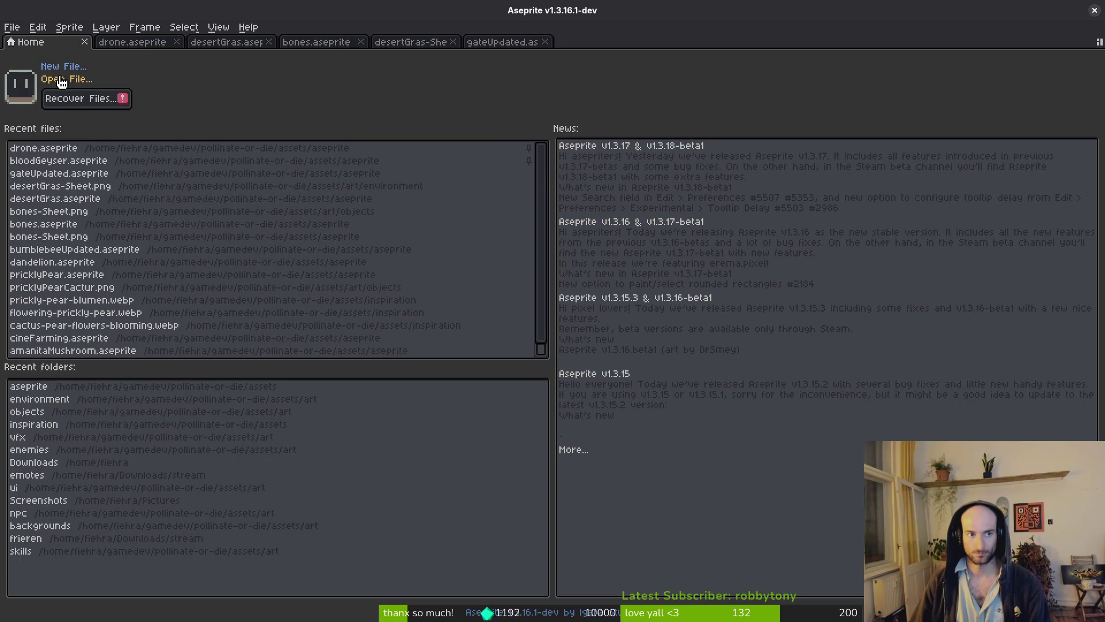
- Open grasTileset.aseprite from the assets/aseprite folder
left_click(65, 79)
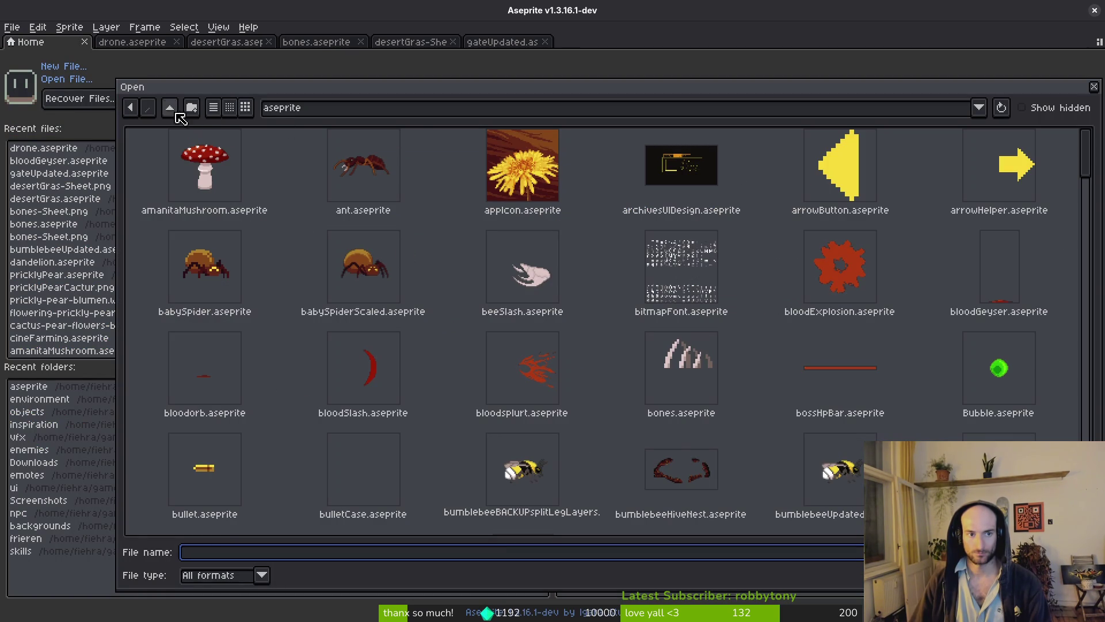
left_click(169, 108)
left_click(154, 175)
double_click(236, 171)
scroll(829, 371, "down", 3)
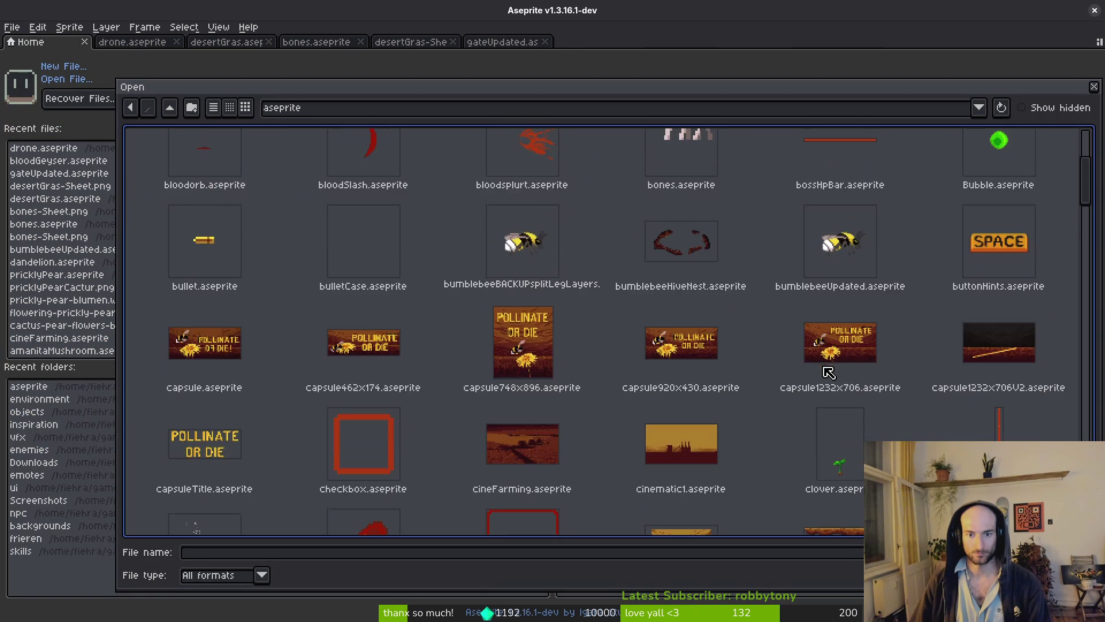
scroll(830, 372, "down", 3)
scroll(371, 308, "down", 10)
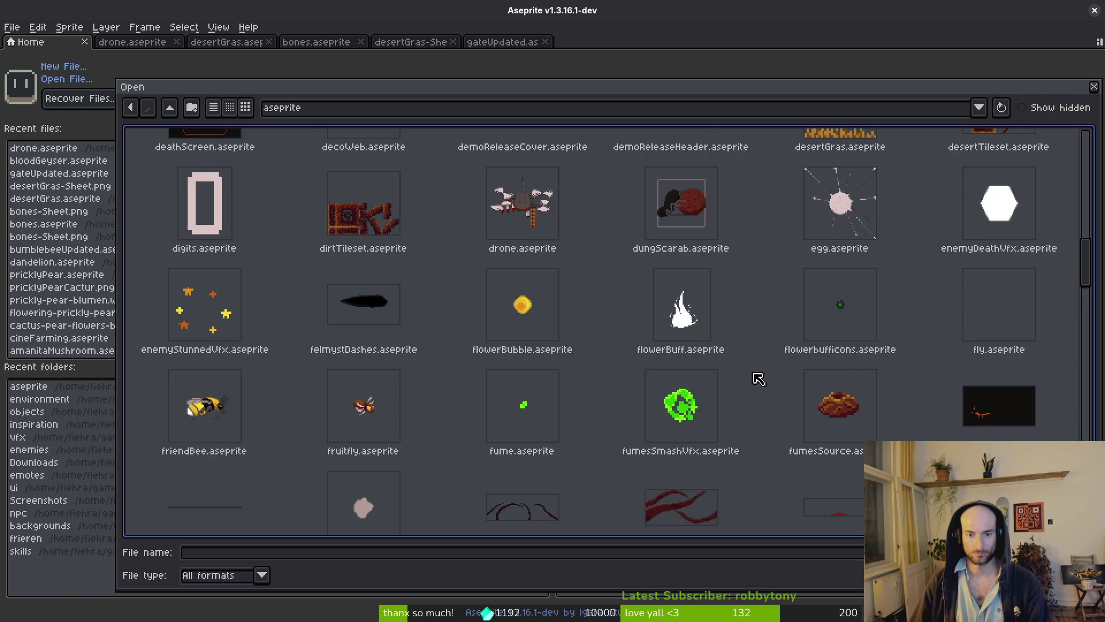
double_click(198, 405)
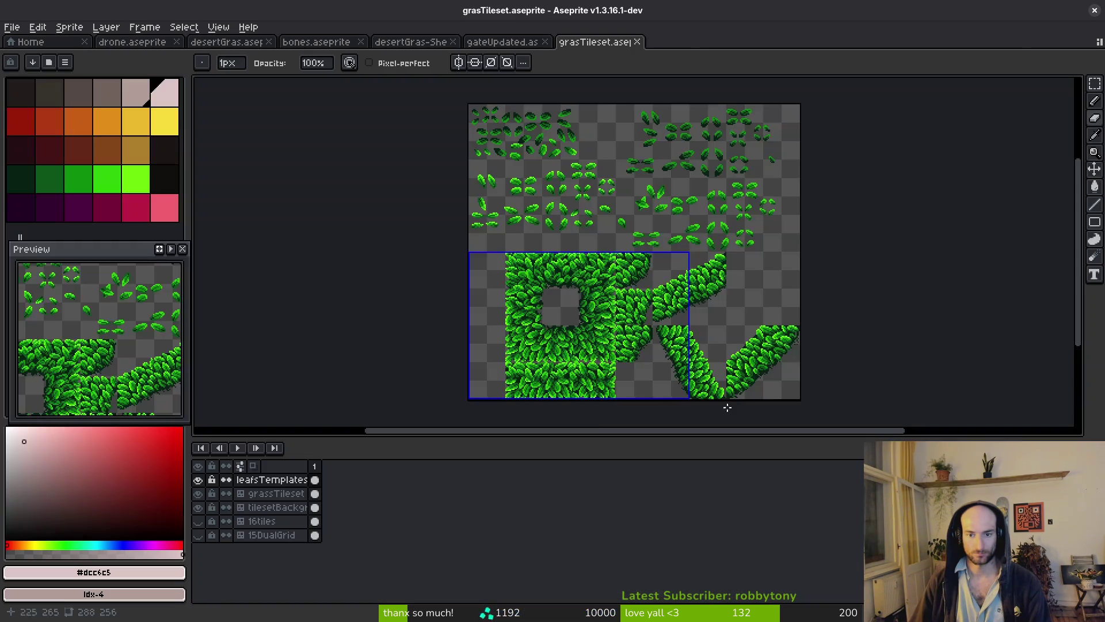
- Zoom in, rectangle-select a small cluster of leaf templates, and return to gateUpdated
scroll(596, 298, "up", 5)
scroll(595, 299, "down", 4)
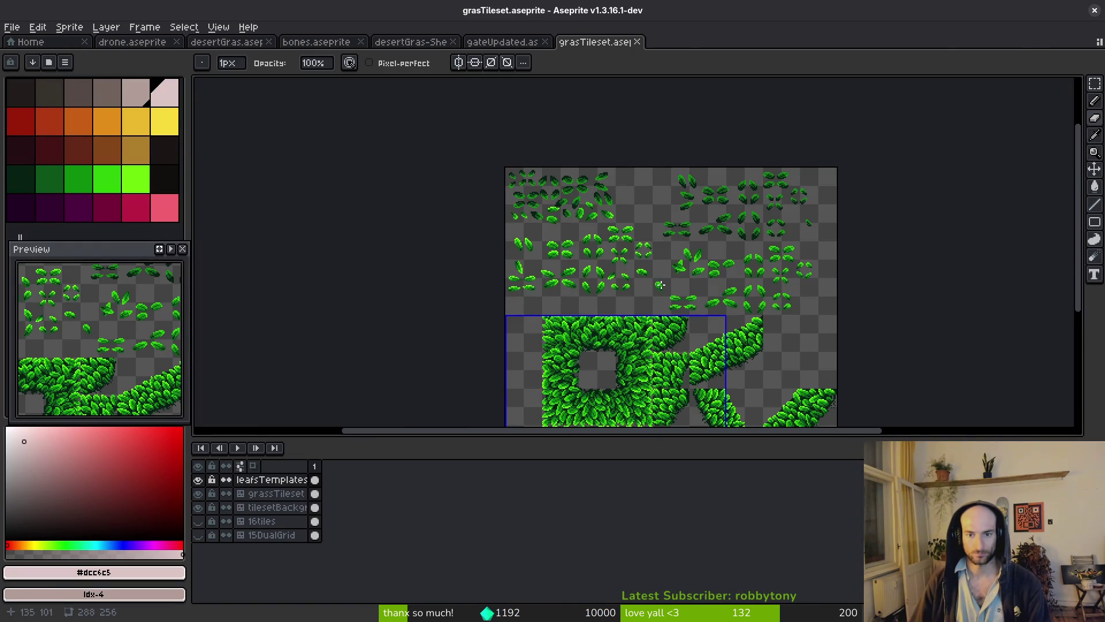
scroll(628, 287, "up", 3)
key("m")
scroll(631, 279, "down", 4)
scroll(567, 233, "up", 5)
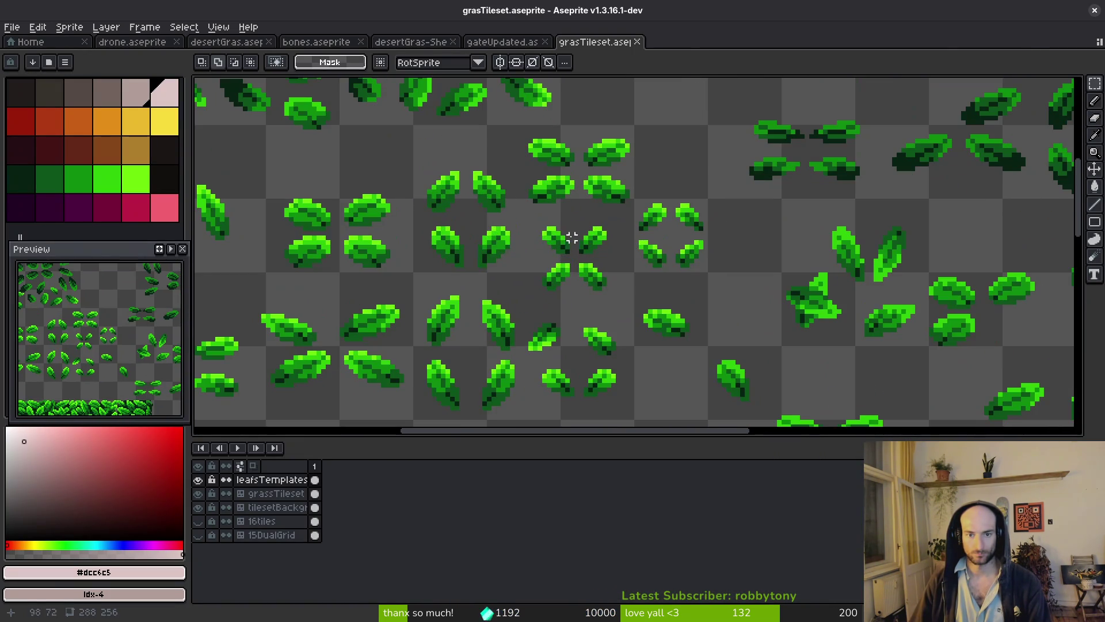
scroll(563, 233, "down", 4)
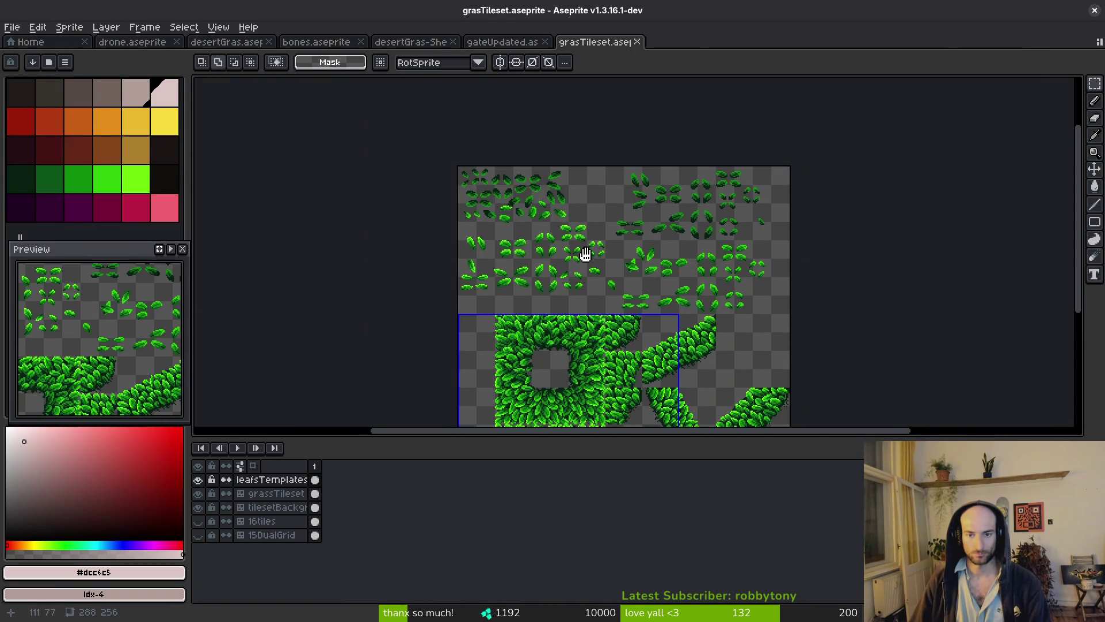
scroll(575, 253, "up", 5)
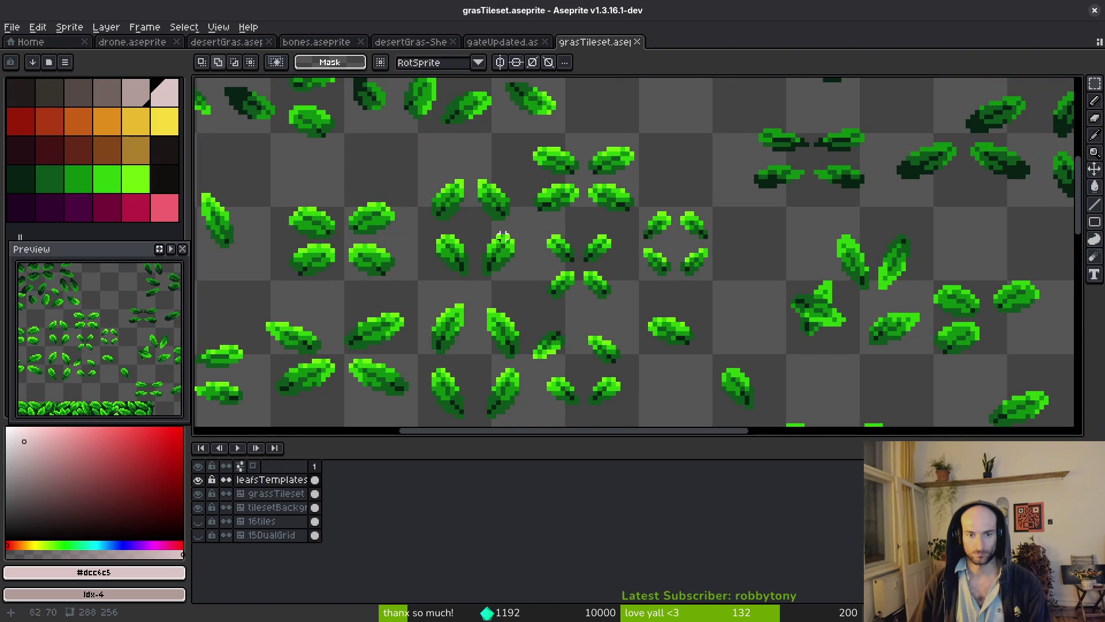
mouse_move(480, 232)
left_mouse_down()
mouse_move(521, 282)
mouse_move(599, 264)
mouse_move(547, 269)
mouse_move(576, 296)
left_mouse_up()
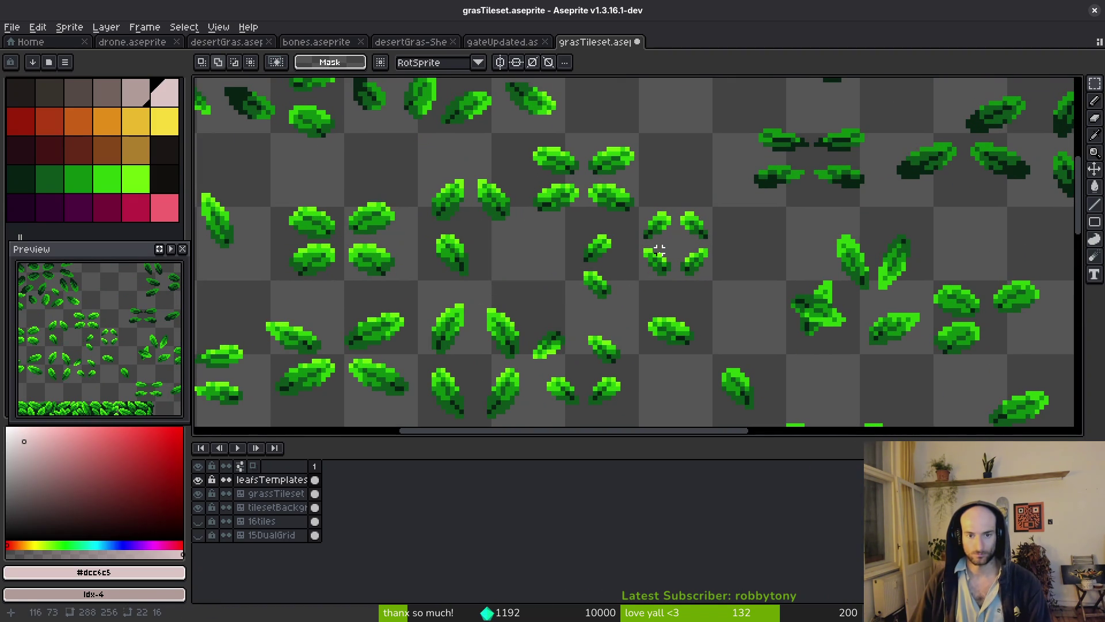
left_click(501, 42)
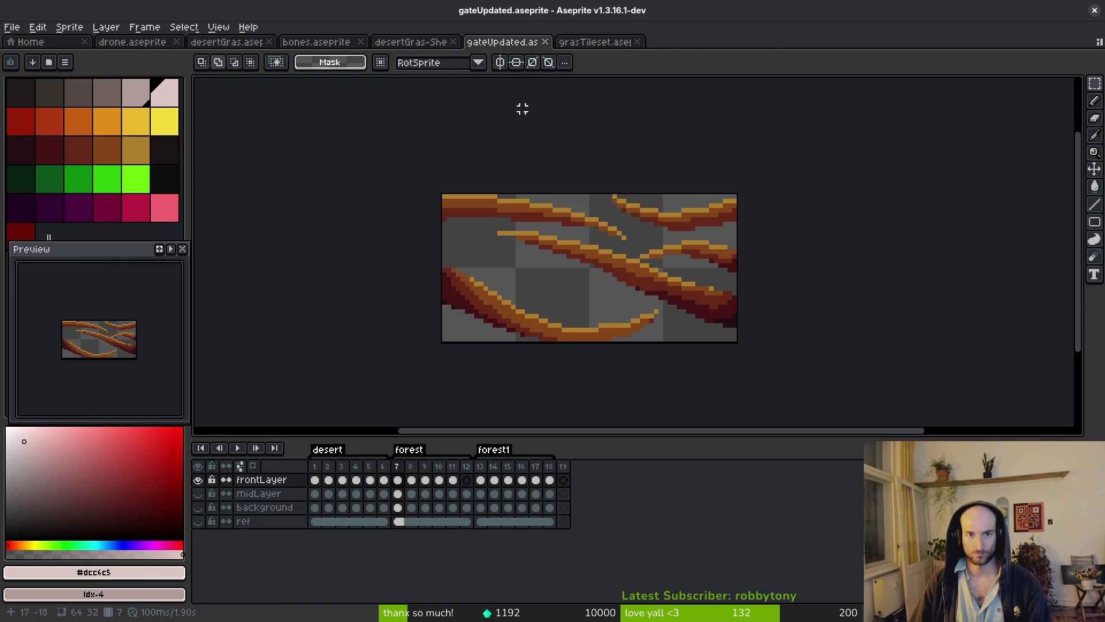
- Paste the copied leaves onto a new layer above frontLayer, placed on the upper-left branches
key("ctrl+v")
mouse_move(777, 253)
left_mouse_down()
mouse_move(547, 274)
mouse_move(555, 293)
left_mouse_up()
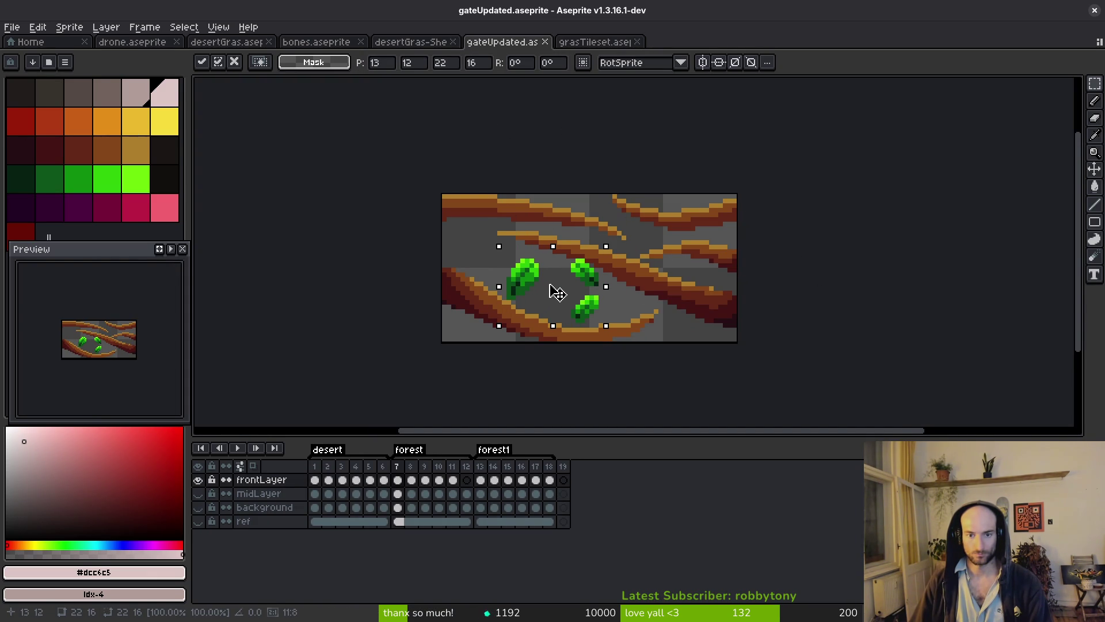
key("Escape")
key("shift+n")
left_click(393, 510)
key("ctrl+v")
mouse_move(792, 262)
left_mouse_down()
mouse_move(511, 256)
mouse_move(525, 254)
left_mouse_up()
- Close the bones, desertGras sheet, desertGras and drone documents
middle_click(324, 42)
middle_click(314, 43)
middle_click(215, 43)
middle_click(138, 42)
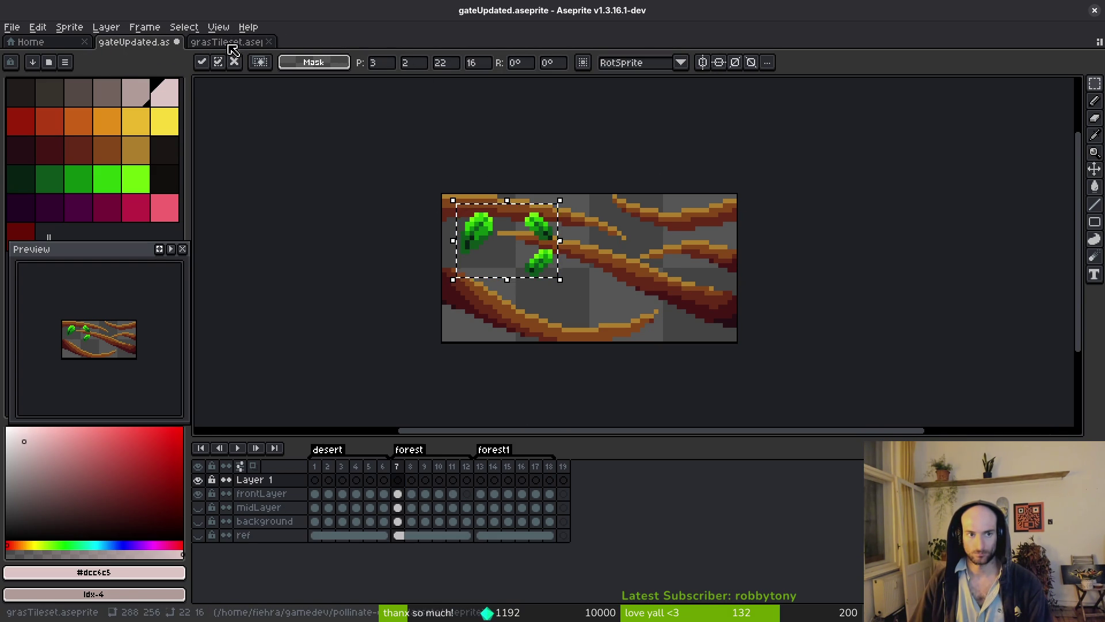
- Move one leaf right and down onto a lower branch and deselect
scroll(598, 278, "down", 1)
scroll(568, 276, "down", 2)
scroll(580, 288, "up", 2)
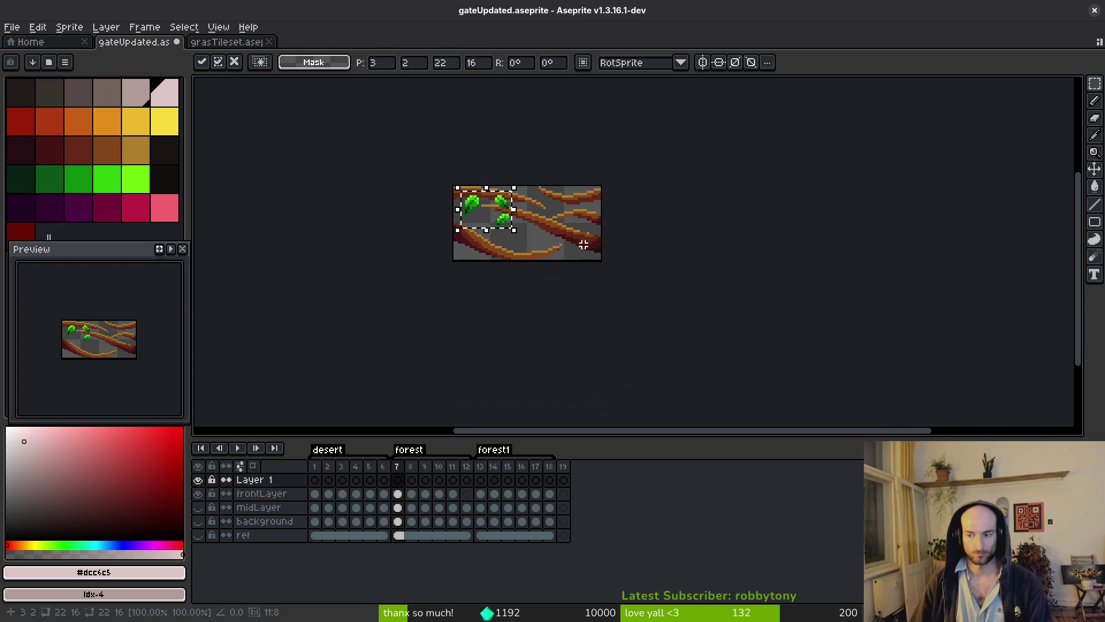
scroll(475, 233, "up", 2)
mouse_move(511, 184)
left_mouse_down()
mouse_move(581, 246)
mouse_move(619, 246)
mouse_move(604, 311)
mouse_move(604, 267)
mouse_move(587, 253)
left_mouse_up()
key("ctrl+d")
scroll(713, 280, "down", 1)
scroll(634, 371, "up", 1)
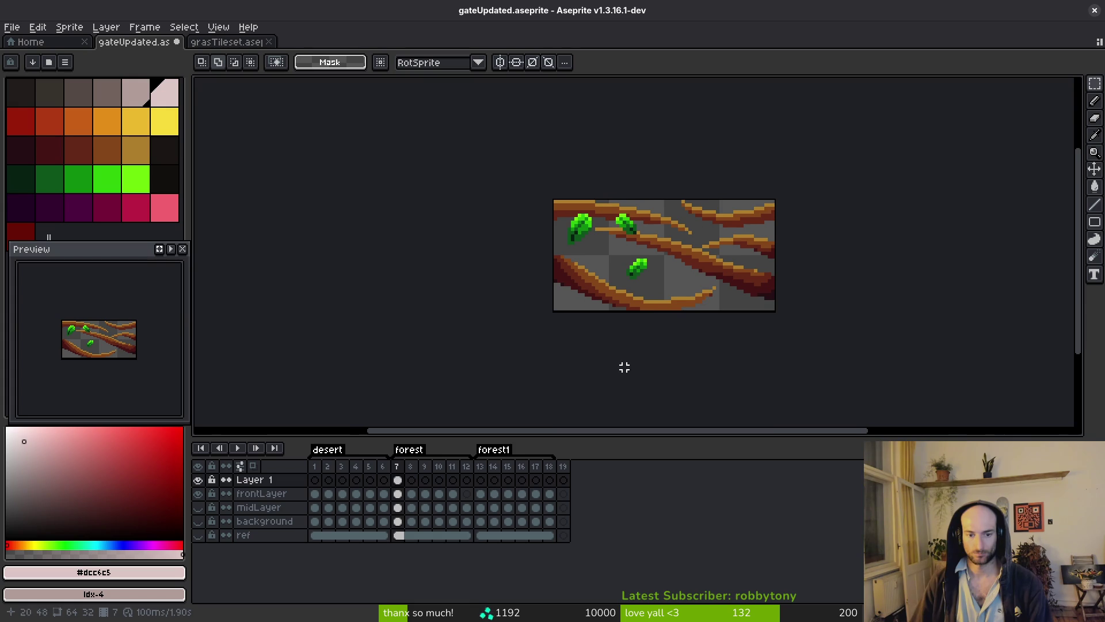
- Clear the leaves from the forest frame and save with forest1 frame 13 showing
key("ctrl+a")
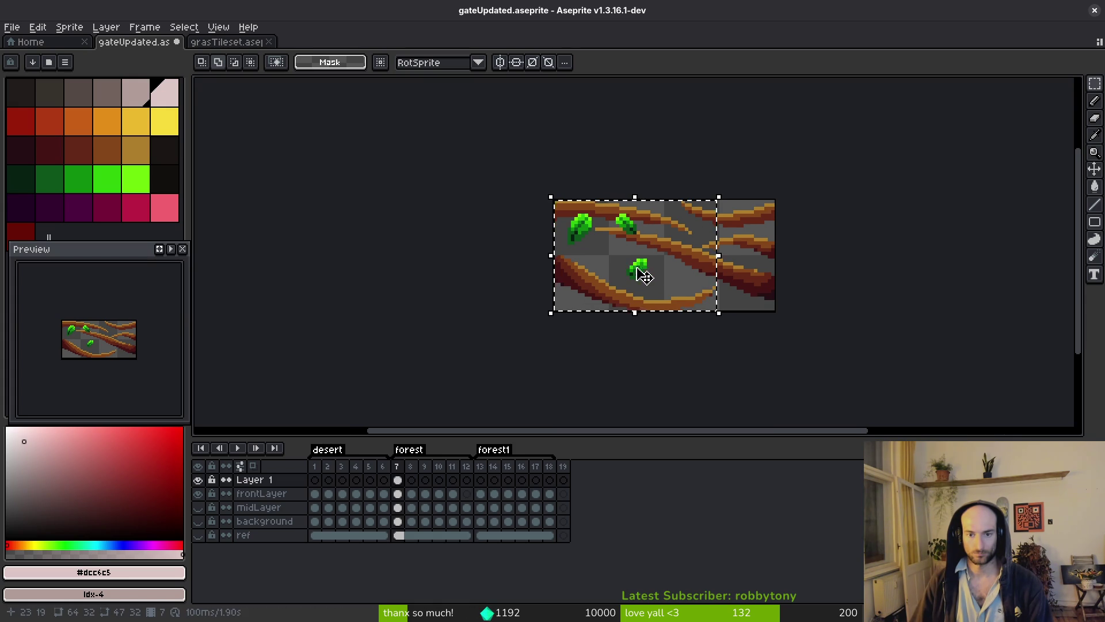
key("Delete")
left_click(482, 481)
key("ctrl+s")
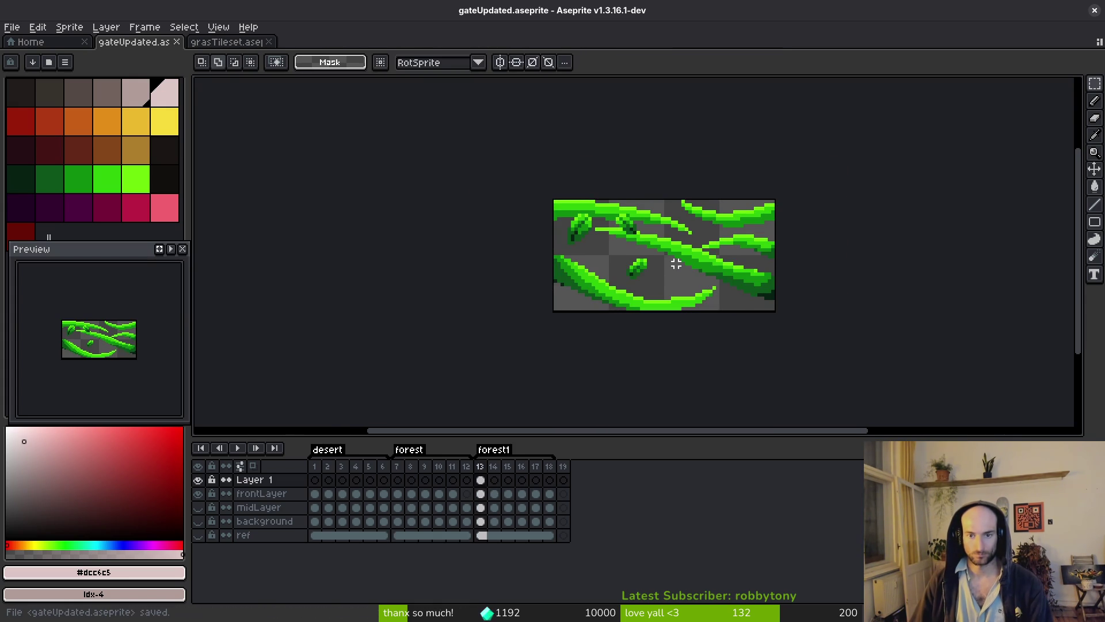
- Replace the vines' #0d541b with the palette's dark green swatch
scroll(673, 261, "up", 1)
scroll(835, 314, "up", 2)
scroll(838, 316, "down", 3)
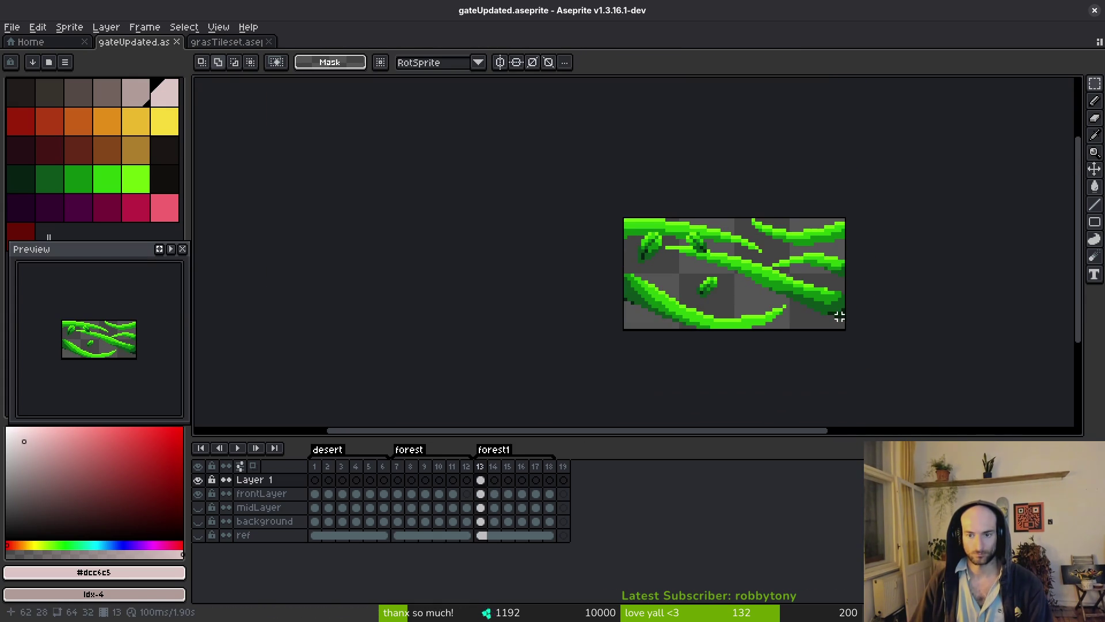
scroll(662, 305, "up", 3)
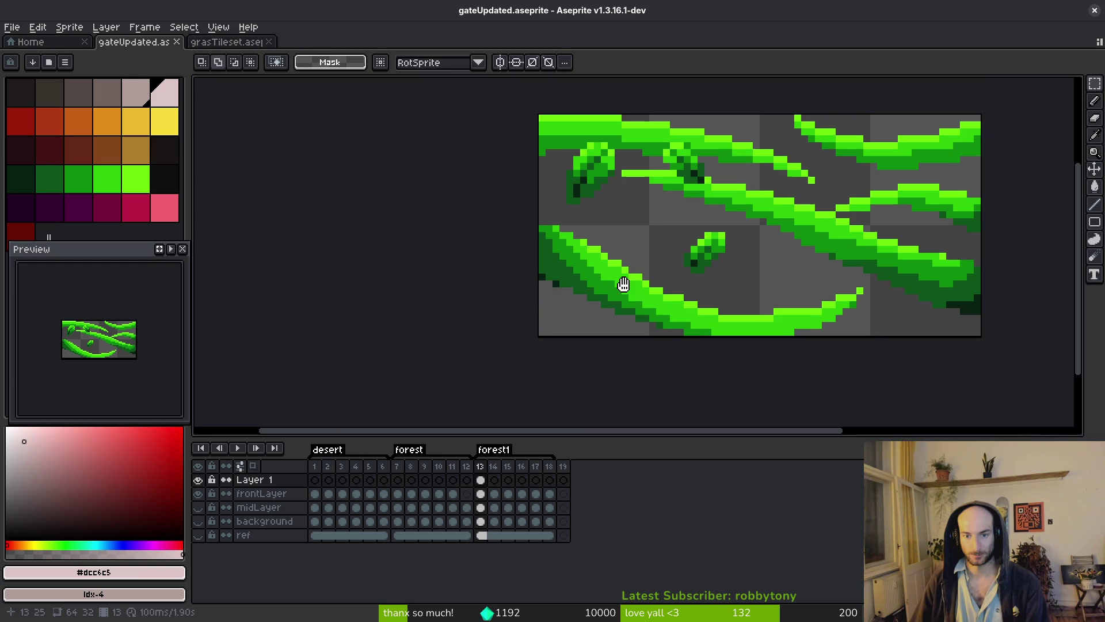
left_click(544, 259, "alt")
right_click(26, 178)
key("shift+r")
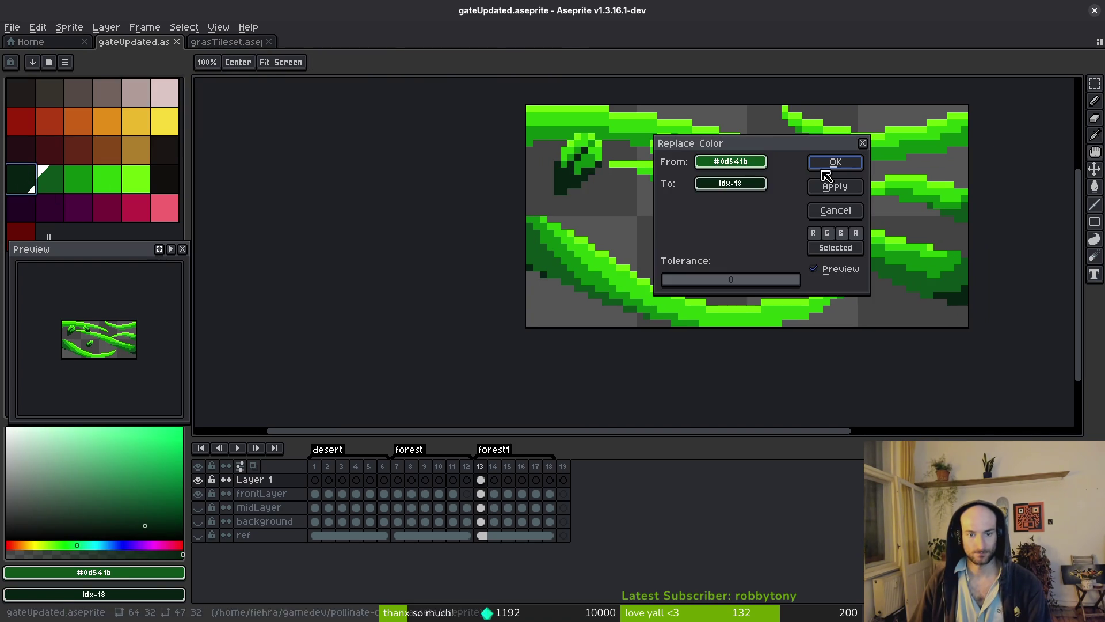
key("Return")
- On frontLayer frame 13, show midLayer and background, then hide them again
left_click(481, 493)
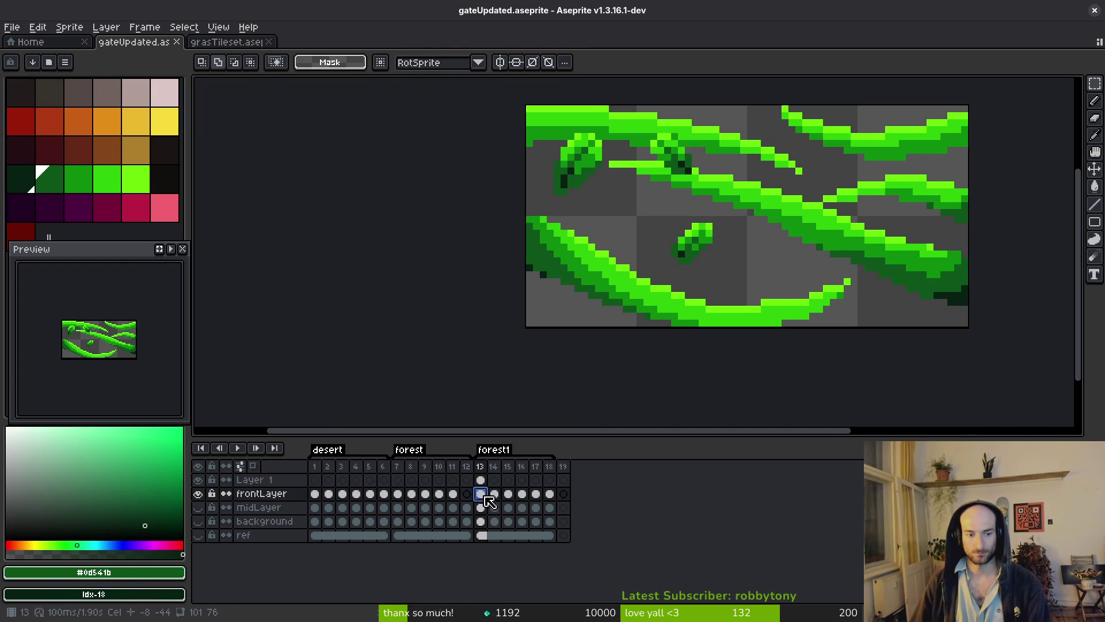
key("m")
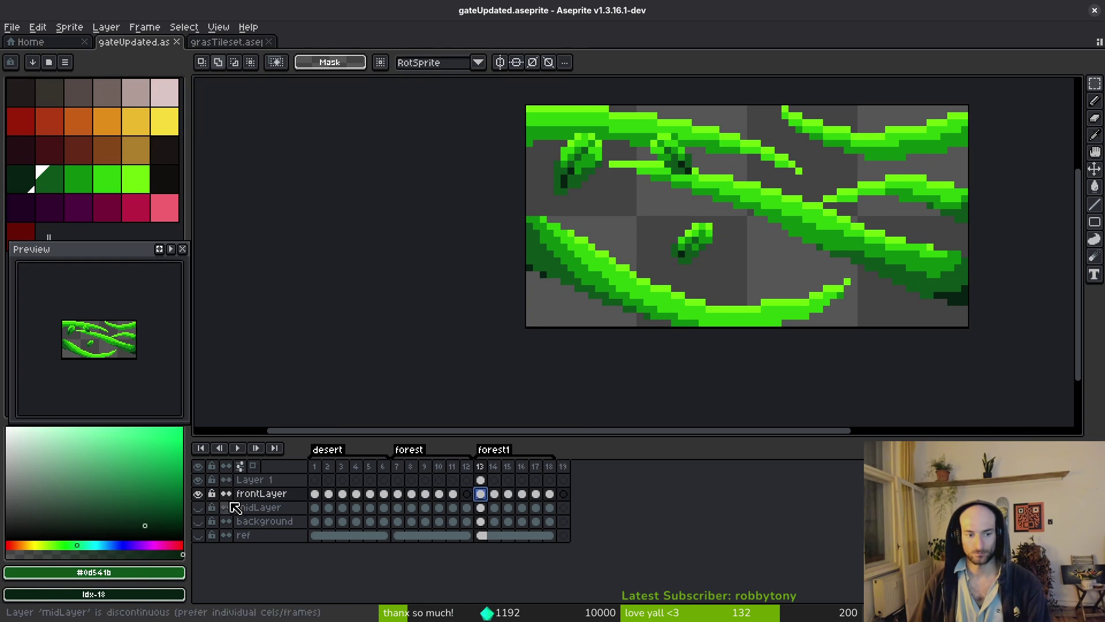
left_click_drag(198, 507, 198, 521)
scroll(798, 266, "down", 5)
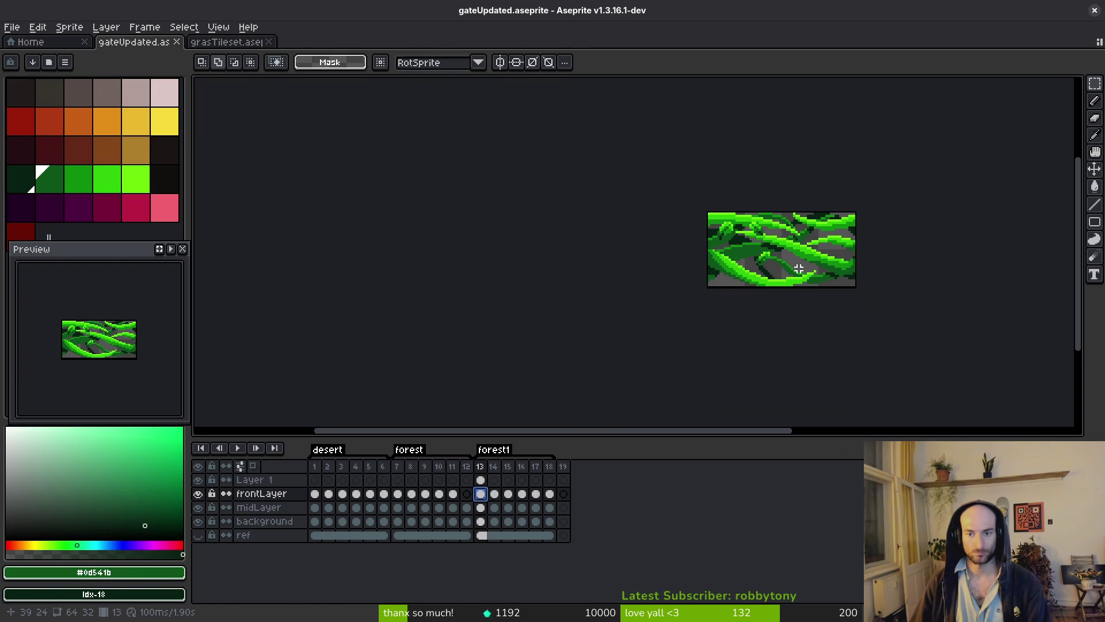
scroll(789, 269, "up", 5)
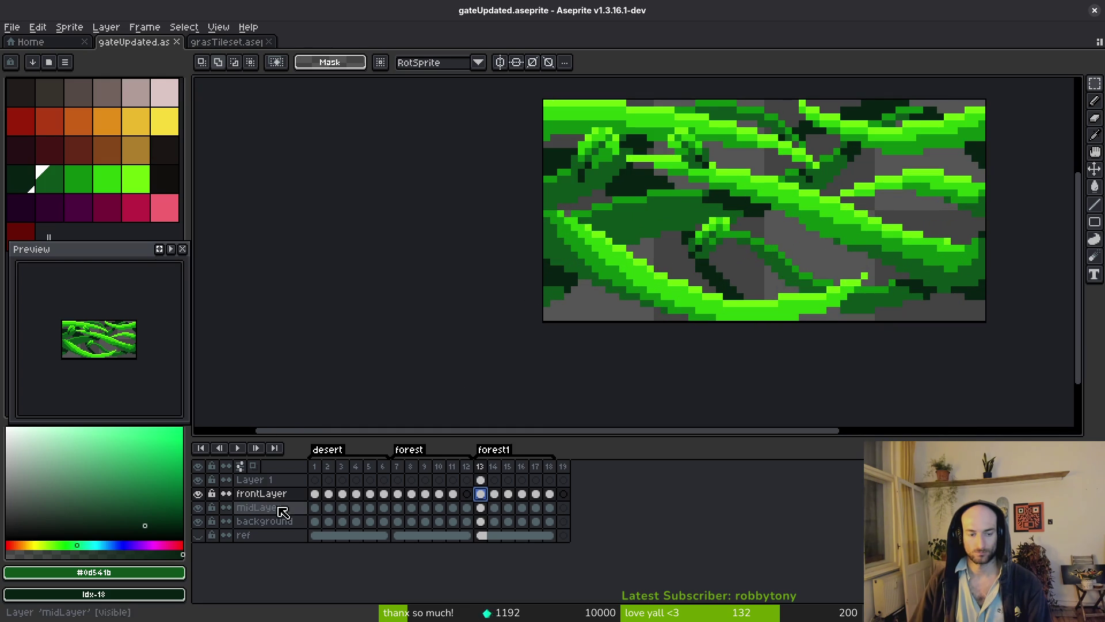
left_click(199, 521)
left_click(199, 507)
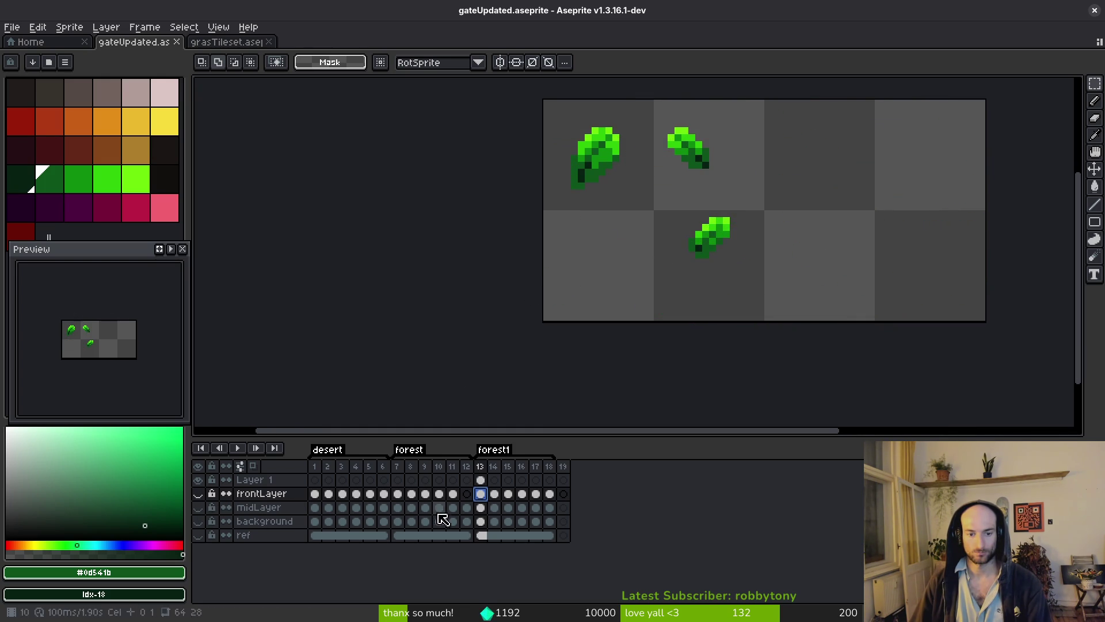
left_click_drag(669, 296, 614, 321)
- Cut and re-paste the leaf clusters on Layer 1, deselect, and hide Layer 1
left_click(480, 479)
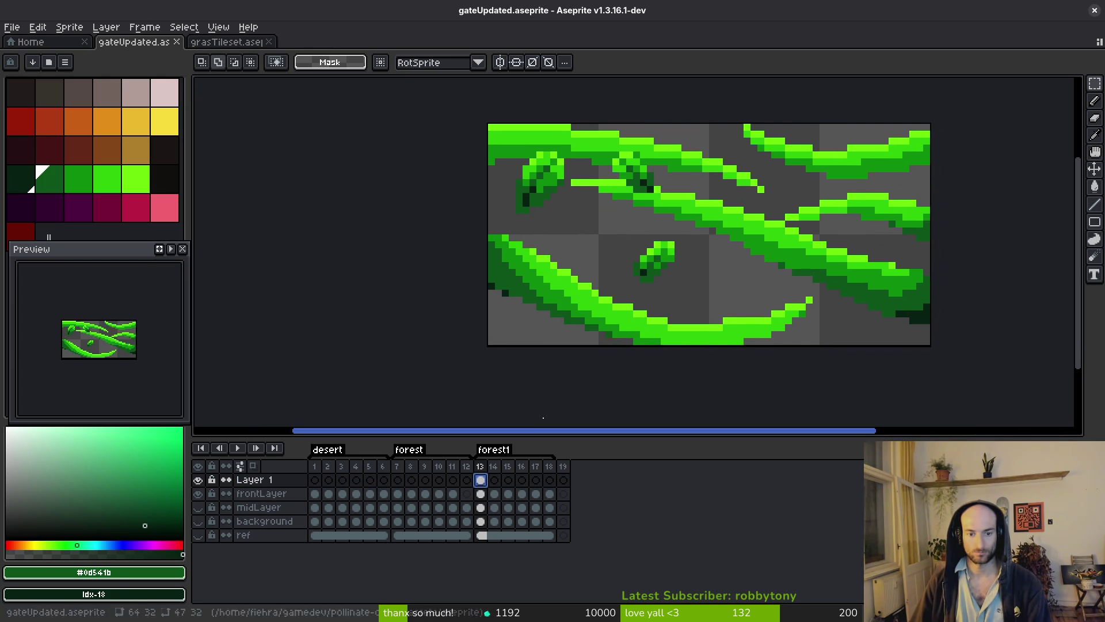
left_click_drag(483, 133, 777, 308)
key("Delete")
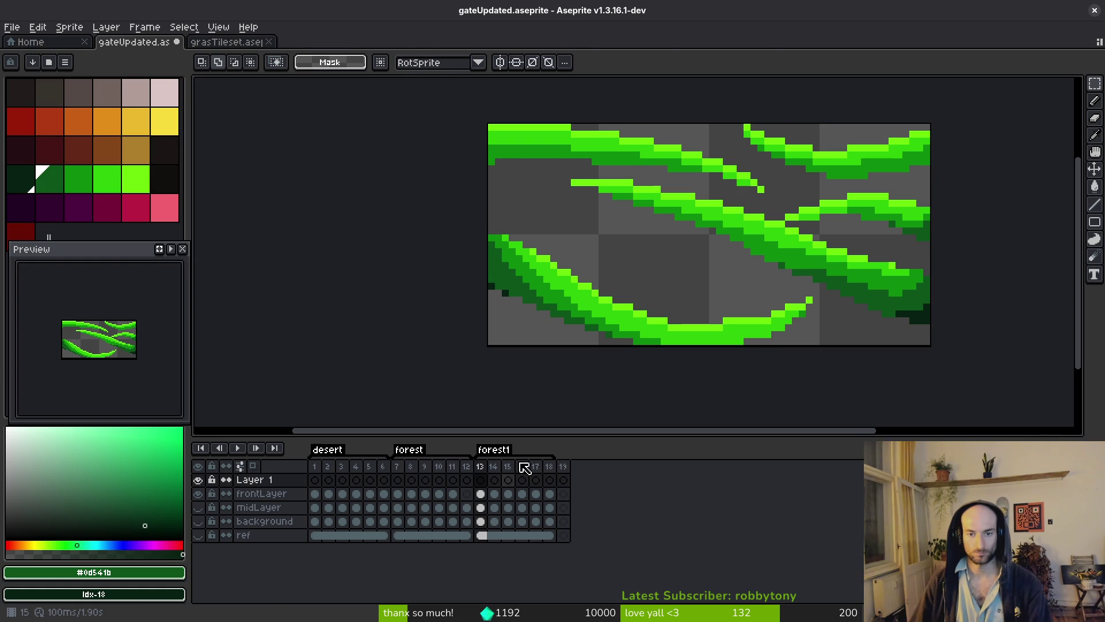
key("ctrl+v")
left_click(481, 494)
key("Return")
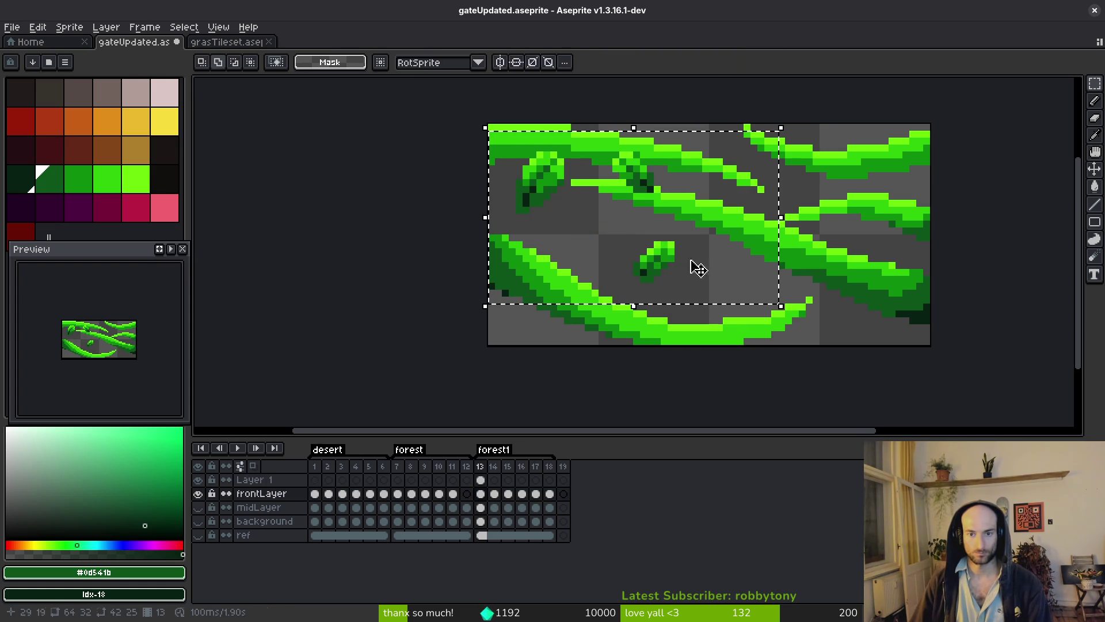
left_click(480, 479)
key("ctrl+d")
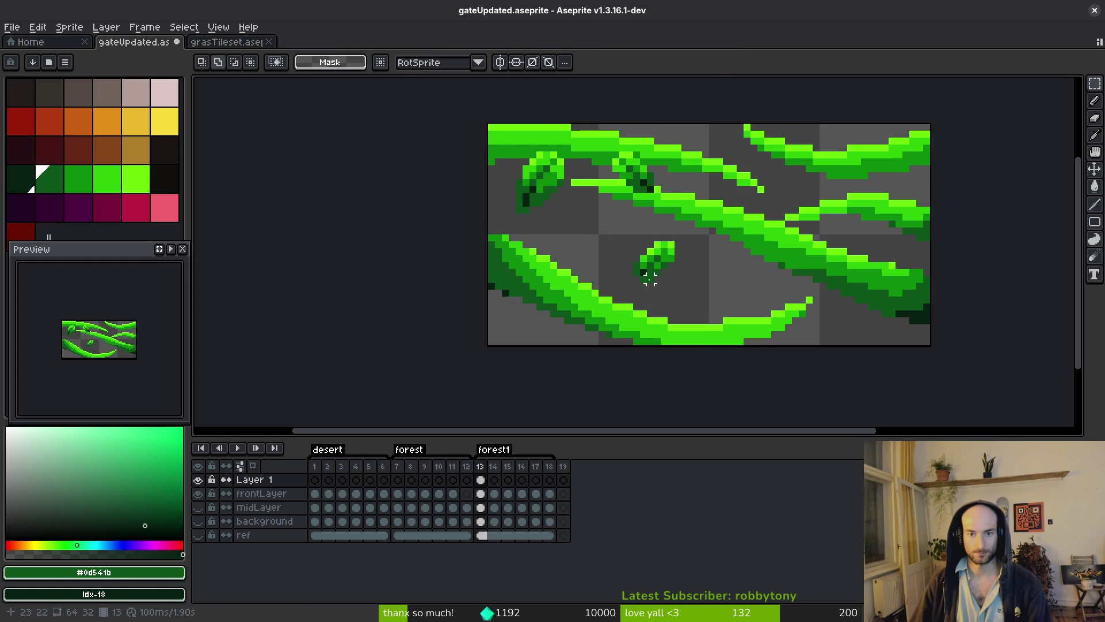
left_click(199, 481)
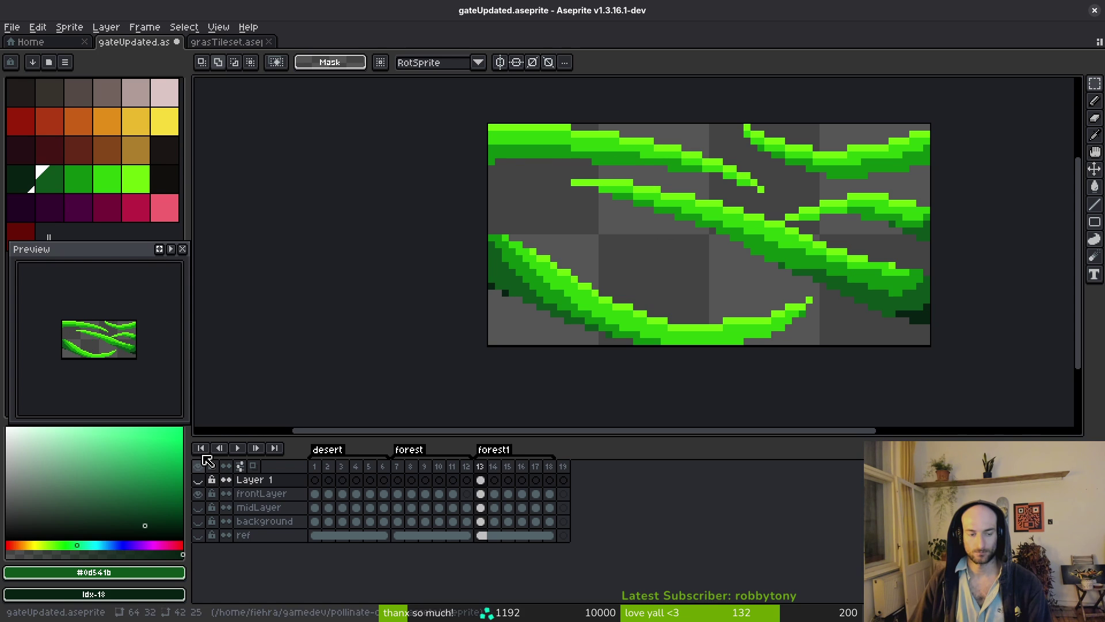
- Move the centre leaf from Layer 1 to frontLayer, resting it on the lower vine
left_click(199, 479)
left_click_drag(598, 213, 701, 286)
key("Delete")
left_click(484, 495)
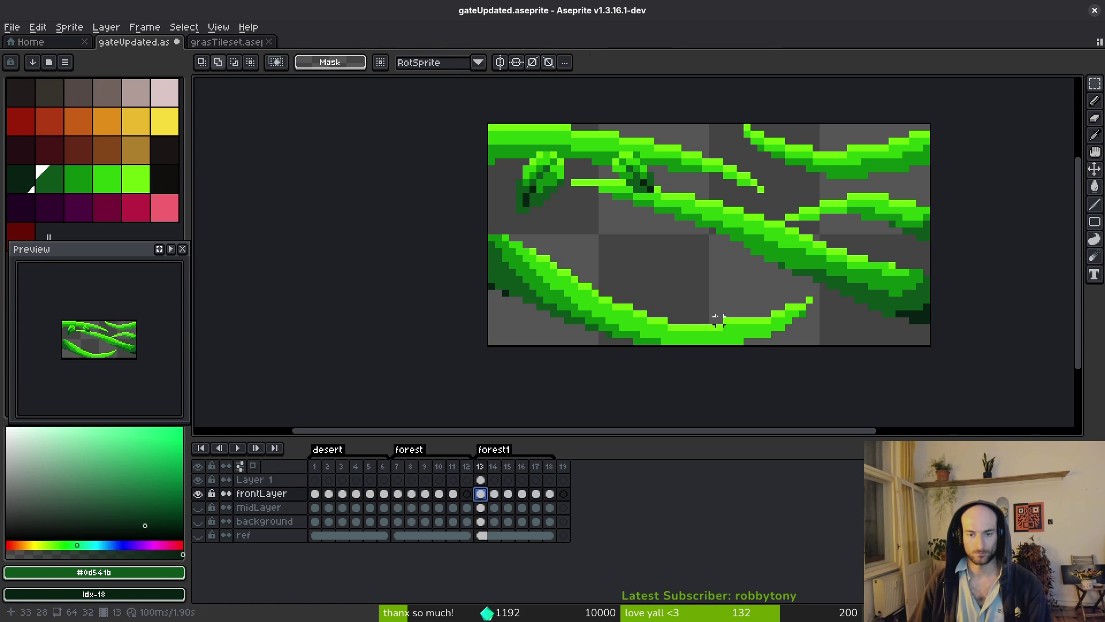
key("ctrl+v")
mouse_move(637, 257)
left_mouse_down()
mouse_move(613, 295)
mouse_move(621, 304)
left_mouse_up()
key("Return")
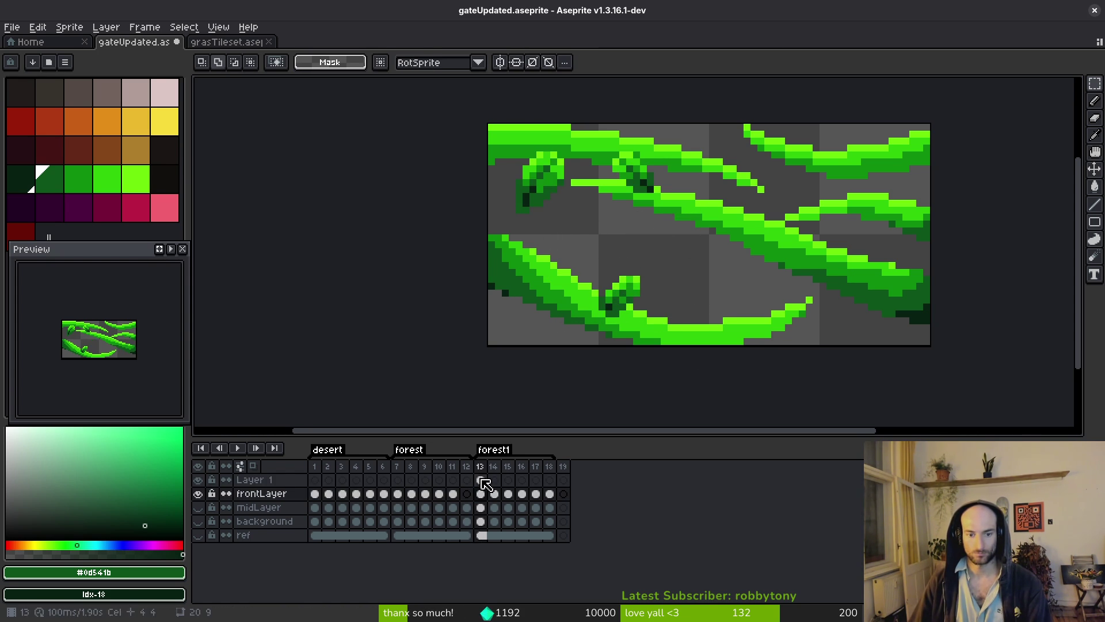
- Move a second leaf to frontLayer, rotated a quarter turn onto the right vine
left_click(481, 480)
mouse_move(585, 139)
left_mouse_down()
mouse_move(663, 218)
mouse_move(715, 301)
mouse_move(711, 323)
mouse_move(558, 252)
mouse_move(851, 247)
mouse_move(870, 265)
mouse_move(844, 259)
mouse_move(859, 256)
left_mouse_up()
key("Delete")
left_click(480, 493)
key("ctrl+v")
key("shift+r")
key("shift+r")
key("shift+r")
key("shift+r")
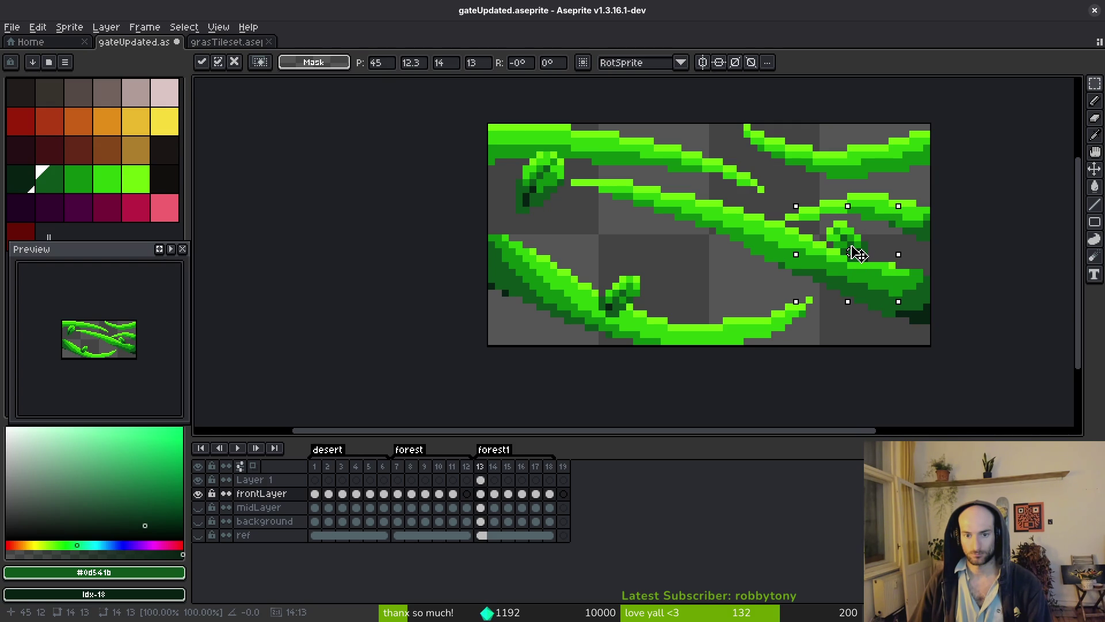
key("Return")
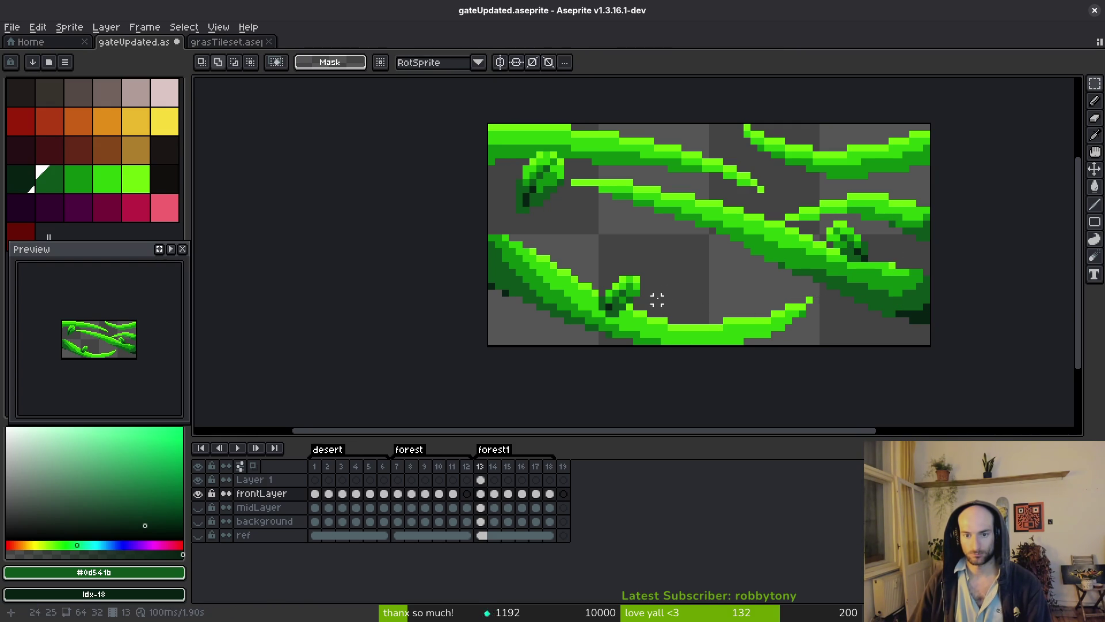
- Sample the bright vine green #6cff0a from the canvas
scroll(701, 310, "down", 3)
scroll(701, 309, "up", 3)
left_click(707, 312, "alt")
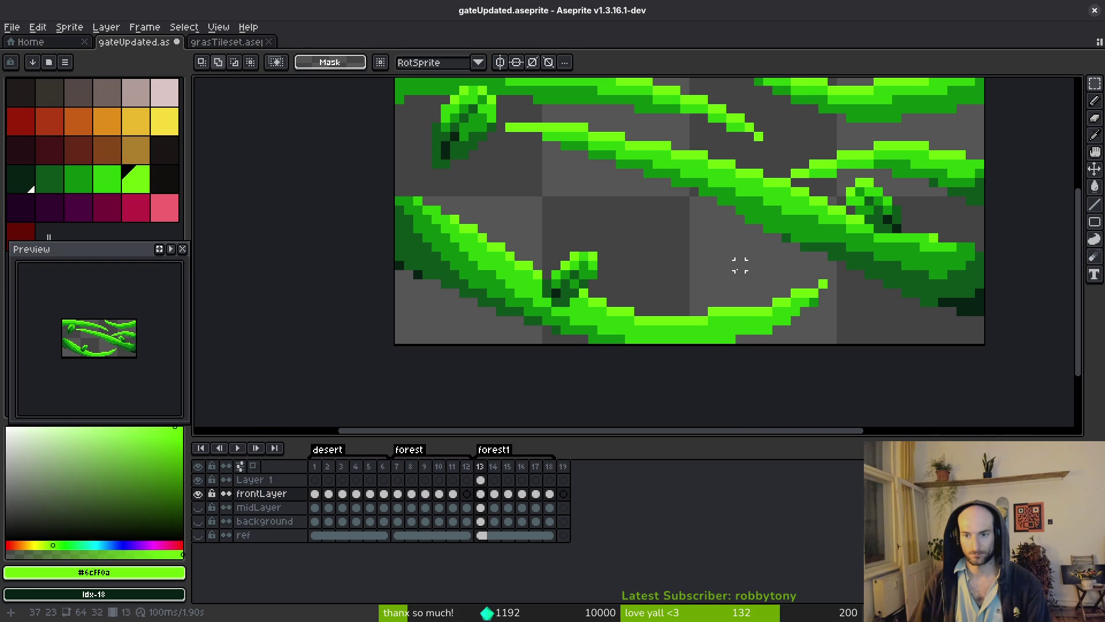
scroll(740, 264, "down", 3)
scroll(741, 280, "down", 2)
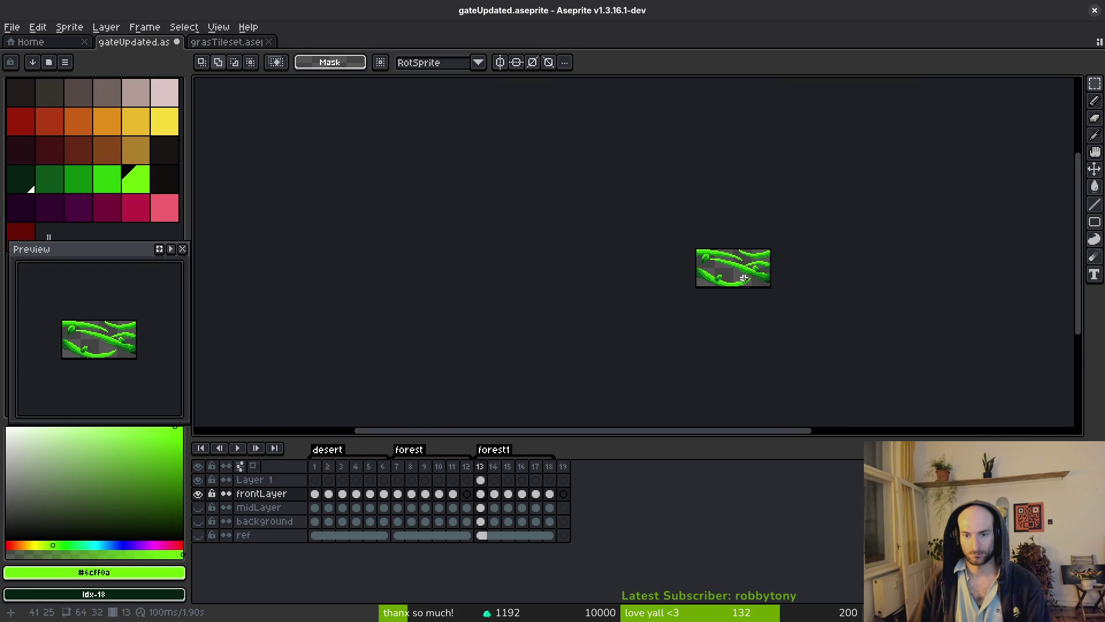
- Undo a stray leaf paste and show the midLayer and background layers
scroll(757, 285, "up", 5)
key("ctrl+v")
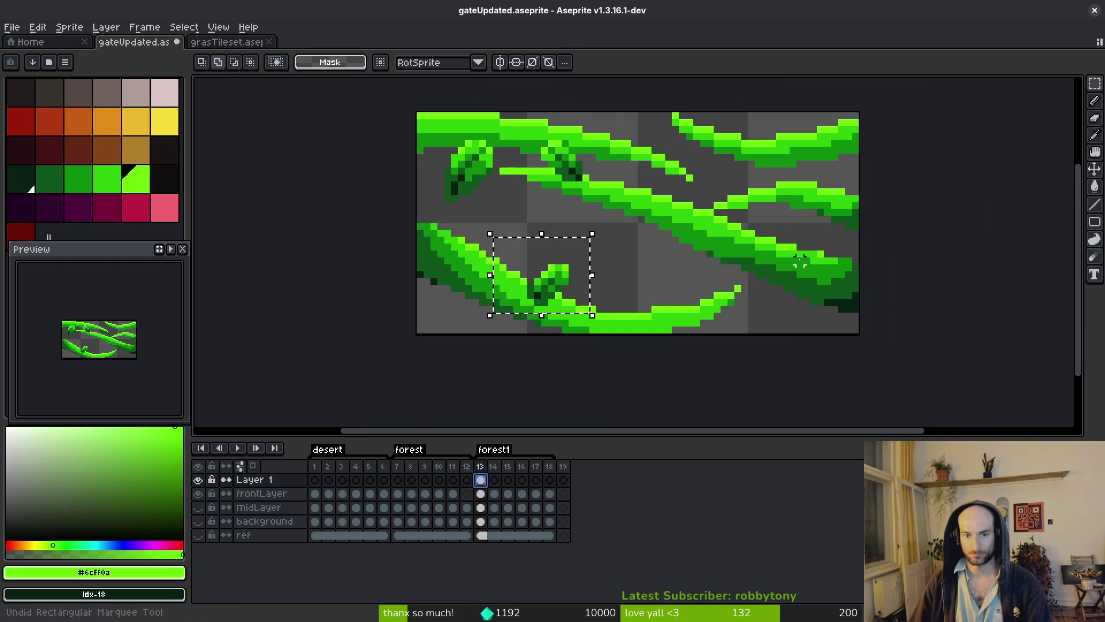
key("ctrl+z")
key("ctrl+z")
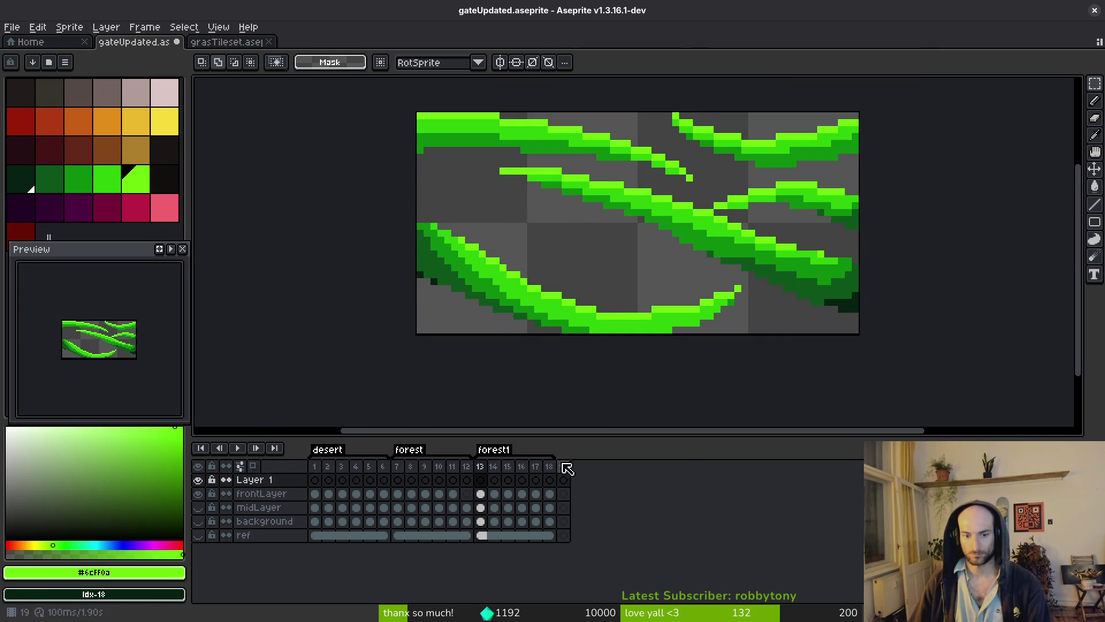
left_click_drag(197, 507, 197, 521)
scroll(722, 282, "down", 2)
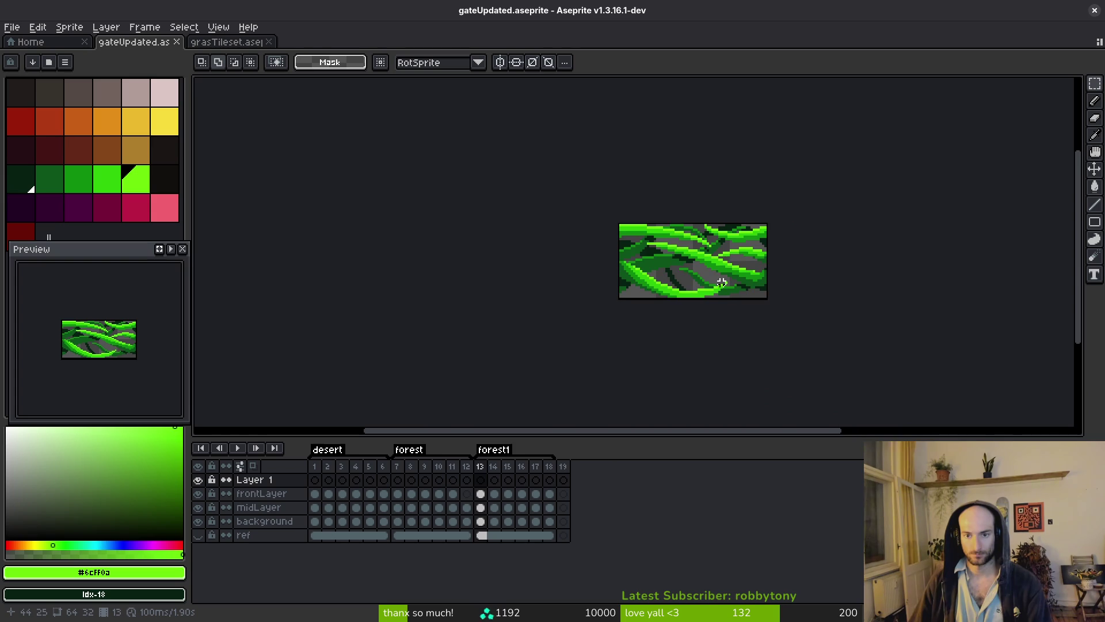
scroll(703, 269, "up", 5)
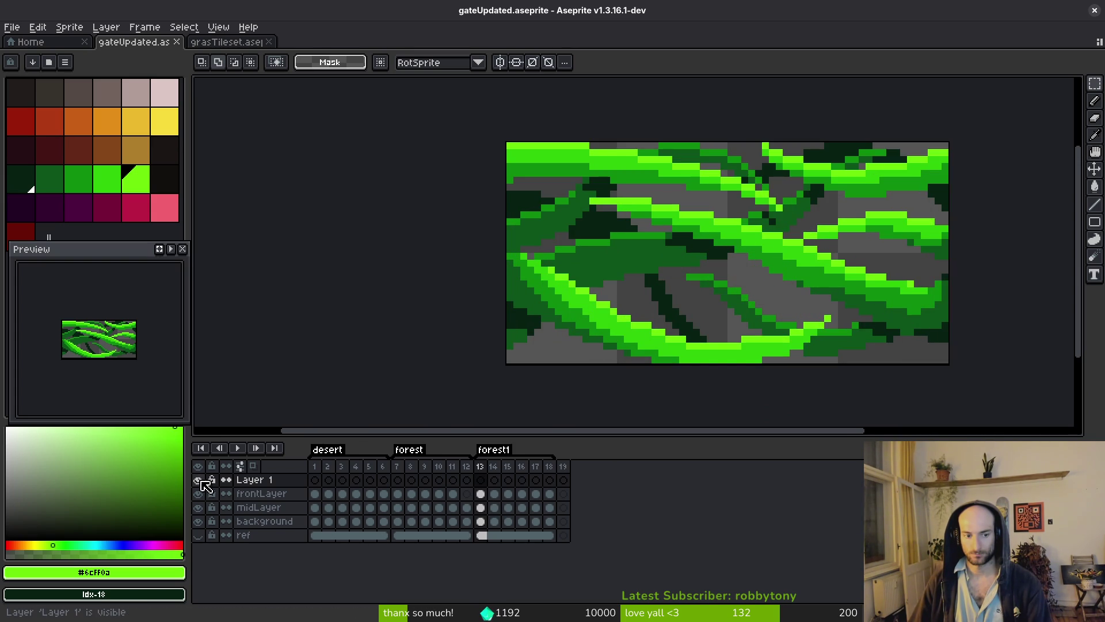
- Replace bright green #6cff0a with #2fc809 on frontLayer and save the sprite
left_click(481, 494)
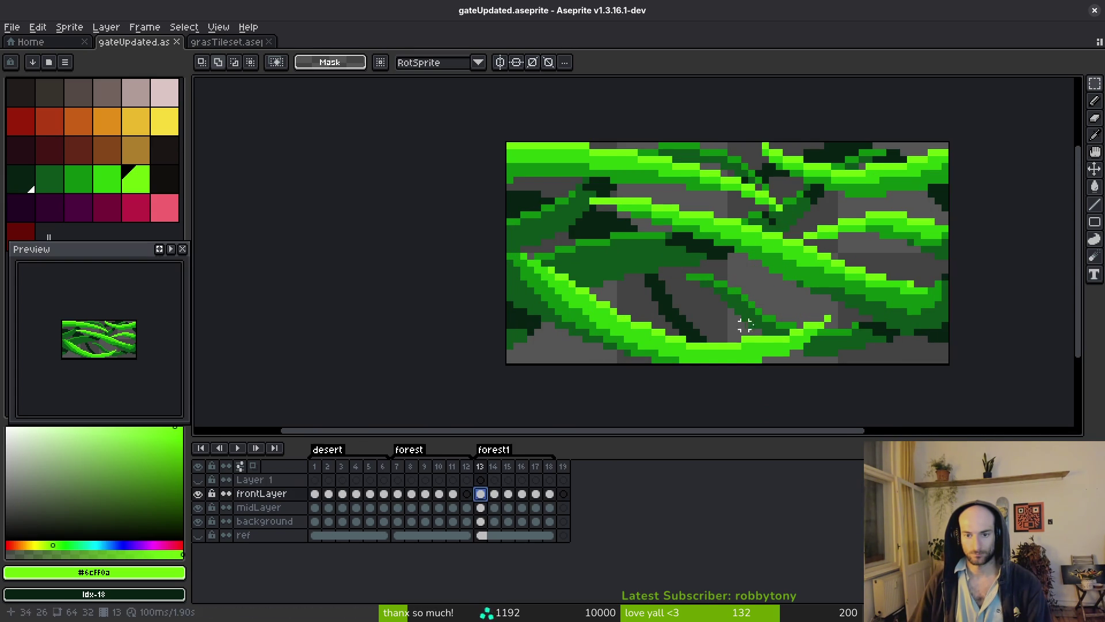
scroll(737, 299, "up", 3)
right_click(797, 295, "alt")
key("shift+r")
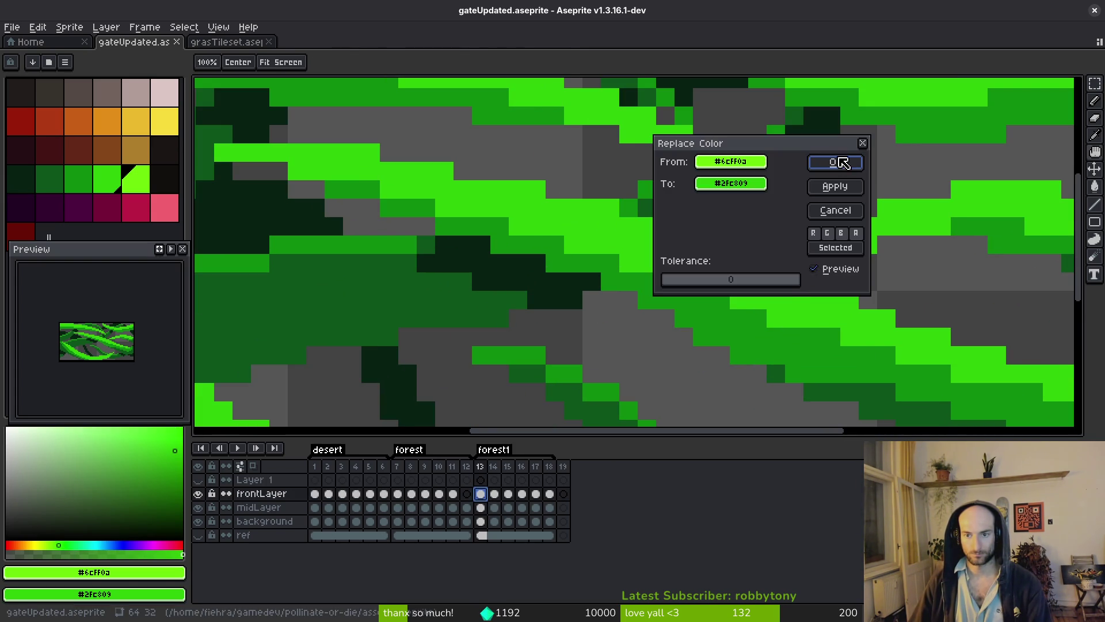
left_click(835, 162)
scroll(800, 274, "down", 3)
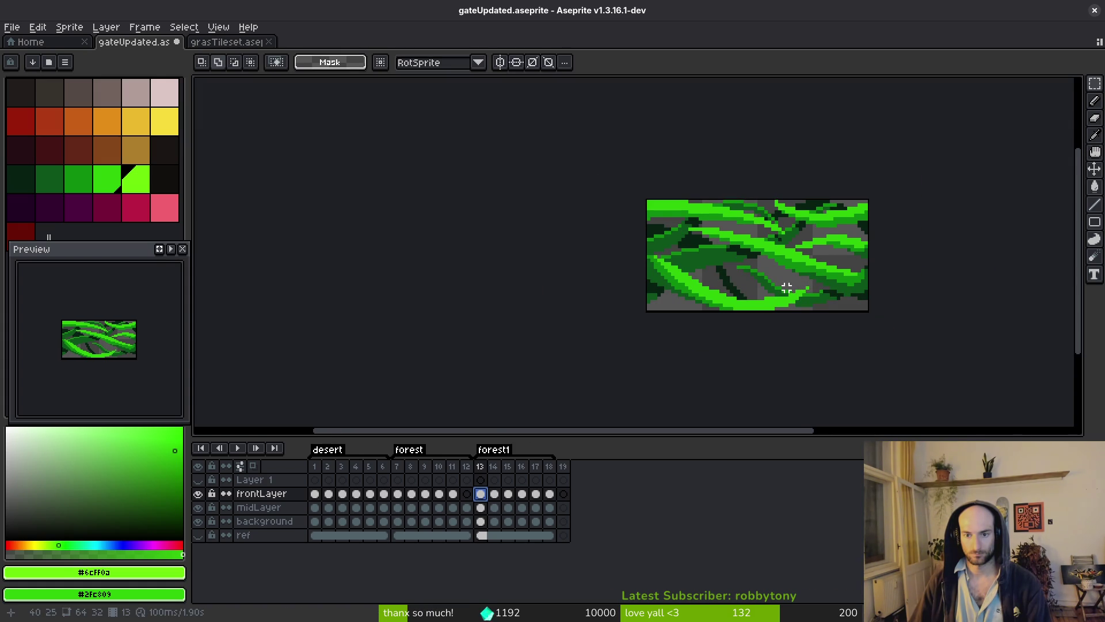
key("ctrl+s")
- Paste a block of vine pixels onto the vines, then switch to grasTileset.aseprite
scroll(786, 284, "up", 2)
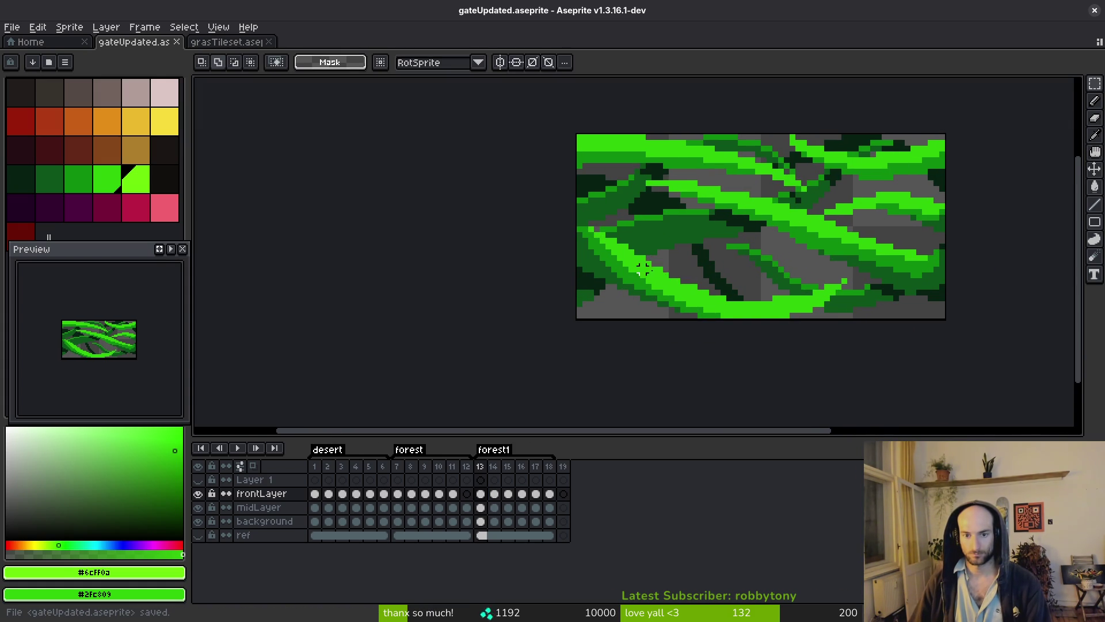
left_click_drag(619, 269, 573, 290)
key("ctrl+v")
mouse_move(693, 214)
left_mouse_down()
mouse_move(703, 246)
mouse_move(882, 257)
left_mouse_up()
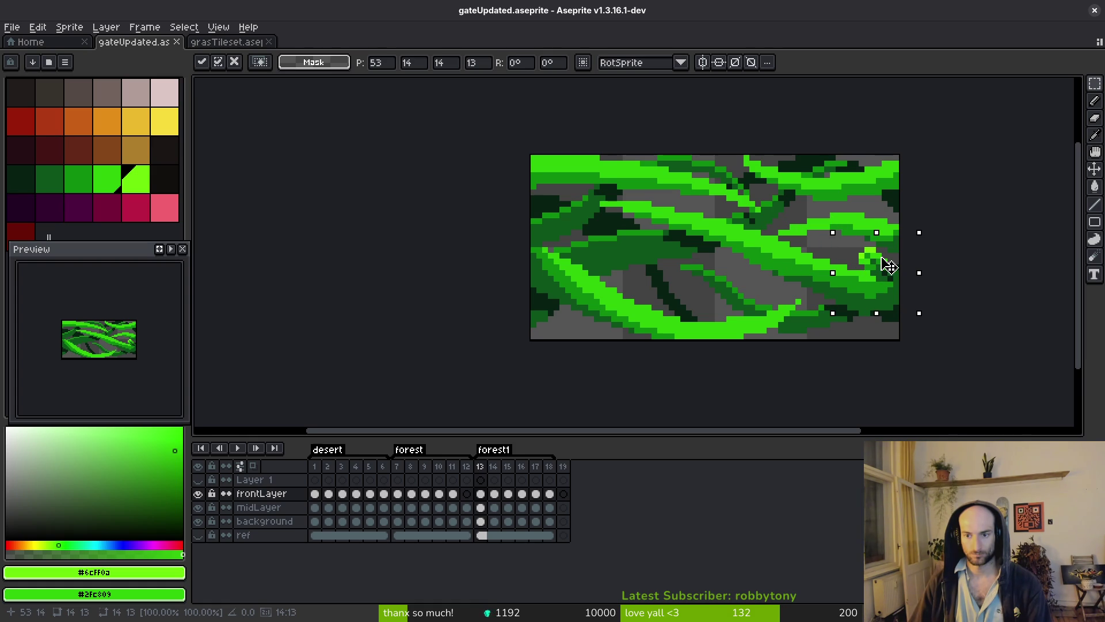
key("Return")
left_click(218, 42)
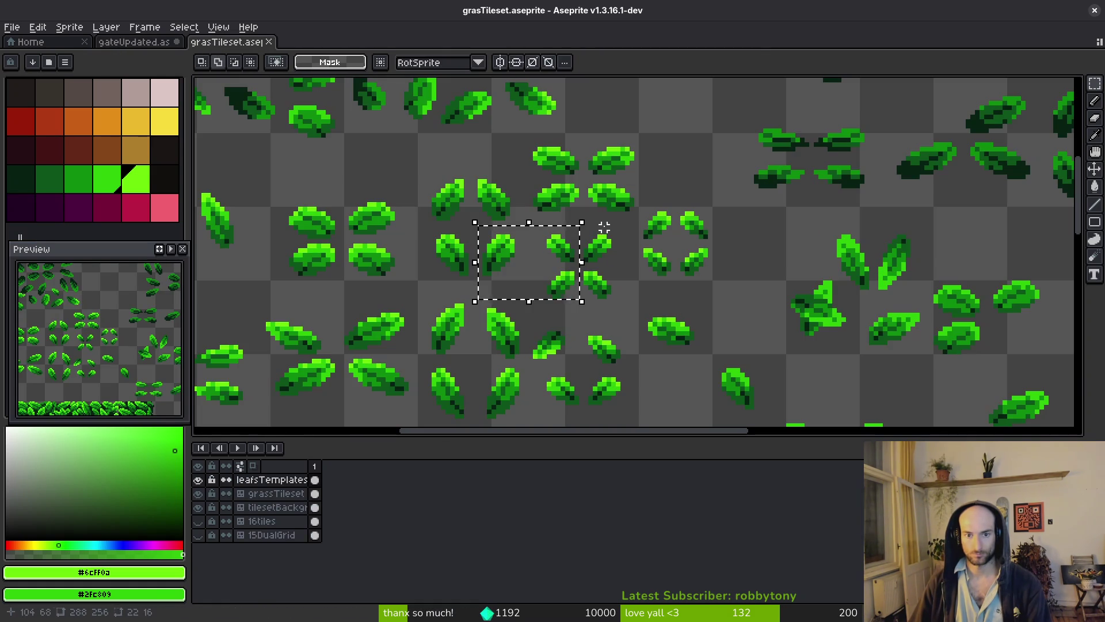
- Copy a single leaf from the grass tileset while leaving the tileset unchanged
scroll(500, 223, "up", 2)
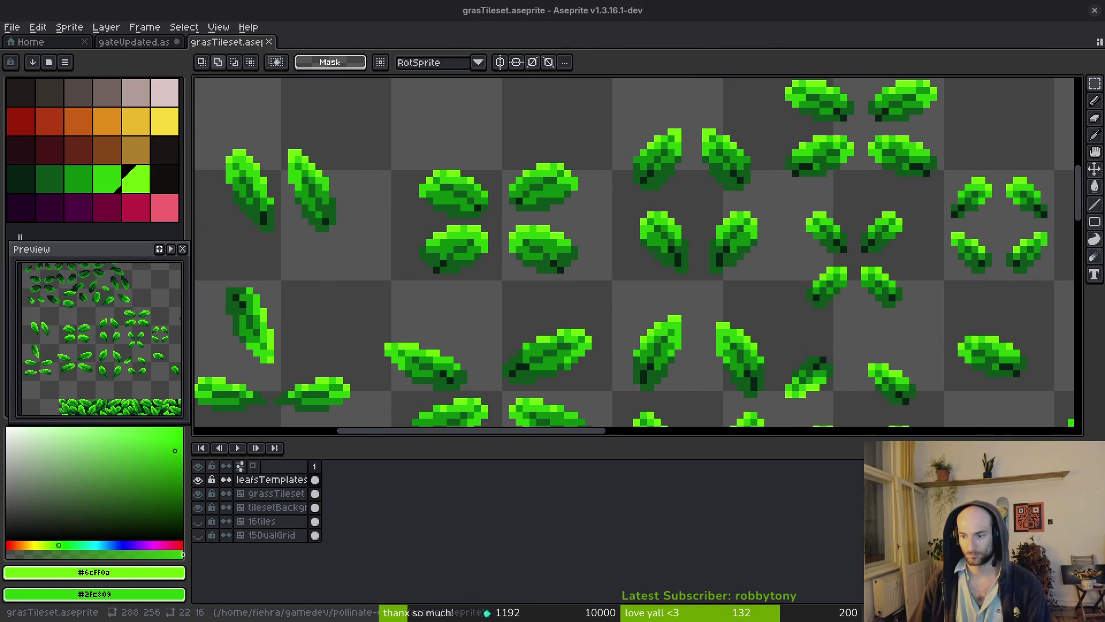
scroll(491, 353, "left", 3)
scroll(491, 353, "down", 2)
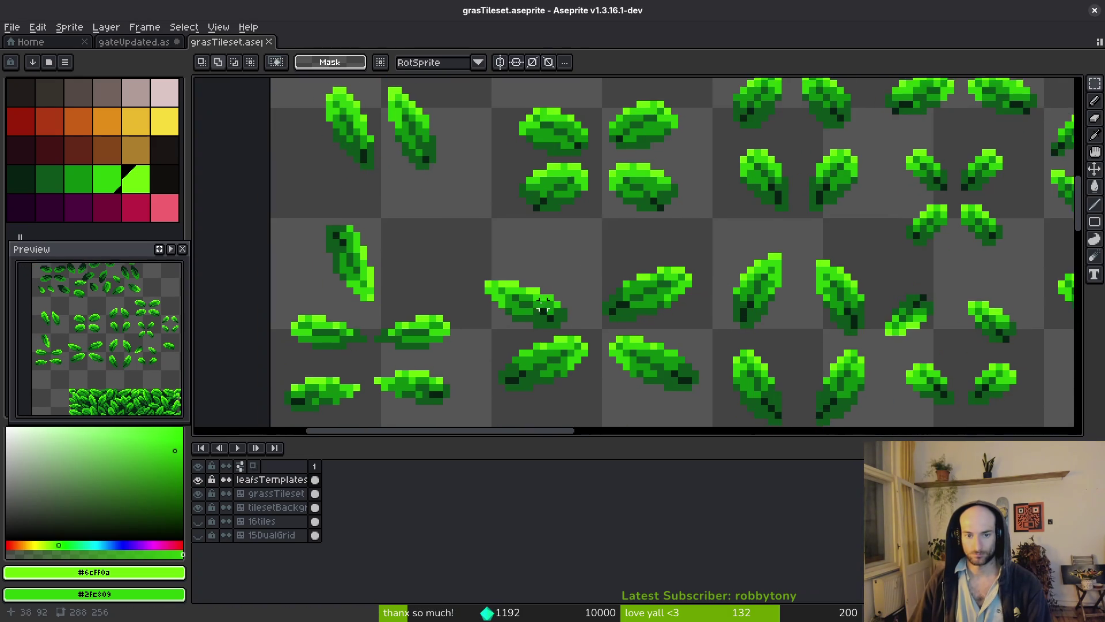
scroll(535, 306, "down", 2)
left_click_drag(480, 205, 594, 274)
key("ctrl+x")
key("ctrl+z")
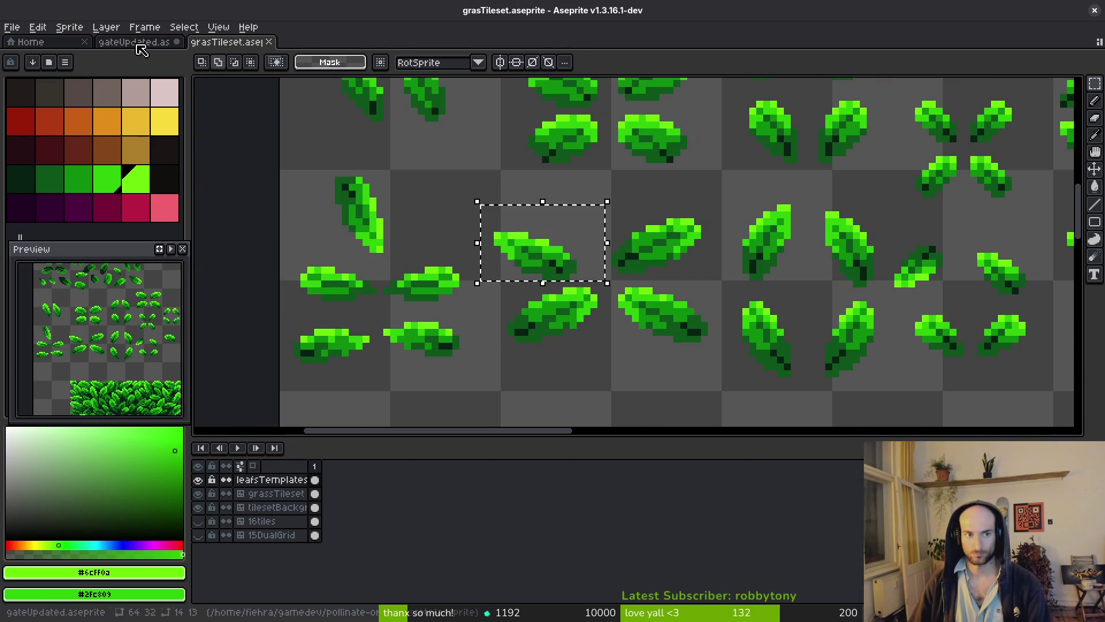
- Paste the leaf into gateUpdated and place it on the right-side vines
left_click(163, 40)
key("ctrl+v")
mouse_move(753, 254)
left_mouse_down()
mouse_move(760, 225)
mouse_move(673, 209)
mouse_move(703, 244)
left_mouse_up()
left_click(830, 260)
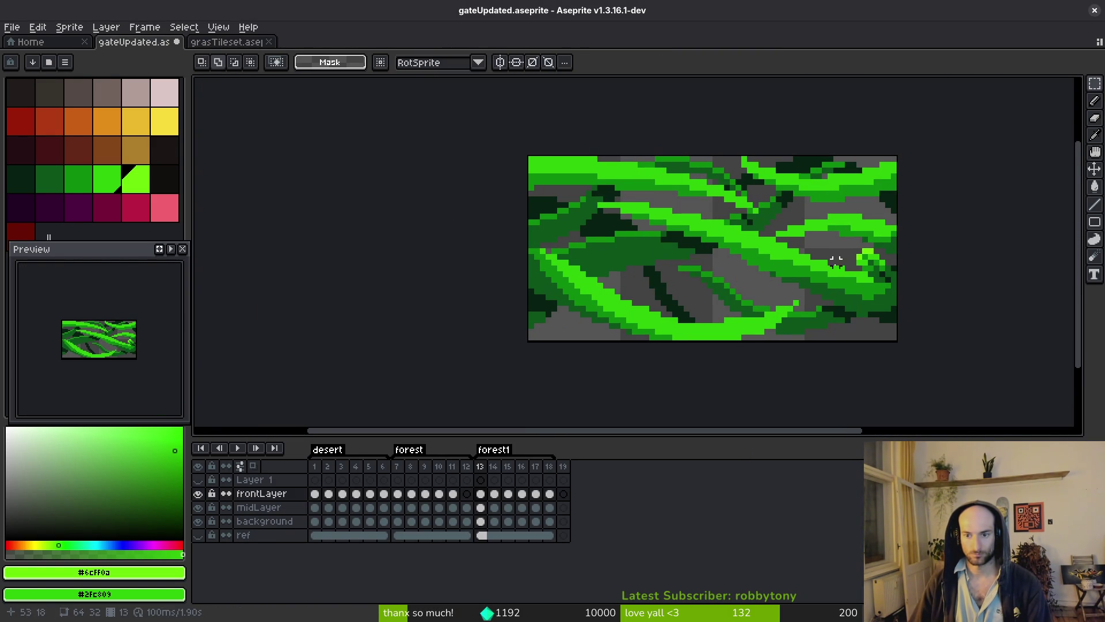
- Pick #2fc809 and darker #0e8b0e from the canvas for Replace Color
scroll(802, 258, "up", 4)
key("i")
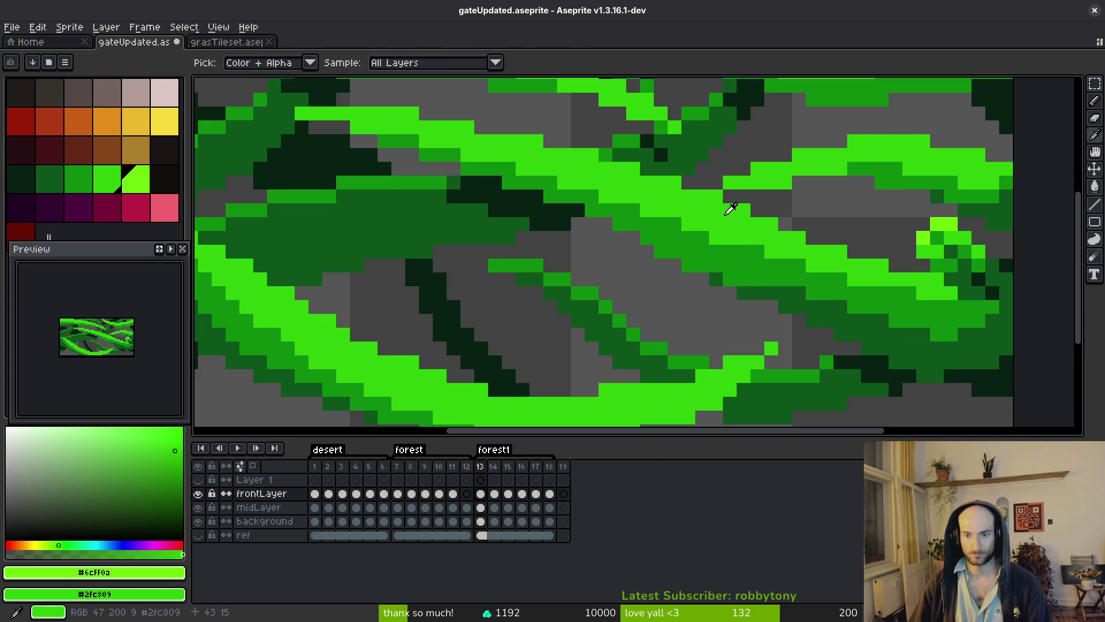
left_click(737, 223)
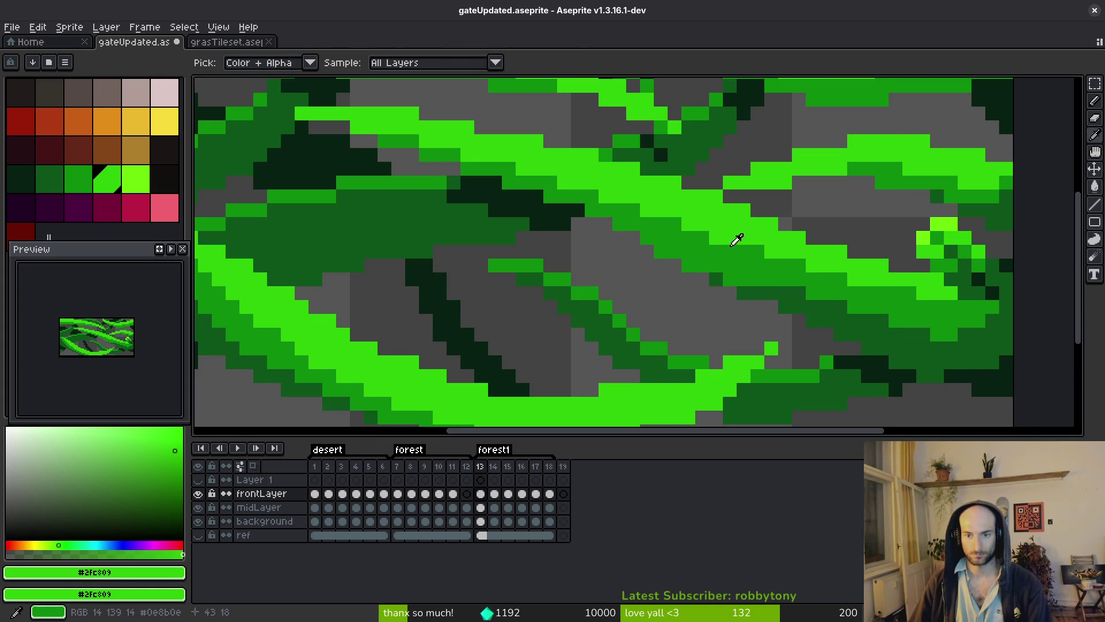
right_click(745, 254)
key("shift+r")
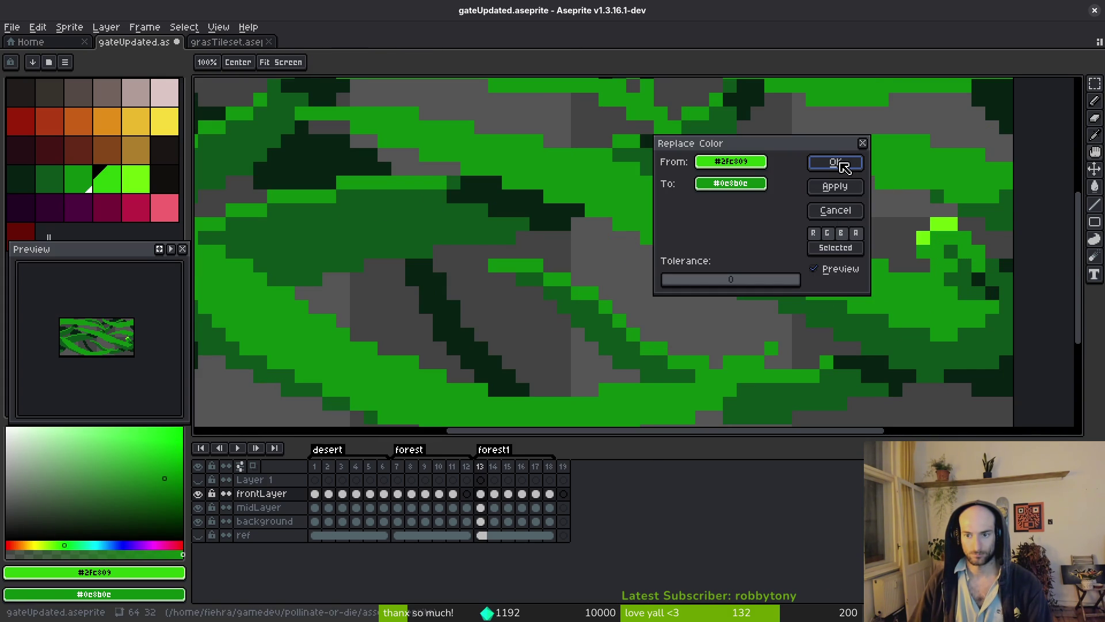
- Replace #2fc809 with darker #0e8b0e, applying the replacement twice
left_click(839, 166)
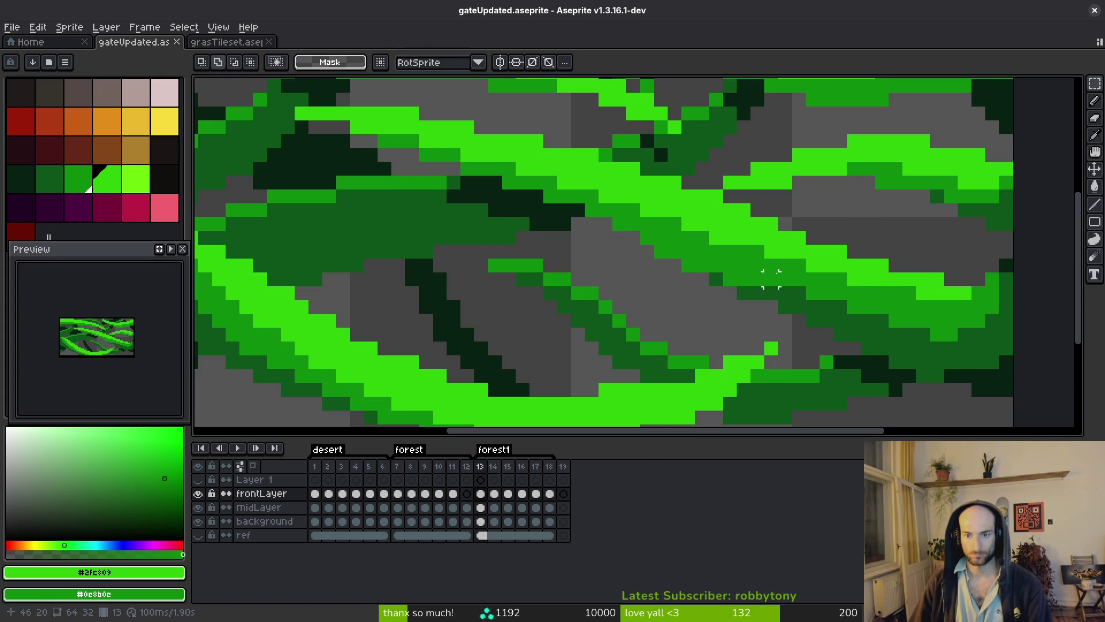
key("shift+r")
left_click(835, 162)
scroll(766, 271, "down", 3)
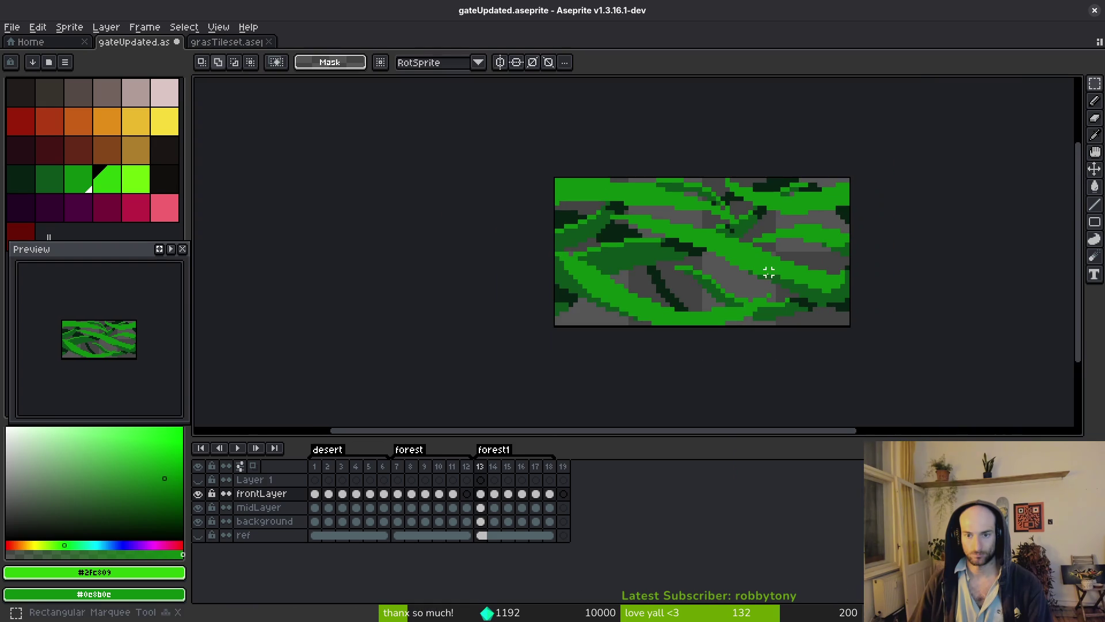
scroll(815, 299, "up", 4)
- Paint a dark green #0d541b shading stroke along a vine with the Pencil
left_click(737, 247, "alt")
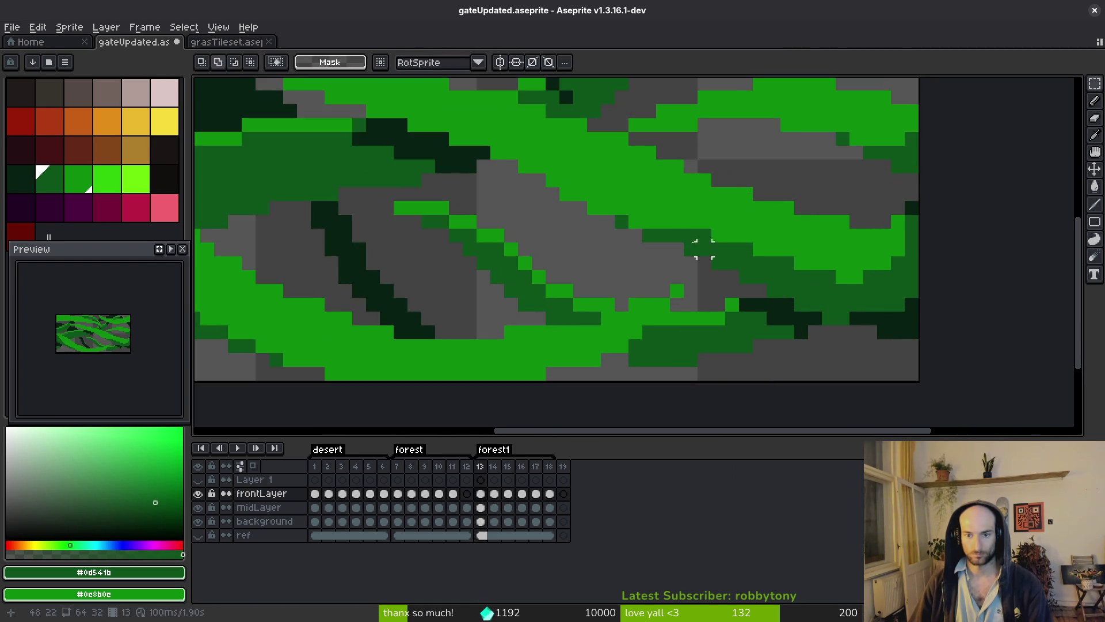
key("b")
mouse_move(793, 308)
left_mouse_down()
mouse_move(687, 240)
mouse_move(536, 203)
mouse_move(431, 160)
mouse_move(473, 174)
mouse_move(442, 161)
left_mouse_up()
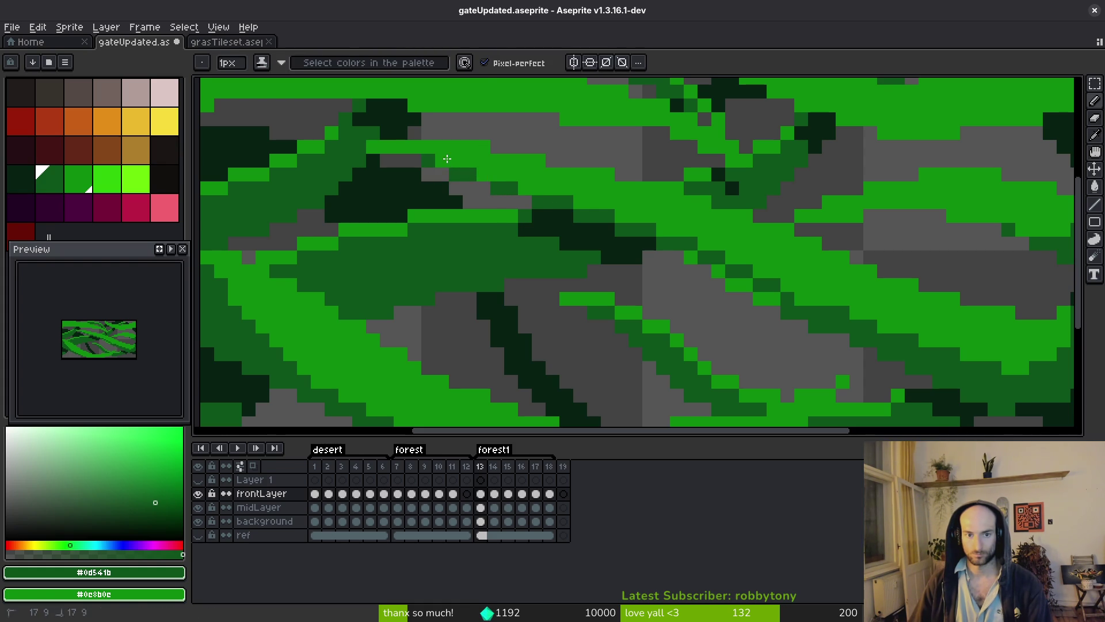
- Add dark green #0d541b shading pixels and a stroke along the lower vine
left_click(686, 254)
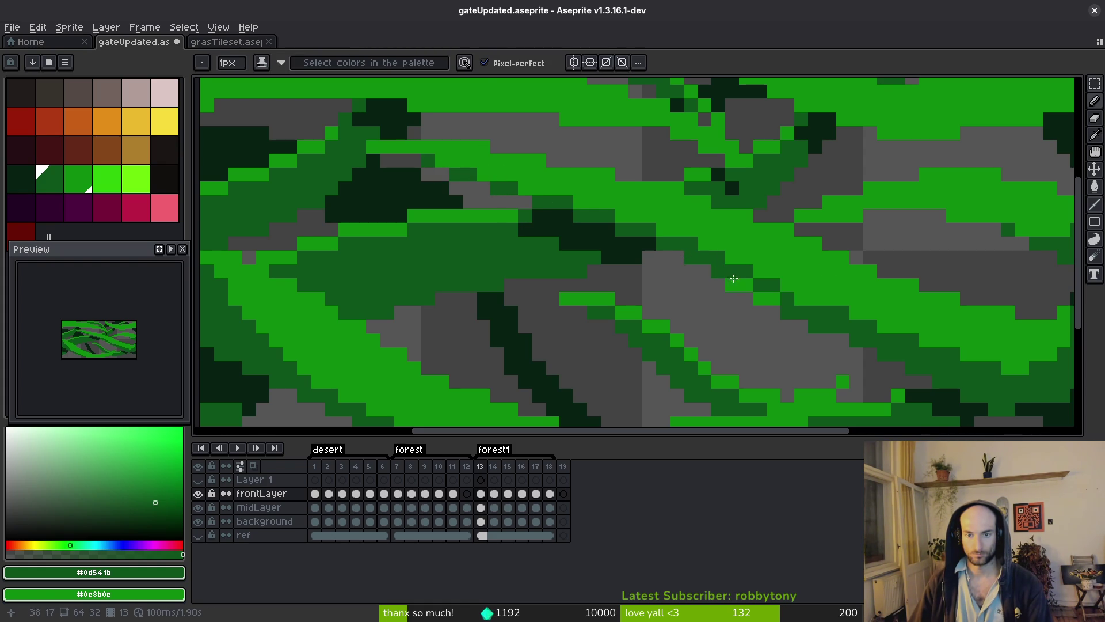
left_click_drag(732, 276, 771, 296)
left_click(760, 297)
scroll(843, 327, "down", 5)
scroll(843, 326, "up", 5)
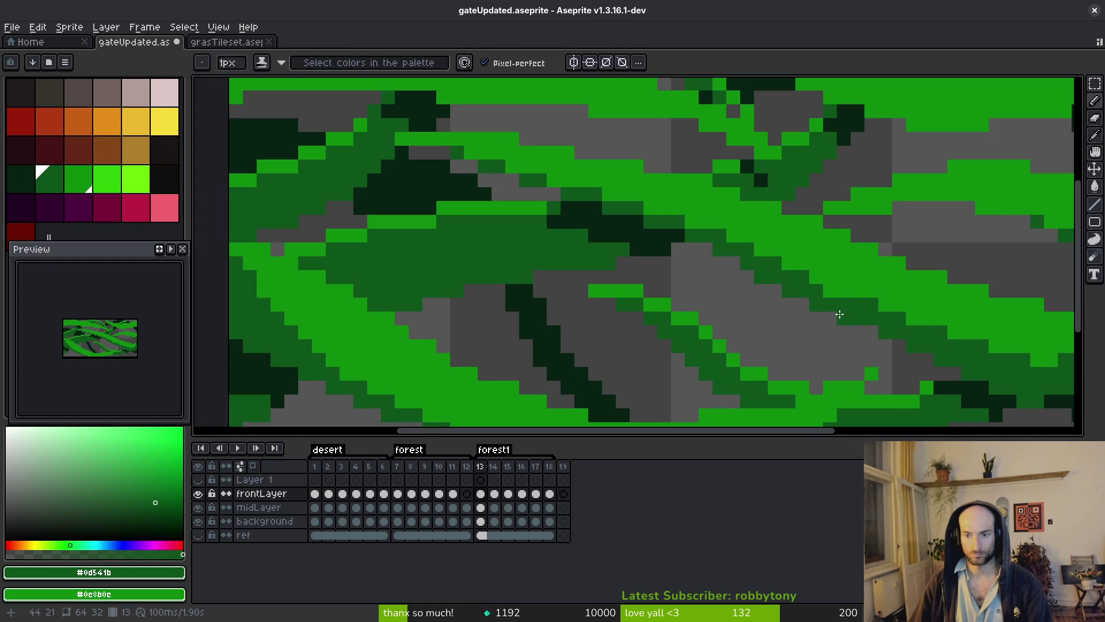
scroll(846, 314, "down", 6)
scroll(760, 264, "up", 3)
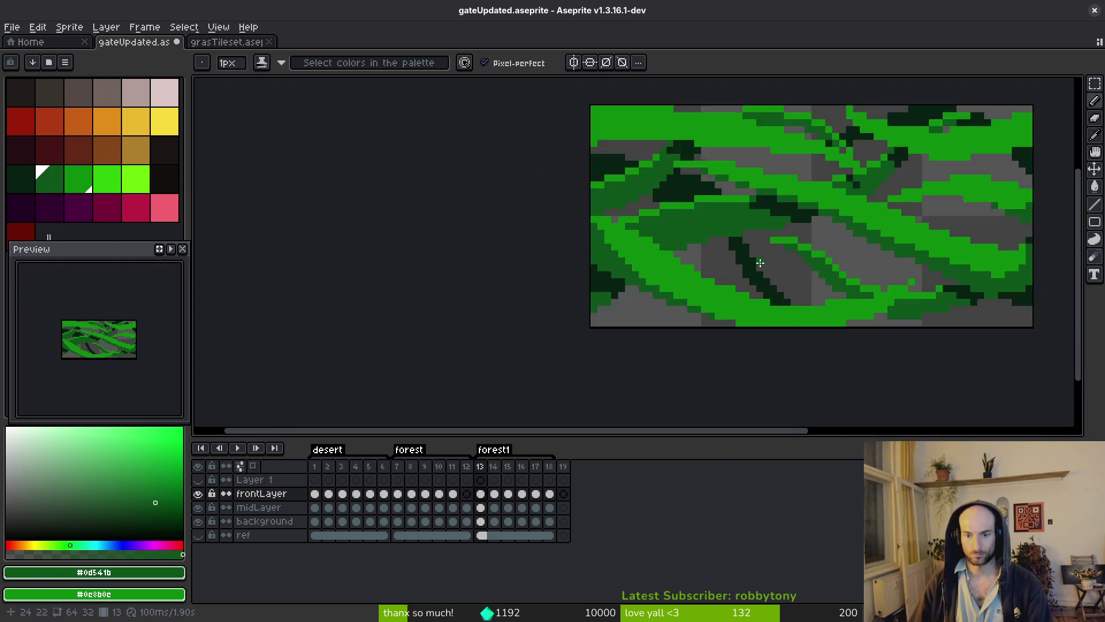
scroll(725, 265, "up", 3)
mouse_move(487, 255)
left_mouse_down()
mouse_move(622, 308)
mouse_move(760, 321)
mouse_move(882, 301)
mouse_move(919, 288)
mouse_move(940, 260)
left_mouse_up()
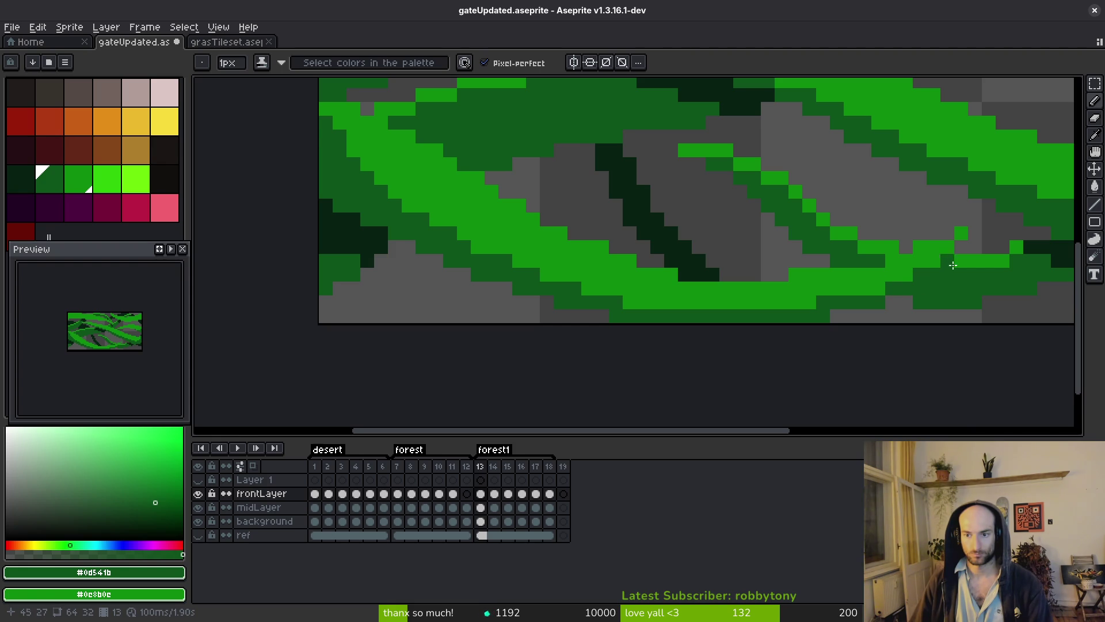
scroll(841, 323, "down", 2)
scroll(839, 329, "up", 2)
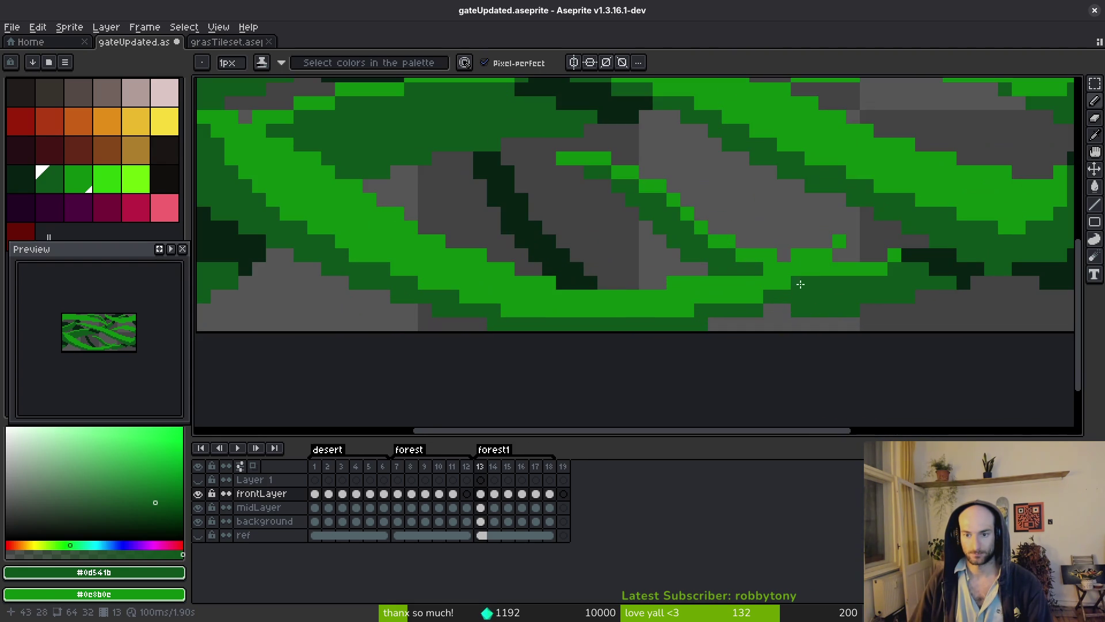
- Paint near-black #072112 pixels diagonally at the lower-right vine junction
left_click(812, 267)
key("bracketleft")
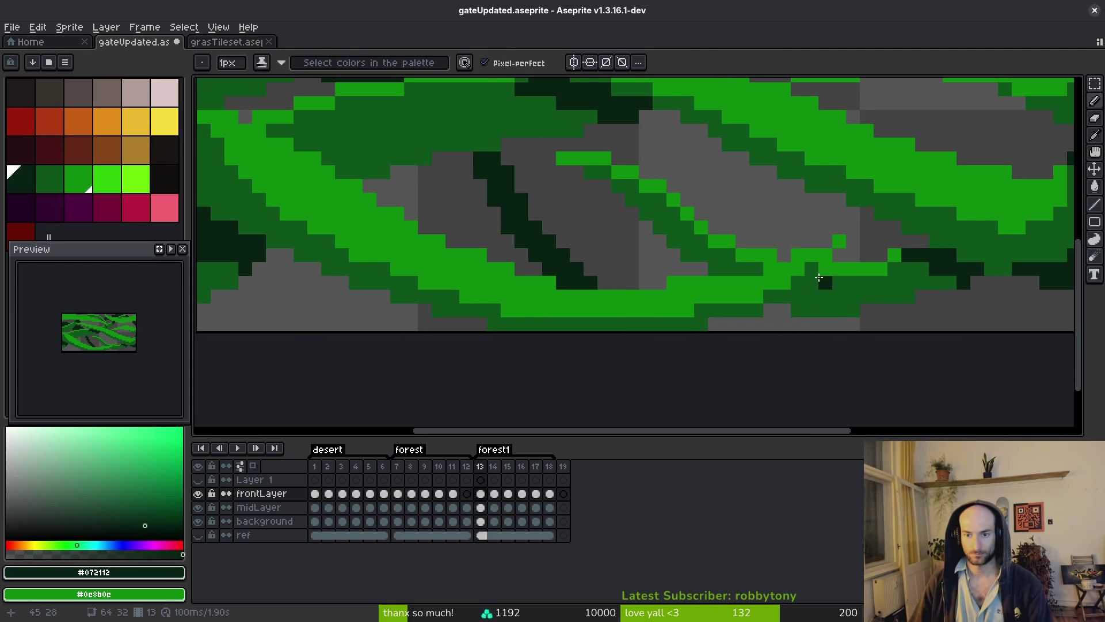
mouse_move(798, 296)
left_mouse_down()
mouse_move(826, 282)
mouse_move(800, 304)
left_mouse_up()
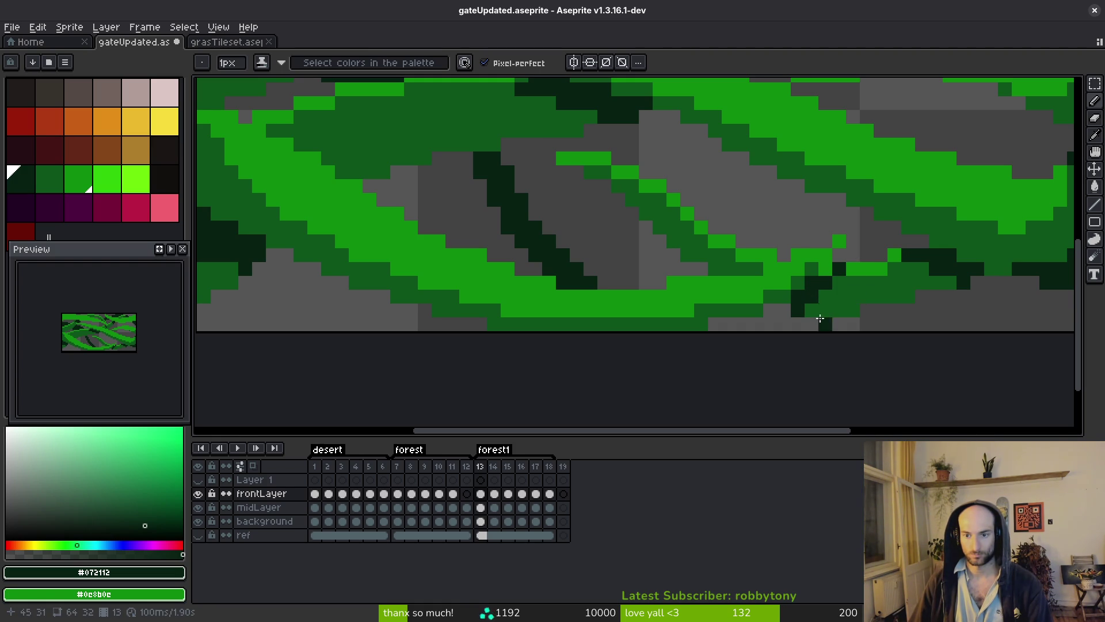
left_click(823, 268, "alt")
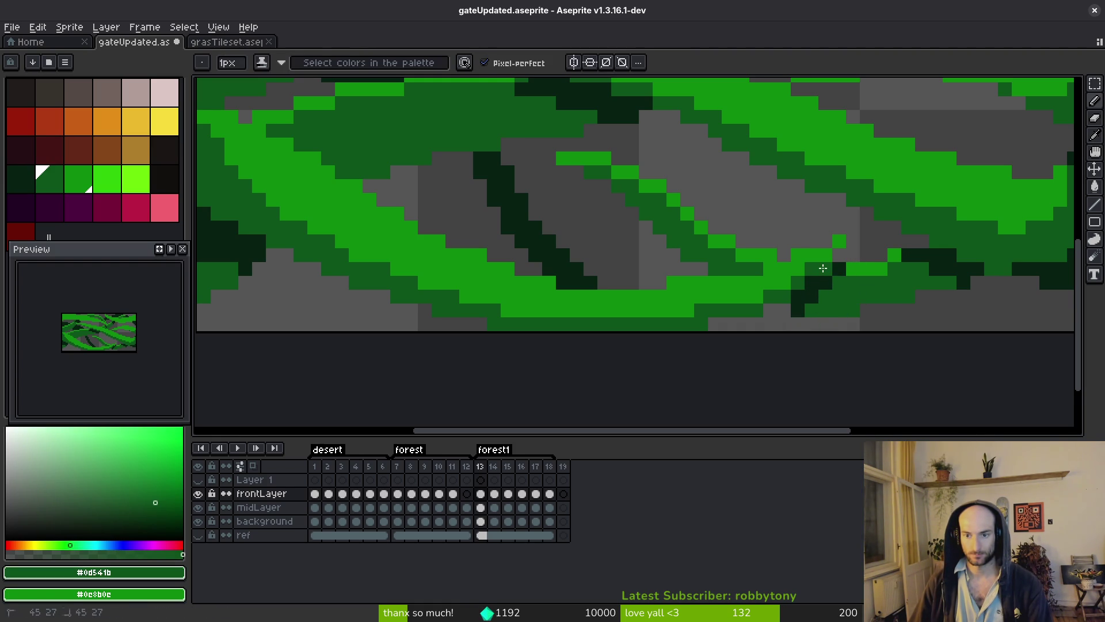
- Save gateUpdated.aseprite and touch up one more shading pixel
scroll(829, 287, "down", 3)
key("ctrl+s")
scroll(832, 314, "down", 3)
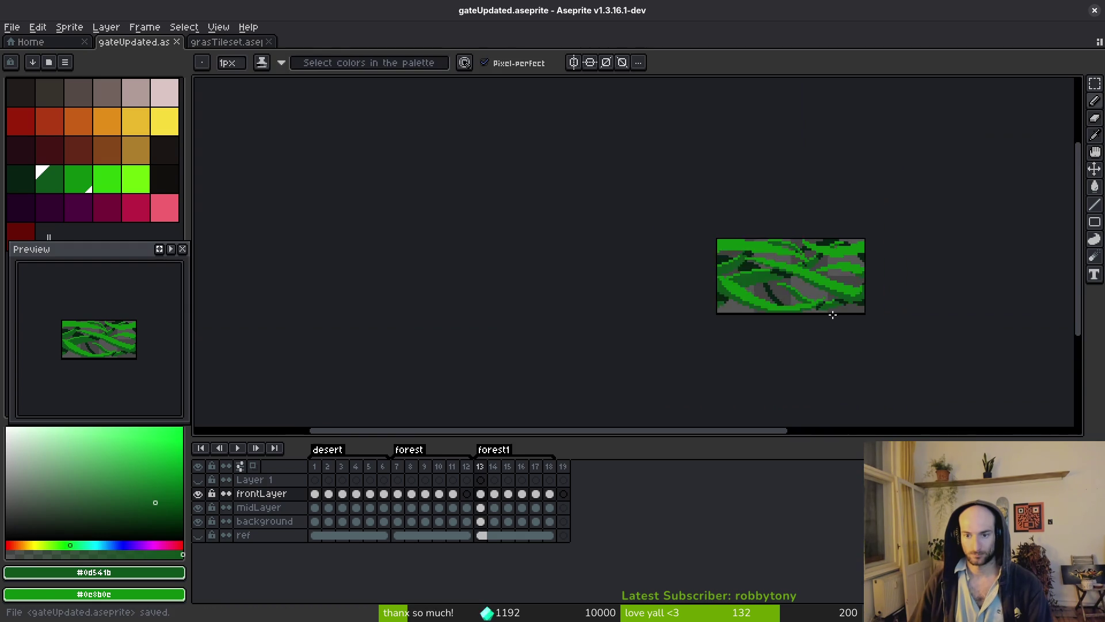
scroll(833, 315, "up", 4)
left_click(775, 299)
scroll(817, 318, "down", 3)
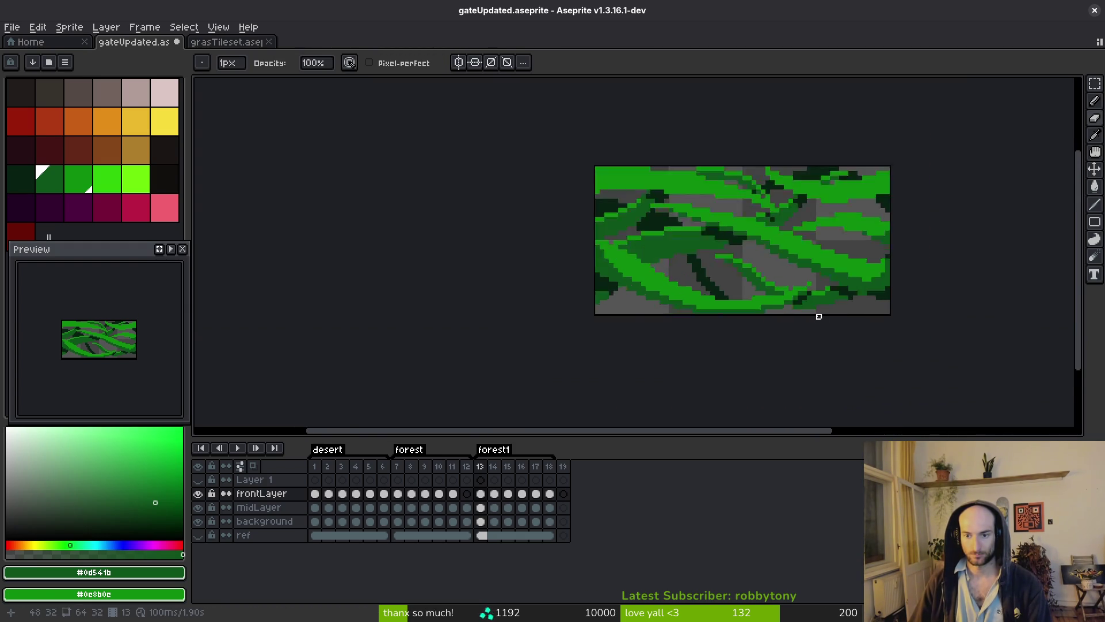
- Paint a dark green #0d541b stroke leftward along the upper-right vine, plus one extra pixel
scroll(818, 316, "up", 3)
scroll(851, 328, "down", 2)
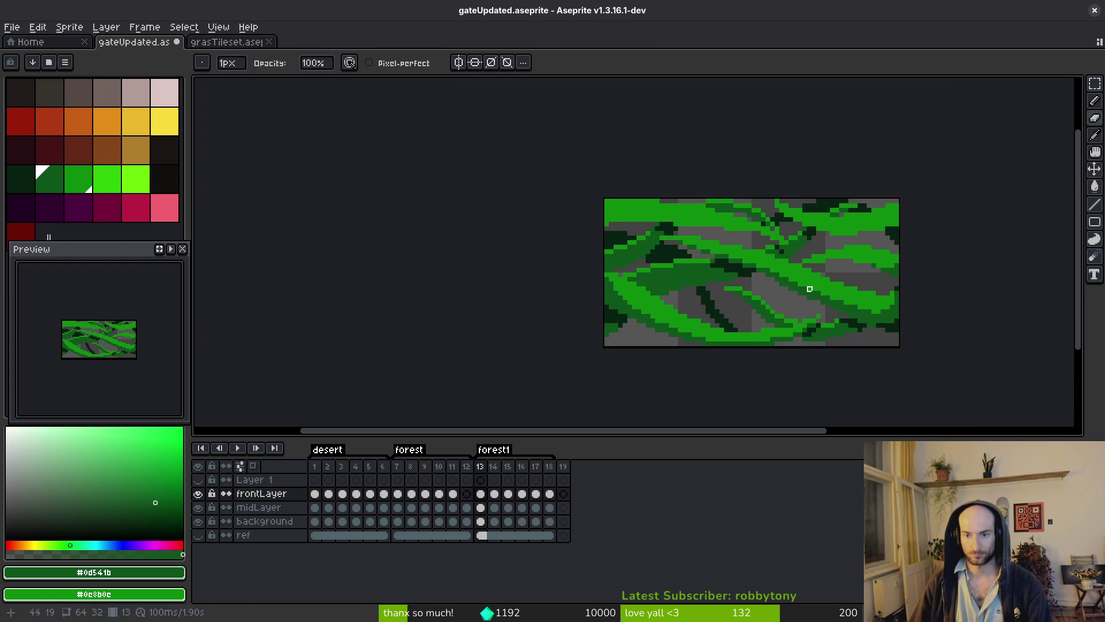
scroll(818, 298, "up", 3)
left_click(822, 259, "alt")
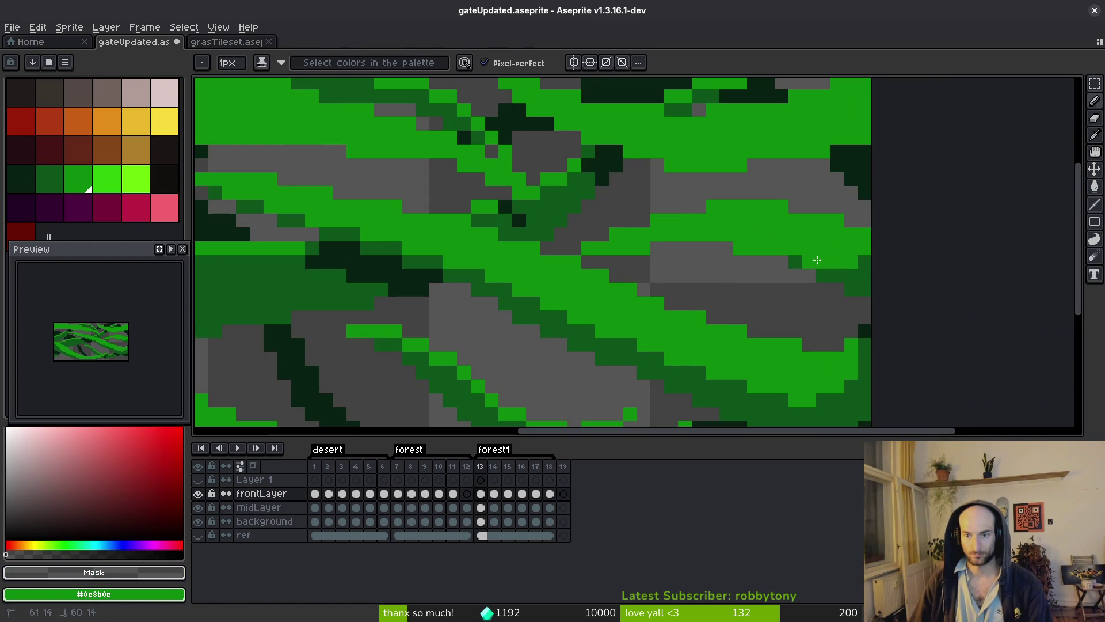
left_click(853, 265, "alt")
mouse_move(854, 264)
left_mouse_down()
mouse_move(682, 234)
mouse_move(628, 248)
left_mouse_up()
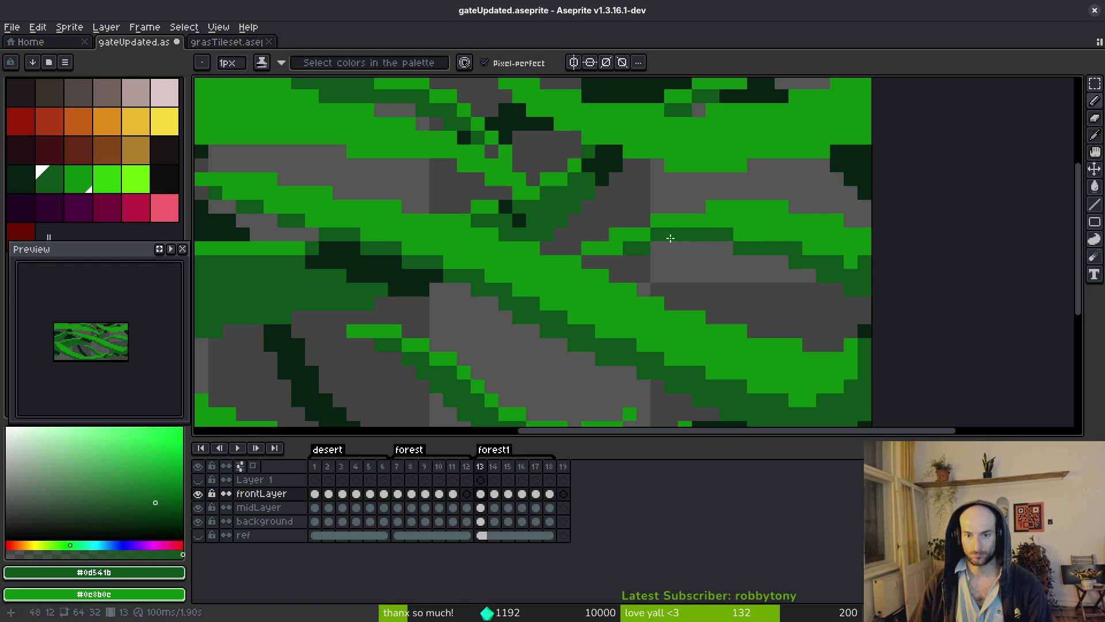
left_click(740, 235)
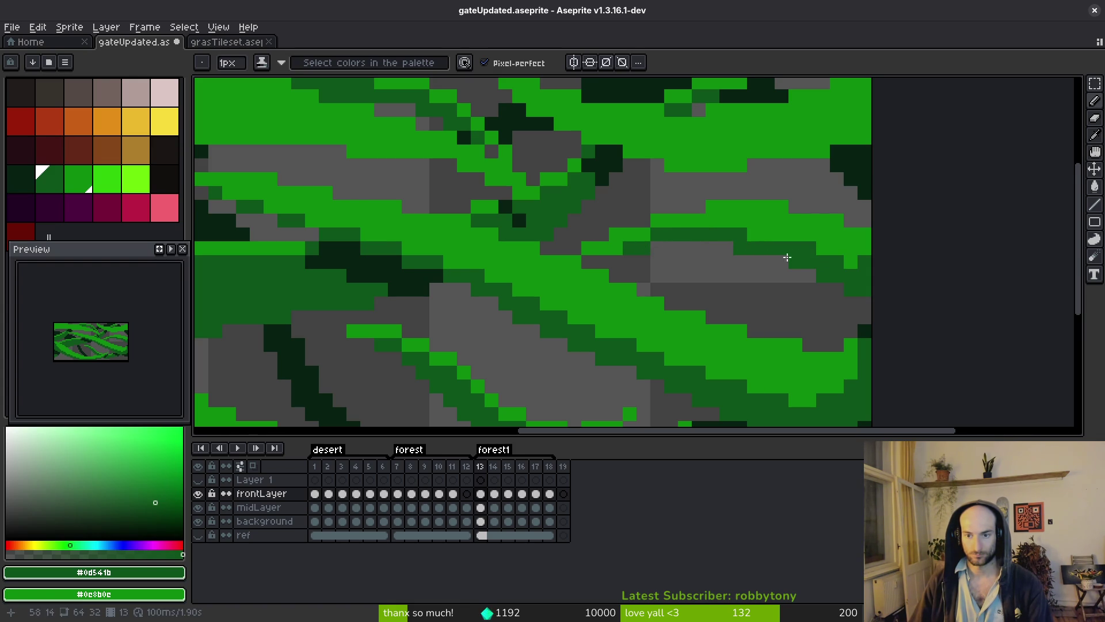
- Add more dark-green shading across the bright leaf pixels, then undo the latest strokes
scroll(794, 285, "down", 3)
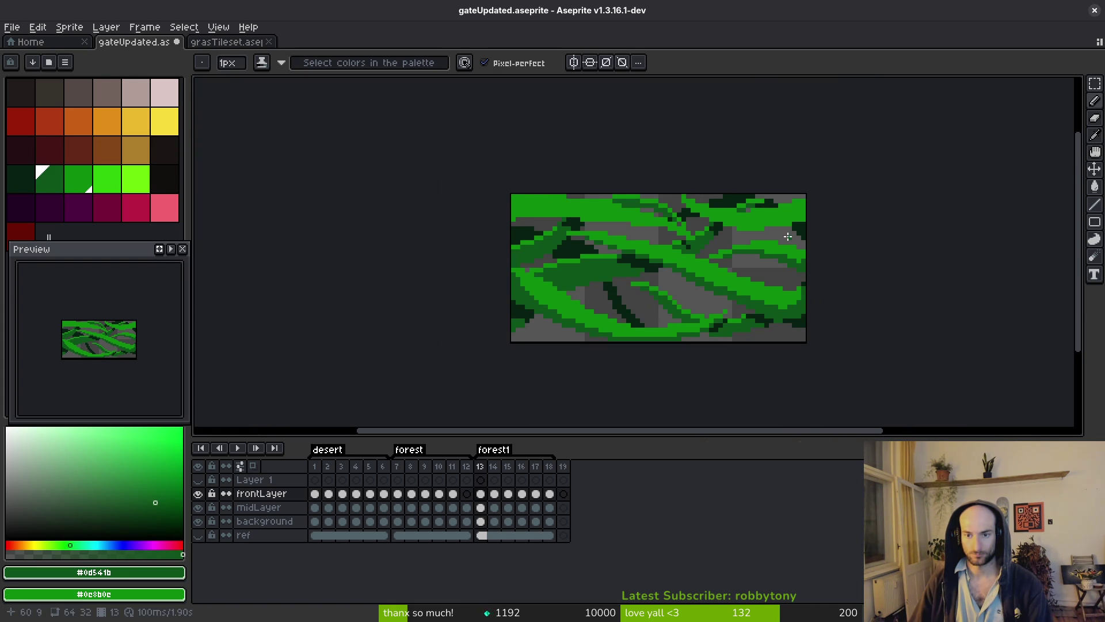
scroll(788, 236, "up", 3)
mouse_move(838, 232)
left_mouse_down()
mouse_move(749, 249)
mouse_move(636, 244)
mouse_move(533, 193)
left_mouse_up()
left_click(701, 263)
left_click_drag(702, 264, 760, 263)
mouse_move(849, 248)
left_mouse_down()
mouse_move(832, 249)
mouse_move(879, 227)
left_mouse_up()
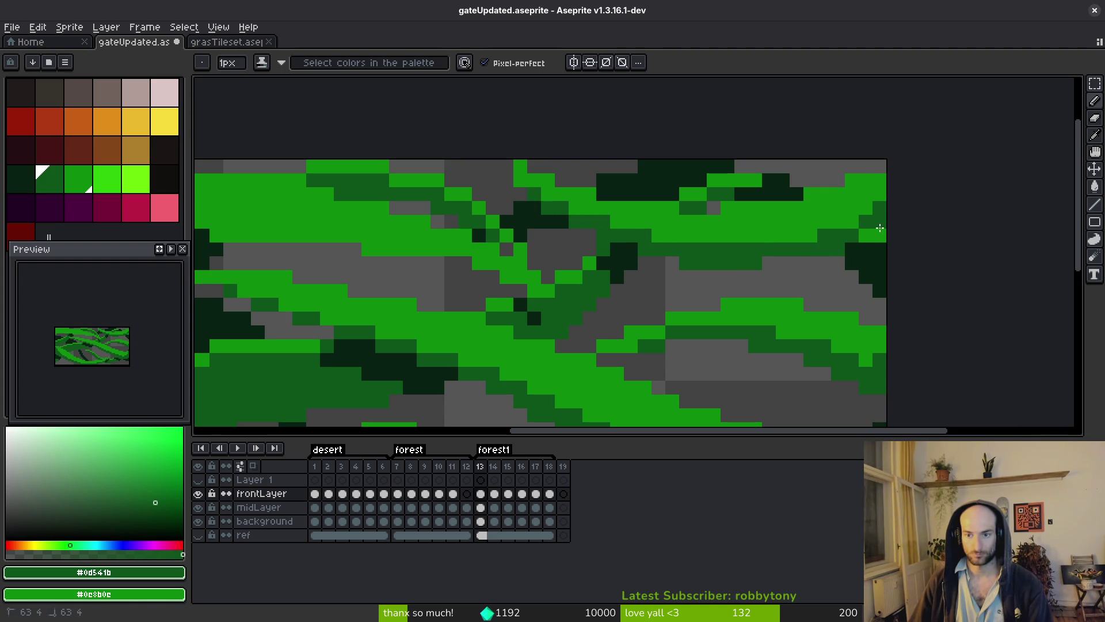
scroll(881, 271, "down", 5)
key("w")
key("ctrl+z")
key("ctrl+z")
key("ctrl+z")
key("ctrl+z")
key("ctrl+z")
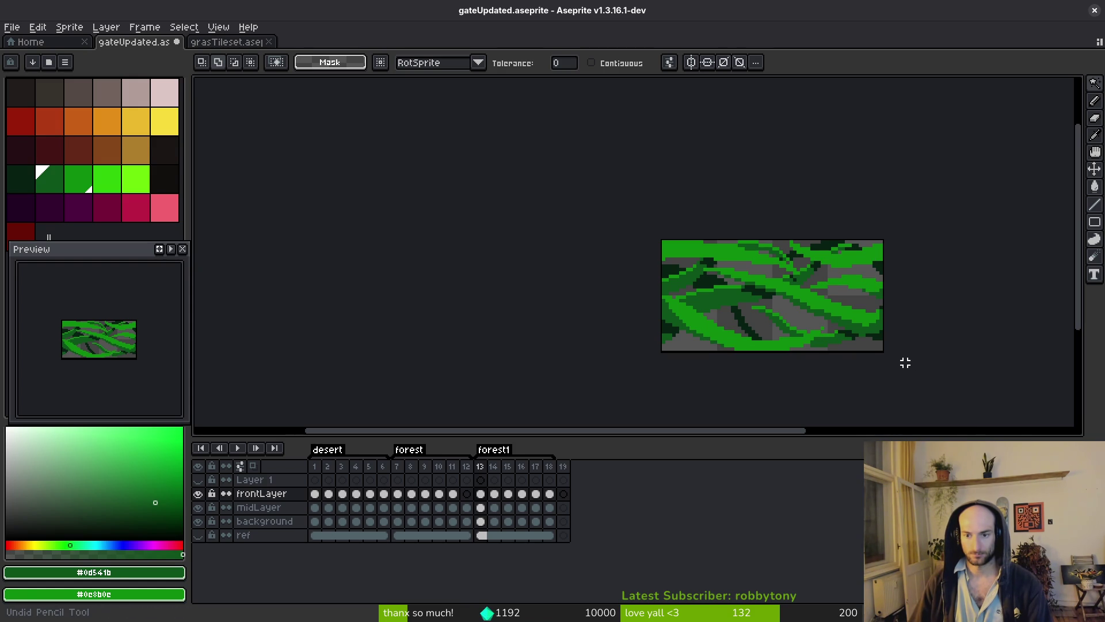
- Return to the pasted green leaves on Layer 1, undoing the previous colour replacement
key("ctrl+z")
key("ctrl+z")
key("ctrl+z")
key("ctrl+y")
key("ctrl+y")
key("ctrl+y")
key("ctrl+y")
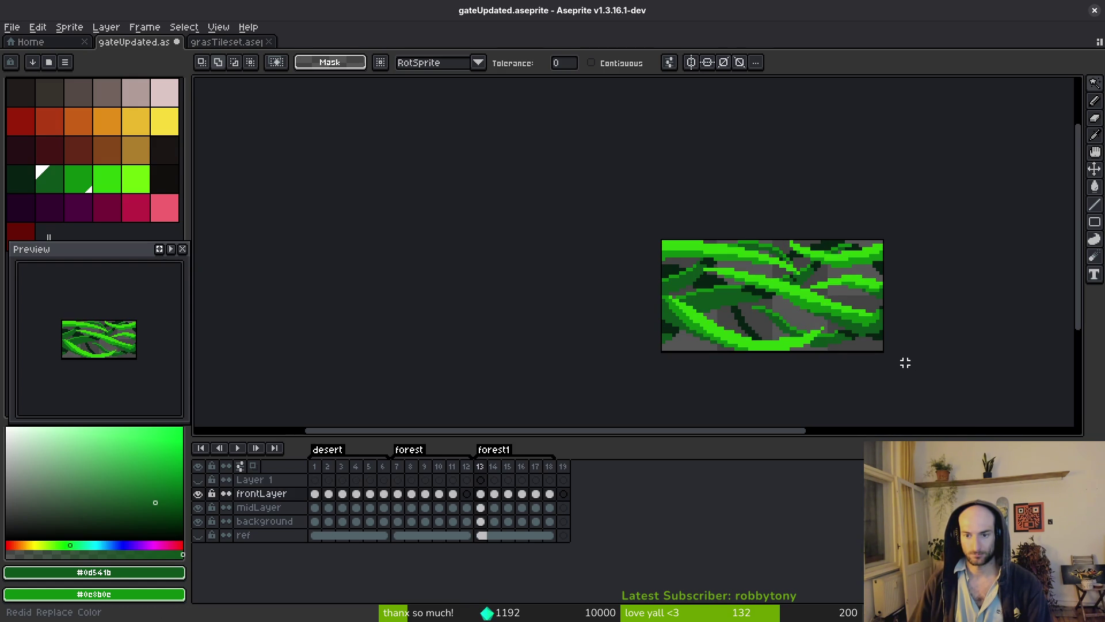
key("ctrl+z")
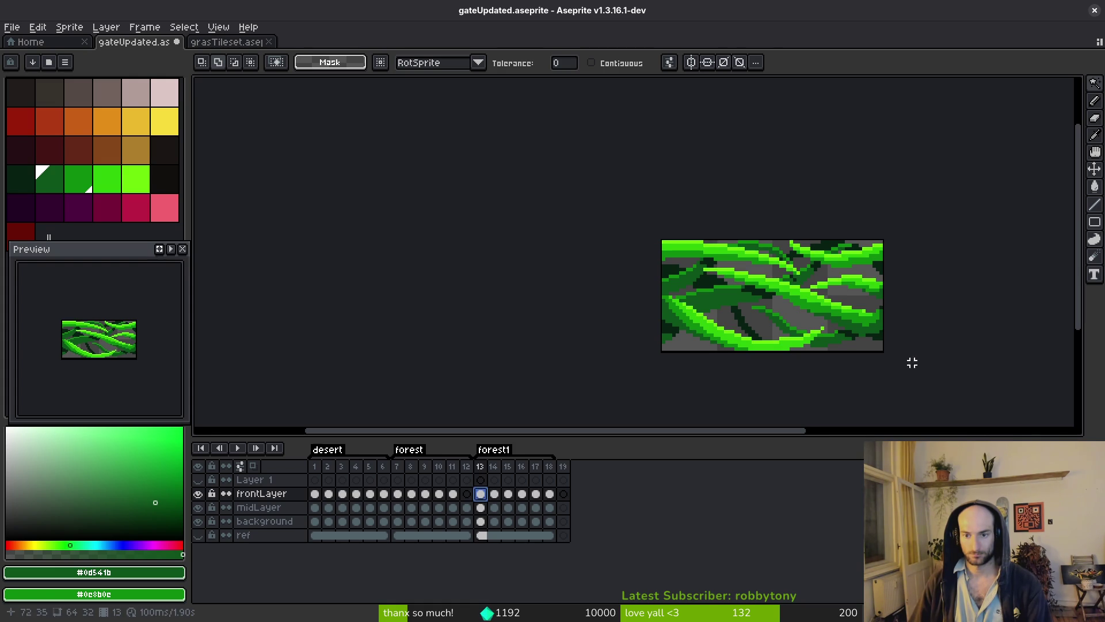
scroll(877, 321, "up", 3)
mouse_move(766, 322)
left_mouse_down()
mouse_move(875, 296)
mouse_move(851, 307)
left_mouse_up()
- Replace mid green #0e8b0e with dark green #0d541b using Replace Color
key("i")
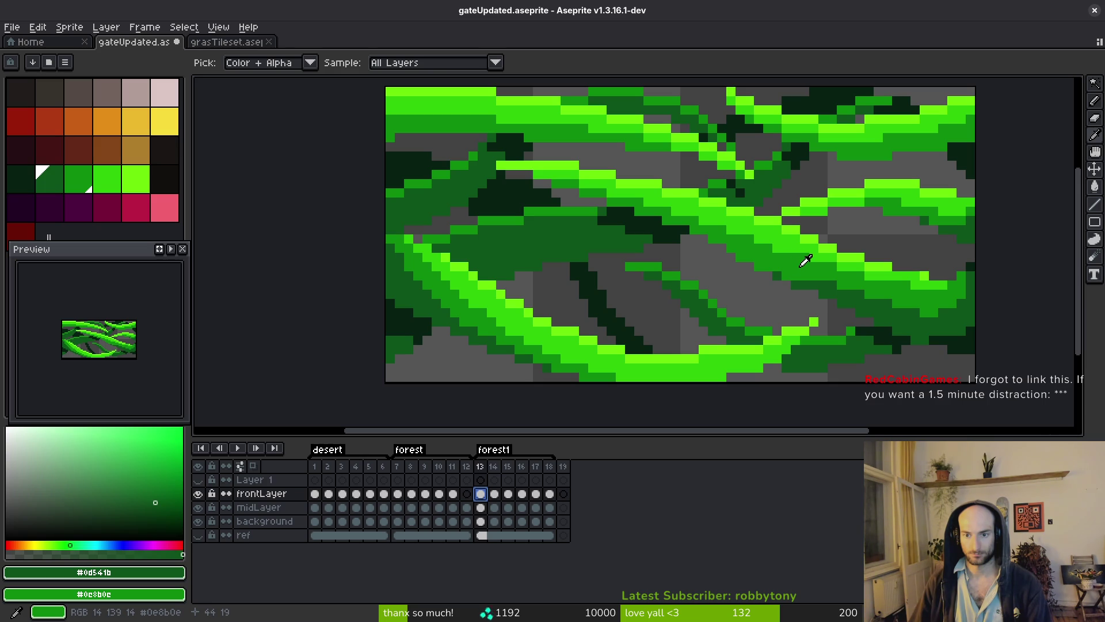
key("x")
key("shift+r")
left_click(840, 164)
- Replace the bright leaf green and the lime highlight green with mid green
left_click(829, 245)
right_click(551, 205)
key("shift+r")
left_click(839, 163)
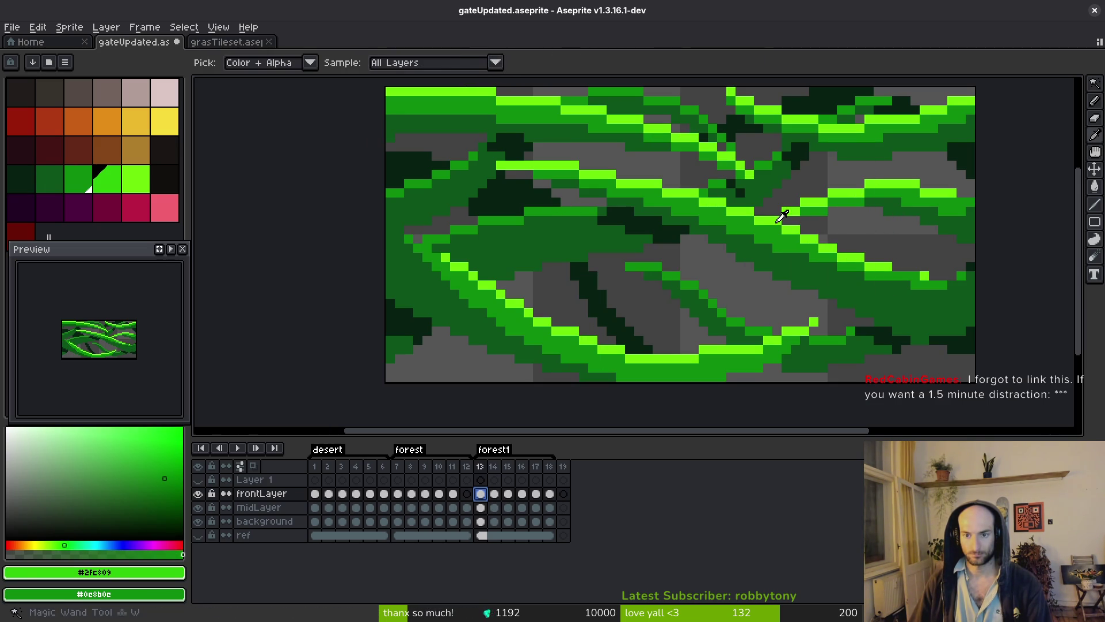
left_click(784, 216, "alt")
key("shift+r")
left_click(836, 163)
scroll(813, 211, "down", 6)
scroll(814, 265, "up", 4)
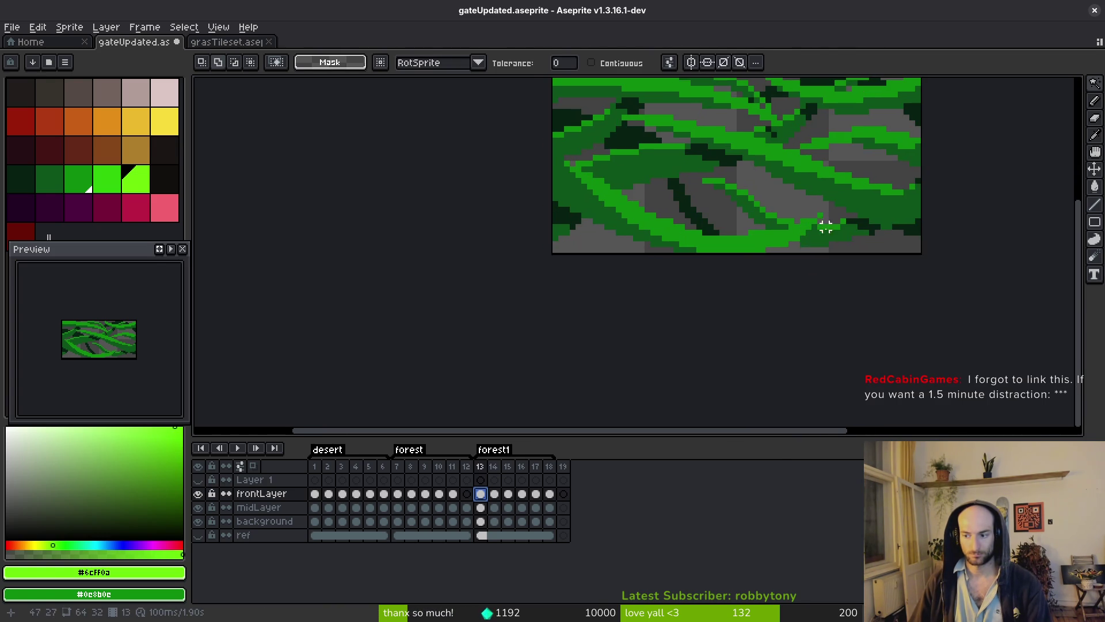
- Save gateUpdated.aseprite, then pick near-black #072112 with the Pencil for shading
key("ctrl+s")
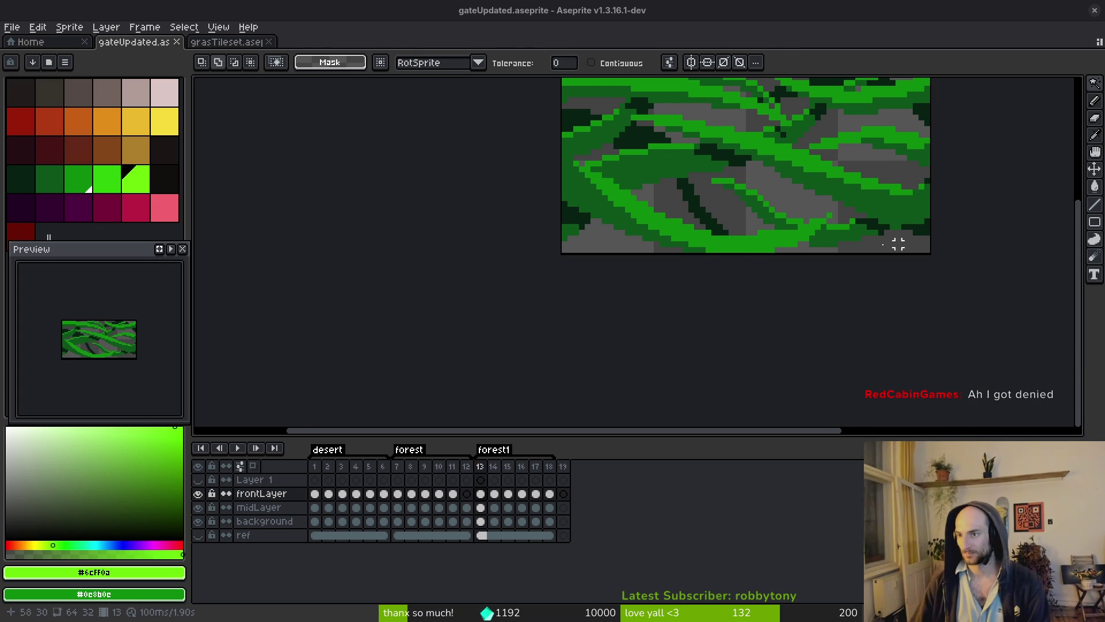
scroll(895, 304, "up", 3)
key("b")
left_click(807, 260, "alt")
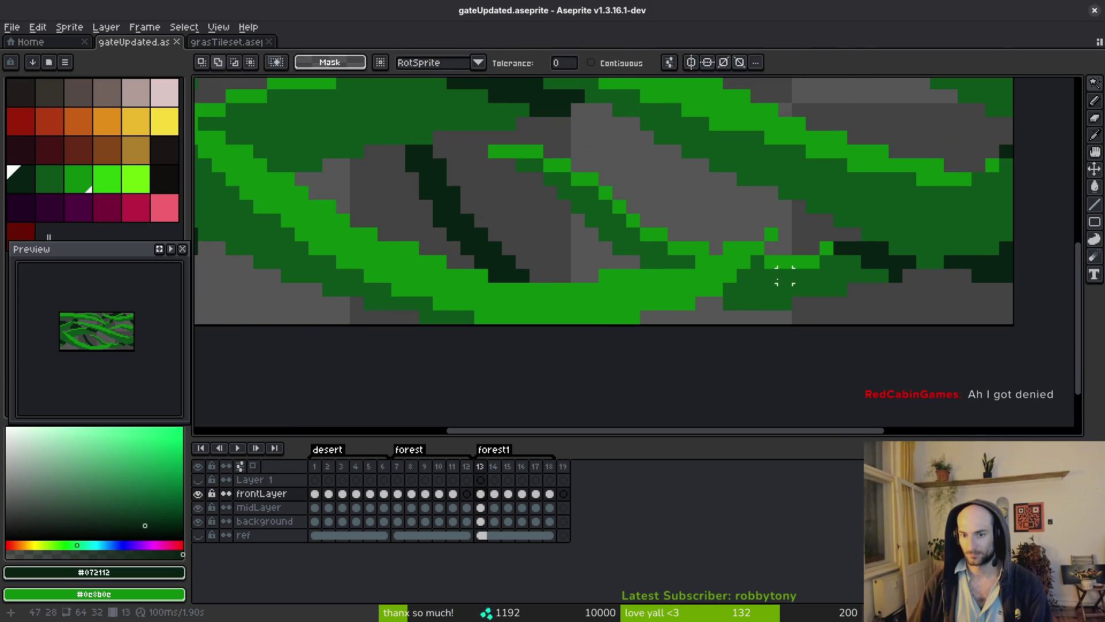
- Paint near-black #072112 pixels along the lower leaf edge, fixing one stray pixel with #0d541b
scroll(757, 260, "up", 1)
left_click_drag(758, 266, 726, 290)
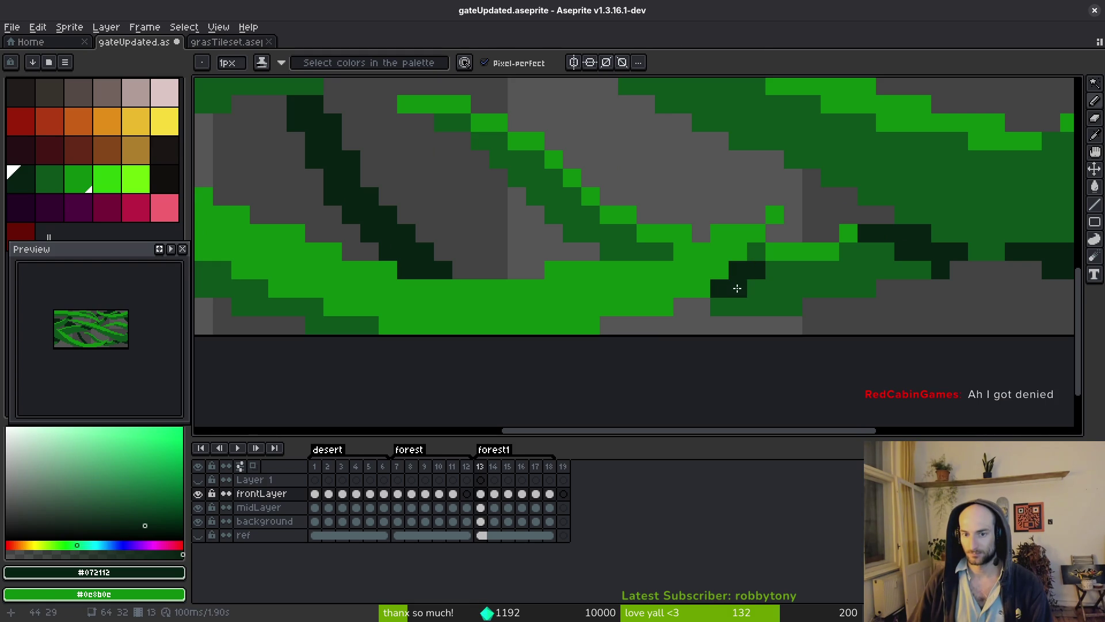
left_click(757, 253)
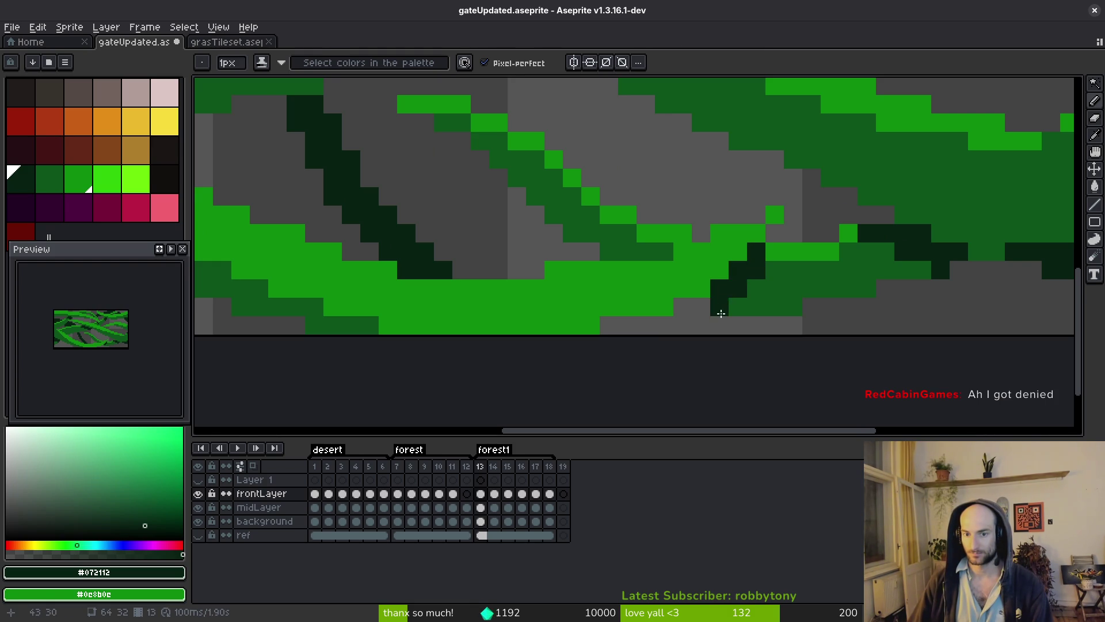
left_click(787, 274, "alt")
left_click(740, 289)
left_click(762, 271, "alt")
left_click(740, 289)
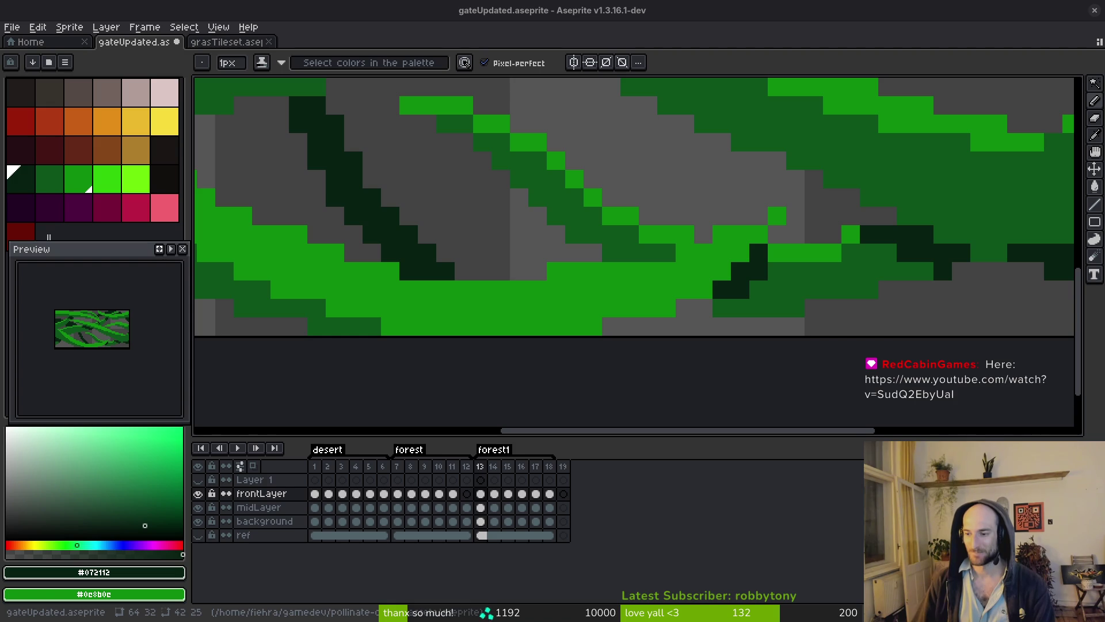
scroll(816, 262, "down", 3)
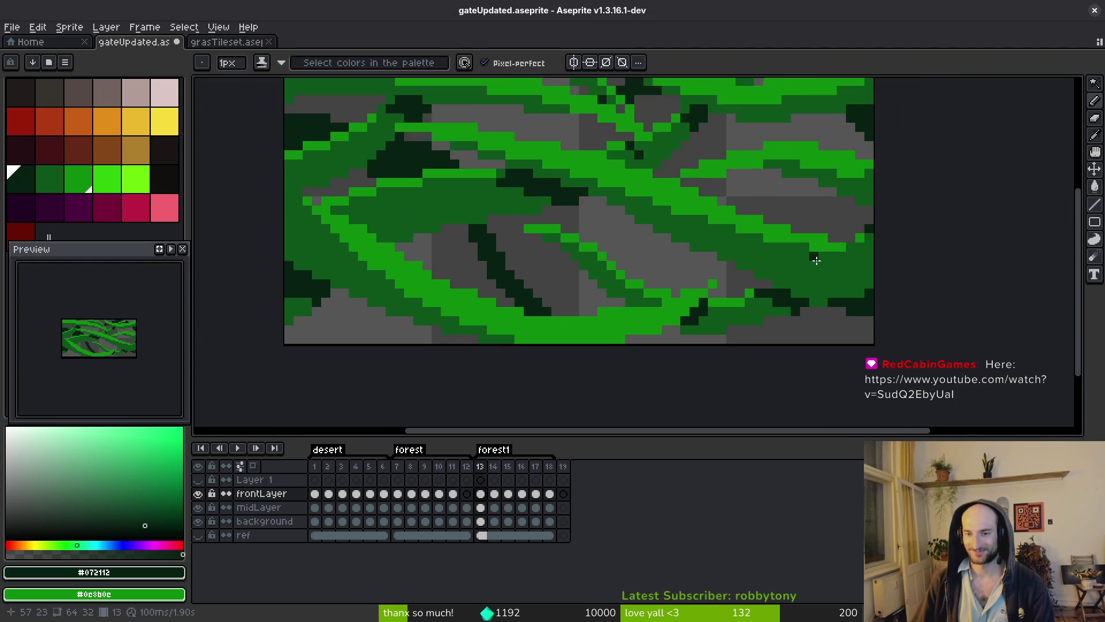
scroll(816, 261, "down", 3)
scroll(751, 226, "up", 5)
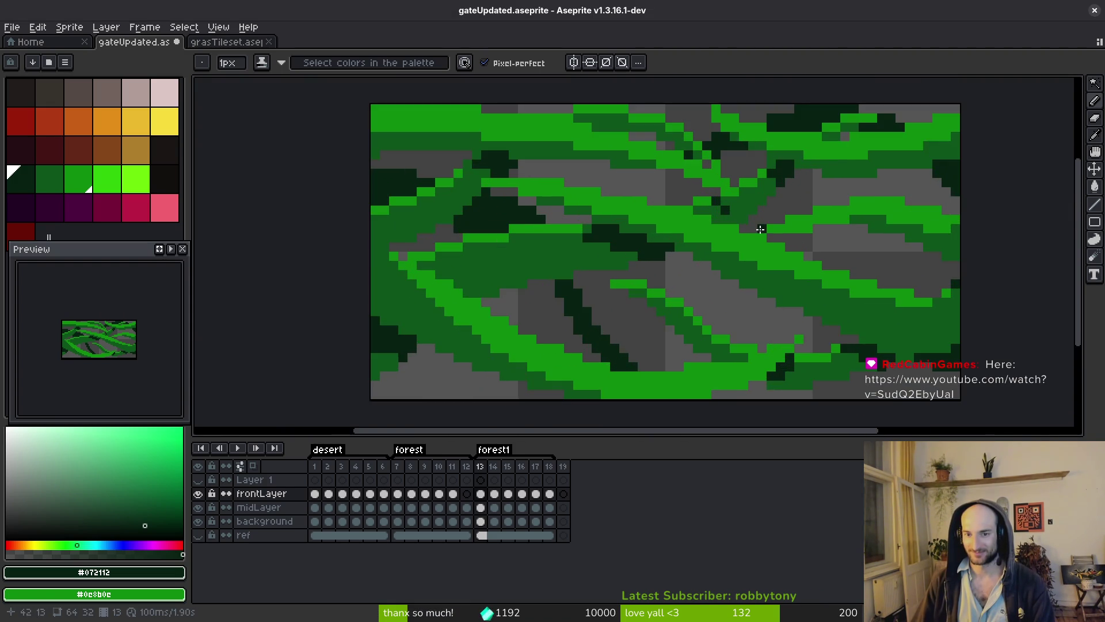
scroll(748, 213, "down", 4)
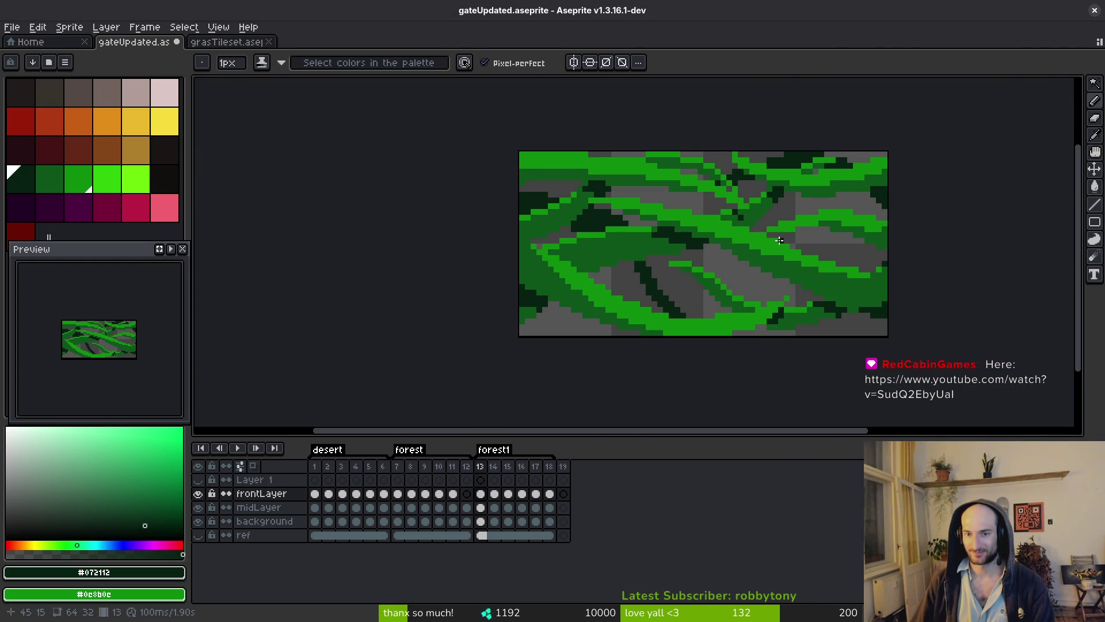
scroll(766, 228, "up", 3)
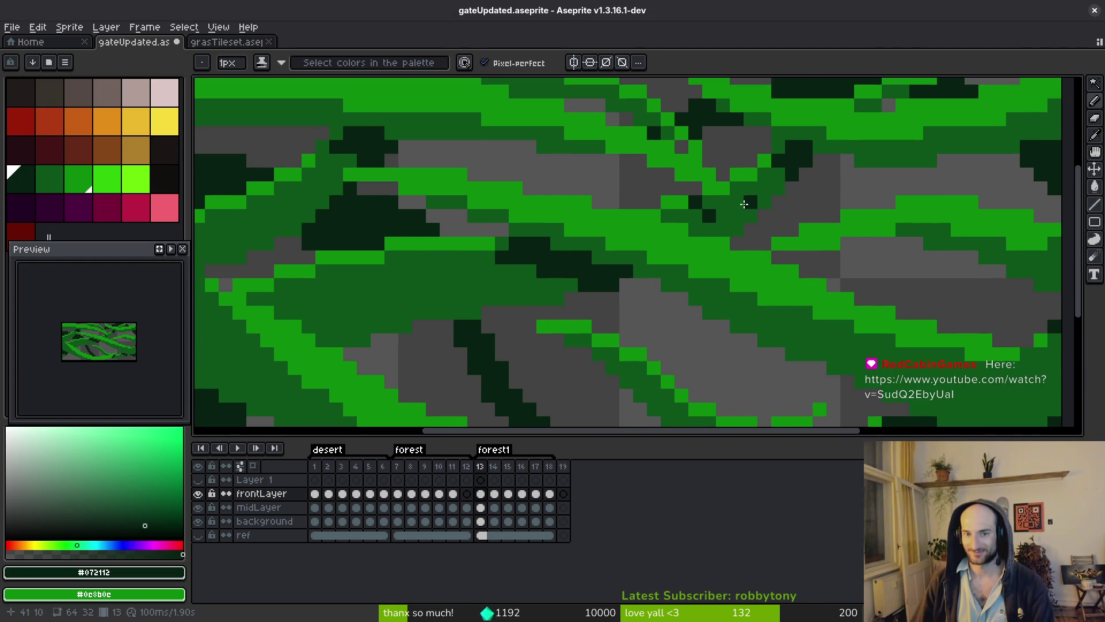
scroll(748, 218, "down", 3)
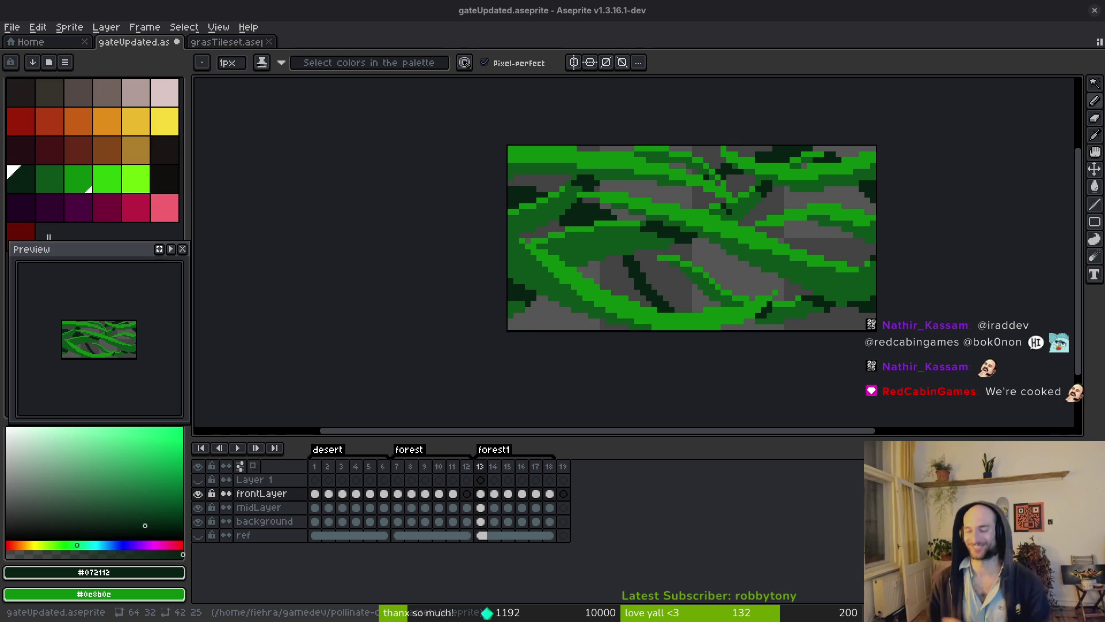
- Pick dark green #0d541b from the canvas and save gateUpdated.aseprite
scroll(803, 222, "up", 2)
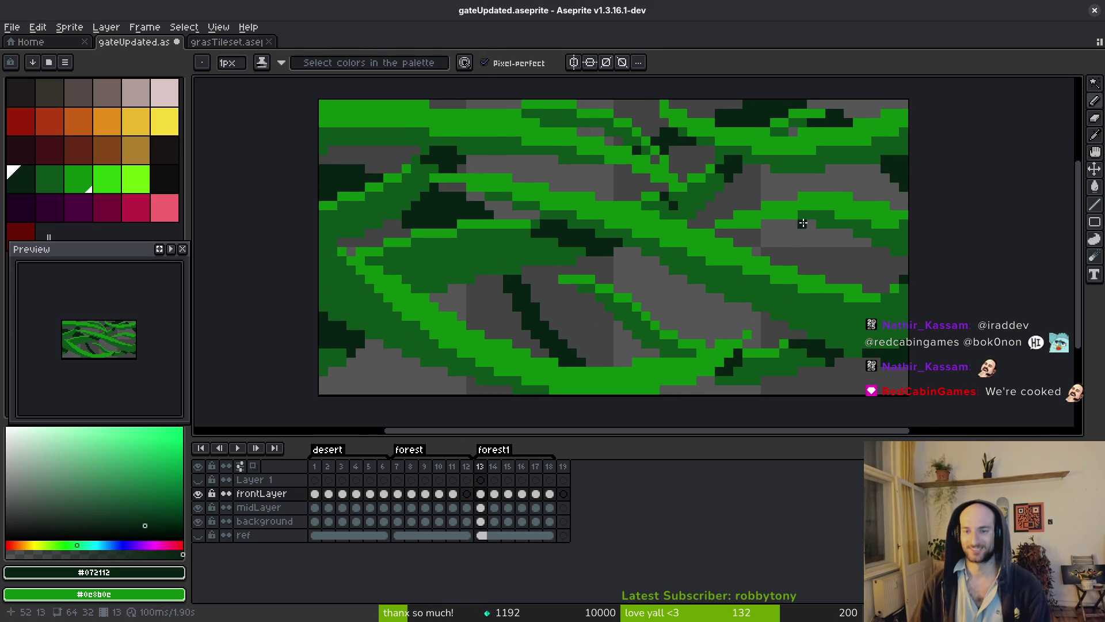
left_click(803, 223, "alt")
scroll(803, 223, "up", 2)
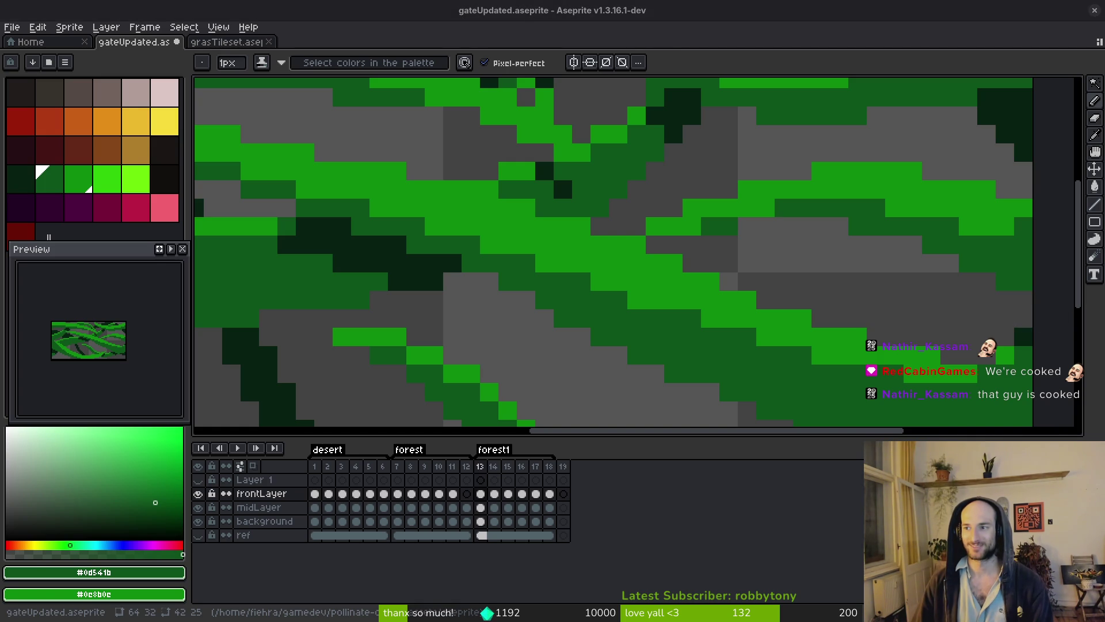
key("ctrl+s")
scroll(749, 357, "down", 3)
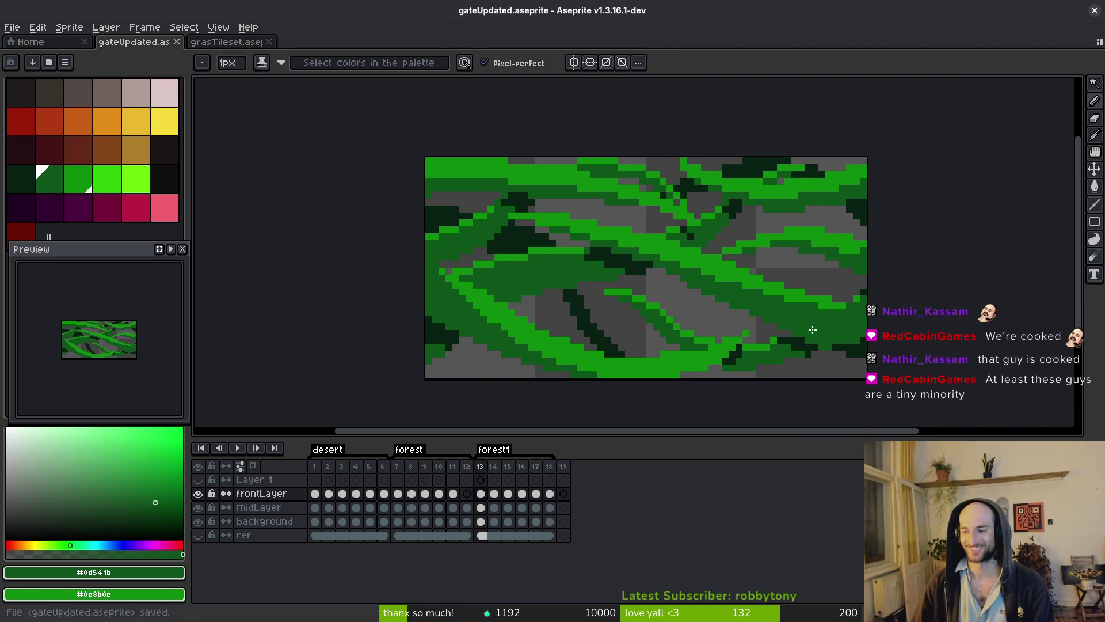
scroll(807, 330, "down", 2)
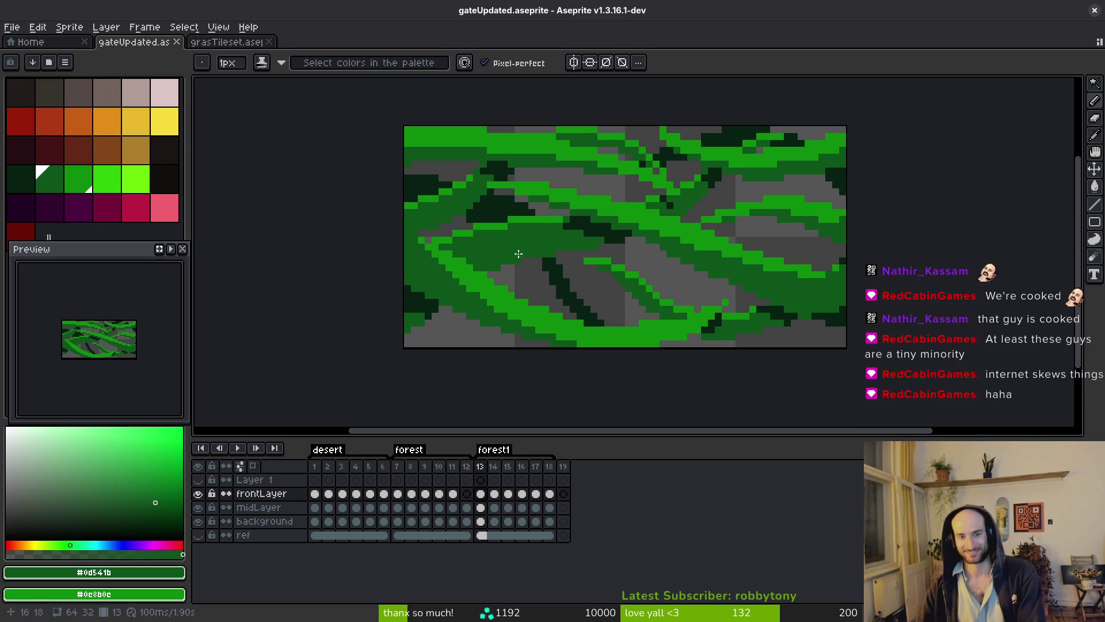
scroll(570, 248, "down", 1)
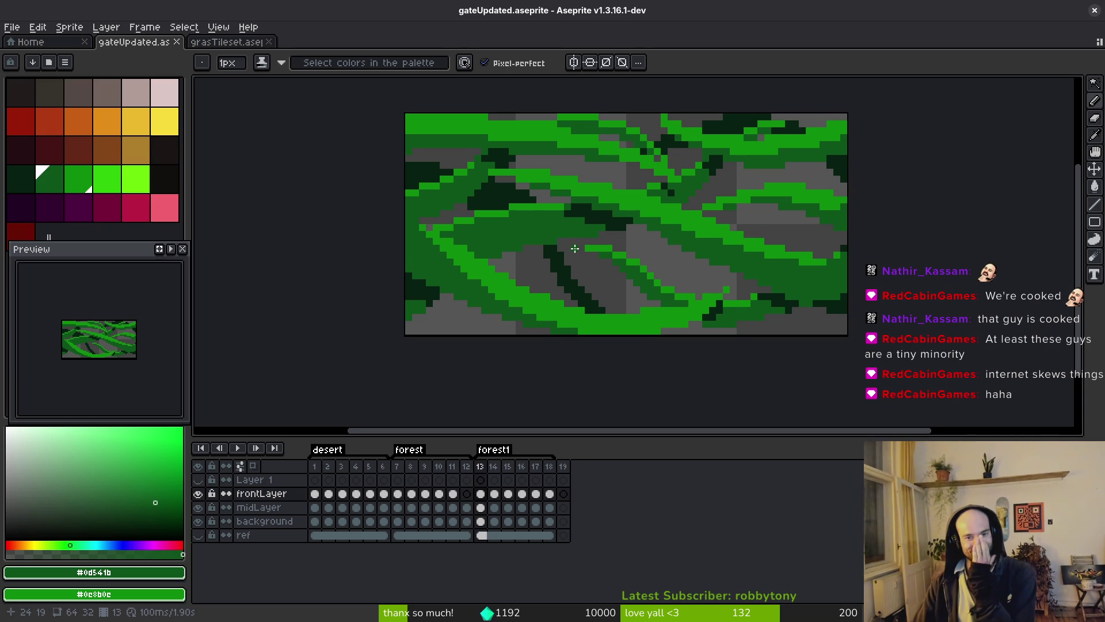
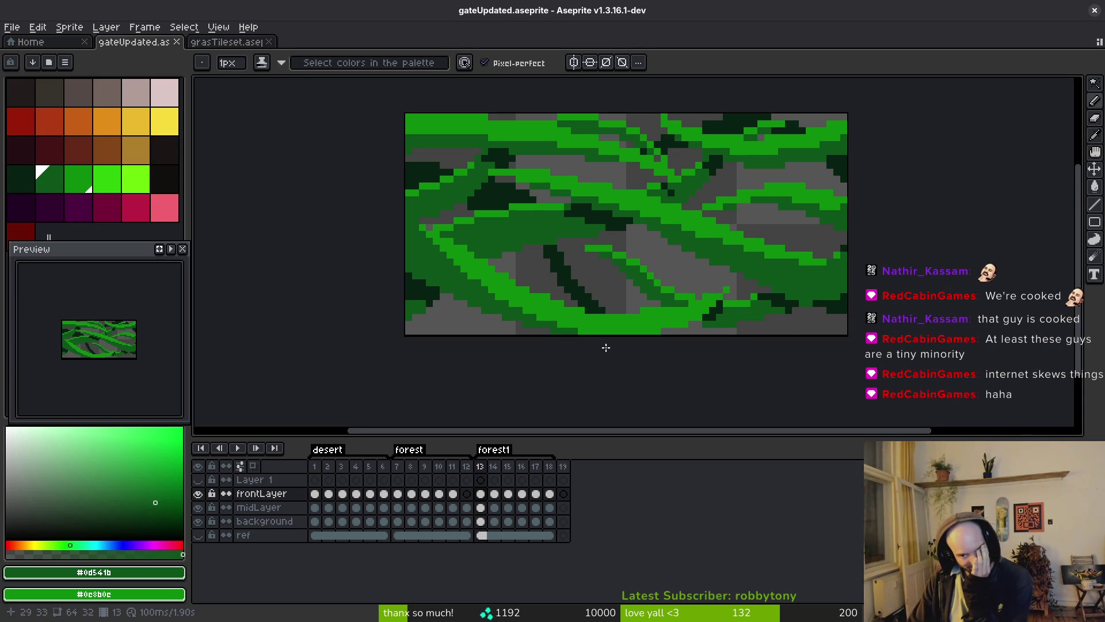
- Darken a few vine pixels, then hide midLayer to compare the shading
scroll(721, 310, "up", 5)
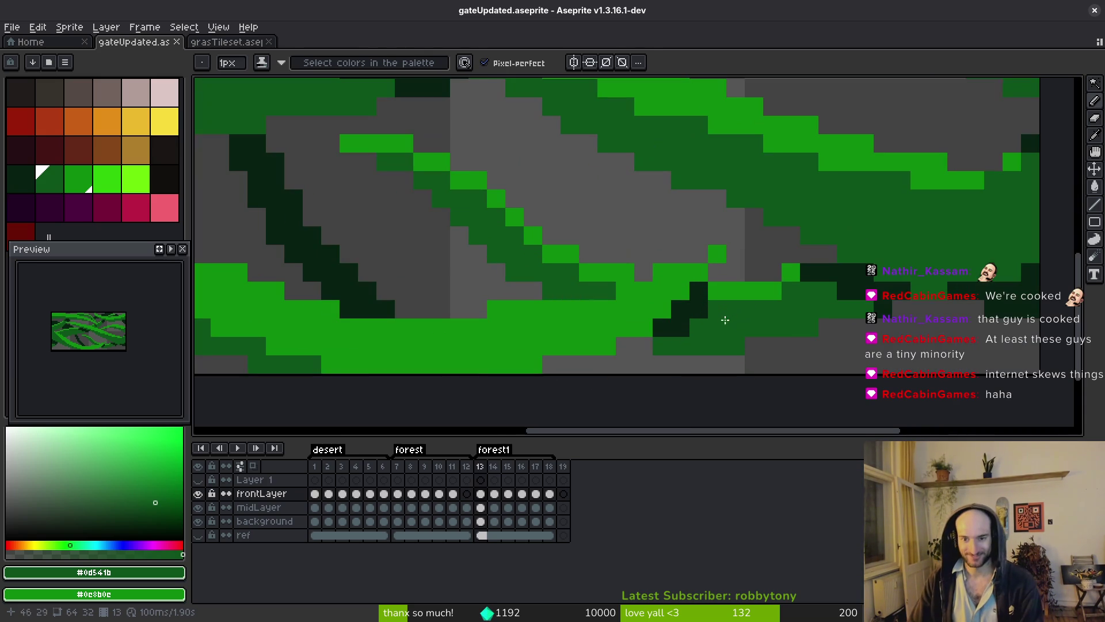
left_click(681, 296)
left_click_drag(661, 309, 740, 288)
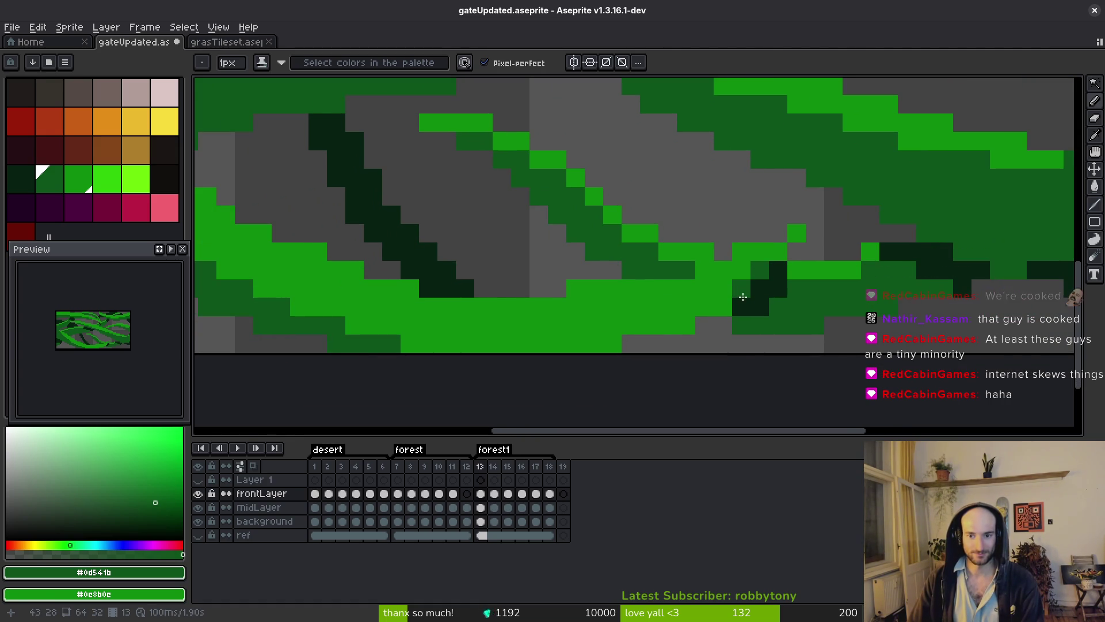
scroll(740, 295, "down", 4)
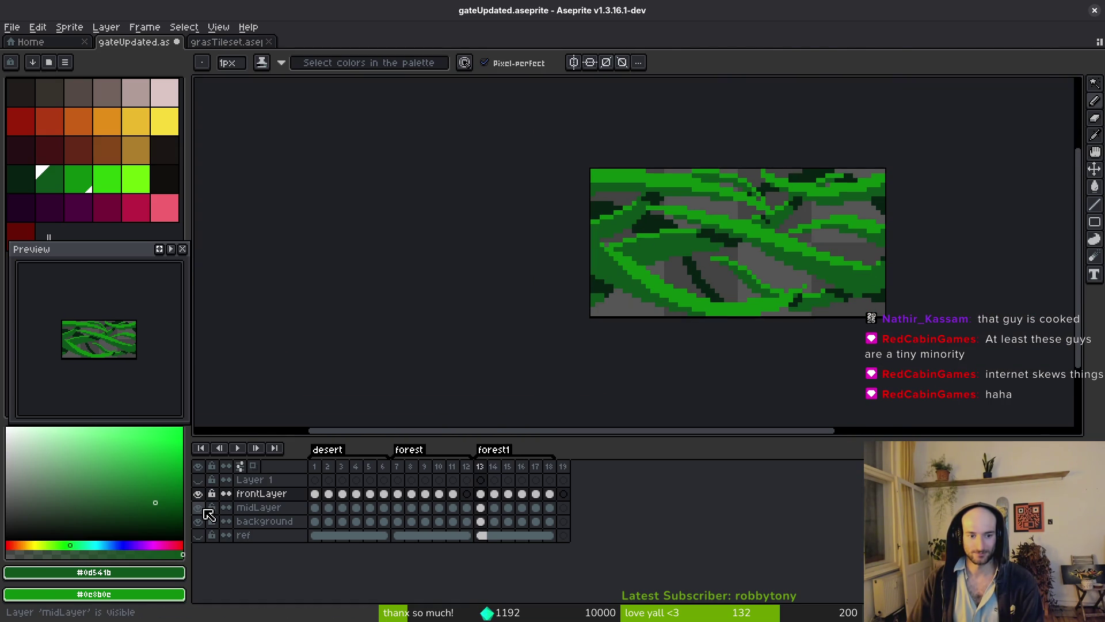
left_click(200, 508)
left_click(202, 509)
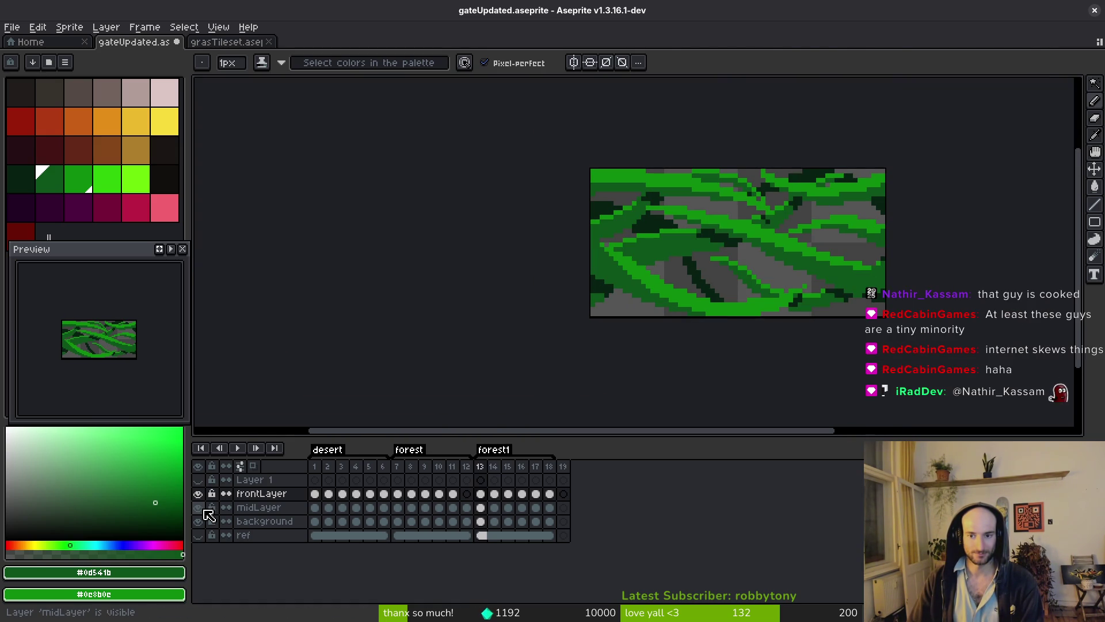
left_click(199, 507)
- Repaint the dark green patch on the vine and save the tile
scroll(777, 294, "up", 3)
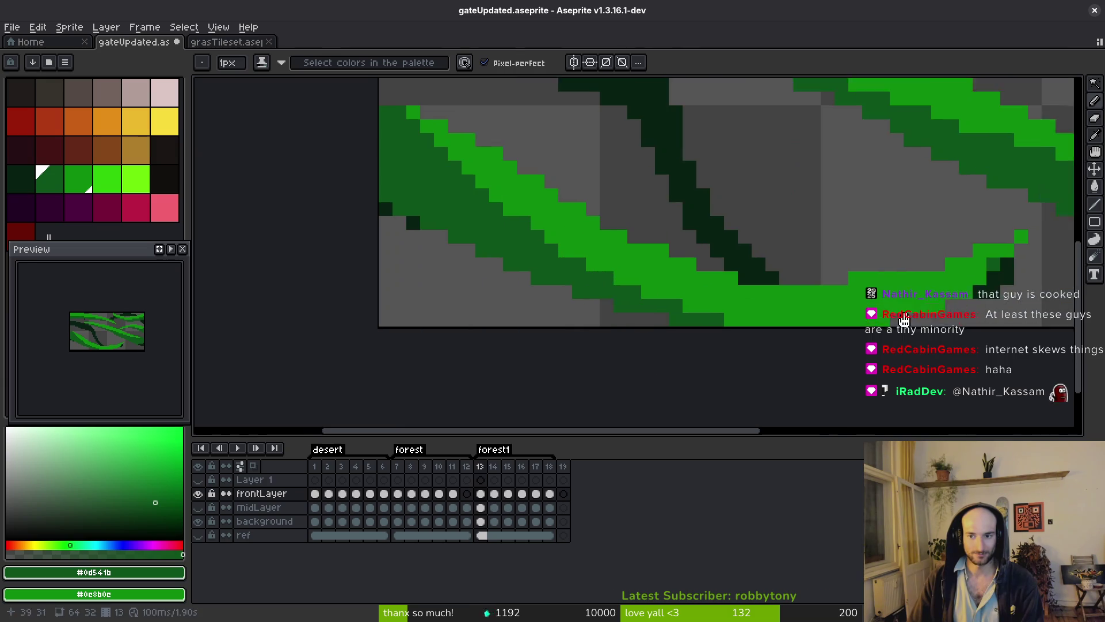
mouse_move(846, 300)
left_mouse_down()
mouse_move(832, 323)
mouse_move(716, 348)
mouse_move(560, 356)
left_mouse_up()
left_click(816, 326)
key("b")
scroll(863, 314, "down", 1)
key("ctrl+s")
- Using the darkest green from the canvas, draw a stair-step shadow line along the vine and save
scroll(811, 242, "down", 1)
scroll(806, 259, "up", 3)
scroll(806, 259, "right", 2)
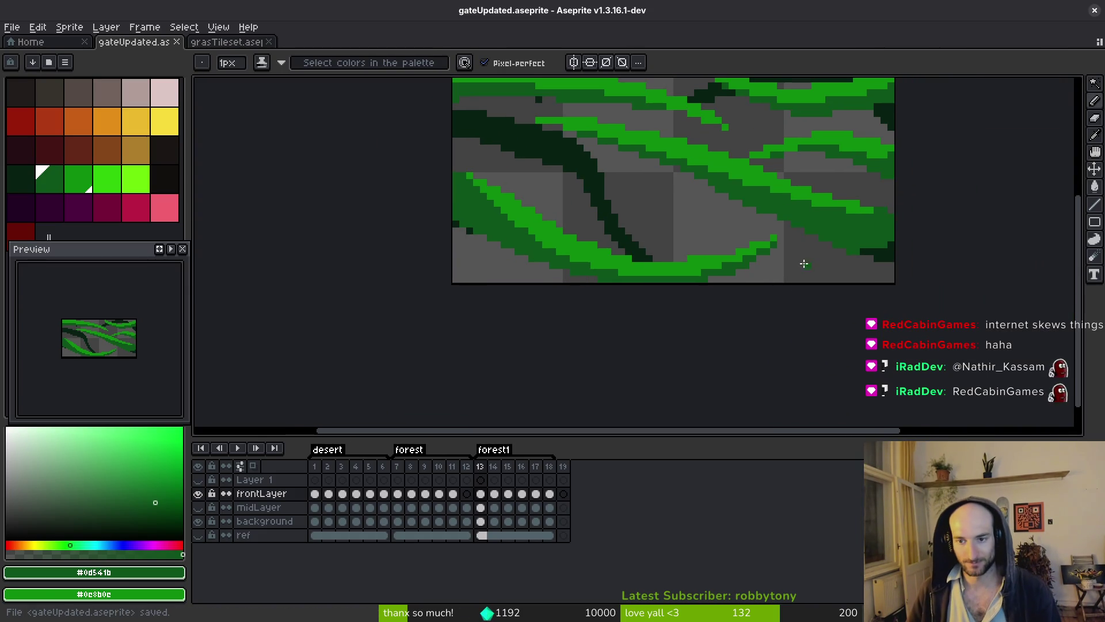
scroll(838, 345, "up", 1)
left_click(839, 345, "alt")
scroll(805, 344, "up", 1)
left_click(683, 296)
left_click(667, 297)
left_click_drag(668, 297, 845, 366)
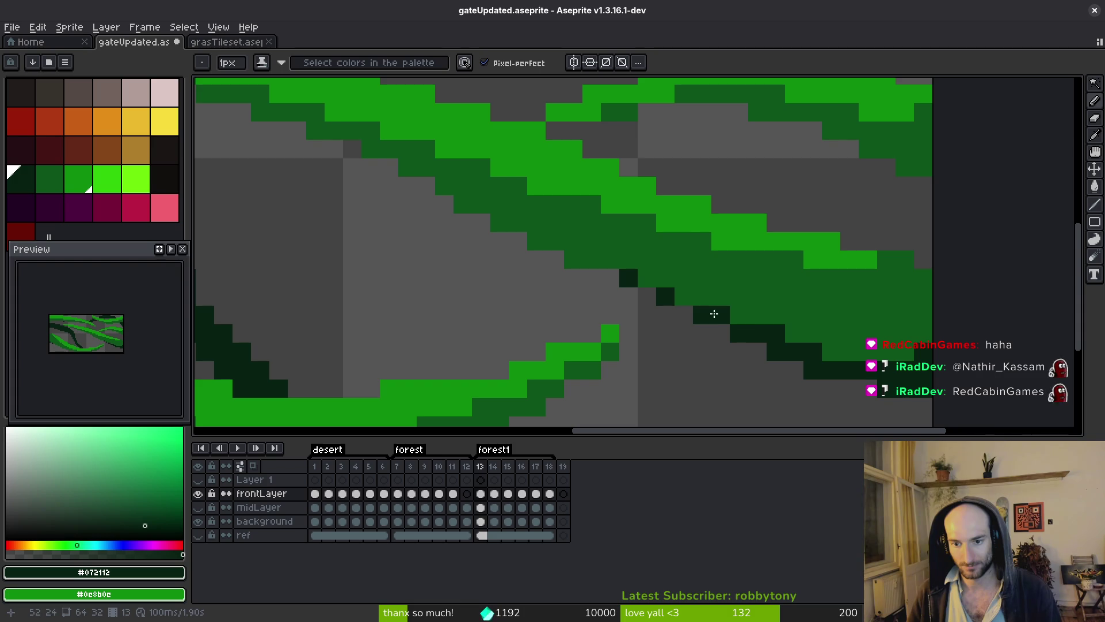
scroll(688, 301, "down", 4)
key("ctrl+s")
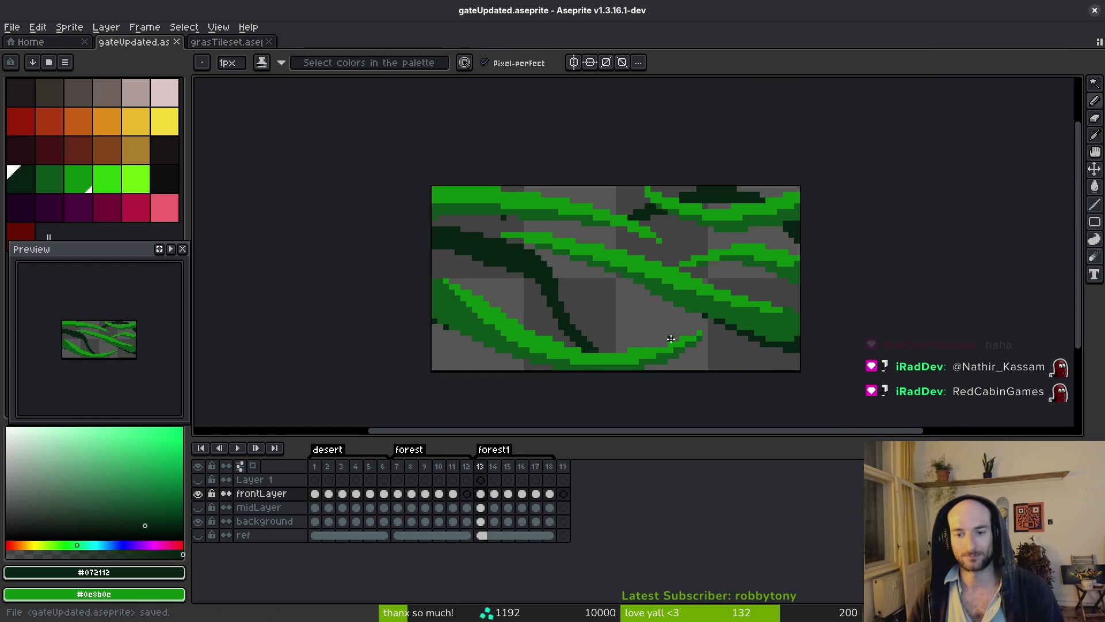
- Hide the midLayer and background layers
left_click(198, 507)
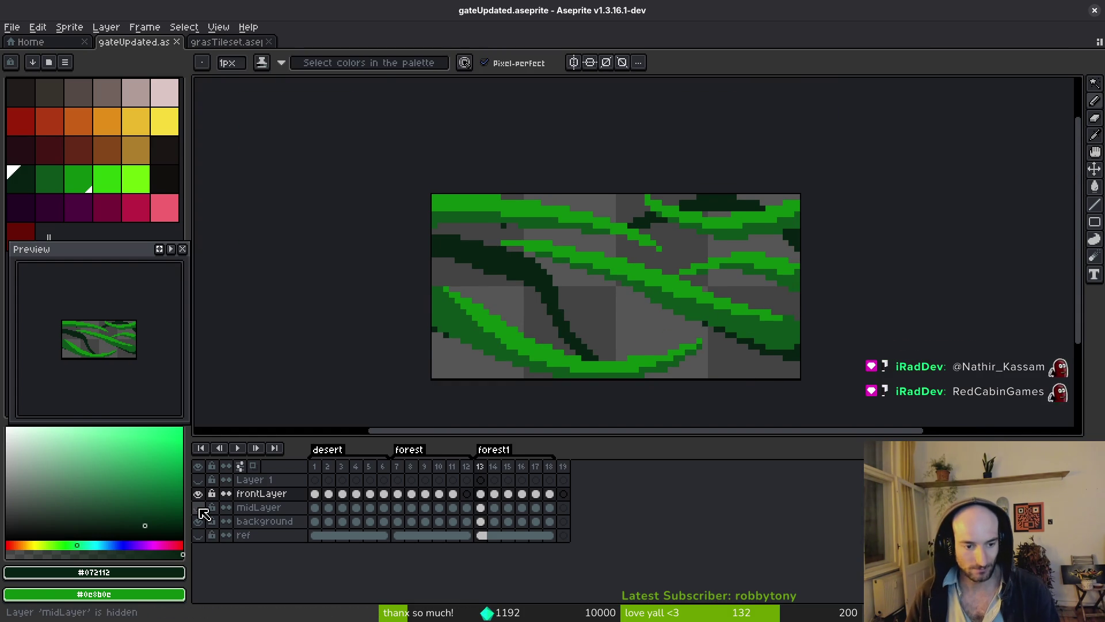
left_click(199, 521)
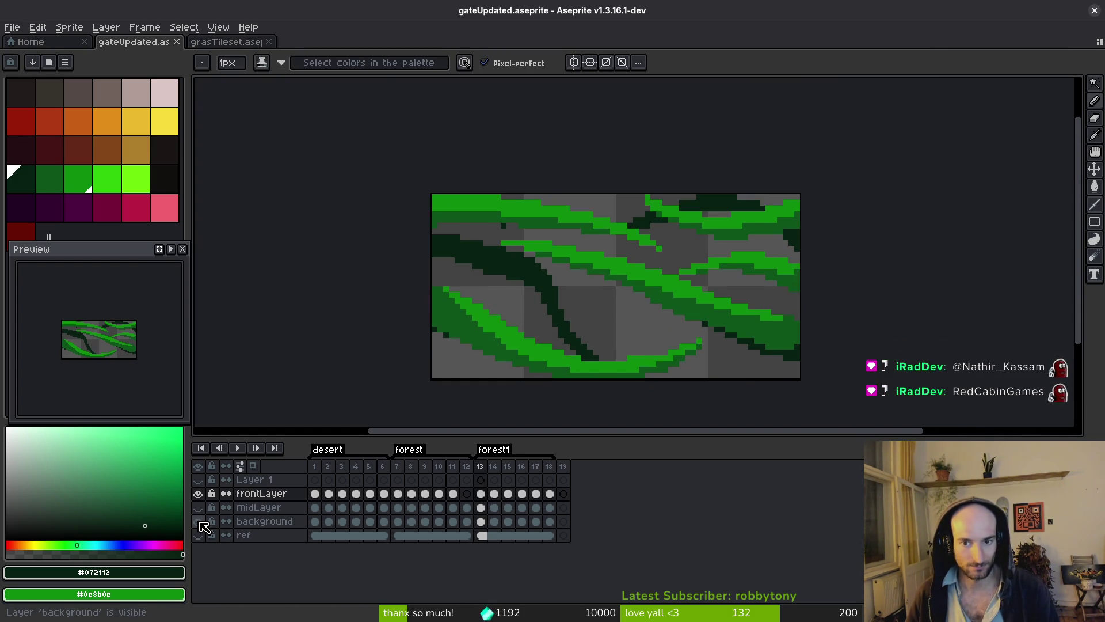
left_click(199, 522)
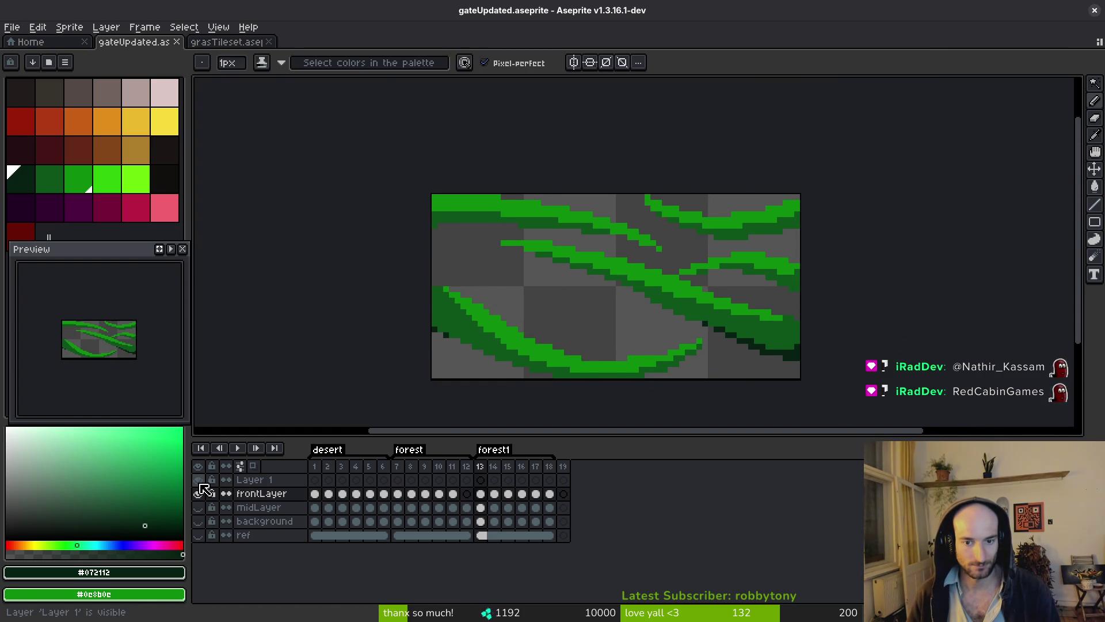
key("ctrl+shift+v")
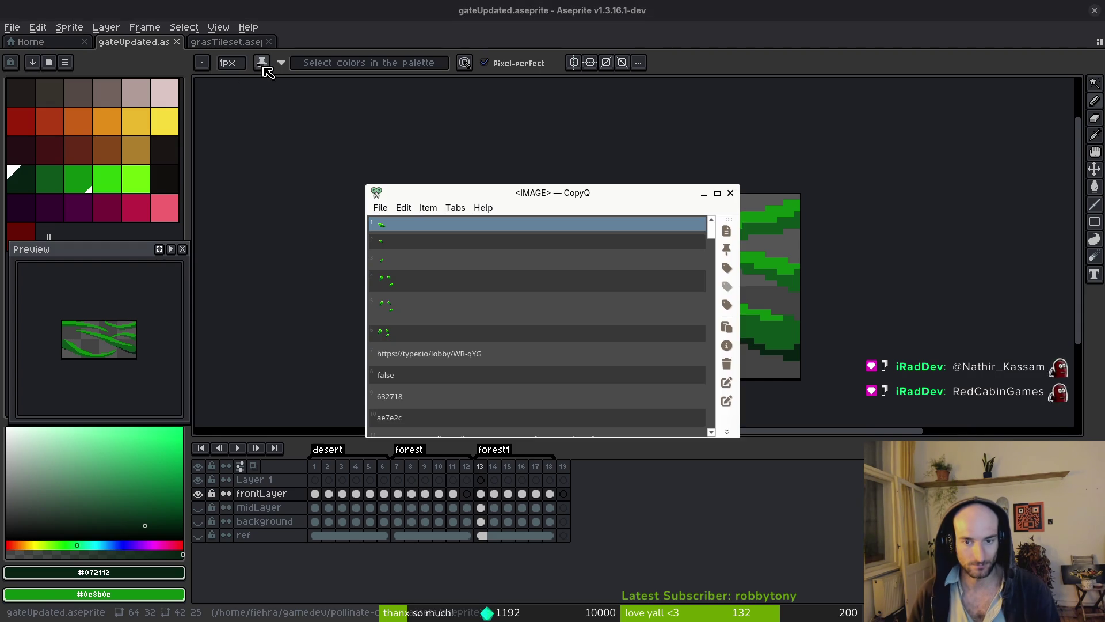
- Paste the leaves image from clipboard history and drop it toward the upper left
key("Down")
key("Down")
key("Down")
key("Return")
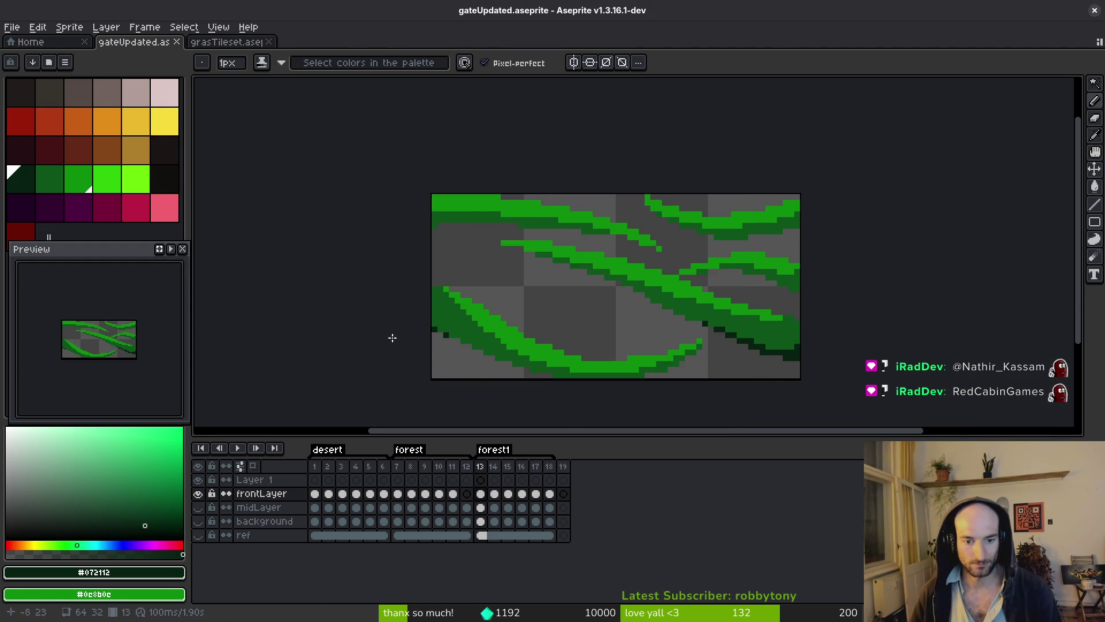
left_click_drag(665, 352, 590, 335)
key("Return")
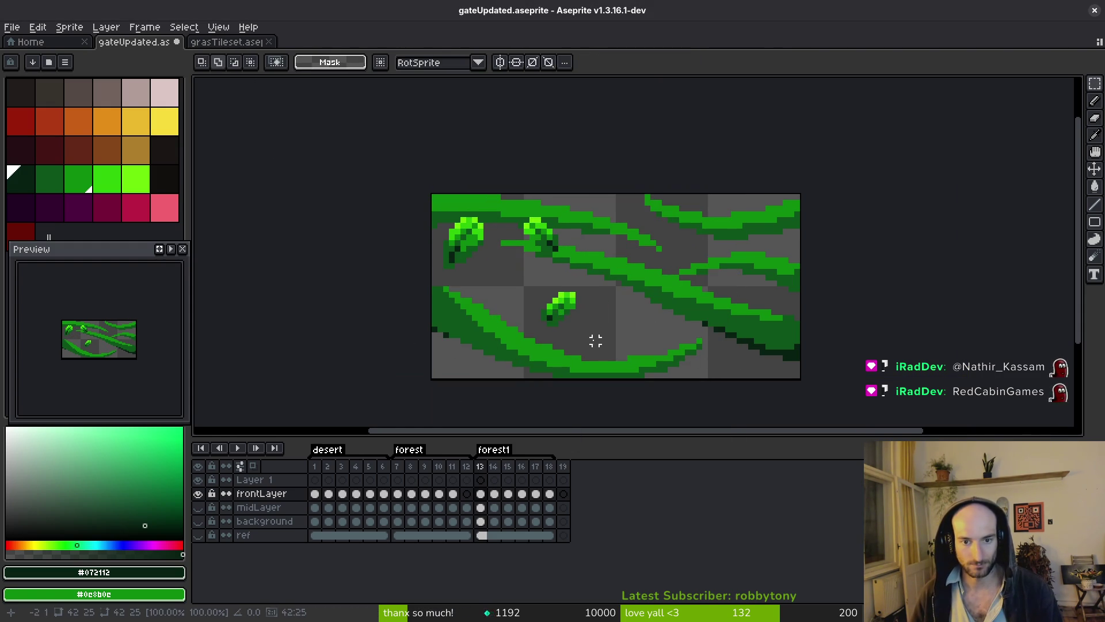
- After trying to reposition the pasted leaves, clear them all from this layer
left_click_drag(526, 278, 612, 345)
key("ctrl+d")
left_click_drag(431, 193, 518, 303)
left_click_drag(485, 250, 489, 357)
key("Escape")
left_click_drag(526, 276, 612, 346)
key("ctrl+a")
key("Delete")
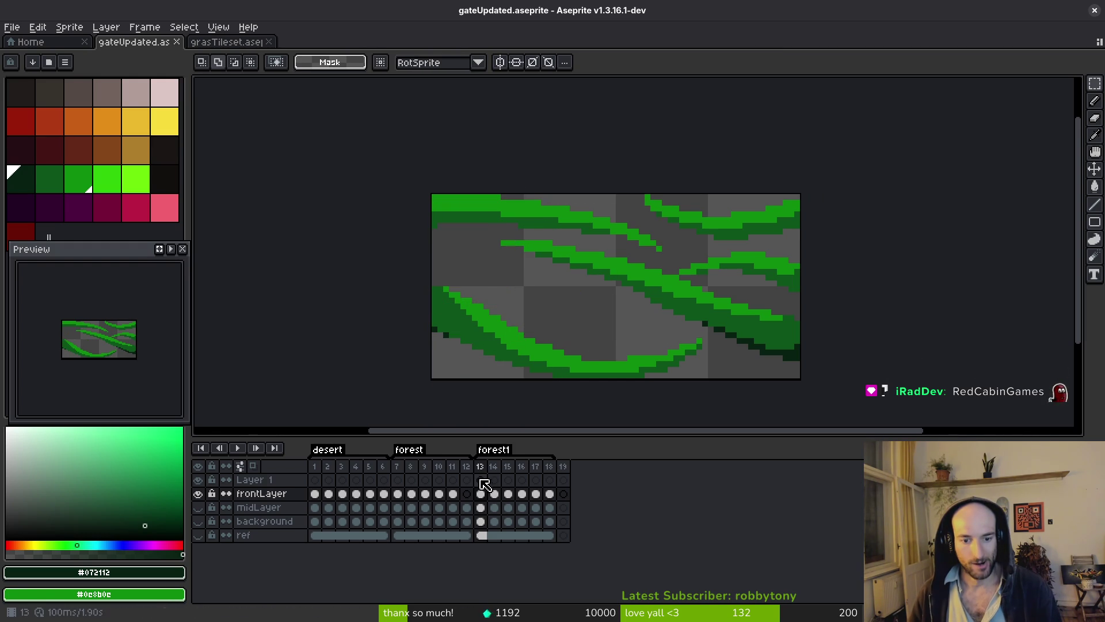
- Paste the leaves onto Layer 1 at frame 13, shifted left
left_click(481, 480)
key("ctrl+v")
key("Return")
left_click_drag(617, 301, 539, 283)
key("Return")
- Shift two leaves left, move the lower leaf up, and remove the upper-right leaf
left_click_drag(503, 192, 594, 354)
key("ctrl+d")
mouse_move(508, 271)
left_mouse_down()
mouse_move(487, 271)
mouse_move(629, 358)
left_mouse_up()
left_click_drag(530, 301, 484, 279)
key("ctrl+d")
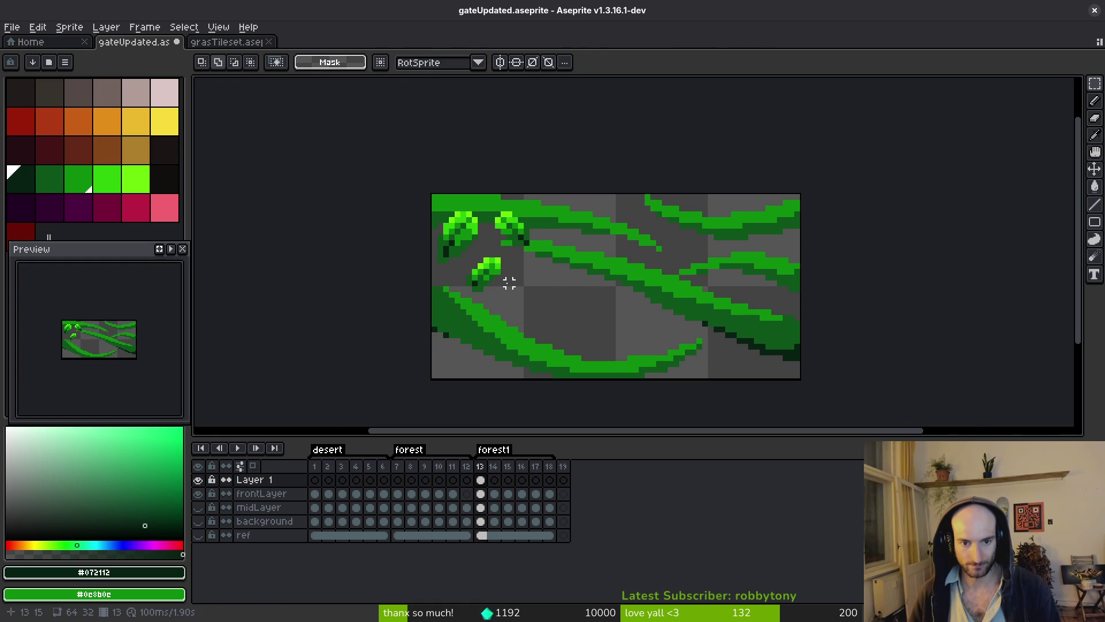
scroll(504, 284, "up", 2)
left_click_drag(460, 140, 566, 228)
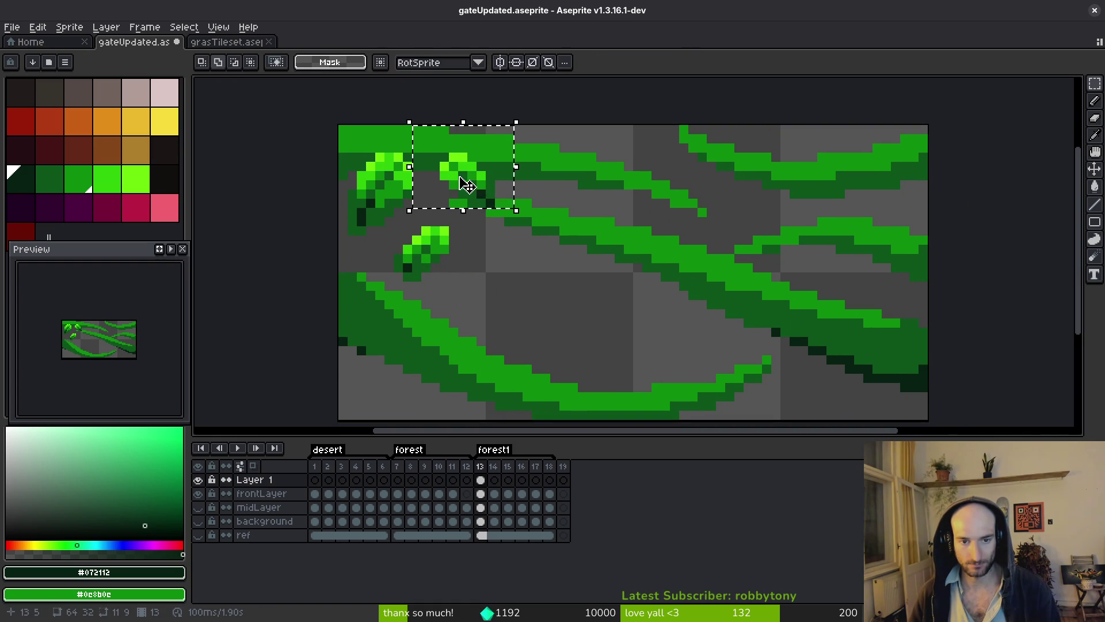
key("Delete")
- Paste the cut leaf onto frontLayer at frame 13 over the lower-right vine
left_click(481, 494)
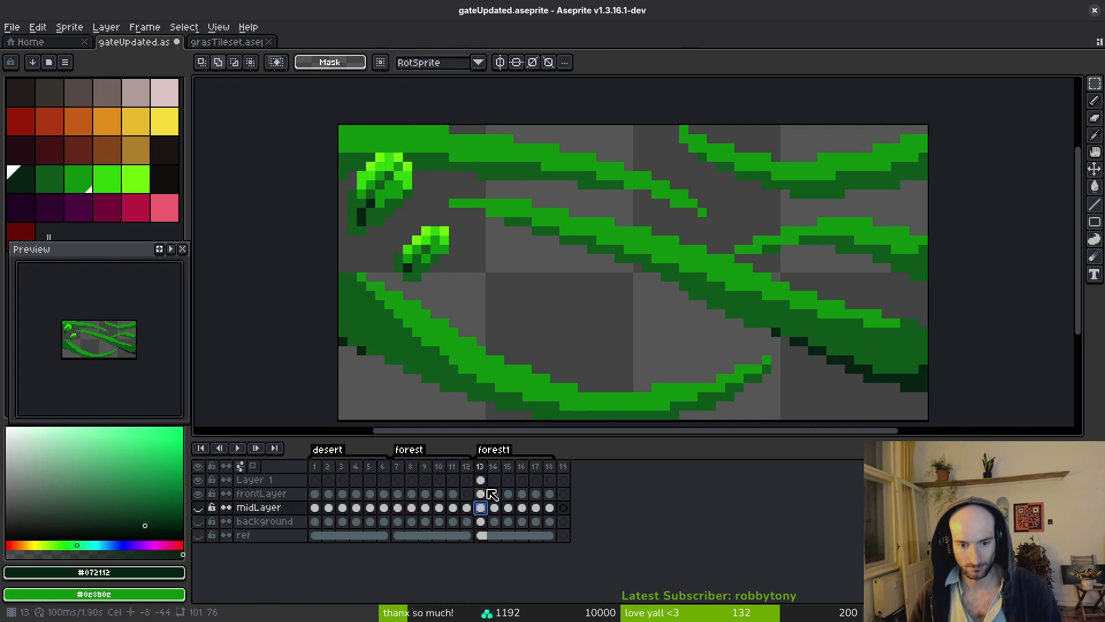
key("ctrl+v")
mouse_move(464, 178)
left_mouse_down()
mouse_move(856, 312)
mouse_move(890, 305)
mouse_move(868, 295)
mouse_move(885, 308)
left_mouse_up()
key("Return")
scroll(886, 342, "down", 4)
scroll(733, 330, "up", 3)
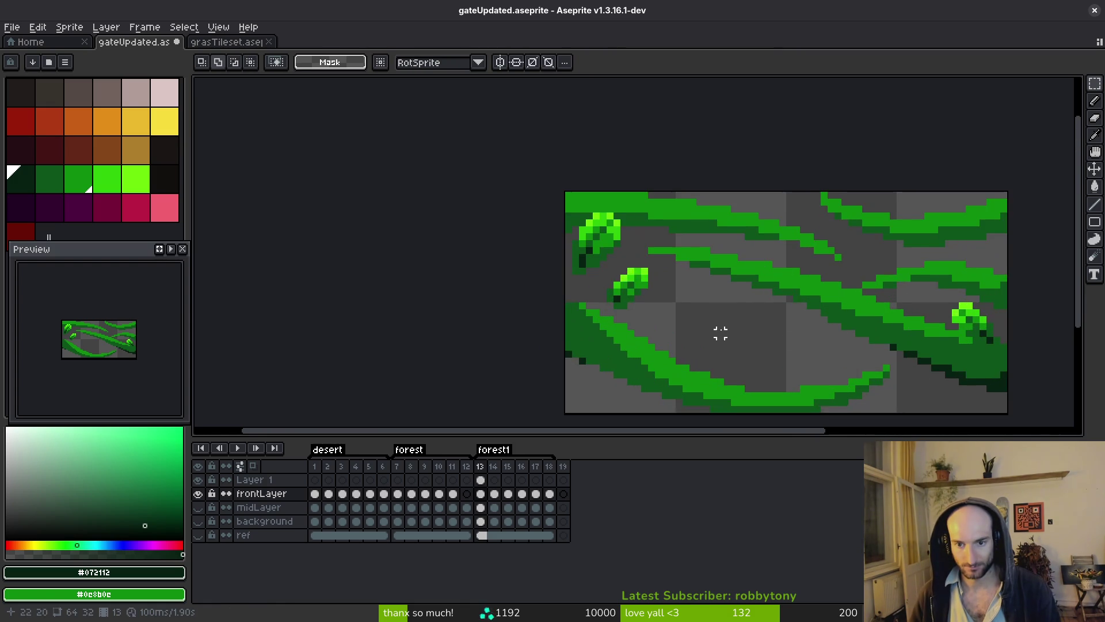
- Cut the top-left leaf and paste it onto frontLayer at frame 13
left_click_drag(578, 252, 605, 273)
key("ctrl+x")
key("ctrl+v")
left_click(480, 480)
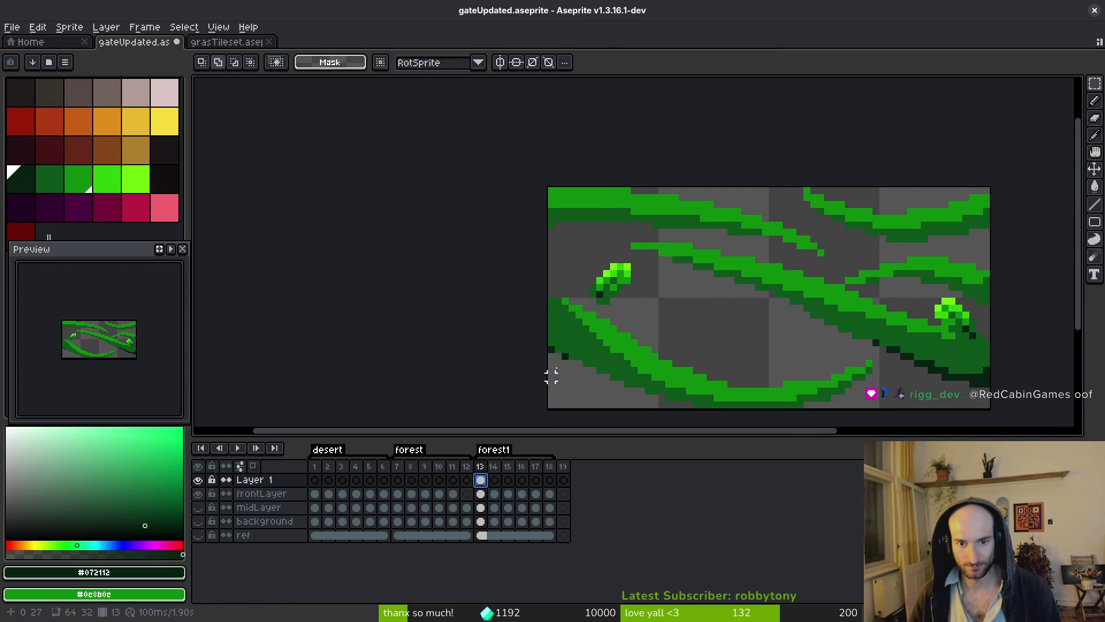
left_click(481, 494)
key("ctrl+v")
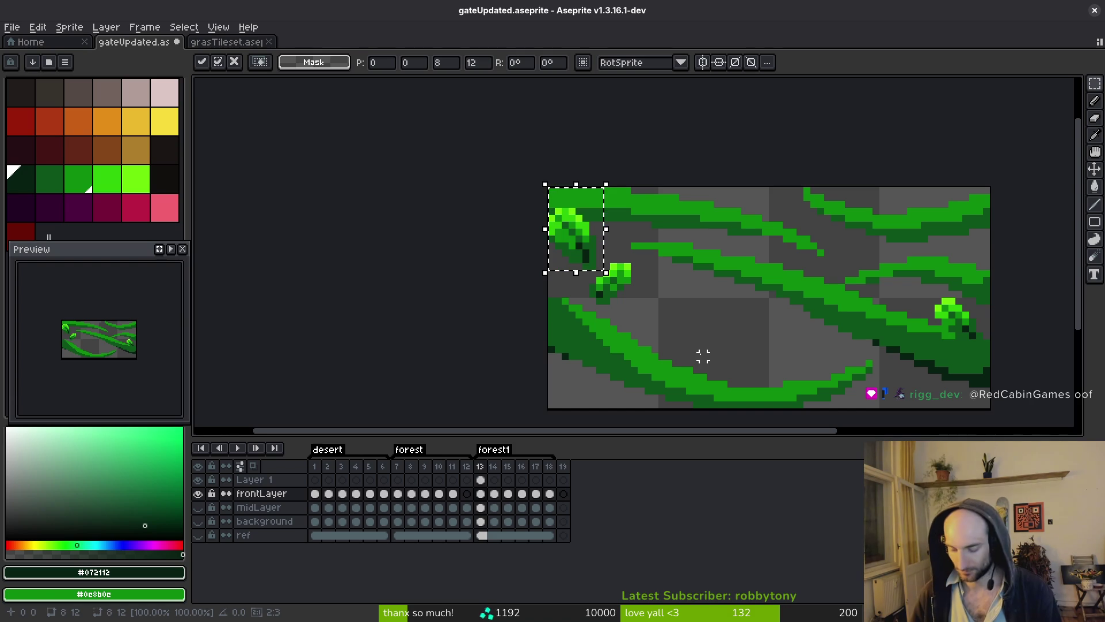
- Place the pasted leaf on the right-side vine
mouse_move(573, 230)
left_mouse_down()
mouse_move(730, 301)
mouse_move(883, 286)
mouse_move(822, 345)
mouse_move(921, 374)
left_mouse_up()
key("Return")
scroll(979, 386, "down", 4)
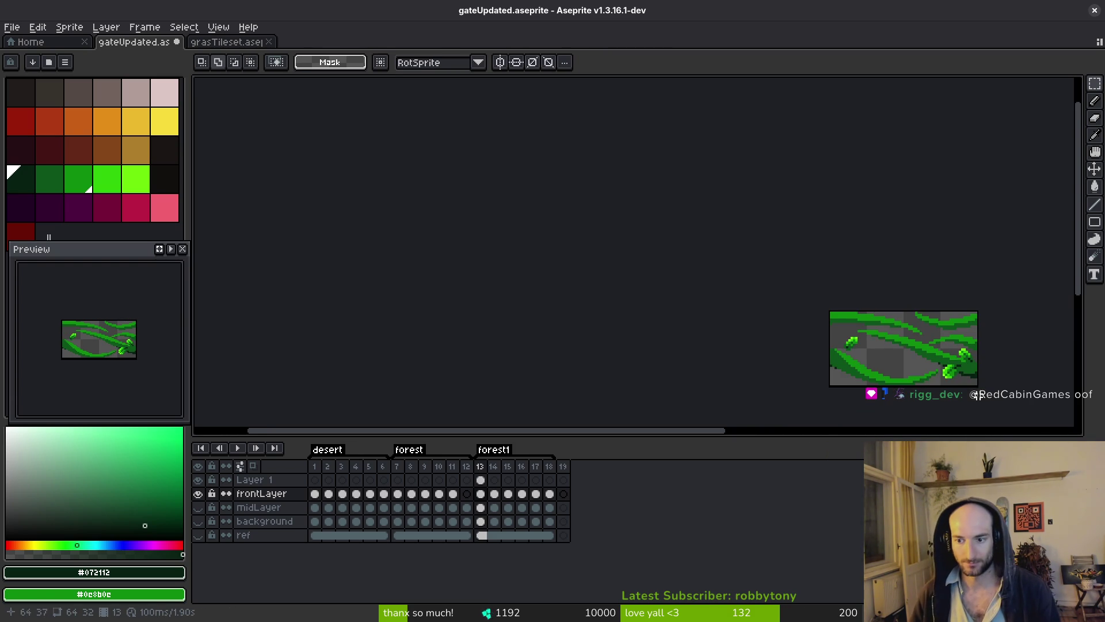
scroll(905, 377, "up", 5)
- Move the small leaf from Layer 1 to frontLayer beside the lower-right leaves, then save
left_click_drag(655, 227, 757, 322)
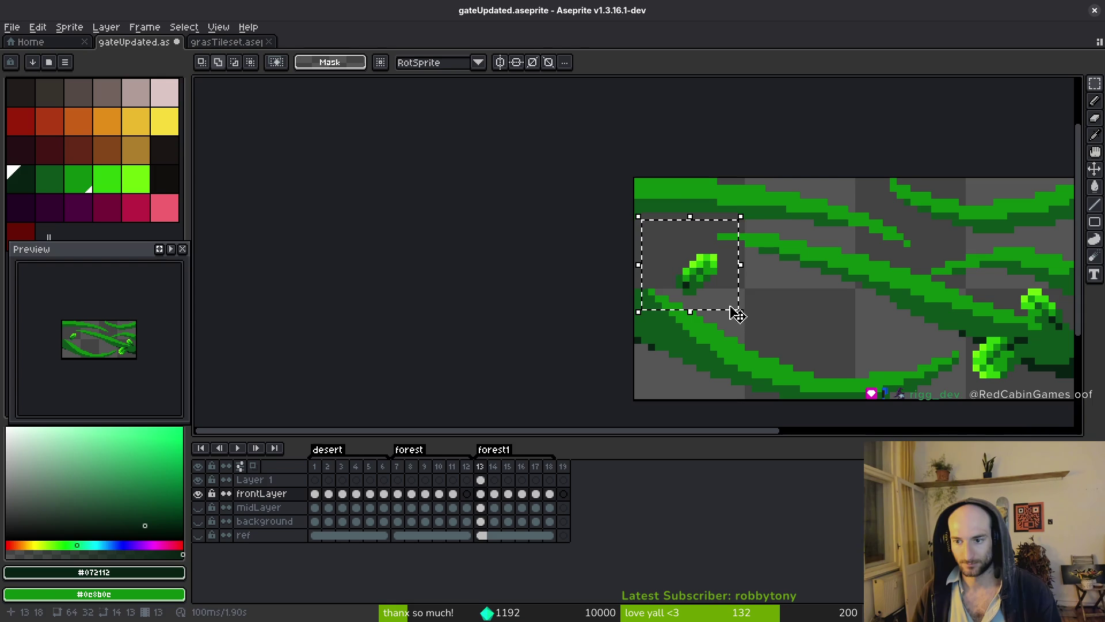
key("Return")
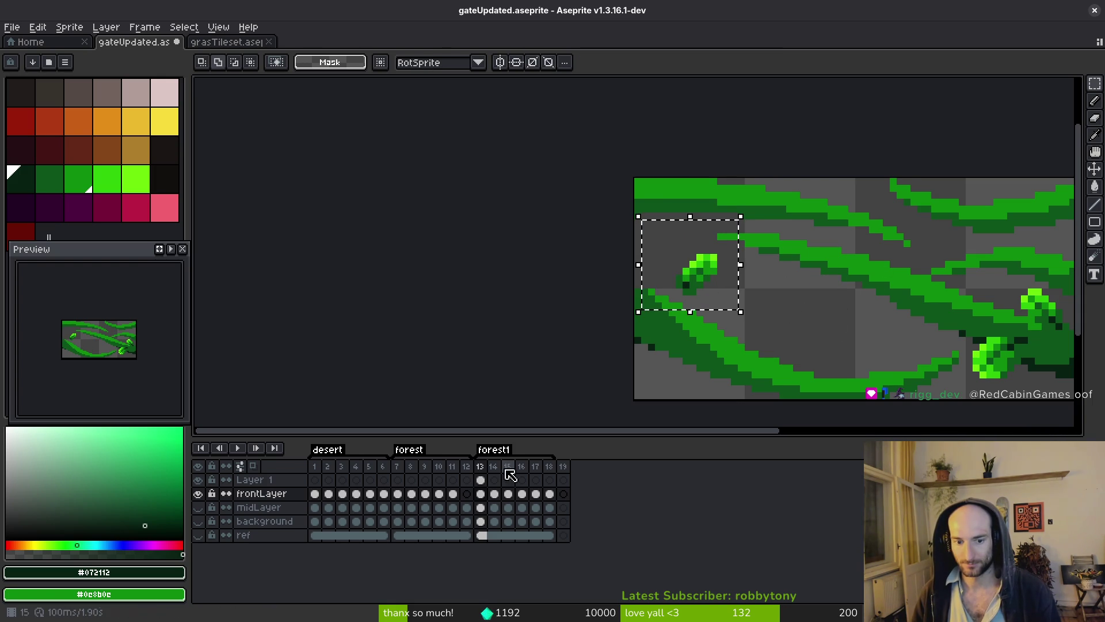
left_click(481, 480)
key("ctrl+x")
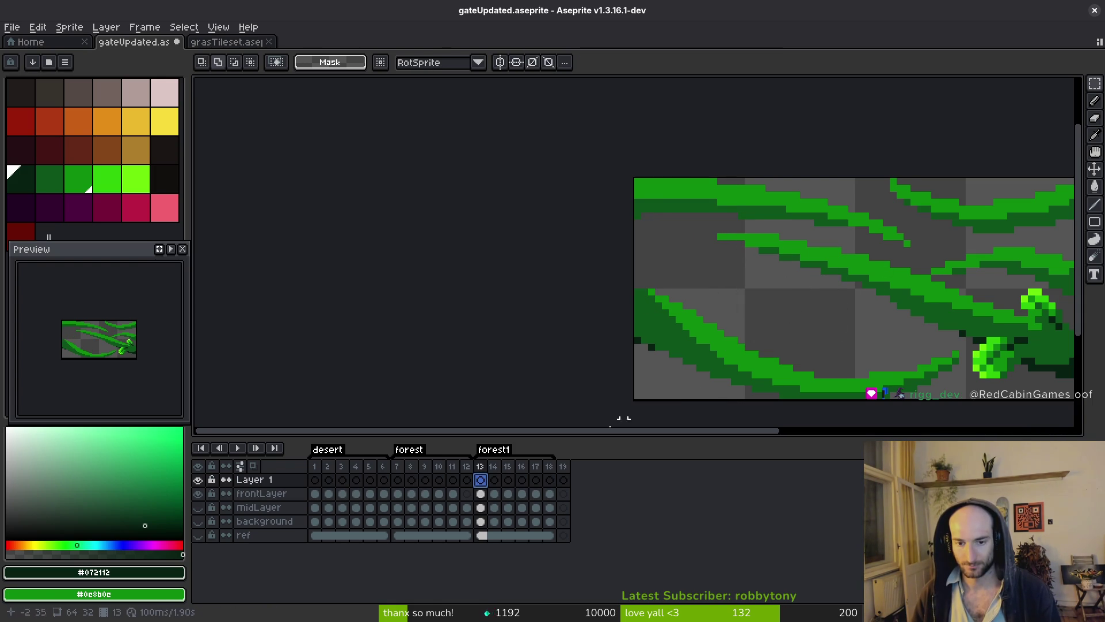
left_click(481, 494)
key("ctrl+v")
mouse_move(563, 251)
left_mouse_down()
mouse_move(696, 316)
mouse_move(689, 290)
mouse_move(855, 285)
mouse_move(694, 305)
mouse_move(728, 308)
mouse_move(836, 280)
mouse_move(850, 288)
left_mouse_up()
key("ctrl+s")
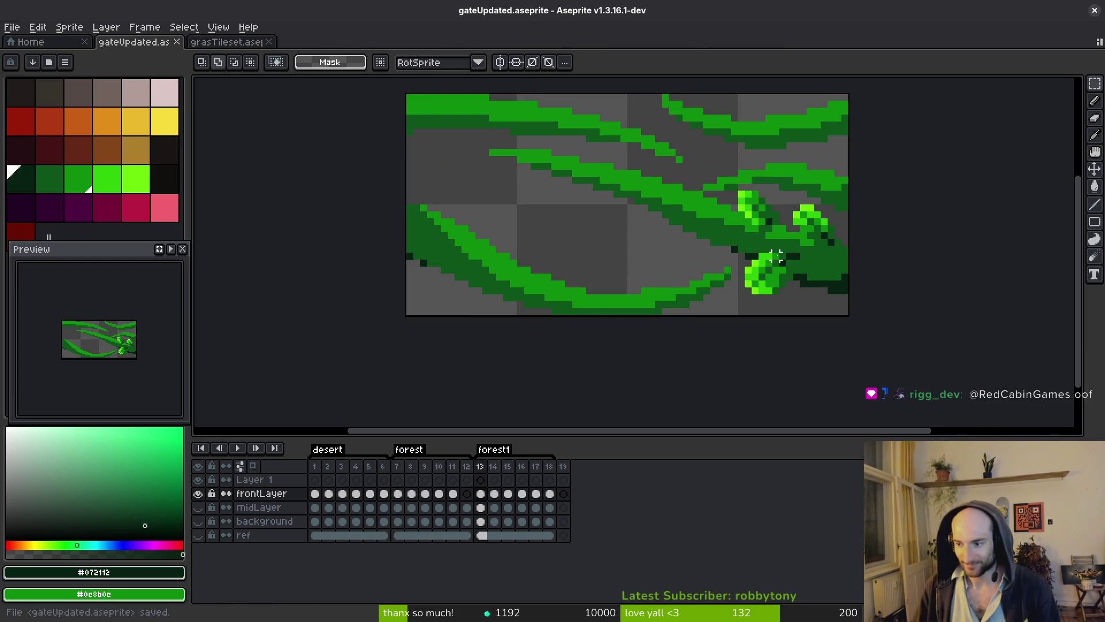
key("ctrl+s")
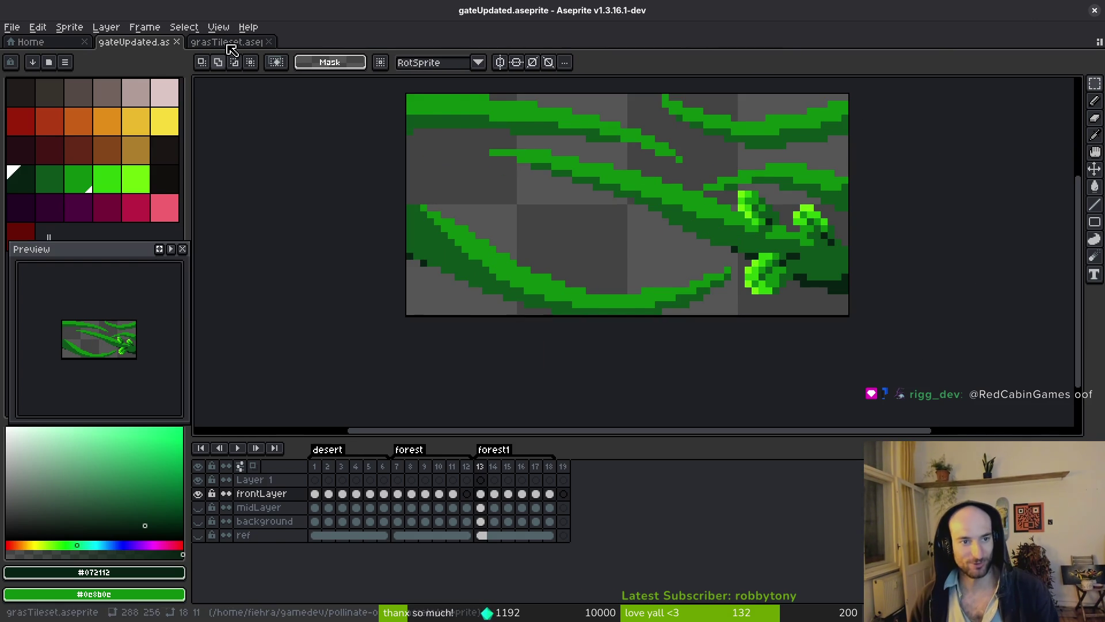
- Copy a leaf from the grasTileset sheet into gateUpdated, mirrored horizontally on the left vine
left_click(229, 42)
mouse_move(498, 212)
left_mouse_down()
mouse_move(624, 281)
mouse_move(639, 215)
mouse_move(698, 279)
mouse_move(644, 264)
mouse_move(713, 281)
mouse_move(645, 257)
mouse_move(697, 181)
mouse_move(553, 253)
mouse_move(575, 258)
mouse_move(506, 239)
left_mouse_up()
key("ctrl+x")
key("ctrl+z")
left_click(134, 42)
key("ctrl+v")
key("shift+h")
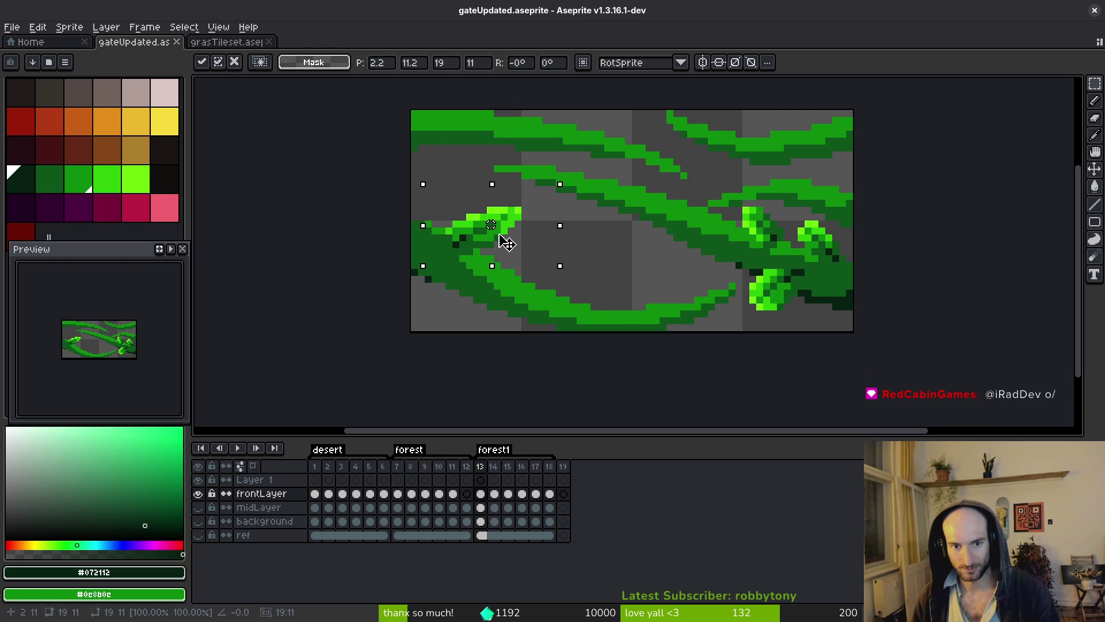
key("Return")
scroll(516, 242, "down", 3)
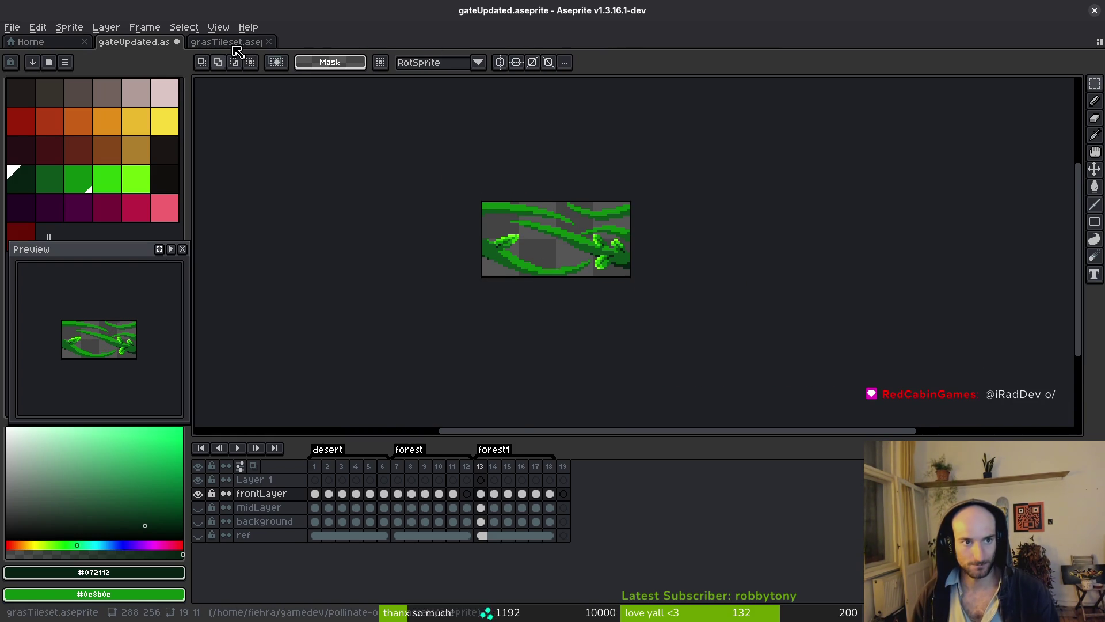
- Take a small leaf from the grasTileset sheet and place it on a left vine of gateUpdated
left_click(242, 42)
scroll(750, 325, "up", 3)
left_click_drag(733, 247, 814, 316)
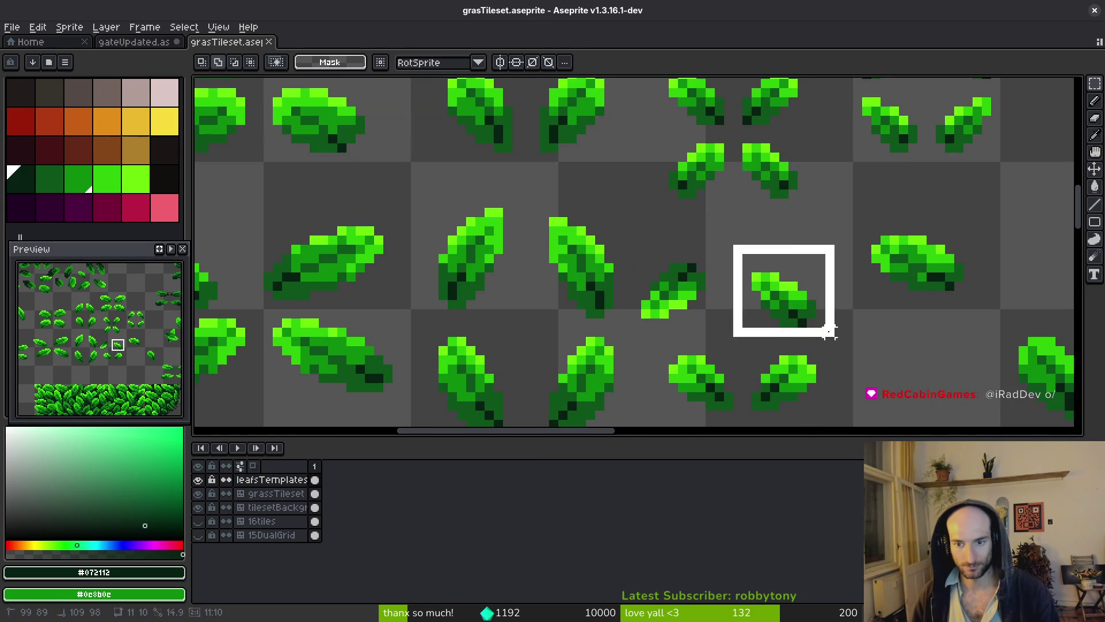
left_click_drag(814, 265, 718, 257)
left_click(103, 42)
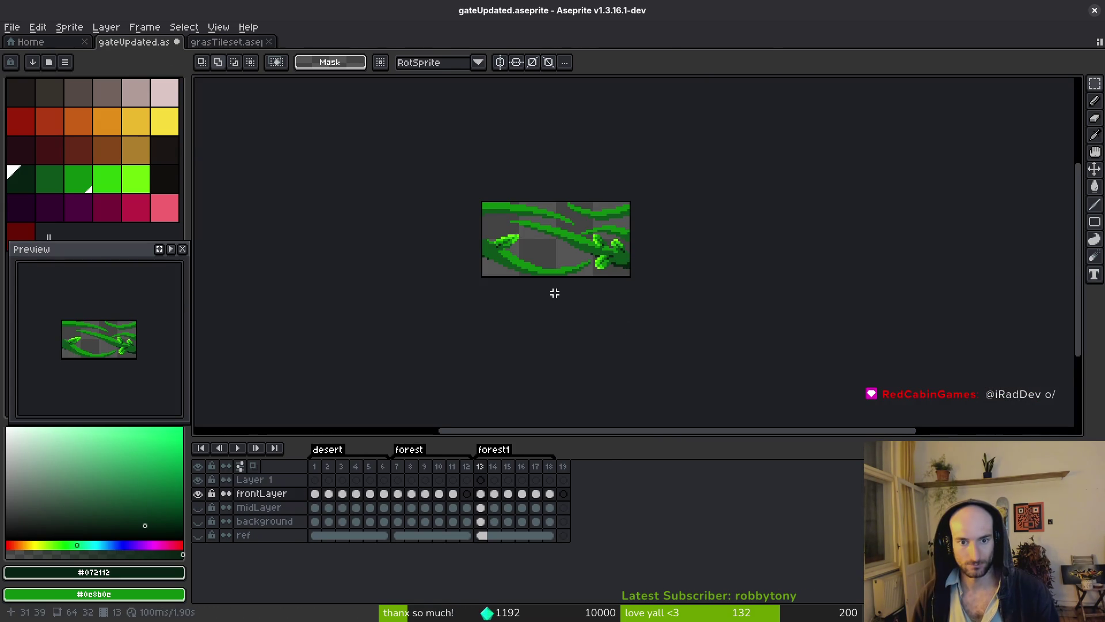
key("ctrl+v")
left_click_drag(808, 349, 581, 257)
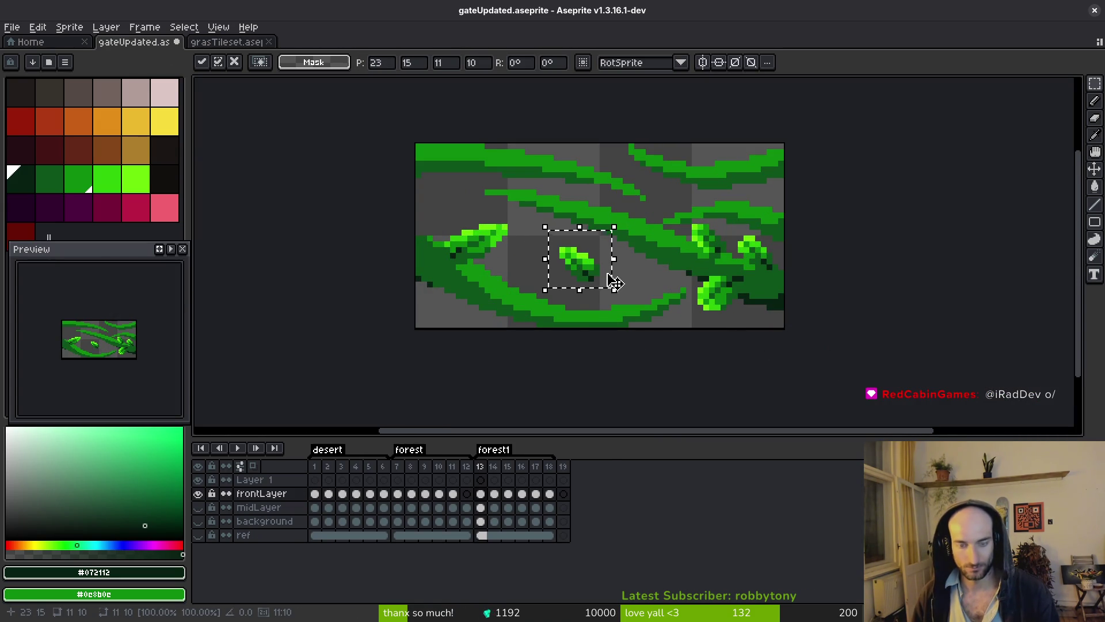
scroll(593, 252, "up", 1)
left_click_drag(592, 296, 489, 313)
scroll(492, 310, "down", 4)
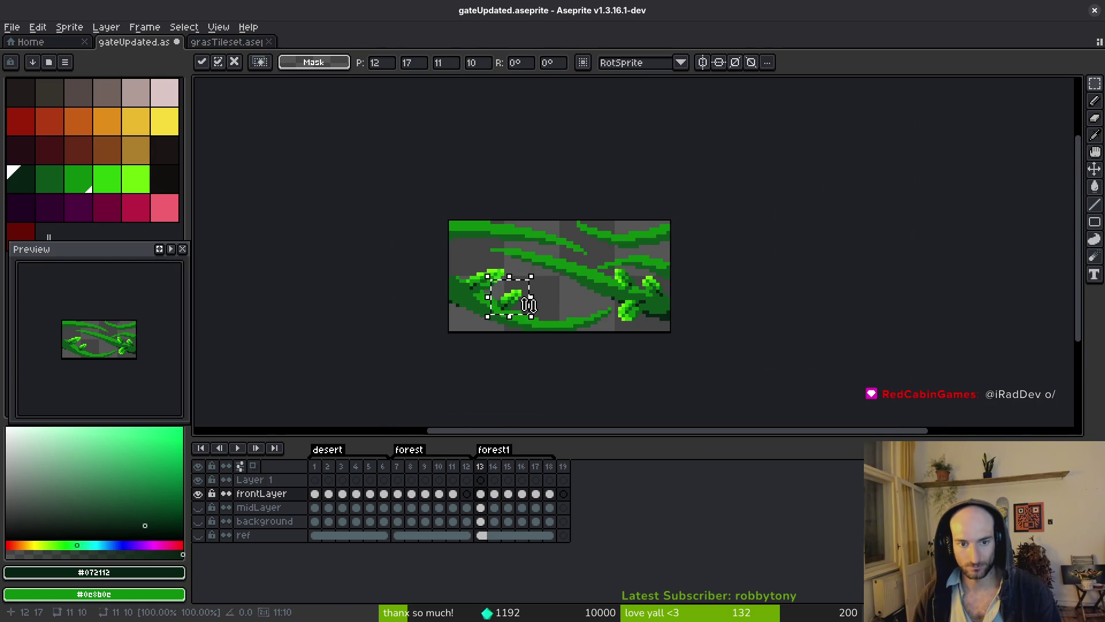
left_click(537, 277)
scroll(523, 334, "up", 3)
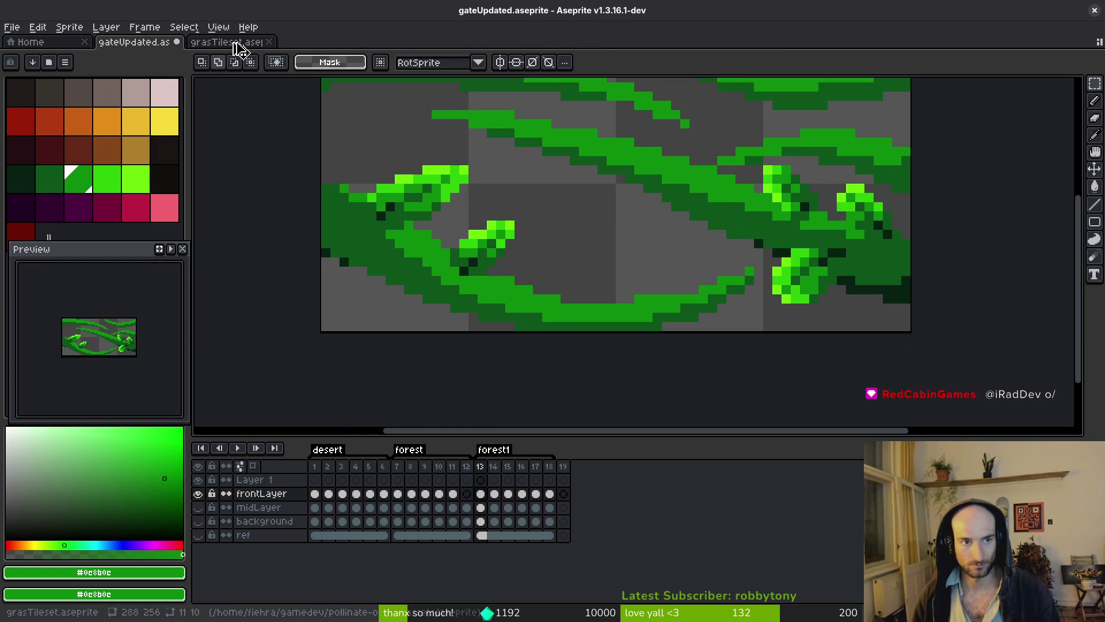
- Copy a horizontal leaf from the sheet onto the gate tile's lower vine
left_click(236, 42)
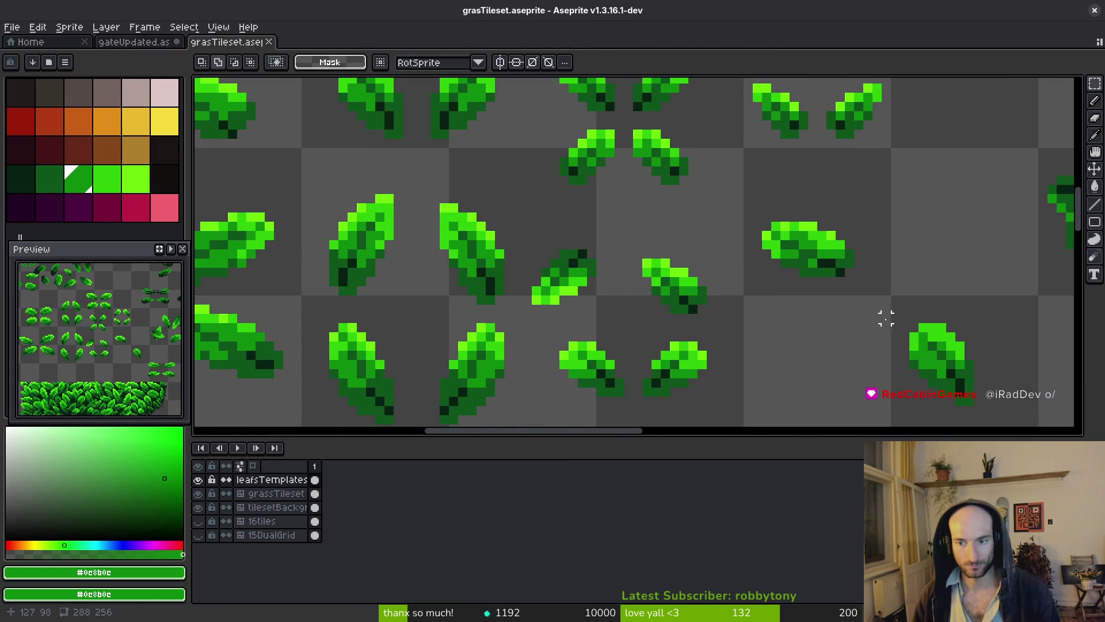
scroll(863, 339, "down", 5)
scroll(698, 320, "up", 3)
scroll(714, 340, "down", 3)
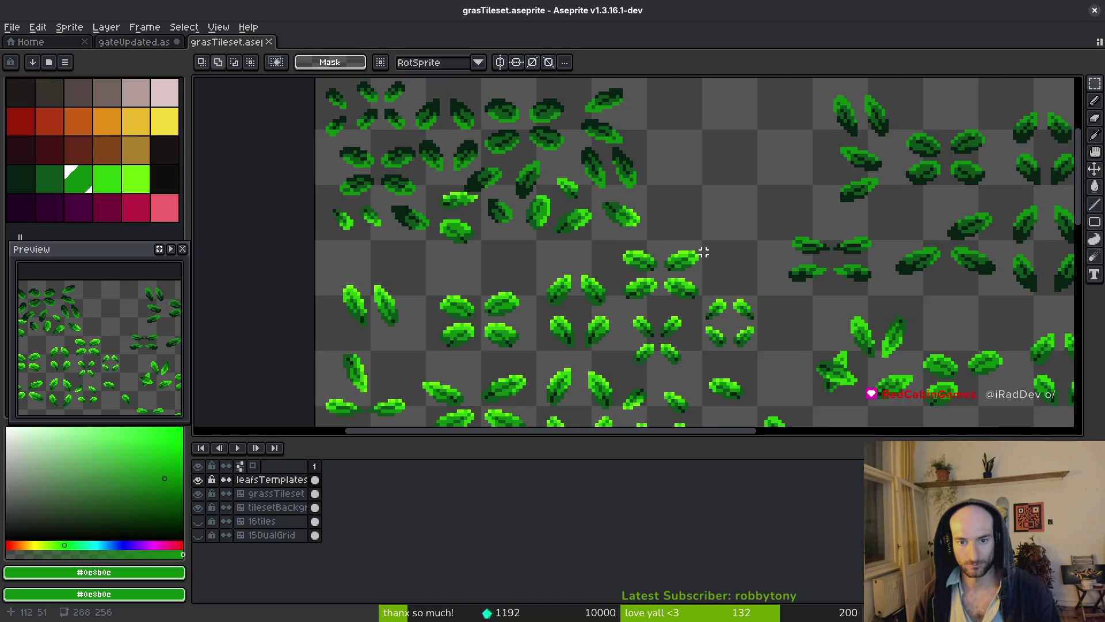
scroll(624, 235, "up", 3)
left_click_drag(590, 180, 713, 254)
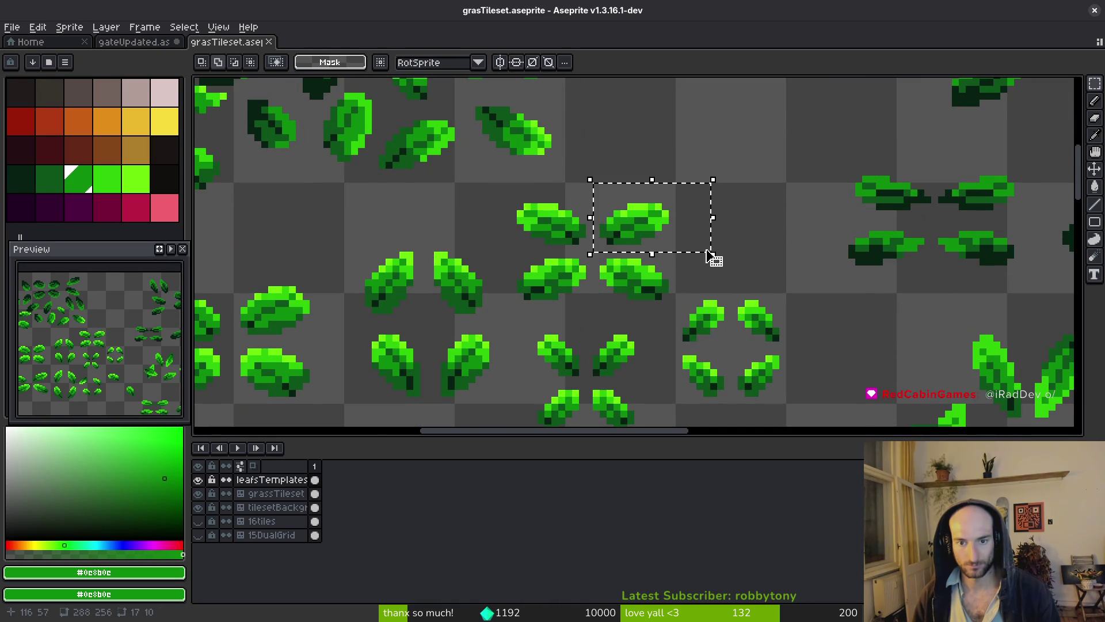
left_click(138, 46)
key("ctrl+v")
mouse_move(617, 267)
left_mouse_down()
mouse_move(572, 279)
mouse_move(583, 284)
left_mouse_up()
key("Return")
scroll(654, 301, "down", 5)
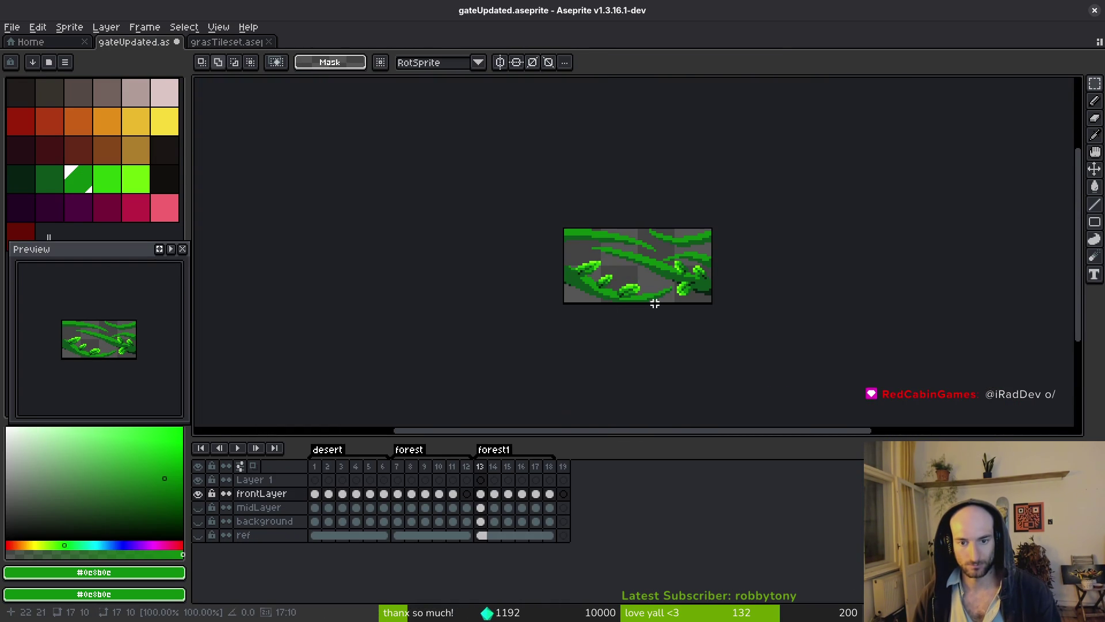
scroll(650, 306, "down", 2)
scroll(650, 307, "up", 3)
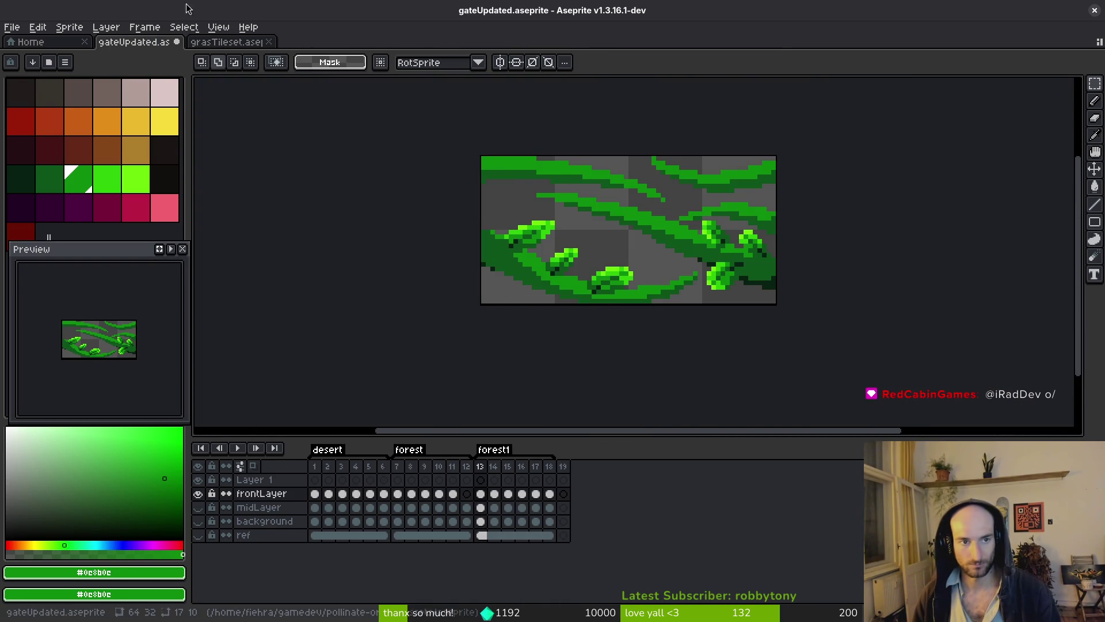
- Pick up another leaf from the grasTileset sheet, leaving the sheet unchanged
left_click(228, 42)
scroll(605, 340, "down", 1)
scroll(686, 301, "down", 1)
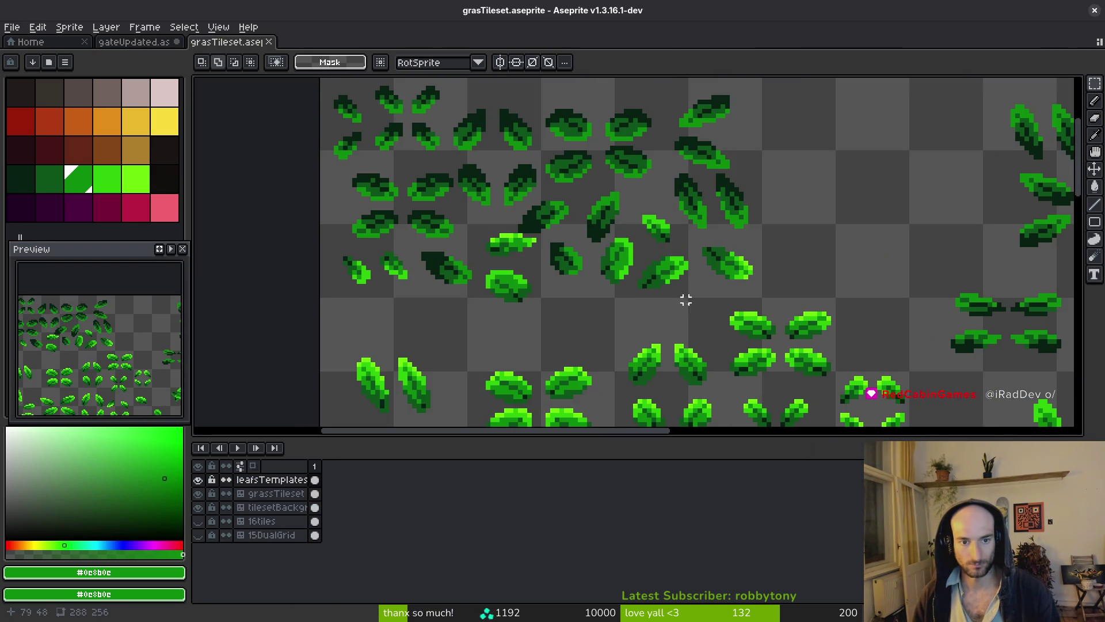
scroll(322, 276, "up", 2)
scroll(619, 292, "down", 2)
mouse_move(599, 225)
left_mouse_down()
mouse_move(649, 242)
mouse_move(424, 250)
mouse_move(599, 252)
mouse_move(716, 301)
left_mouse_up()
scroll(610, 225, "up", 2)
scroll(609, 260, "up", 1)
key("ctrl+x")
key("ctrl+z")
- Place that leaf at the tile's lower left, turned a quarter turn, and save
key("ctrl+shift+Tab")
key("ctrl+v")
mouse_move(794, 271)
left_mouse_down()
mouse_move(633, 247)
mouse_move(530, 288)
mouse_move(520, 276)
left_mouse_up()
key("shift+r")
scroll(520, 285, "up", 3)
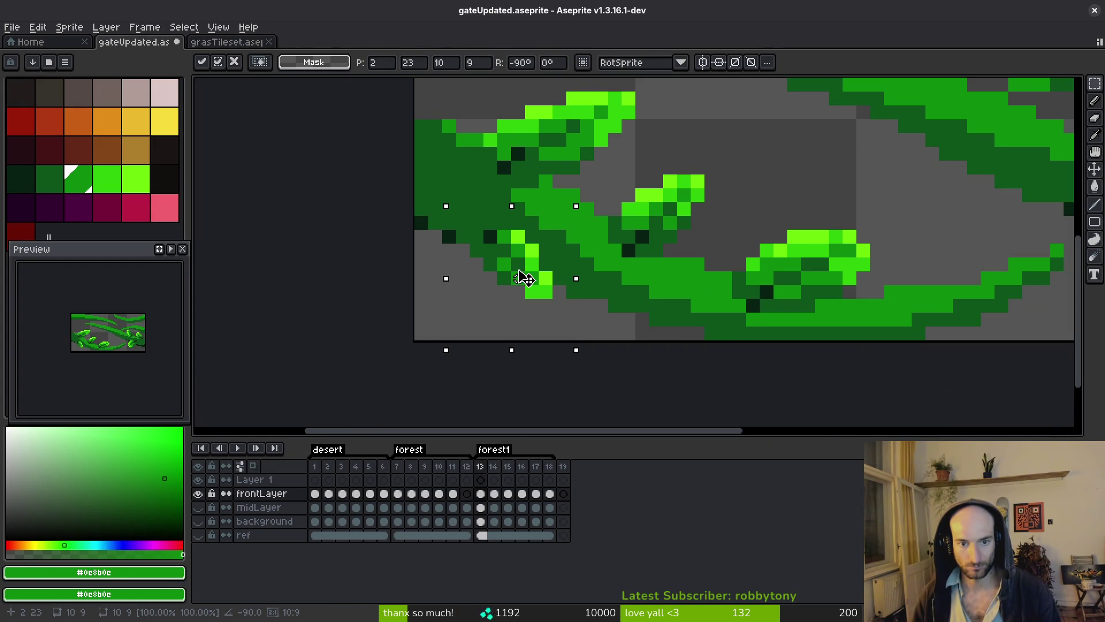
key("ctrl+s")
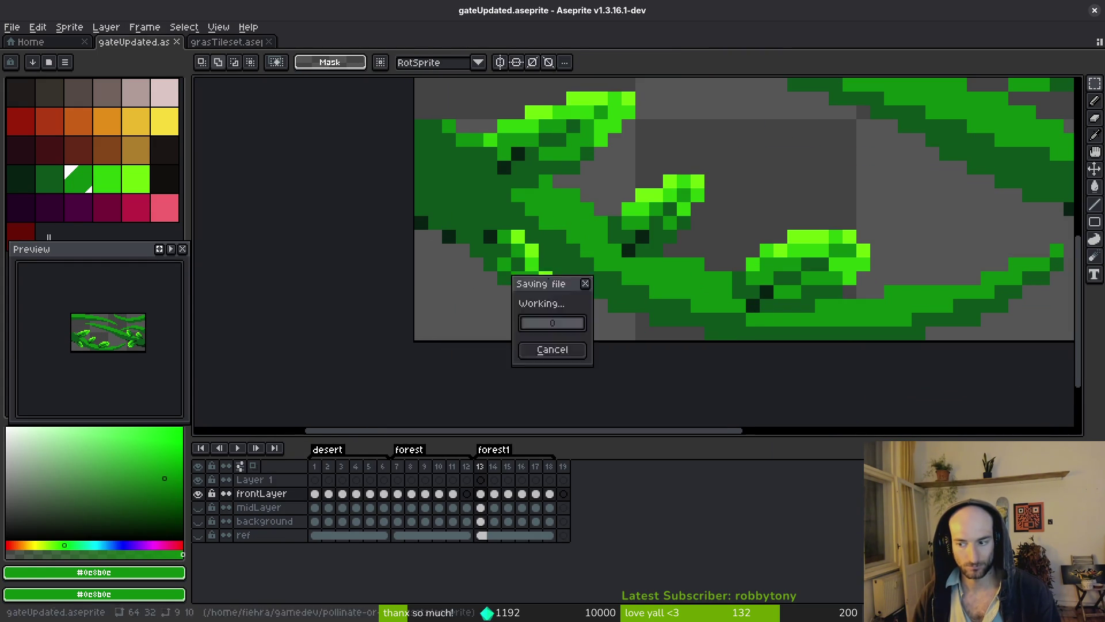
scroll(621, 259, "down", 2)
scroll(621, 259, "down", 8)
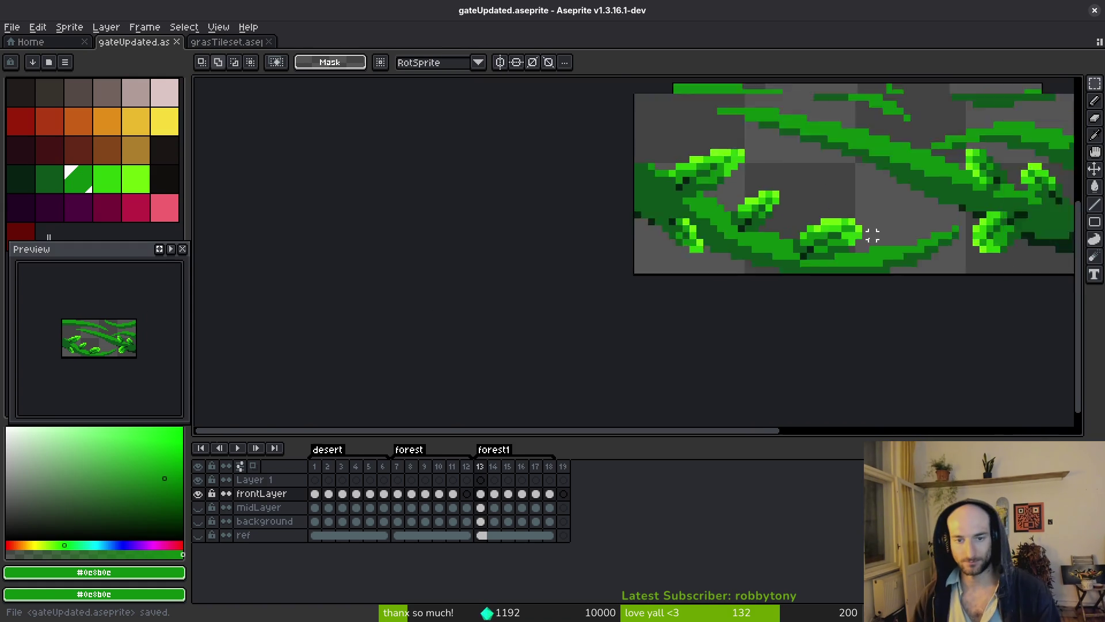
scroll(747, 262, "up", 3)
scroll(747, 262, "up", 1)
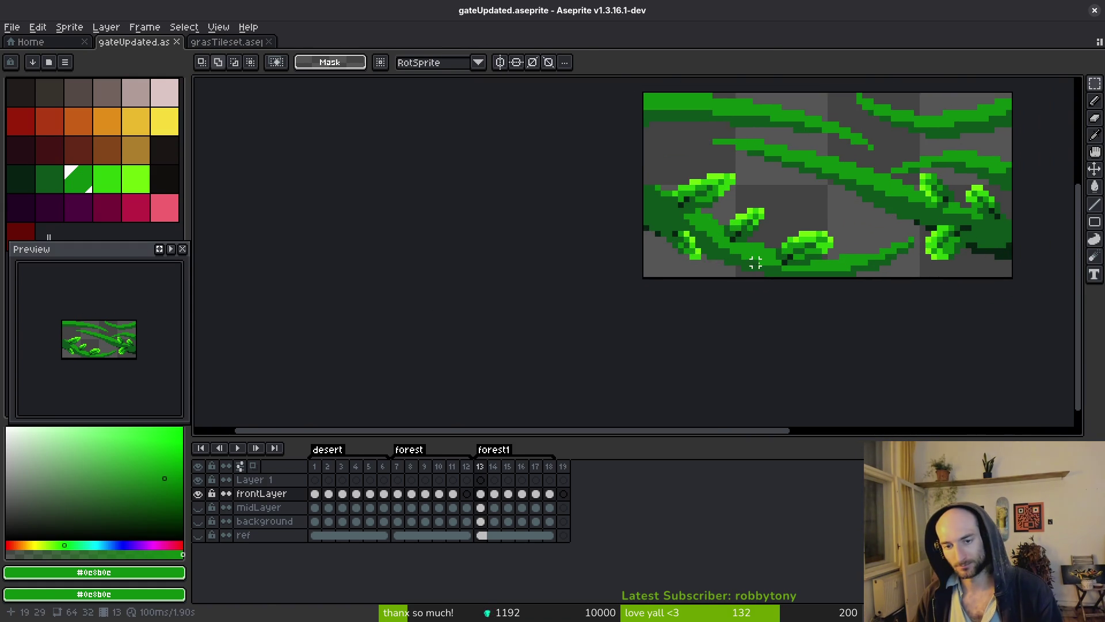
- Add another copy of the leaf onto the middle vine, adjusting its rotation
key("ctrl+v")
left_click_drag(629, 246, 747, 266)
key("shift+r")
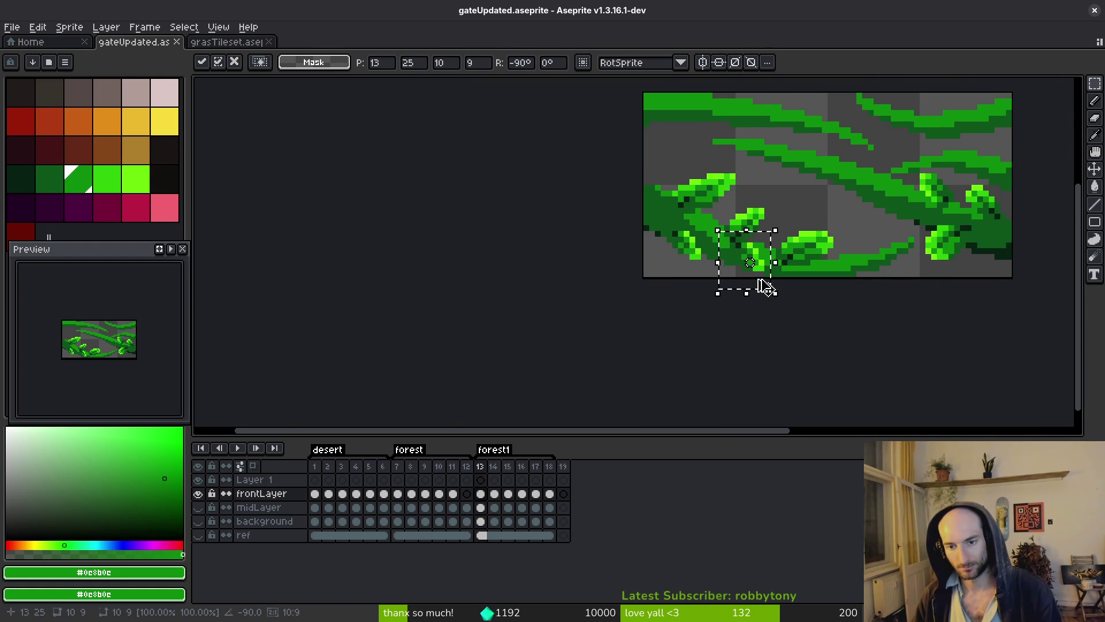
mouse_move(740, 273)
left_mouse_down()
mouse_move(911, 287)
mouse_move(741, 276)
left_mouse_up()
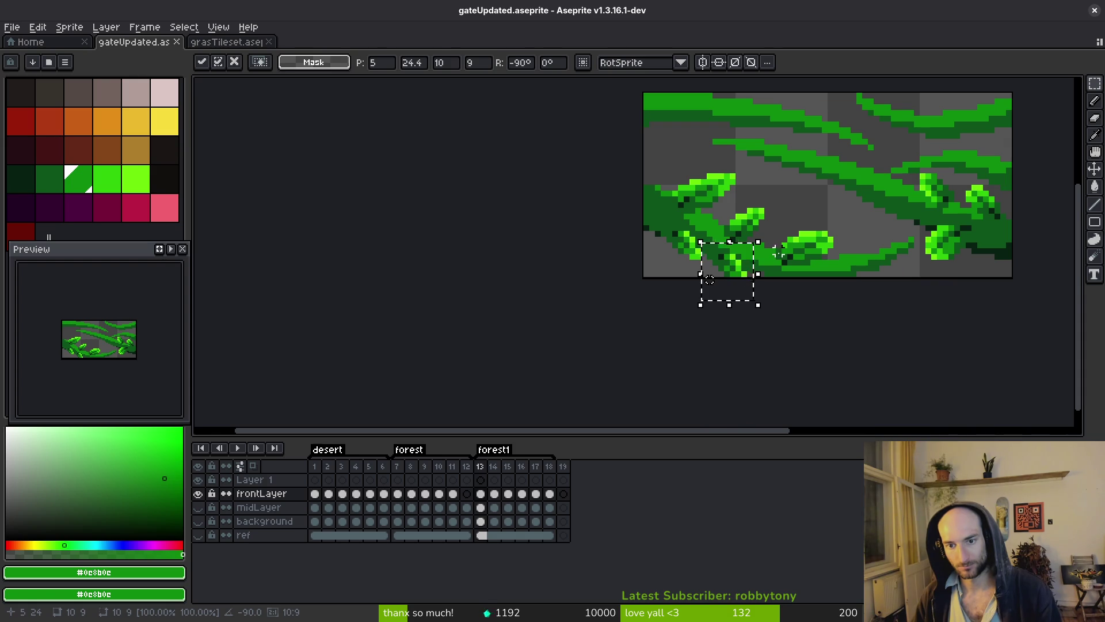
key("ctrl+z")
key("ctrl+z")
key("ctrl+y")
mouse_move(656, 274)
left_mouse_down()
mouse_move(752, 277)
mouse_move(721, 277)
mouse_move(823, 217)
left_mouse_up()
key("ctrl+z")
key("ctrl+z")
key("ctrl+z")
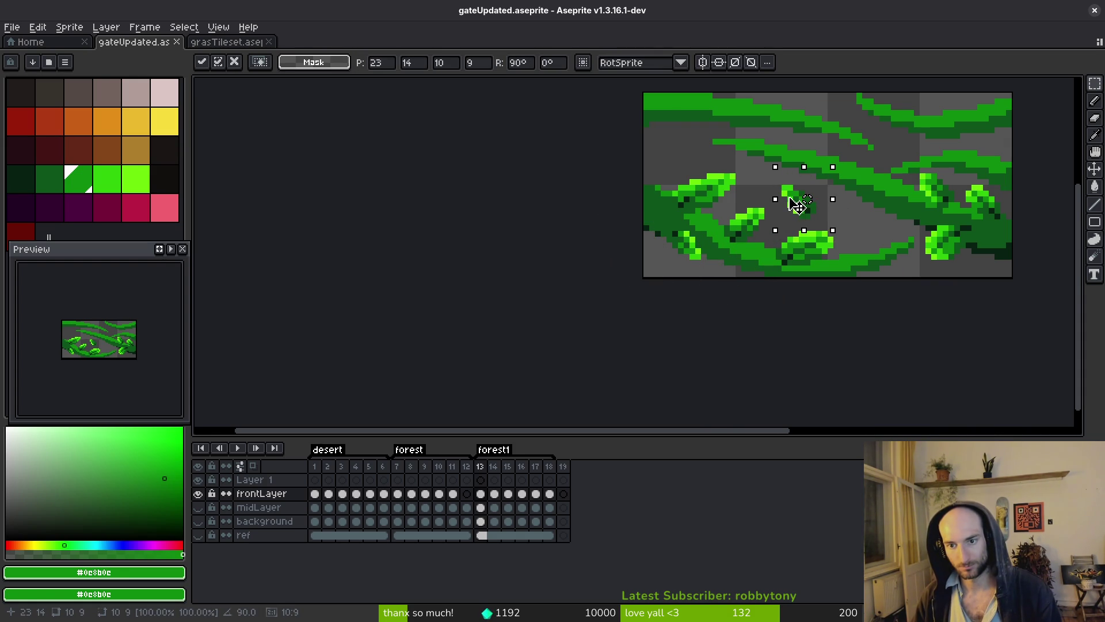
key("ctrl+z")
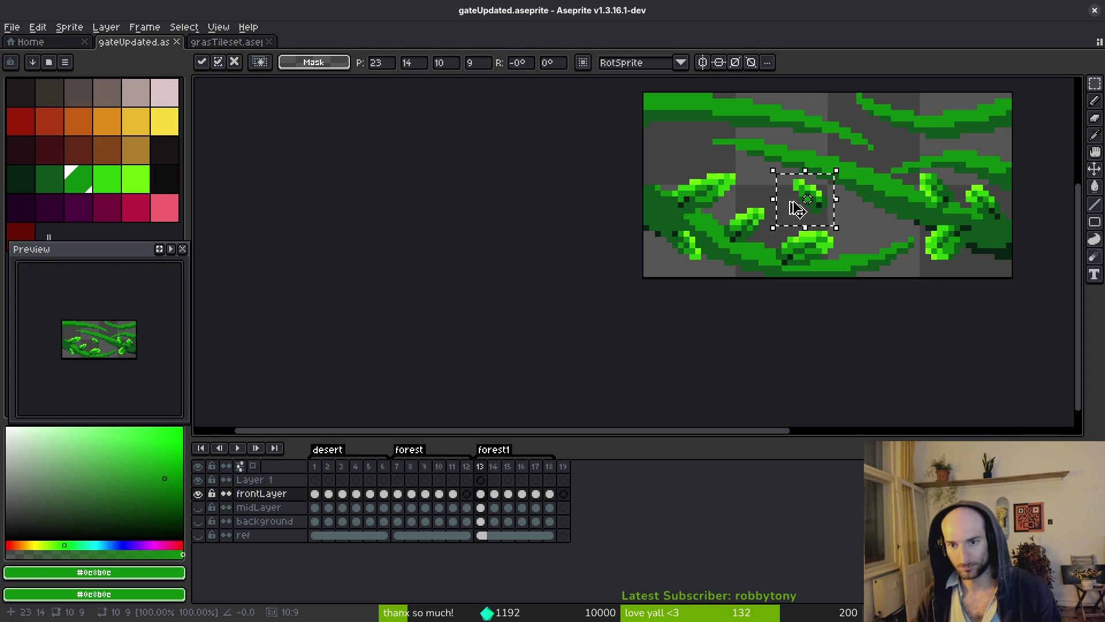
left_click_drag(829, 214, 888, 189)
key("Return")
scroll(888, 224, "down", 3)
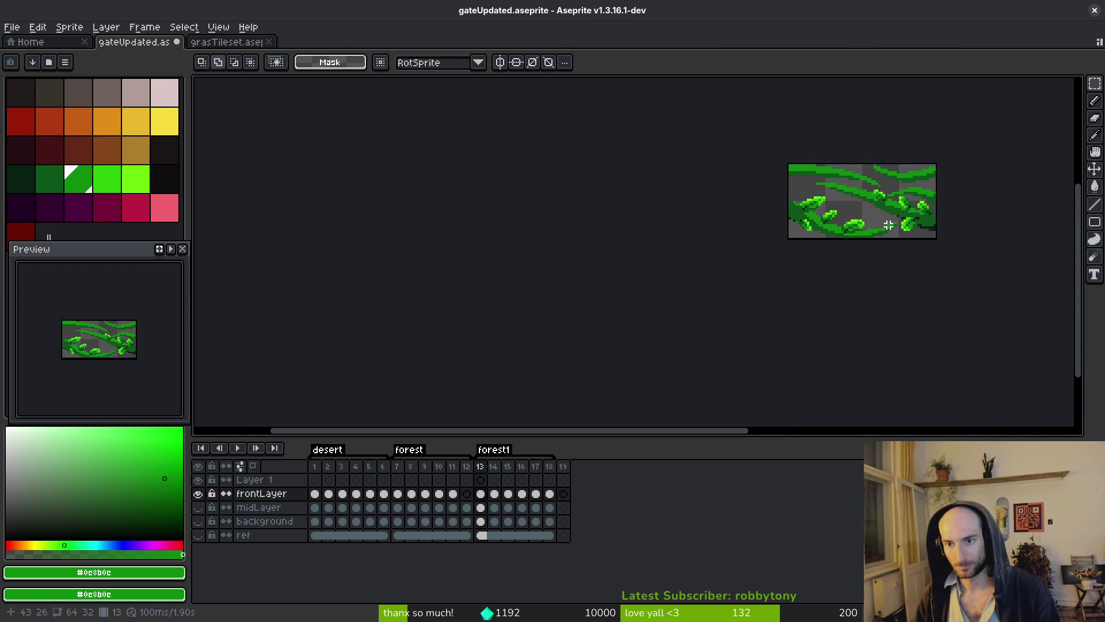
scroll(888, 213, "up", 5)
- Add one more leaf rotated 90 degrees onto the upper vine
key("ctrl+z")
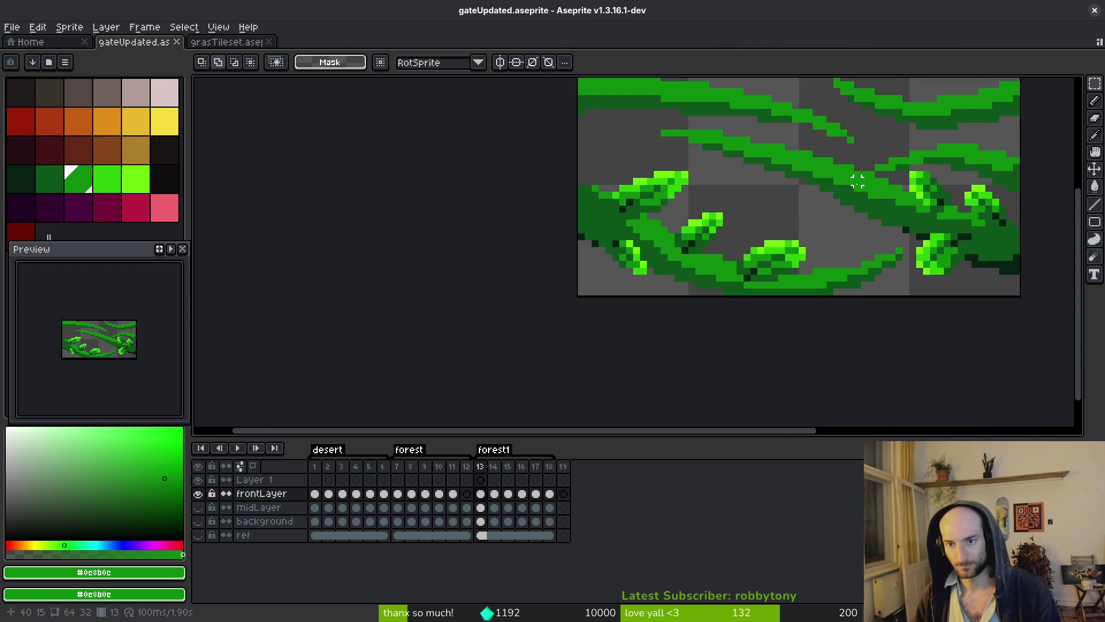
key("ctrl+v")
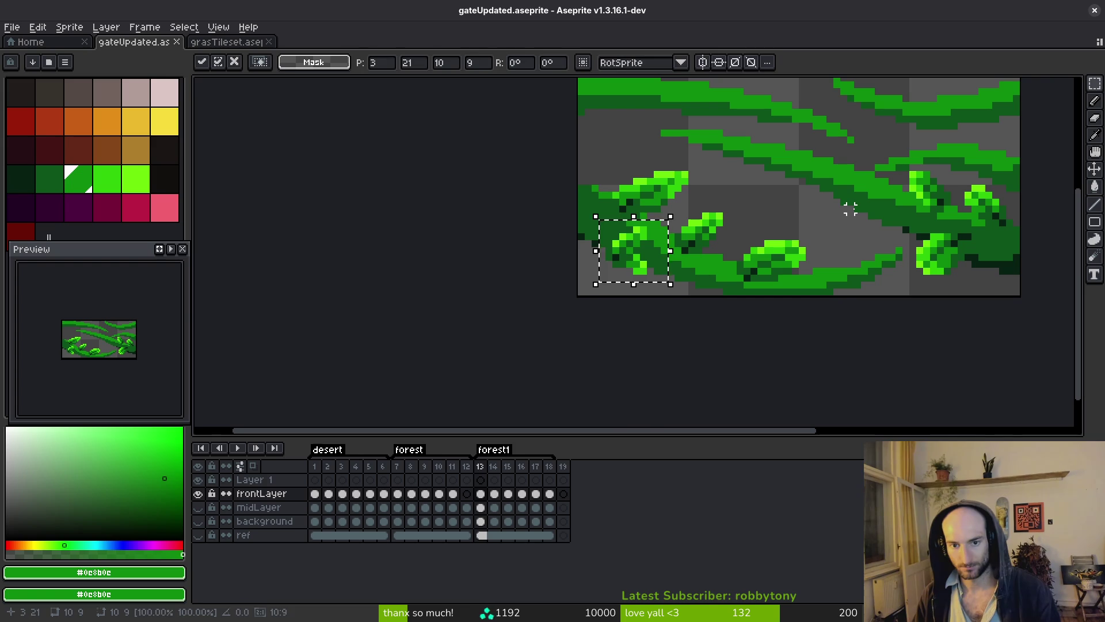
key("Return")
key("ctrl+z")
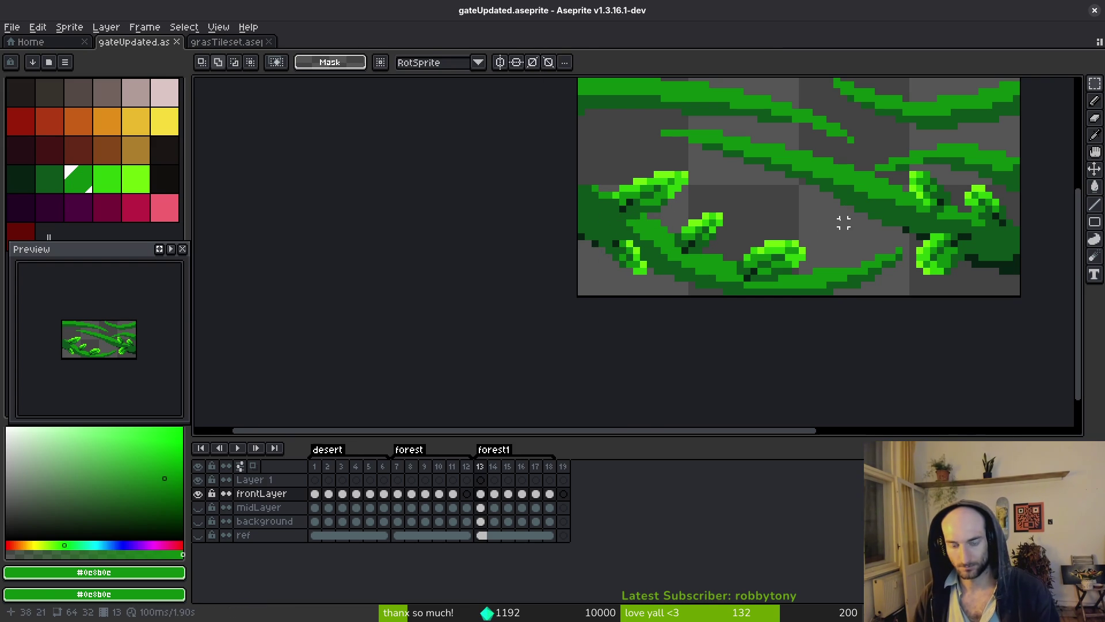
key("ctrl+v")
mouse_move(668, 214)
left_mouse_down()
mouse_move(628, 277)
mouse_move(740, 209)
mouse_move(806, 226)
mouse_move(857, 176)
mouse_move(870, 179)
mouse_move(850, 174)
left_mouse_up()
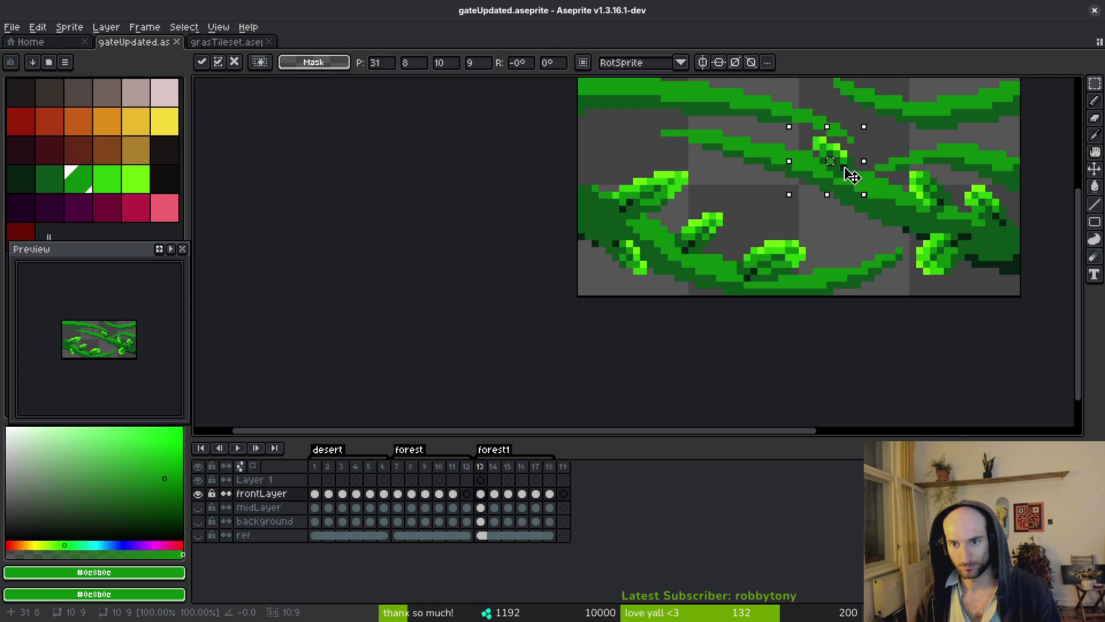
key("Return")
scroll(865, 208, "down", 5)
scroll(877, 202, "up", 5)
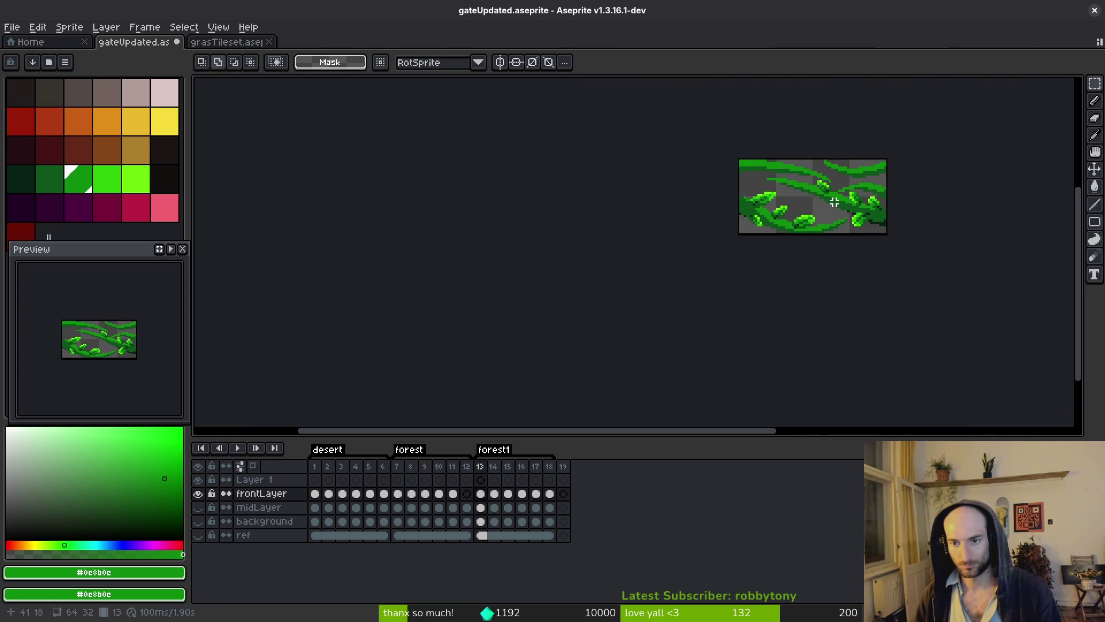
scroll(800, 201, "down", 3)
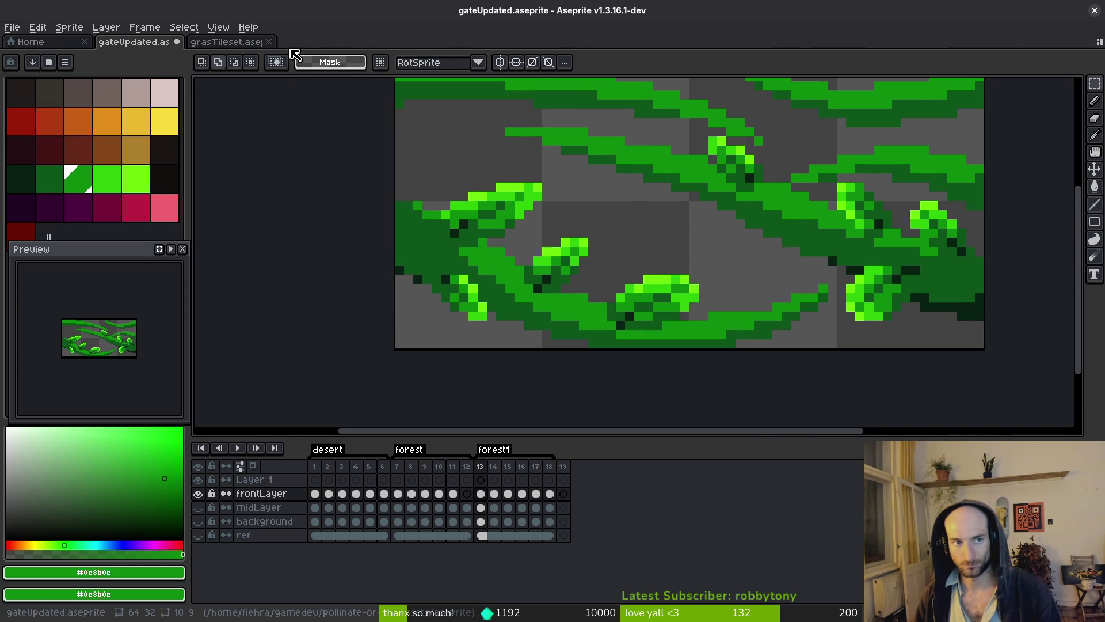
left_click(222, 42)
- Copy a leaf from the sheet and place it on the gate tile rotated a quarter turn
scroll(761, 241, "down", 2)
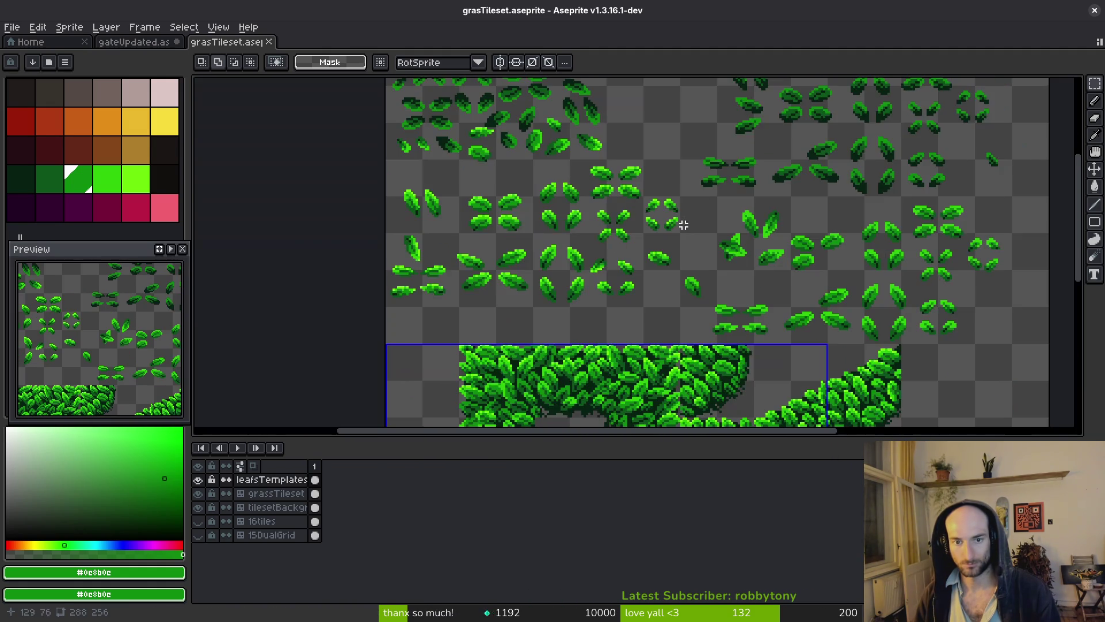
scroll(743, 242, "up", 5)
scroll(727, 242, "down", 3)
scroll(727, 242, "down", 3)
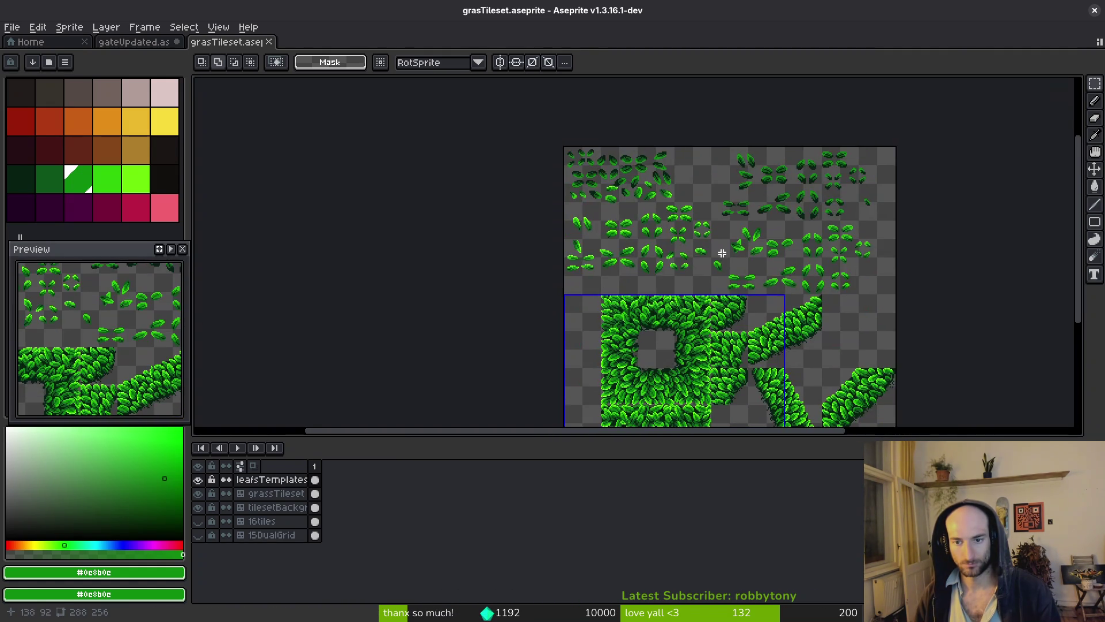
scroll(693, 188, "up", 5)
scroll(692, 188, "down", 2)
scroll(478, 284, "up", 2)
scroll(626, 309, "down", 1)
scroll(757, 244, "down", 1)
scroll(718, 237, "up", 3)
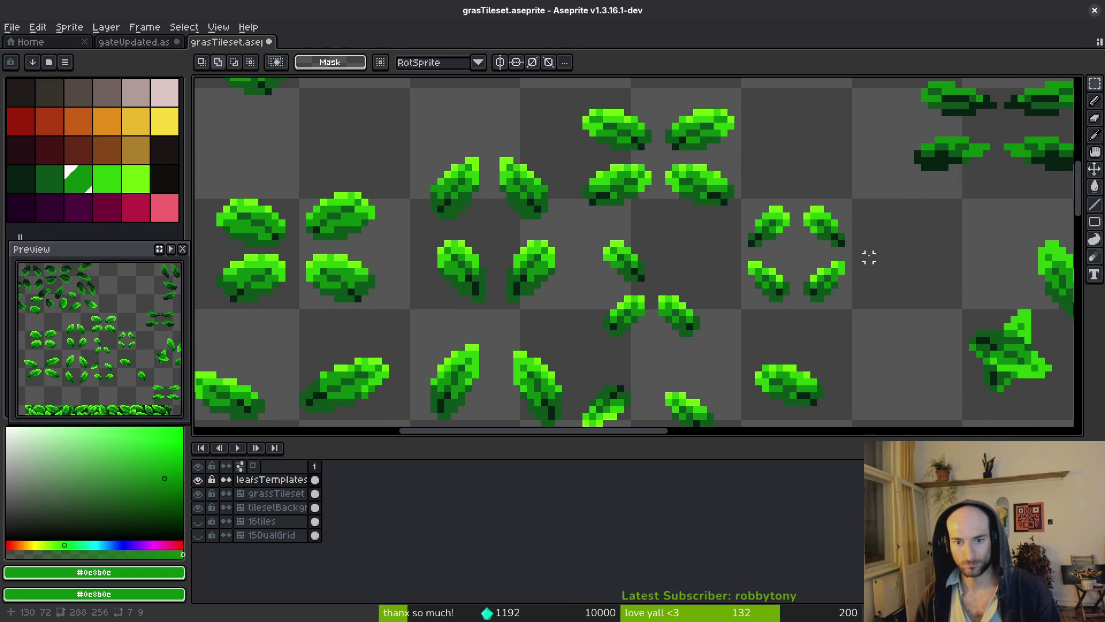
scroll(848, 254, "up", 2)
left_click_drag(621, 148, 748, 259)
key("ctrl+x")
key("ctrl+z")
left_click(134, 42)
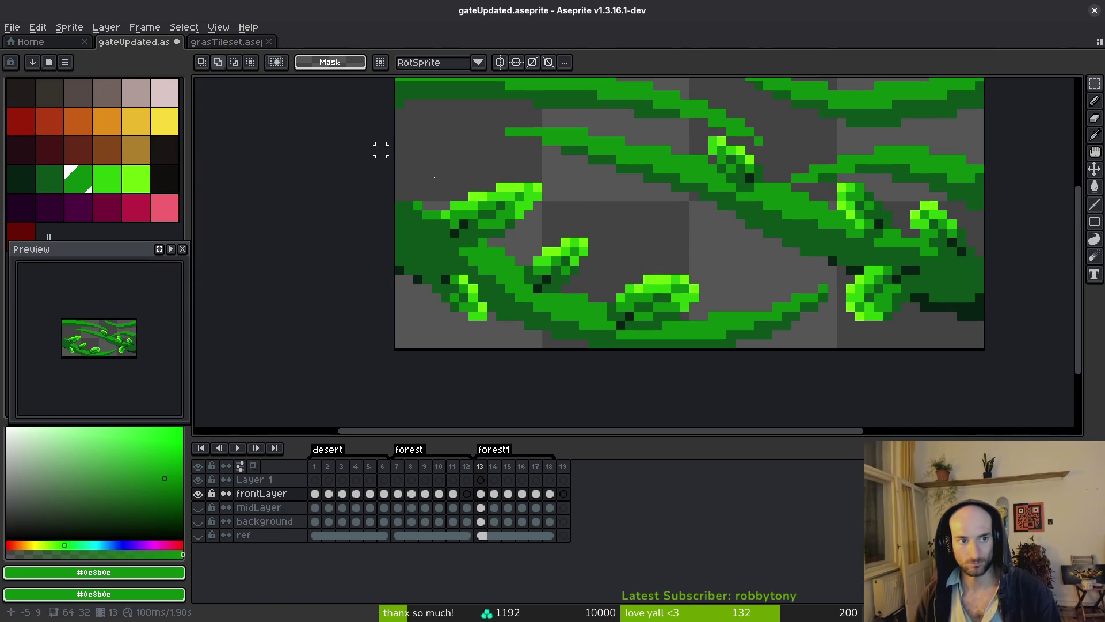
key("ctrl+v")
mouse_move(668, 294)
left_mouse_down()
mouse_move(612, 247)
mouse_move(629, 221)
mouse_move(646, 222)
mouse_move(637, 221)
left_mouse_up()
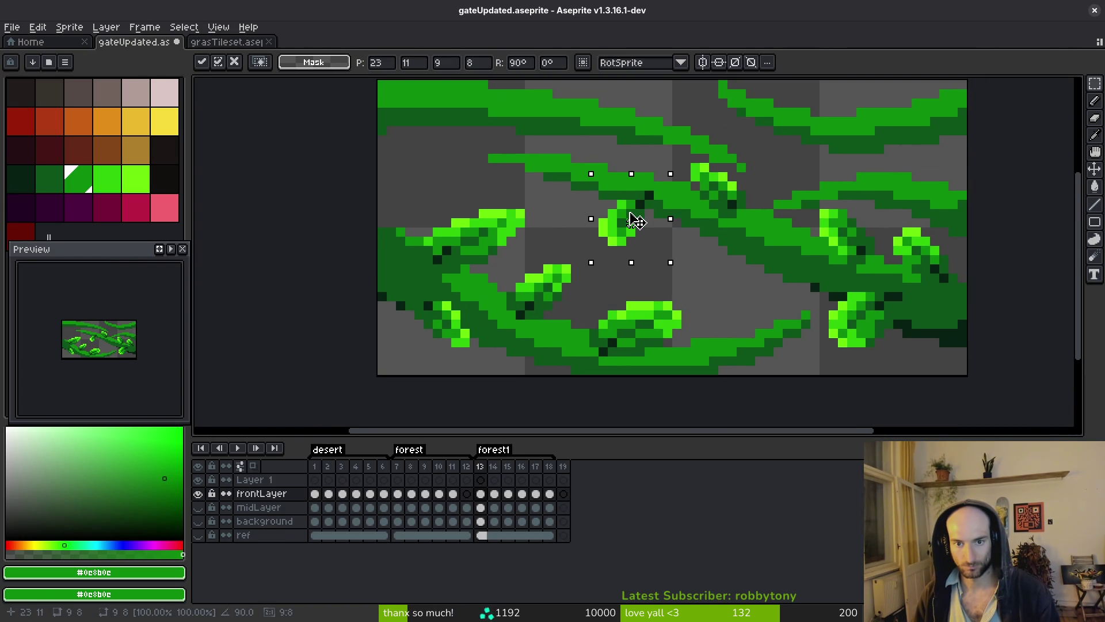
left_click(685, 251)
scroll(676, 252, "down", 3)
scroll(670, 253, "up", 2)
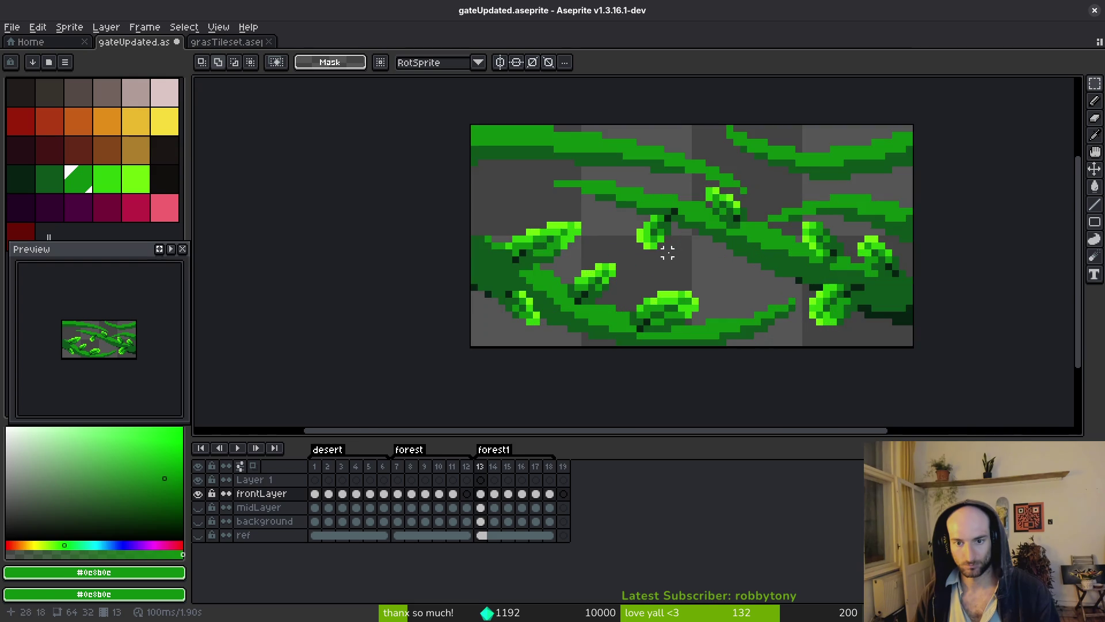
- Copy another single leaf from the grasTileset sheet, leaving the sheet intact
left_click(226, 42)
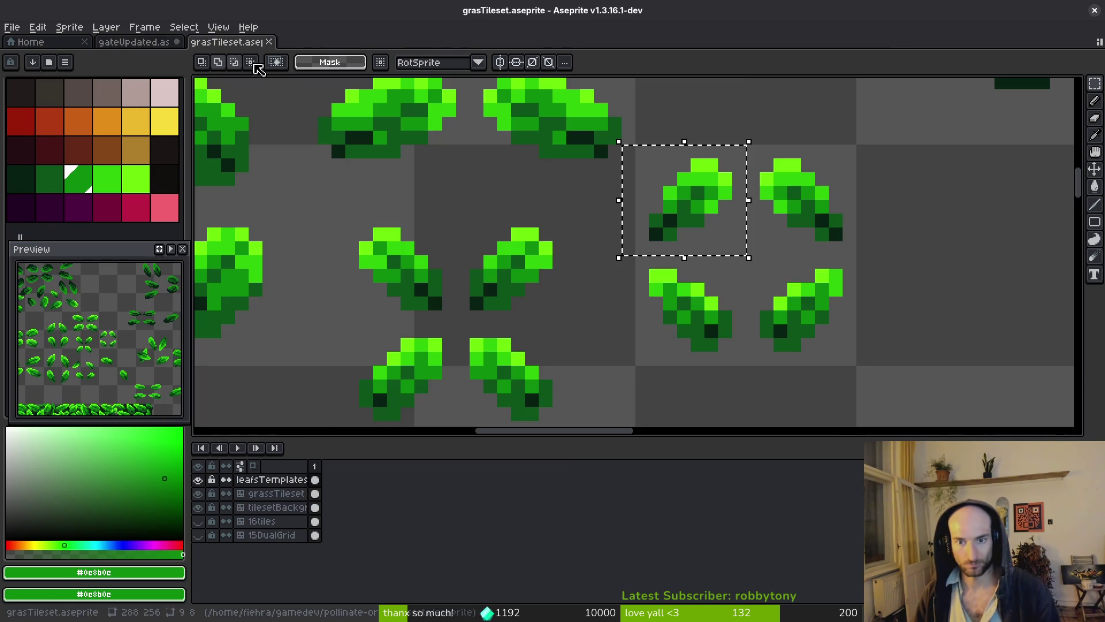
scroll(650, 195, "down", 3)
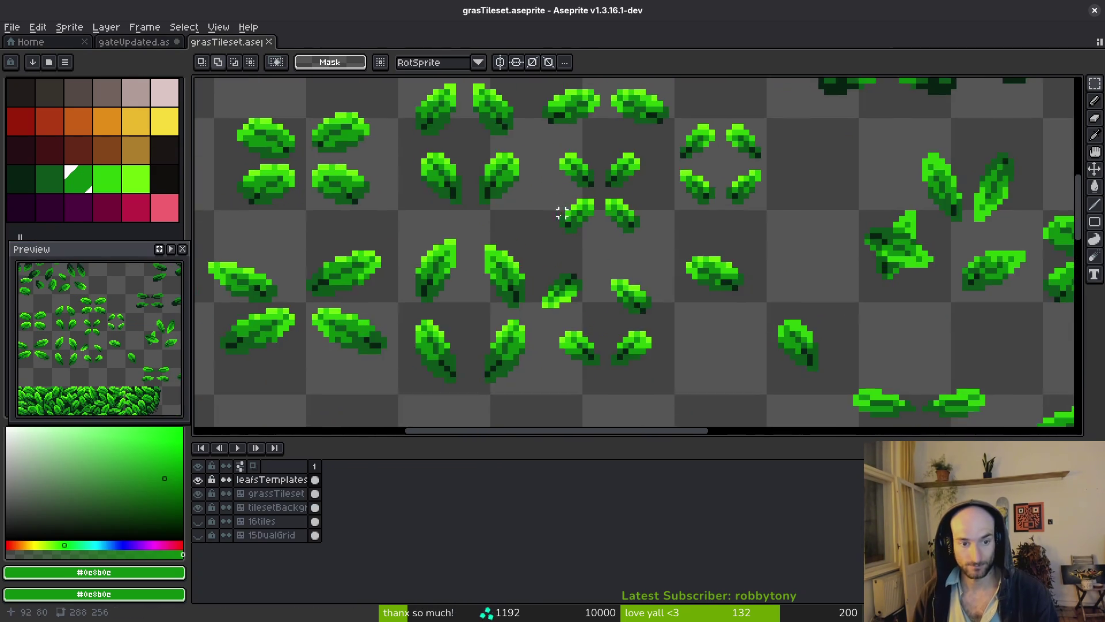
scroll(567, 230, "down", 2)
scroll(562, 245, "up", 3)
left_click_drag(470, 179, 599, 274)
key("Delete")
key("ctrl+z")
key("ctrl+c")
- Place that leaf rotated 90° onto the vines on the tile's right side
key("ctrl+shift+Tab")
key("ctrl+v")
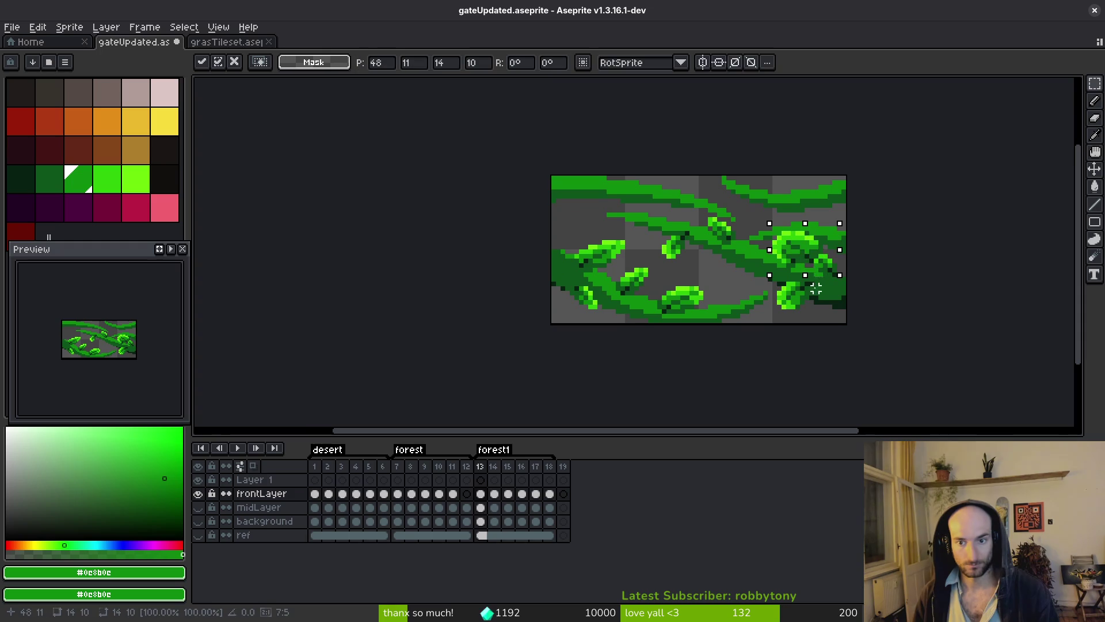
key("shift+r")
mouse_move(802, 275)
left_mouse_down()
mouse_move(733, 271)
mouse_move(739, 284)
left_mouse_up()
key("Return")
scroll(766, 296, "down", 5)
scroll(770, 295, "up", 3)
scroll(772, 295, "up", 4)
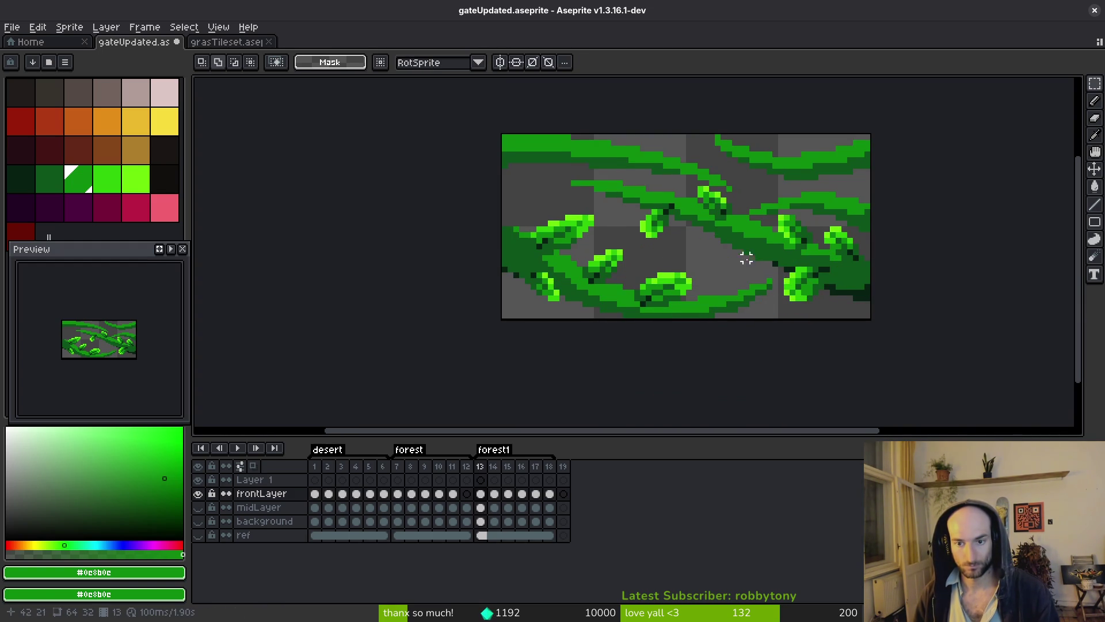
- Add a horizontal leaf near the tile's top-left corner, then go back to the leaf sheet
key("ctrl+v")
mouse_move(815, 264)
left_mouse_down()
mouse_move(555, 178)
mouse_move(546, 198)
mouse_move(514, 178)
mouse_move(536, 230)
mouse_move(543, 202)
left_mouse_up()
key("ctrl+shift+r")
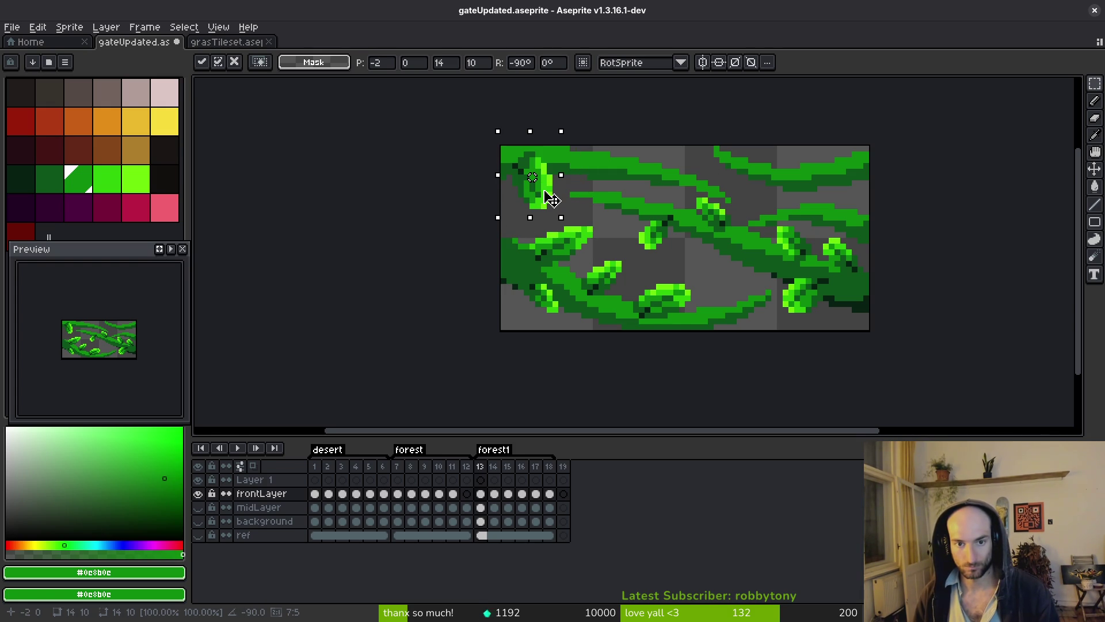
key("ctrl+r")
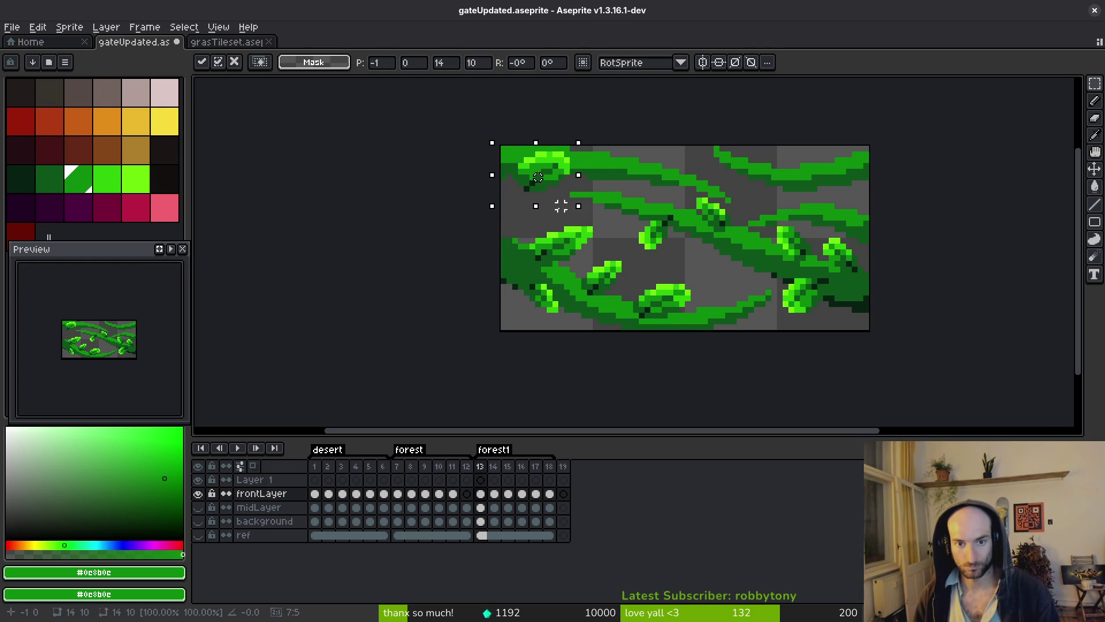
mouse_move(563, 181)
left_mouse_down()
mouse_move(785, 178)
mouse_move(851, 191)
mouse_move(555, 185)
mouse_move(666, 160)
mouse_move(557, 194)
left_mouse_up()
mouse_move(613, 225)
left_mouse_down()
mouse_move(730, 292)
mouse_move(576, 190)
left_mouse_up()
key("Return")
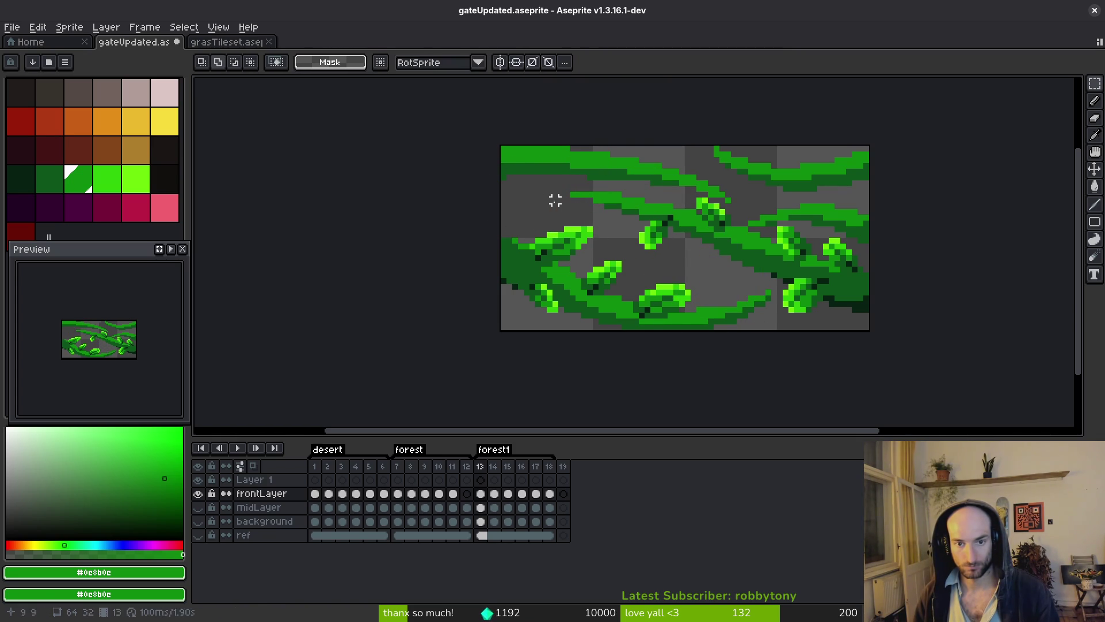
key("ctrl+Tab")
mouse_move(786, 282)
left_mouse_down()
mouse_move(731, 205)
mouse_move(681, 307)
mouse_move(618, 181)
mouse_move(523, 173)
mouse_move(619, 222)
mouse_move(628, 246)
left_mouse_up()
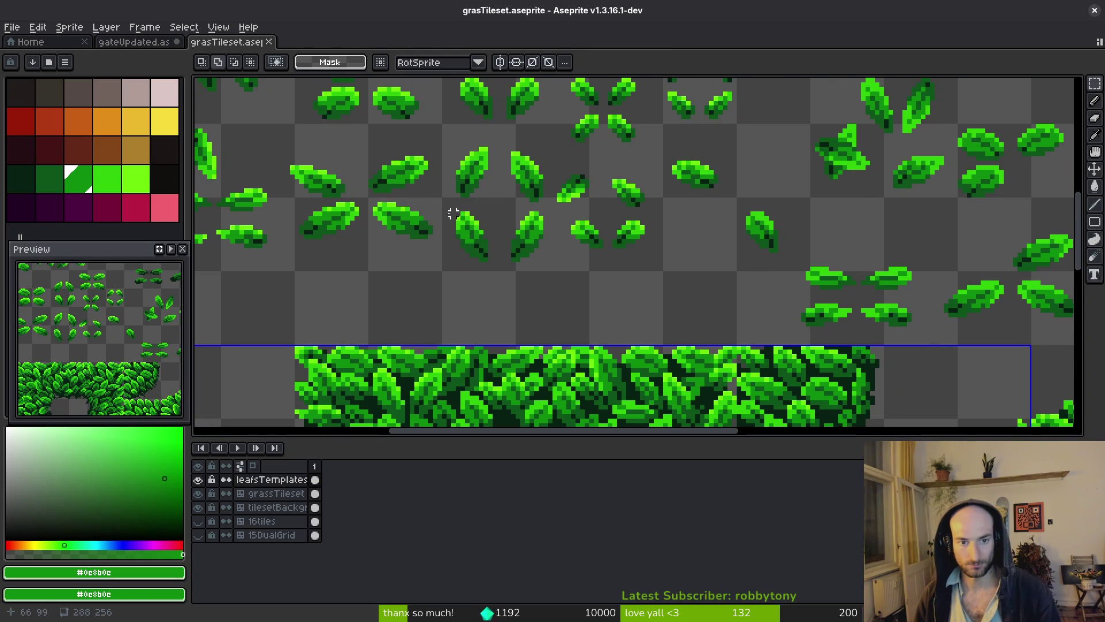
- Copy a grasTileset leaf into gateUpdated, flip it, and set it at the top-left corner
scroll(466, 217, "up", 4)
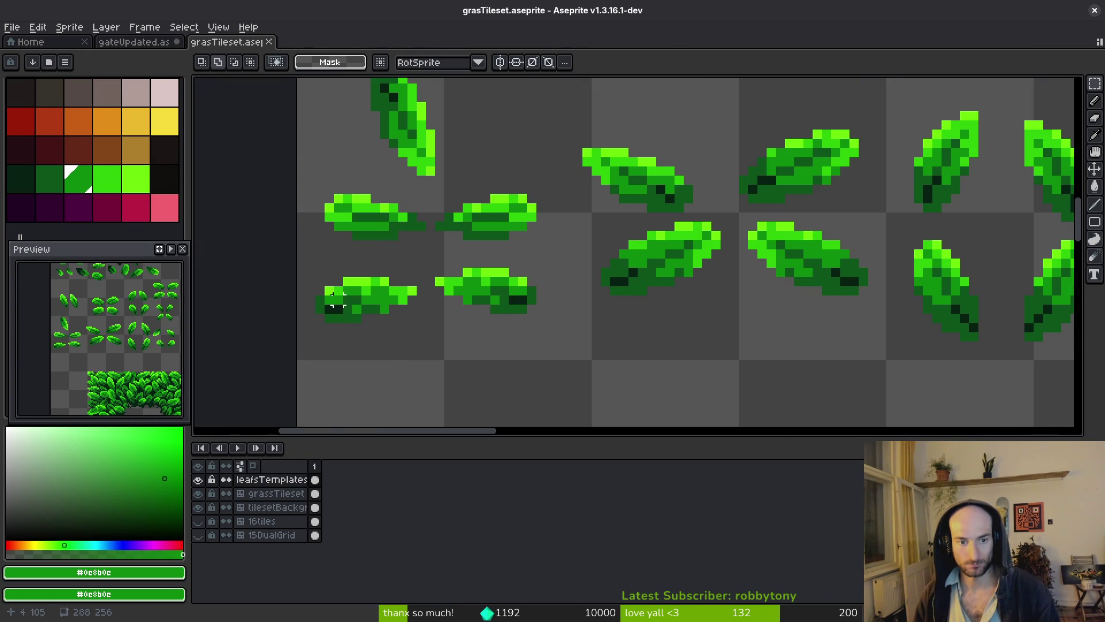
scroll(438, 291, "down", 5)
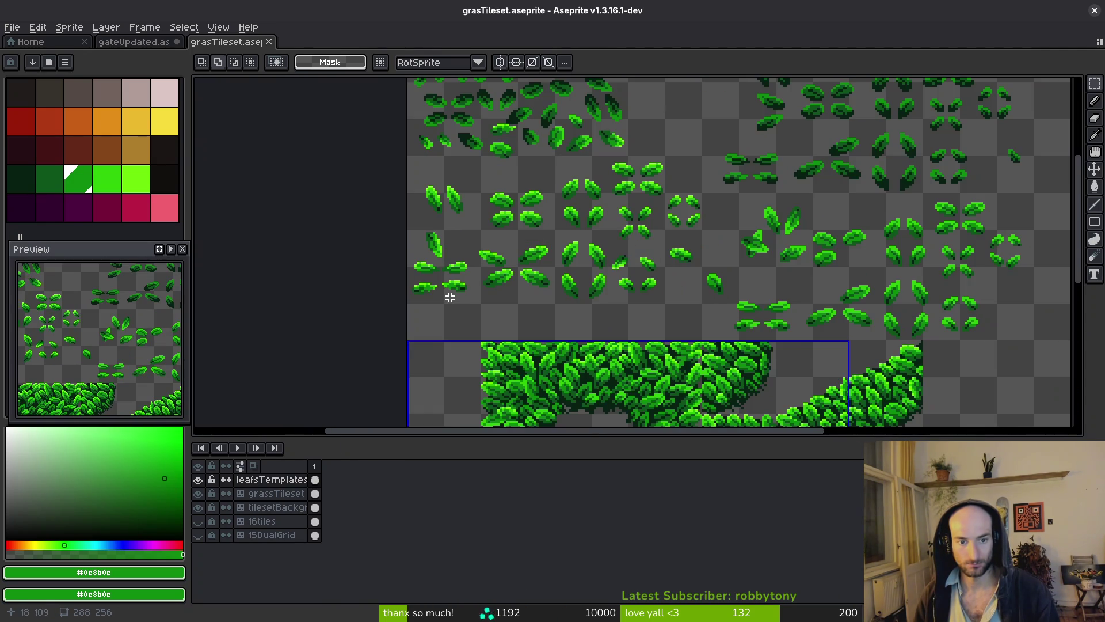
mouse_move(636, 198)
left_mouse_down()
mouse_move(481, 286)
mouse_move(544, 212)
mouse_move(614, 205)
mouse_move(883, 242)
mouse_move(758, 144)
mouse_move(638, 177)
mouse_move(630, 158)
left_mouse_up()
scroll(481, 286, "up", 3)
left_click_drag(553, 251, 607, 310)
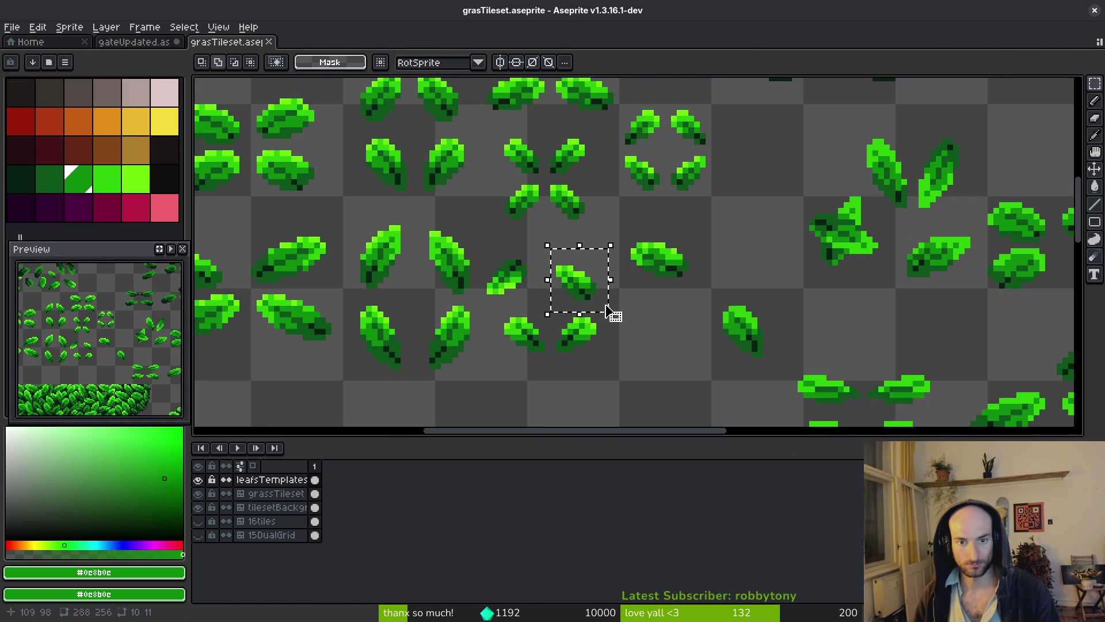
key("ctrl+c")
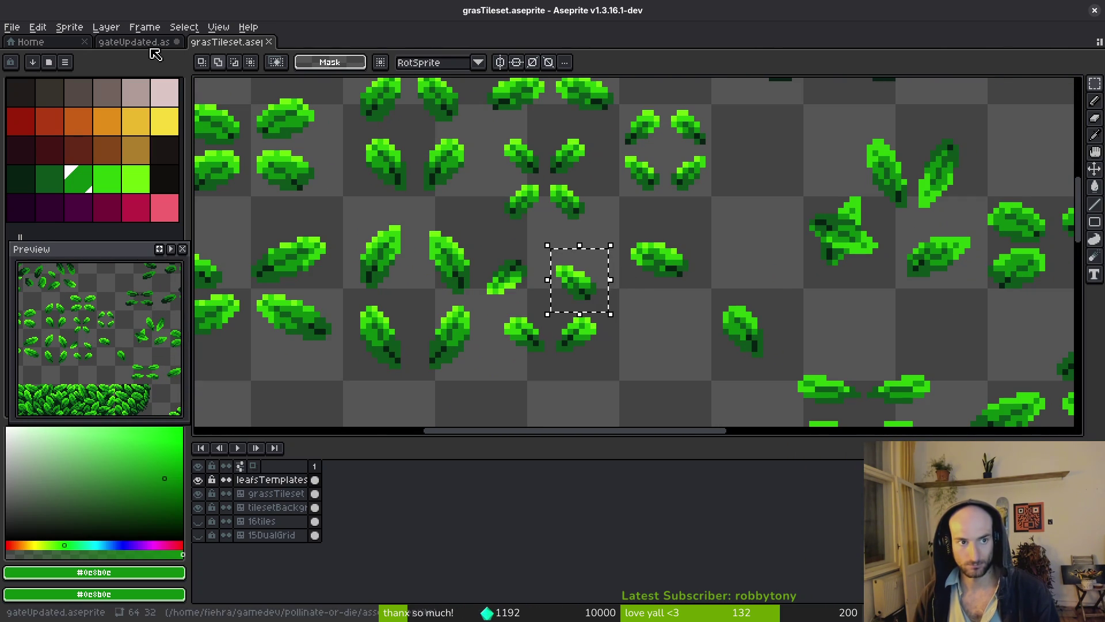
key("ctrl+shift+Tab")
key("ctrl+v")
key("shift+h")
key("shift+v")
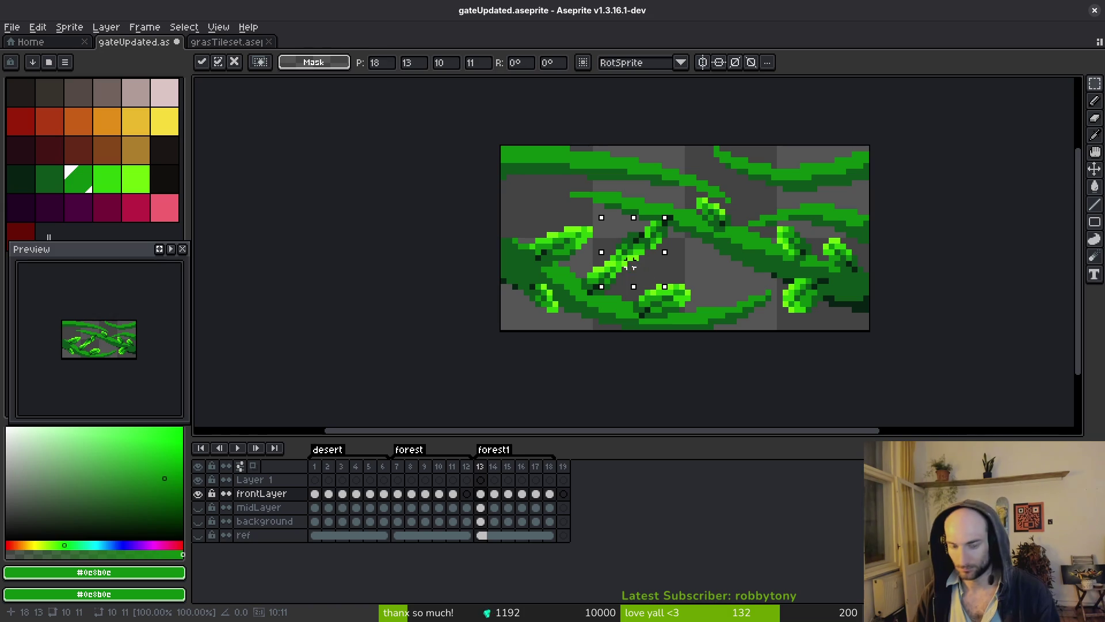
mouse_move(722, 229)
left_mouse_down()
mouse_move(706, 266)
mouse_move(660, 284)
mouse_move(639, 277)
mouse_move(600, 213)
mouse_move(527, 196)
left_mouse_up()
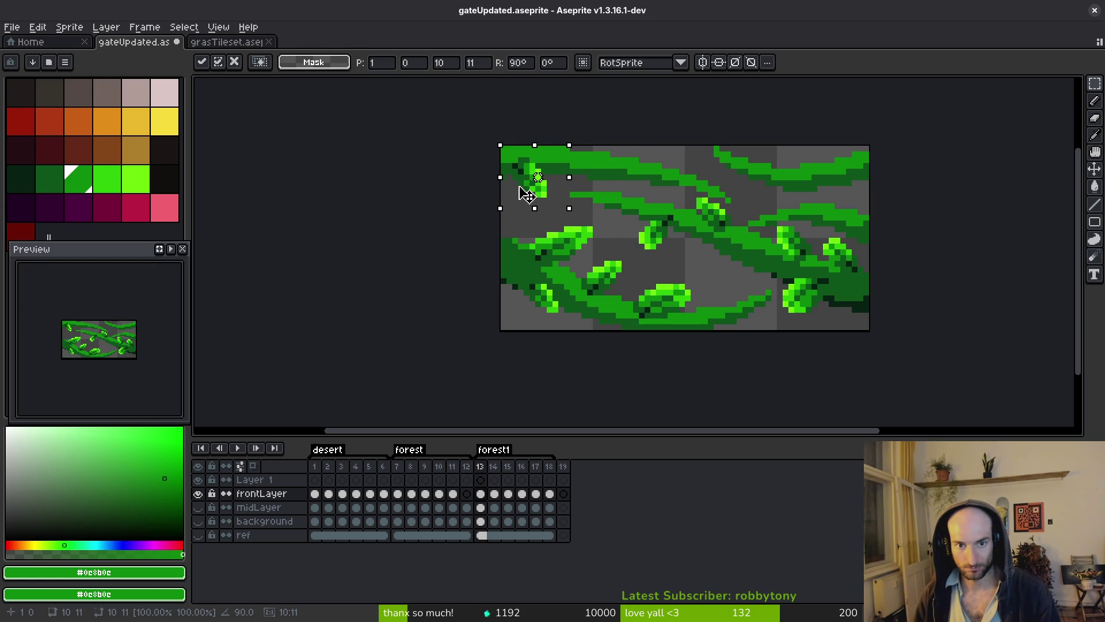
key("Return")
- Select and copy the upper-left leaf of a cluster in grasTileset
left_click(224, 41)
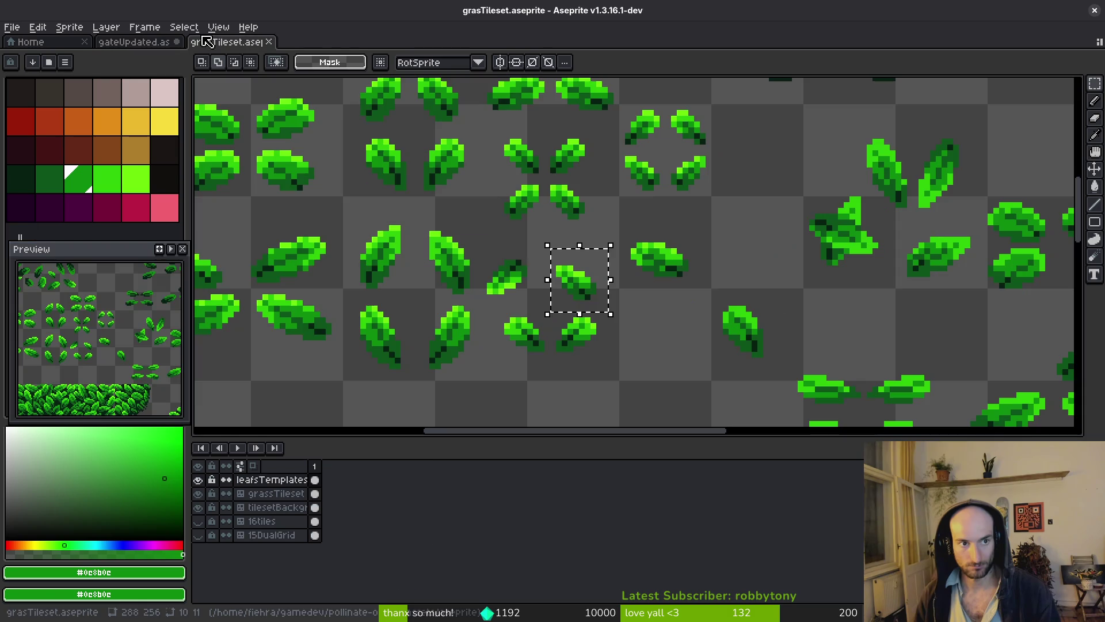
key("ctrl+d")
scroll(645, 286, "up", 2)
left_click_drag(672, 190, 733, 250)
mouse_move(624, 141)
left_mouse_down()
mouse_move(678, 190)
mouse_move(618, 135)
left_mouse_up()
left_click(663, 180)
key("ctrl+c")
- Paste that leaf into gateUpdated and place it along the top vine at its original angle
left_click(138, 42)
key("ctrl+v")
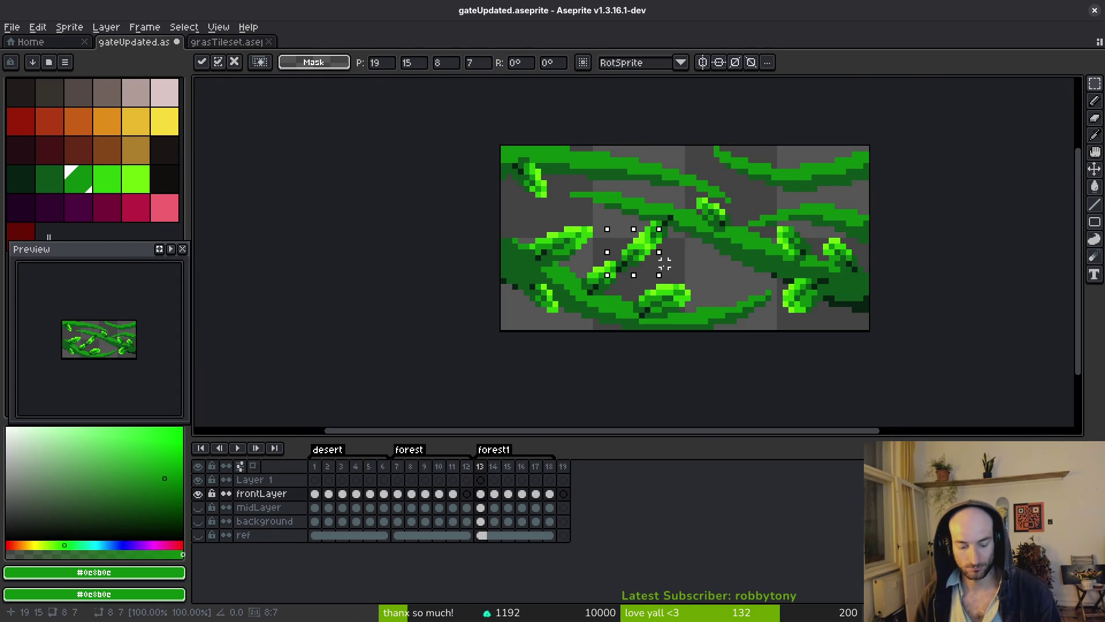
key("ctrl+shift+r")
mouse_move(636, 257)
left_mouse_down()
mouse_move(599, 217)
mouse_move(582, 170)
mouse_move(562, 175)
mouse_move(689, 167)
left_mouse_up()
key("ctrl+r")
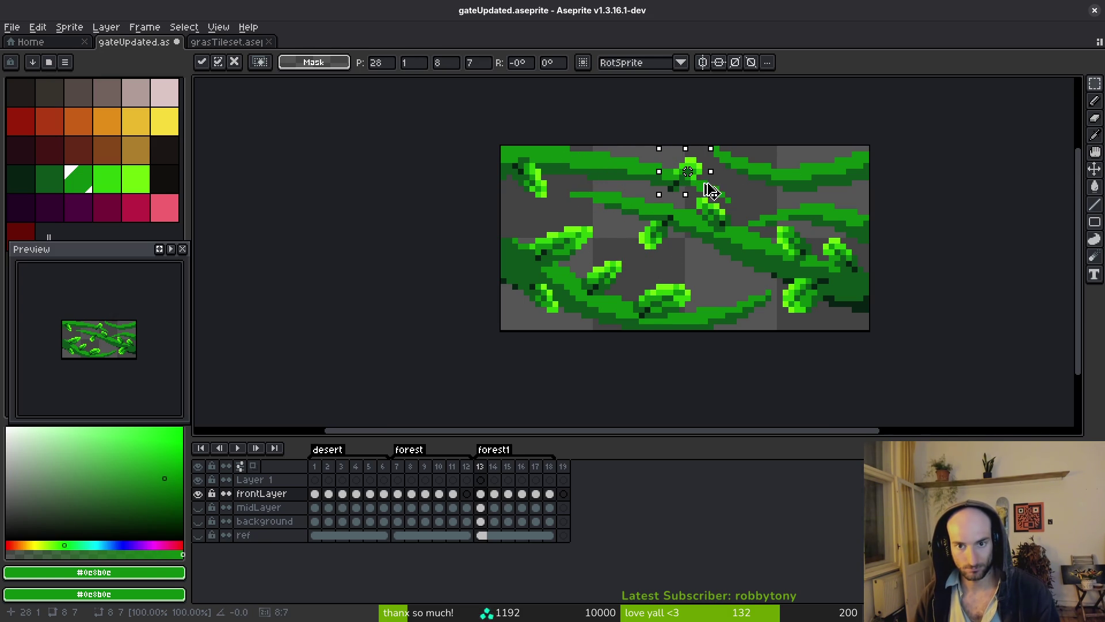
left_click_drag(696, 166, 681, 155)
key("Return")
scroll(722, 191, "down", 6)
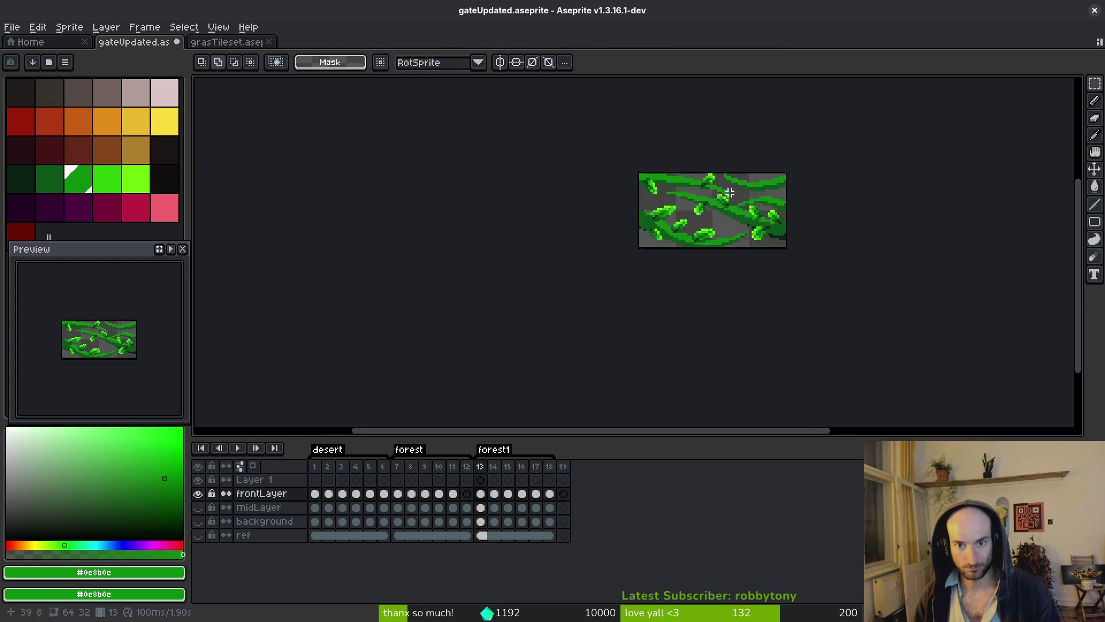
scroll(728, 204, "up", 4)
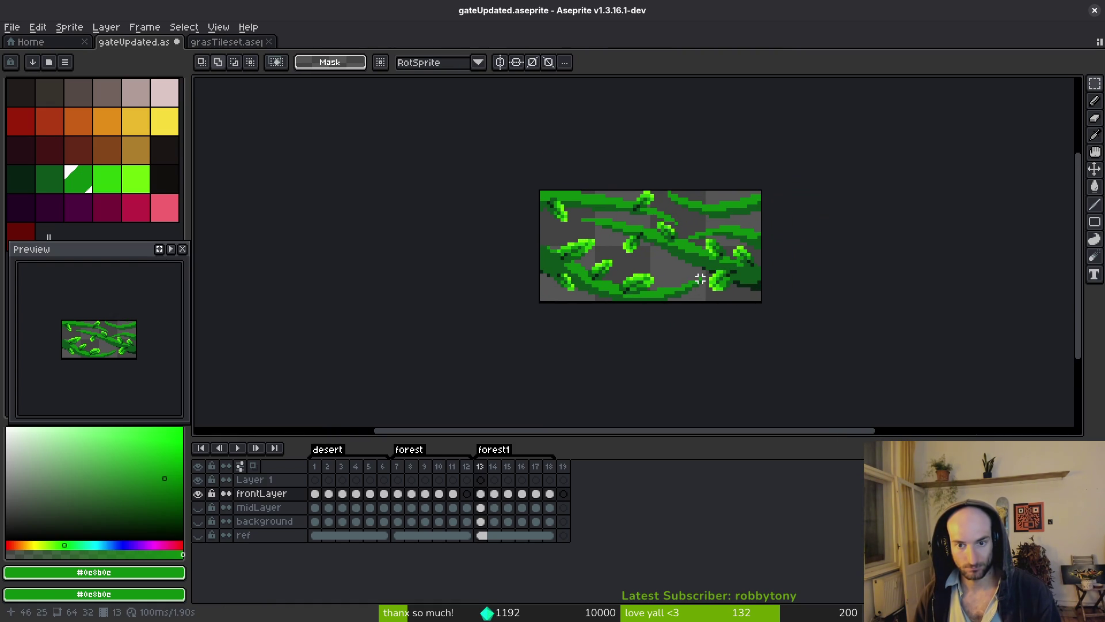
scroll(690, 278, "down", 2)
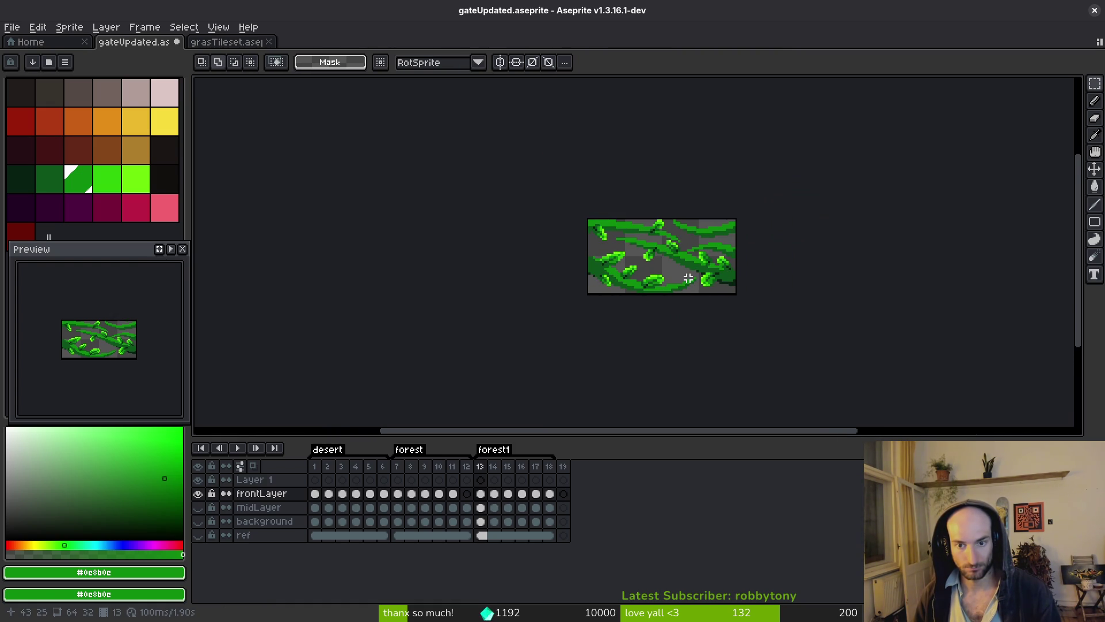
scroll(688, 278, "down", 2)
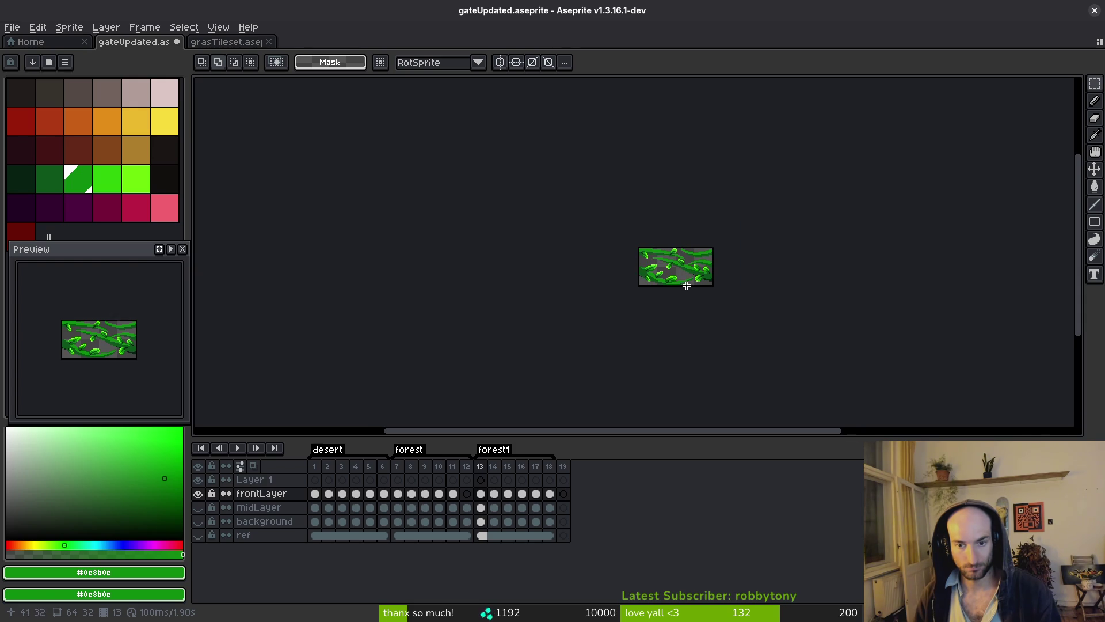
scroll(689, 282, "up", 4)
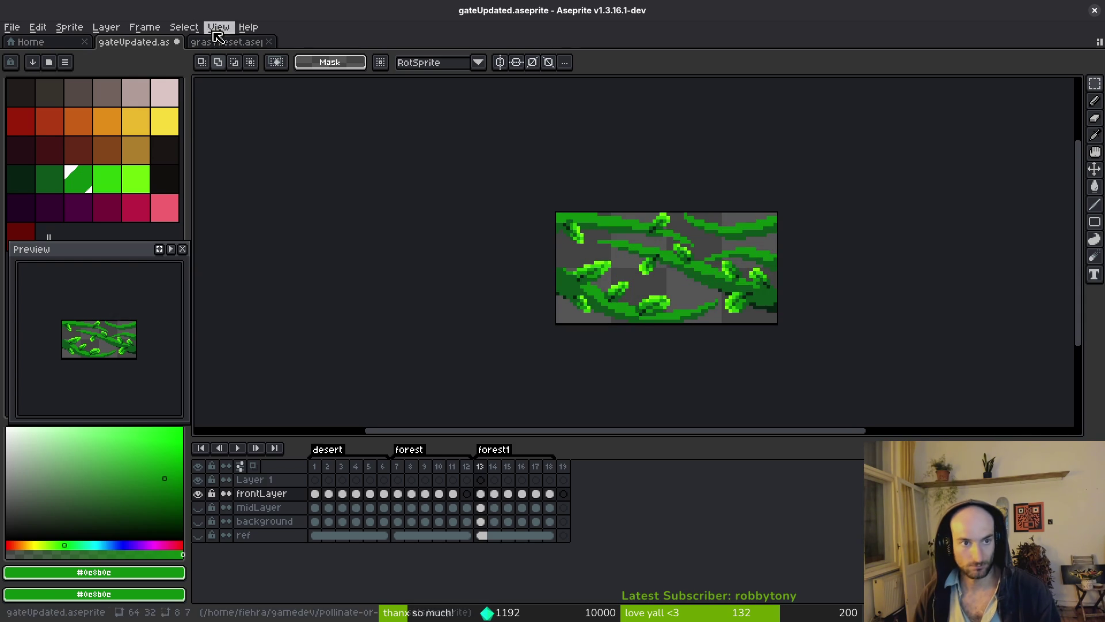
- Copy a tileset leaf and place it up and right along gateUpdated's top vine
left_click(227, 42)
key("Tab")
key("Tab")
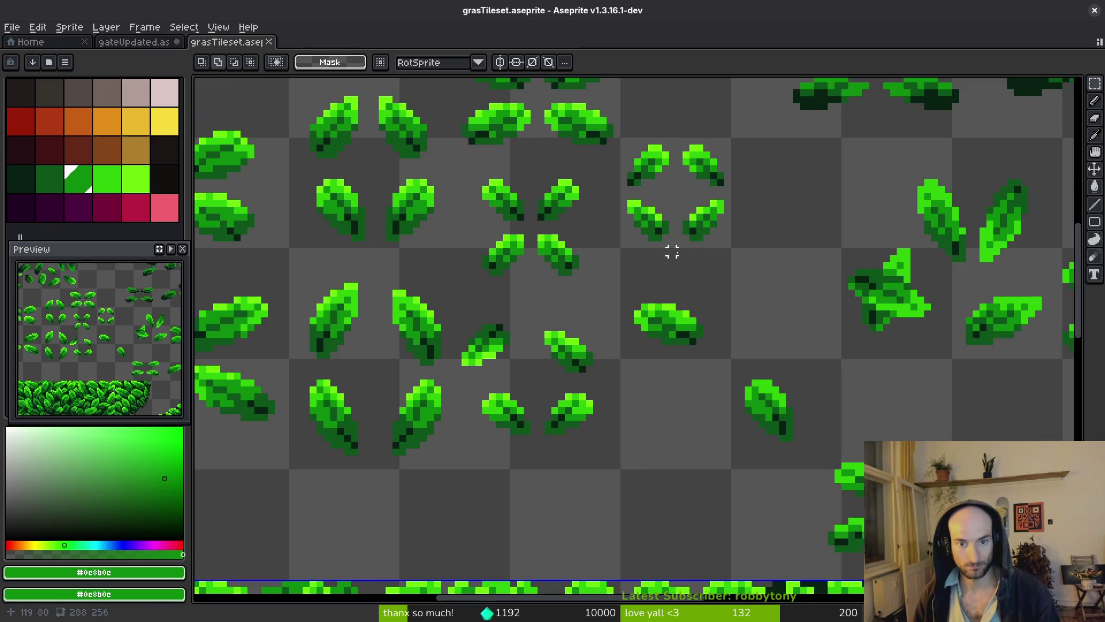
left_click_drag(661, 203, 716, 258)
key("ctrl+c")
key("ctrl+Tab")
key("ctrl+v")
left_click_drag(782, 249, 600, 257)
scroll(600, 253, "up", 4)
mouse_move(596, 198)
left_mouse_down()
mouse_move(557, 144)
mouse_move(684, 148)
mouse_move(732, 167)
mouse_move(686, 160)
left_mouse_up()
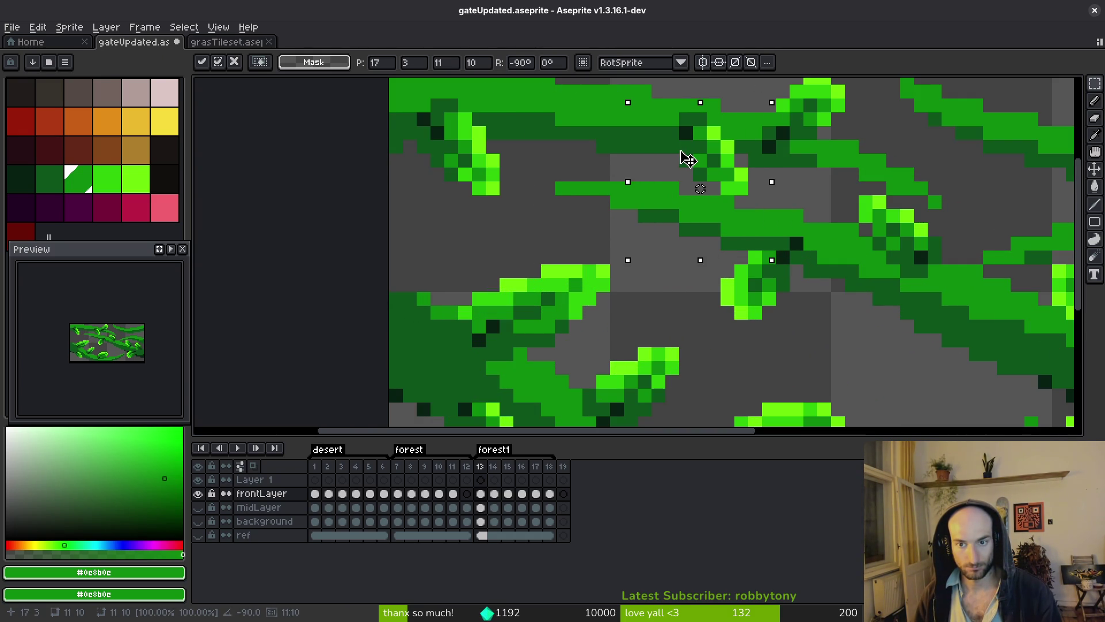
key("Return")
- Paste the leaf again, rotated 90°, onto the upper-right vine
scroll(763, 225, "down", 5)
left_click_drag(780, 240, 693, 250)
scroll(703, 236, "up", 3)
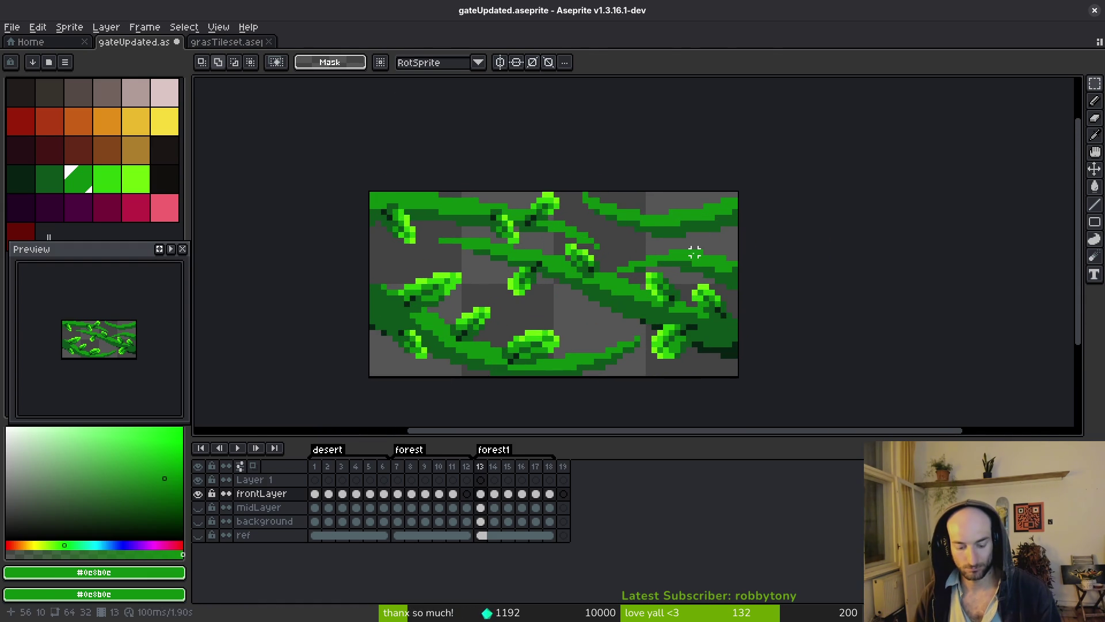
key("ctrl+v")
key("ctrl+r")
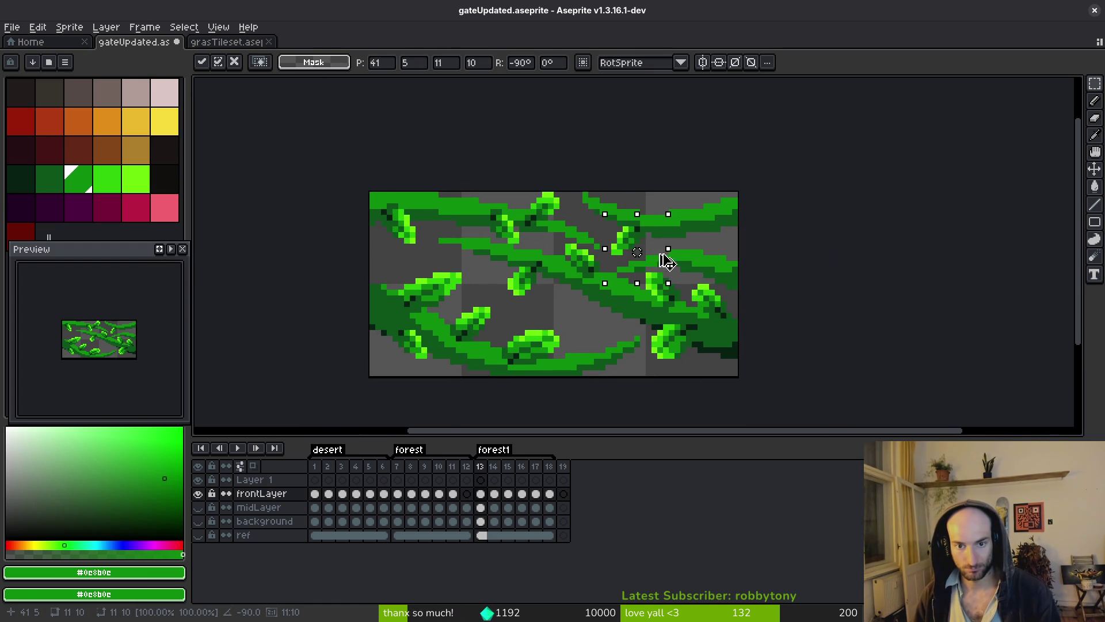
left_click_drag(635, 248, 726, 238)
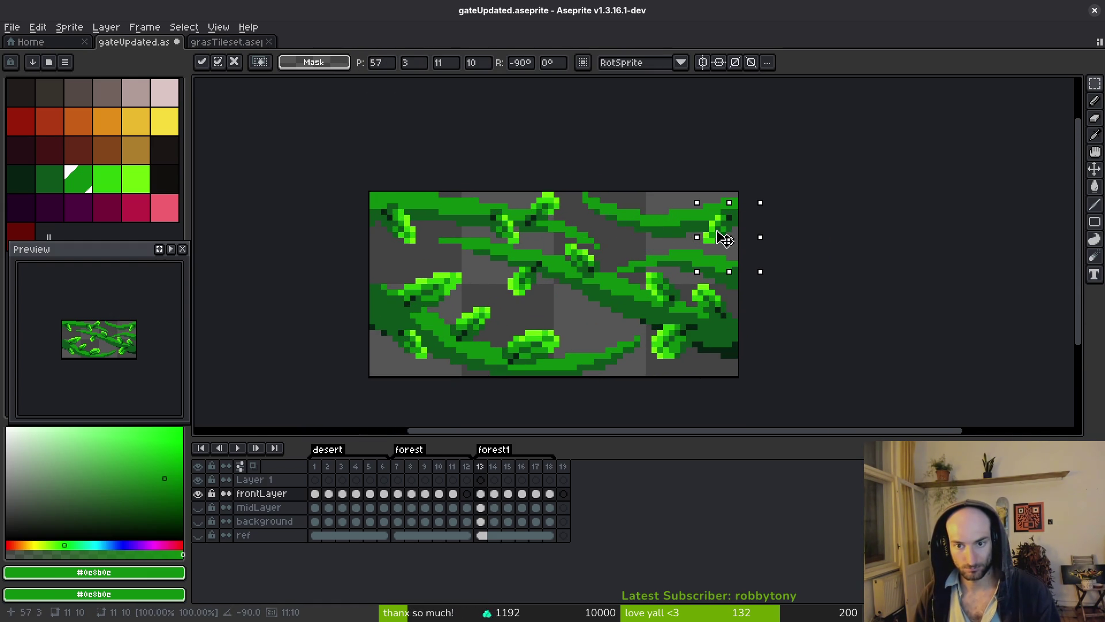
key("Return")
scroll(733, 249, "down", 3)
scroll(622, 235, "up", 2)
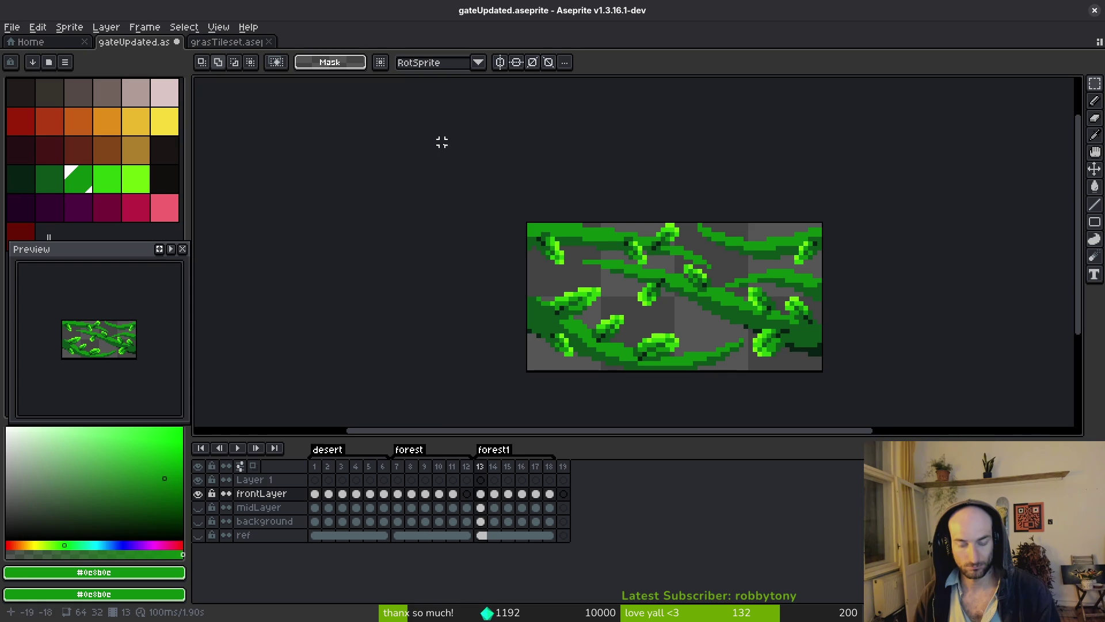
- Select another grasTileset leaf and place it on the vines near the upper right
key("ctrl+Tab")
left_click_drag(512, 237, 584, 302)
left_click(148, 45)
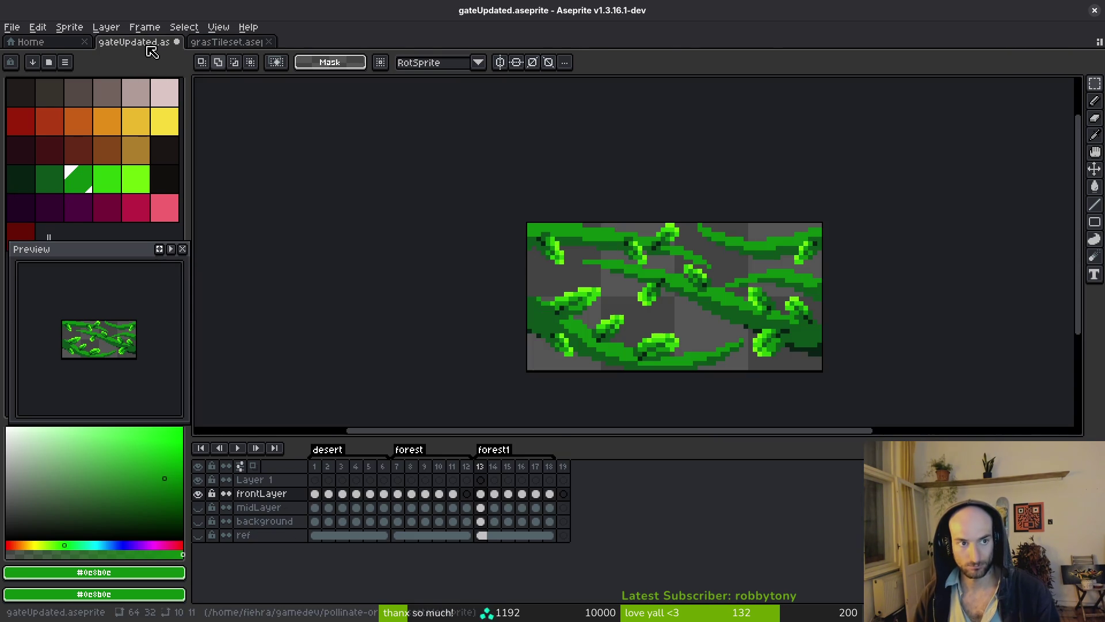
key("ctrl+v")
mouse_move(849, 269)
left_mouse_down()
mouse_move(761, 271)
mouse_move(731, 286)
mouse_move(783, 262)
mouse_move(748, 270)
mouse_move(764, 269)
left_mouse_up()
scroll(731, 281, "up", 1)
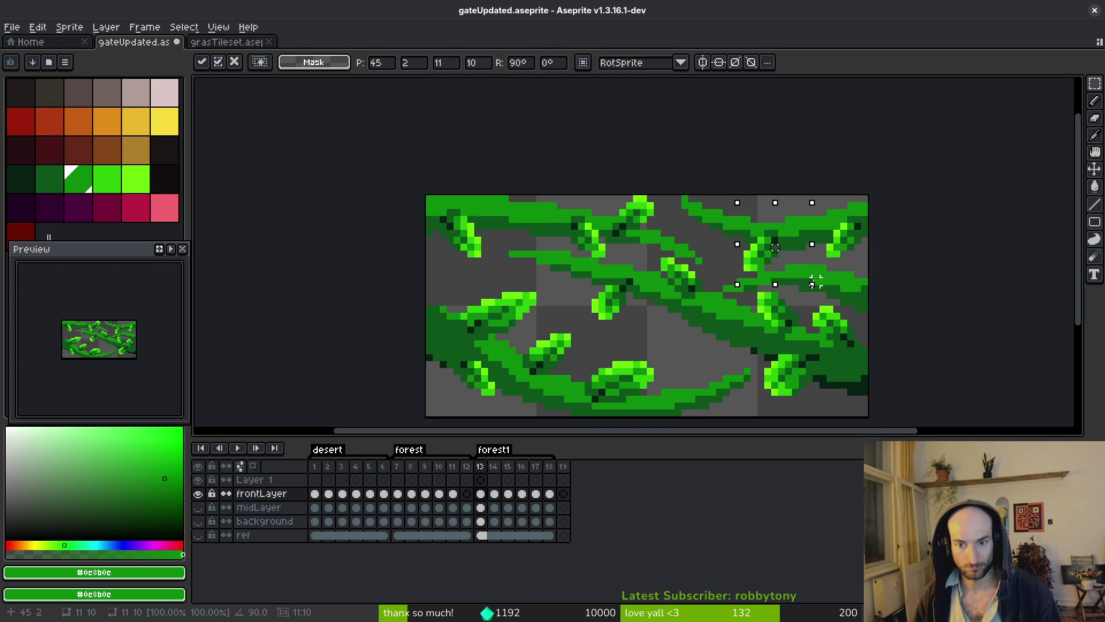
key("Return")
scroll(775, 248, "down", 1)
scroll(766, 253, "up", 2)
- Pencil bright green highlight pixels onto the leaf, save gateUpdated, and return to grasTileset
key("b")
scroll(801, 273, "down", 4)
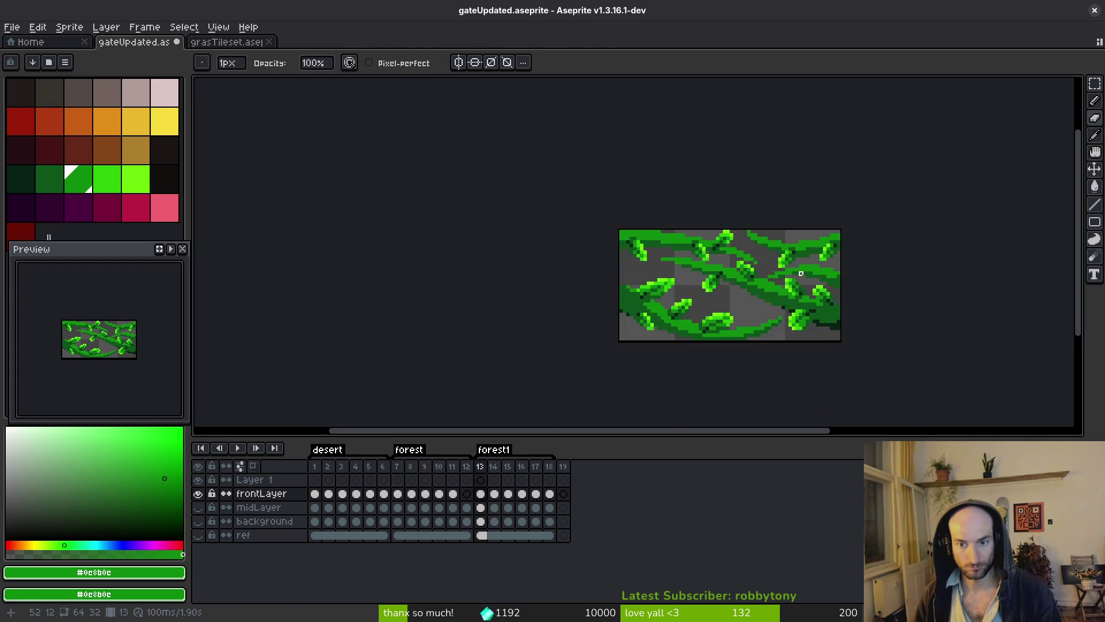
scroll(800, 274, "up", 5)
left_click(778, 245, "alt")
left_click(780, 239)
left_click(792, 231, "alt")
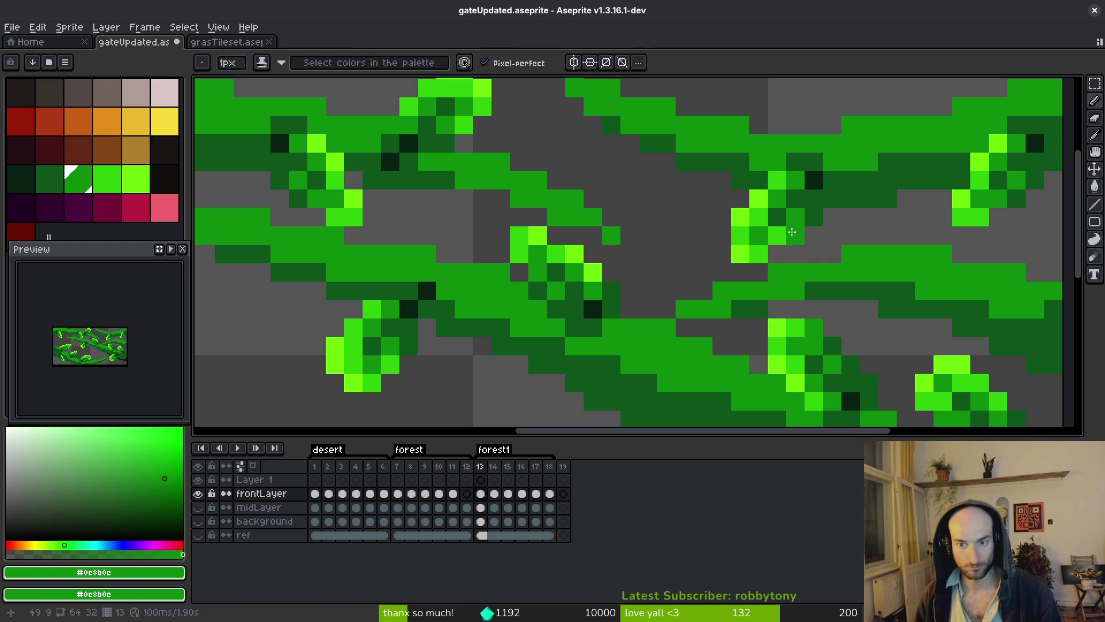
left_click(779, 232, "alt")
left_click(801, 218)
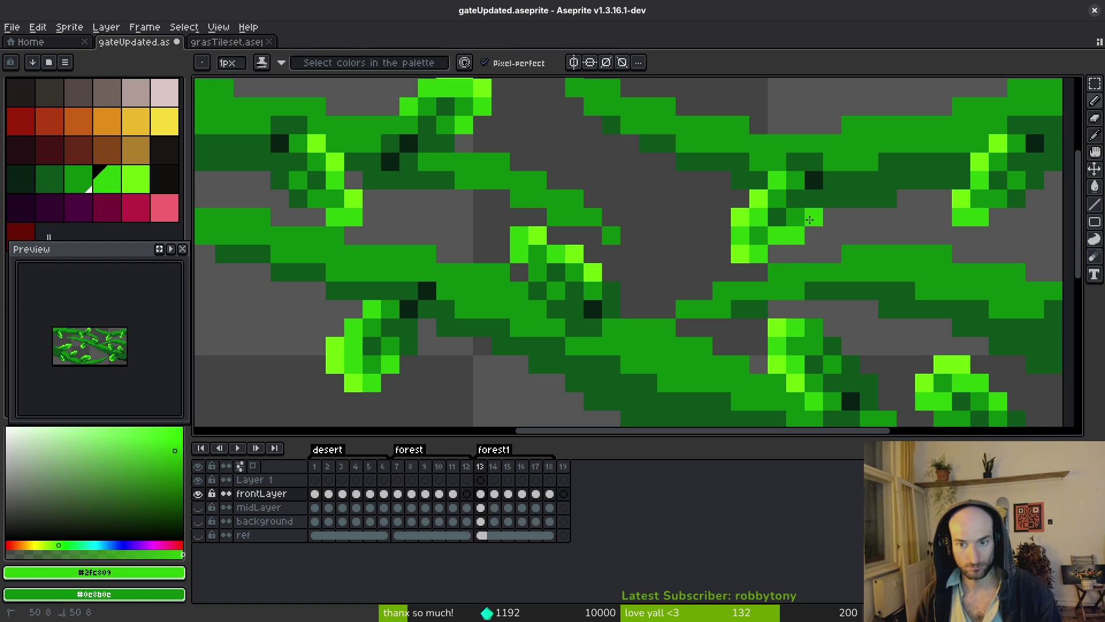
scroll(810, 219, "down", 9)
key("ctrl+s")
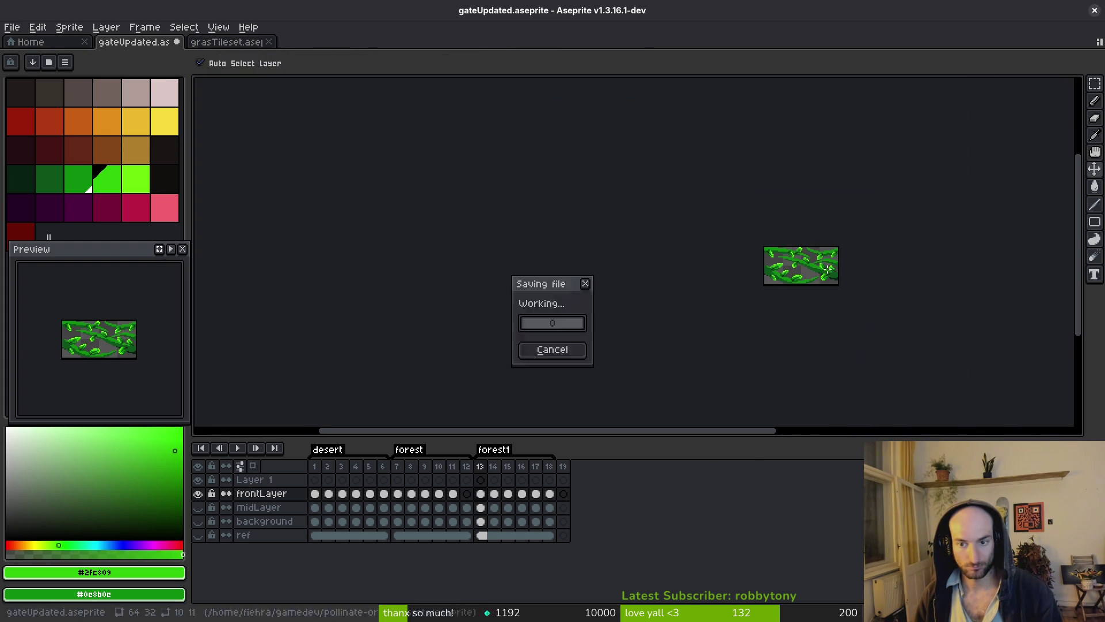
scroll(835, 276, "up", 4)
left_click(230, 42)
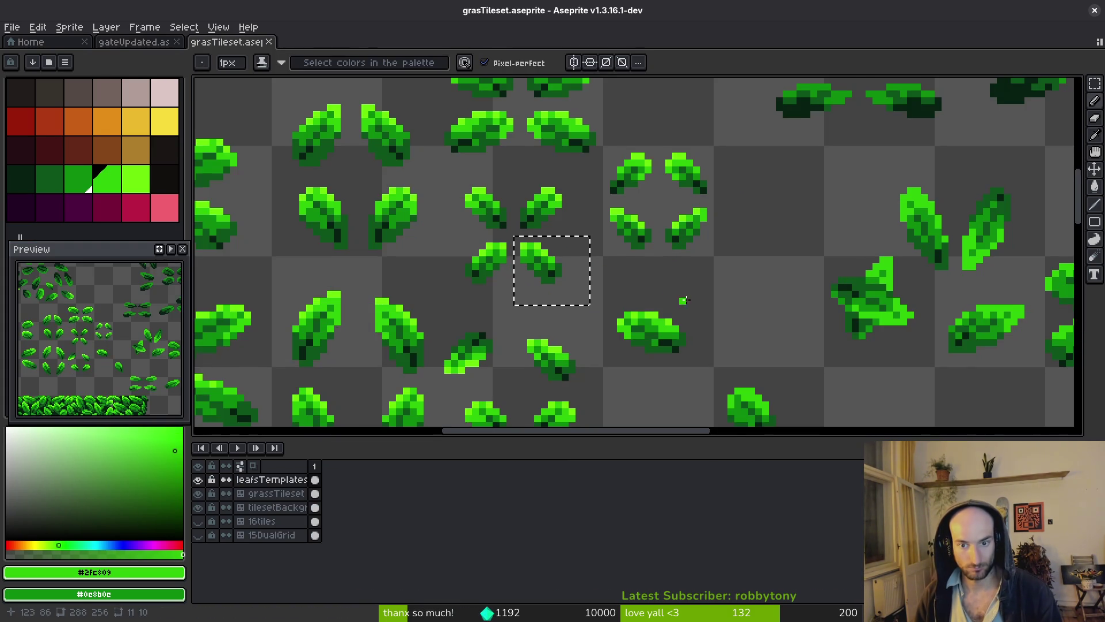
- Paste the copied leaf into gateUpdated, turned 90°, and commit it on the right-side vine
scroll(674, 295, "down", 2)
scroll(619, 241, "up", 2)
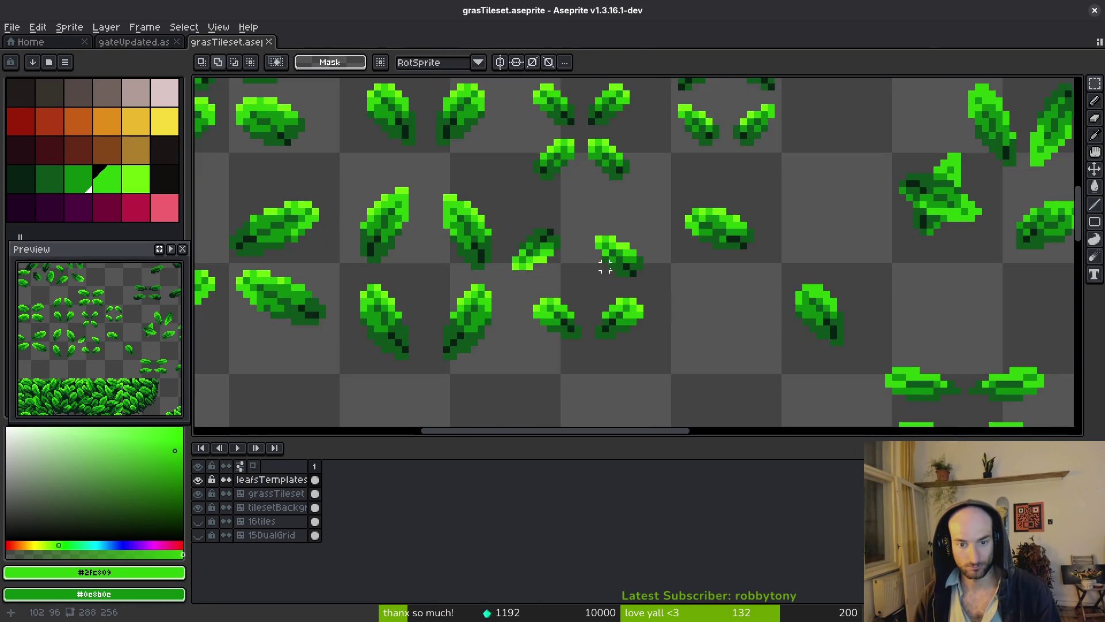
scroll(627, 302, "up", 2)
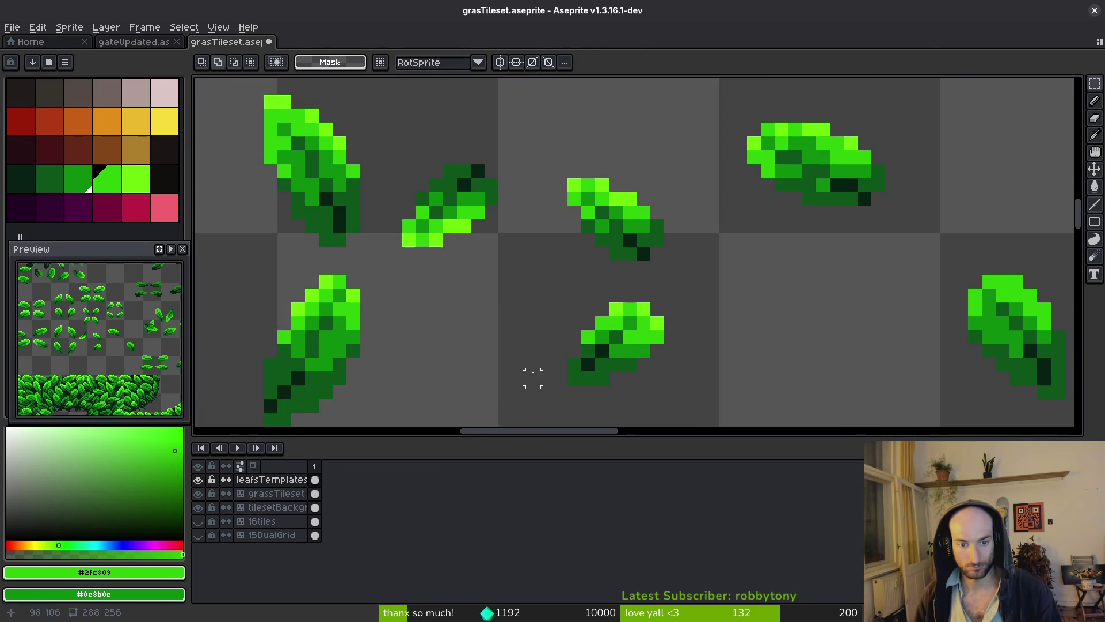
key("ctrl+shift+Tab")
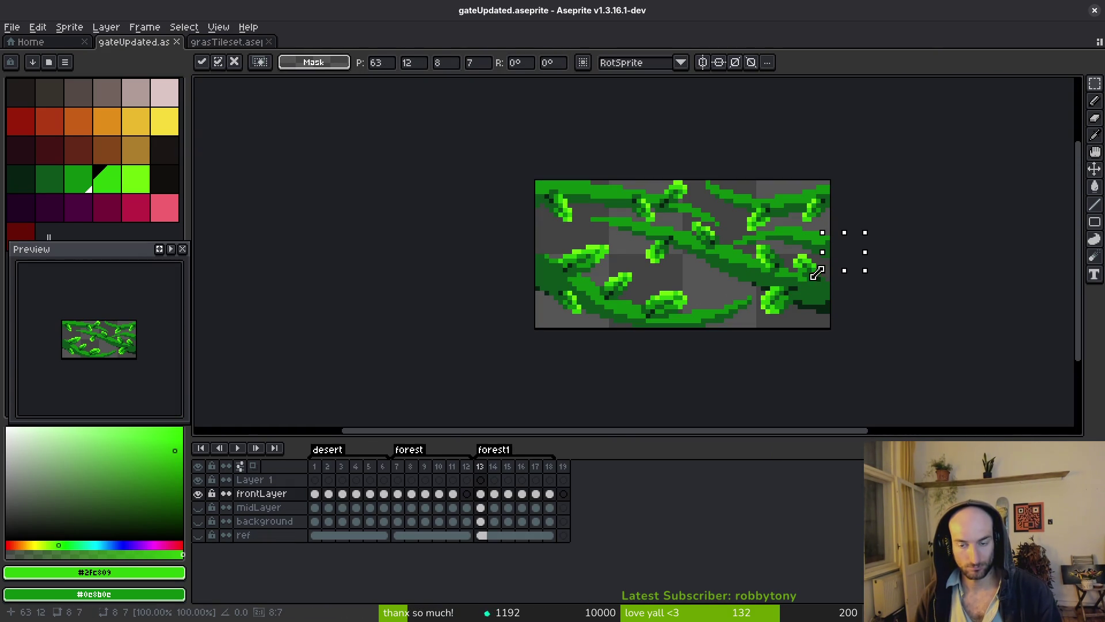
mouse_move(842, 272)
left_mouse_down()
mouse_move(693, 296)
mouse_move(720, 295)
mouse_move(698, 284)
mouse_move(767, 284)
mouse_move(779, 299)
mouse_move(763, 282)
mouse_move(769, 298)
left_mouse_up()
scroll(727, 295, "up", 3)
scroll(783, 284, "down", 3)
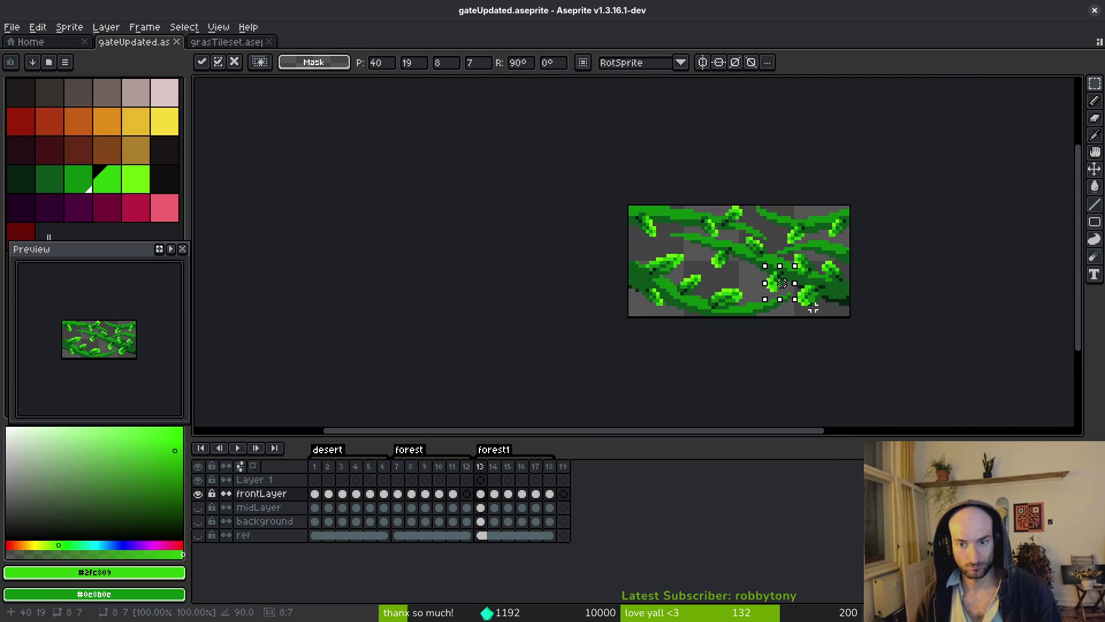
key("Return")
scroll(838, 285, "down", 2)
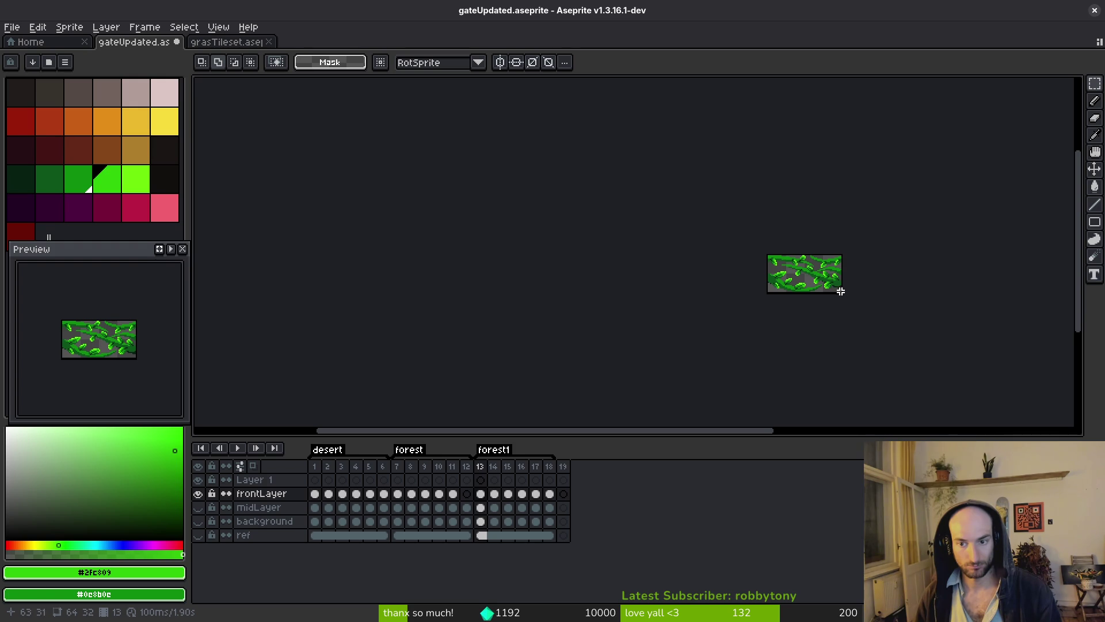
key("Right")
key("alt")
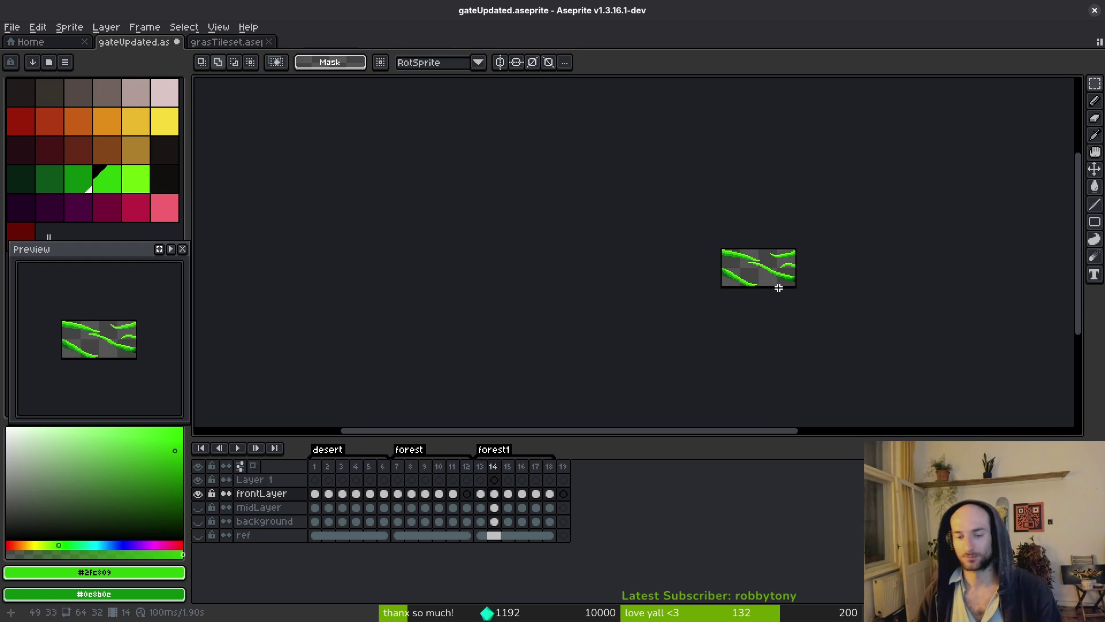
key("Left")
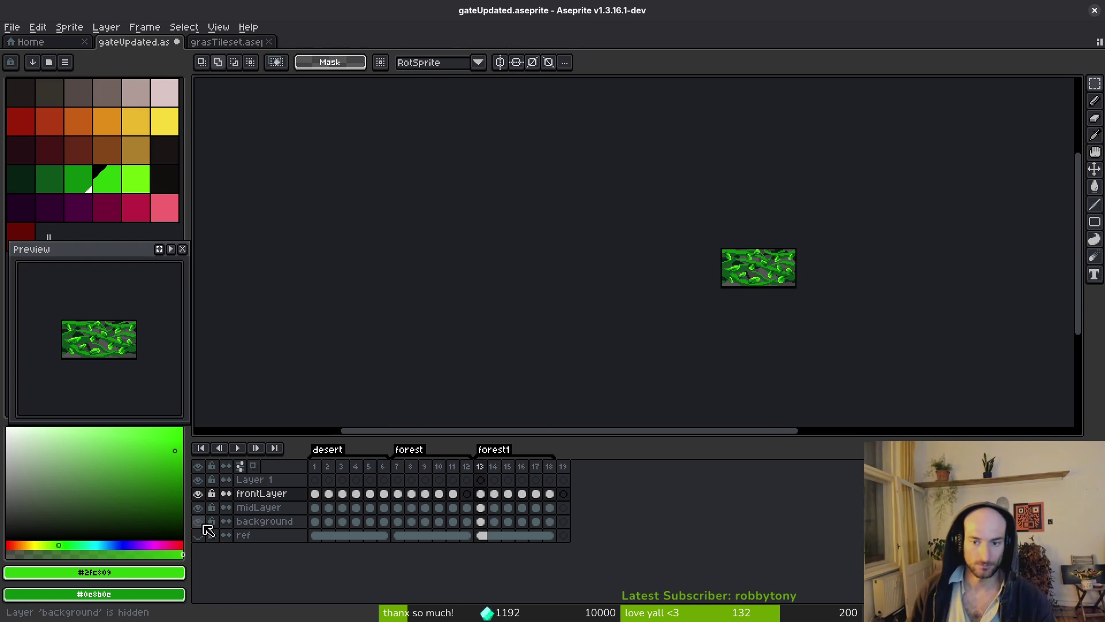
scroll(785, 280, "up", 2)
scroll(723, 286, "down", 2)
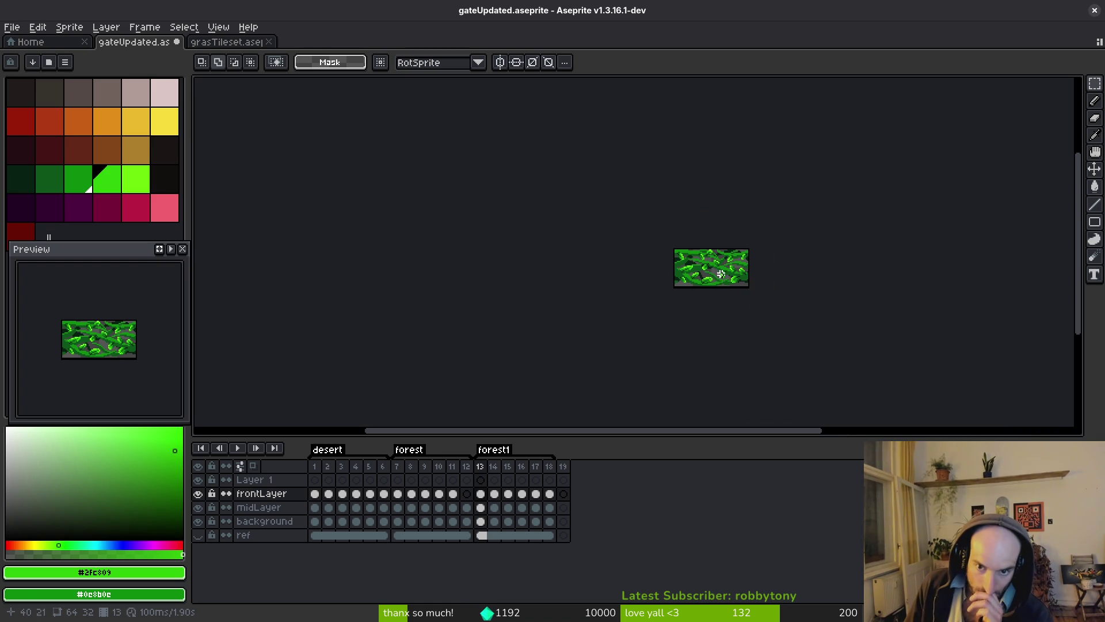
scroll(718, 276, "up", 3)
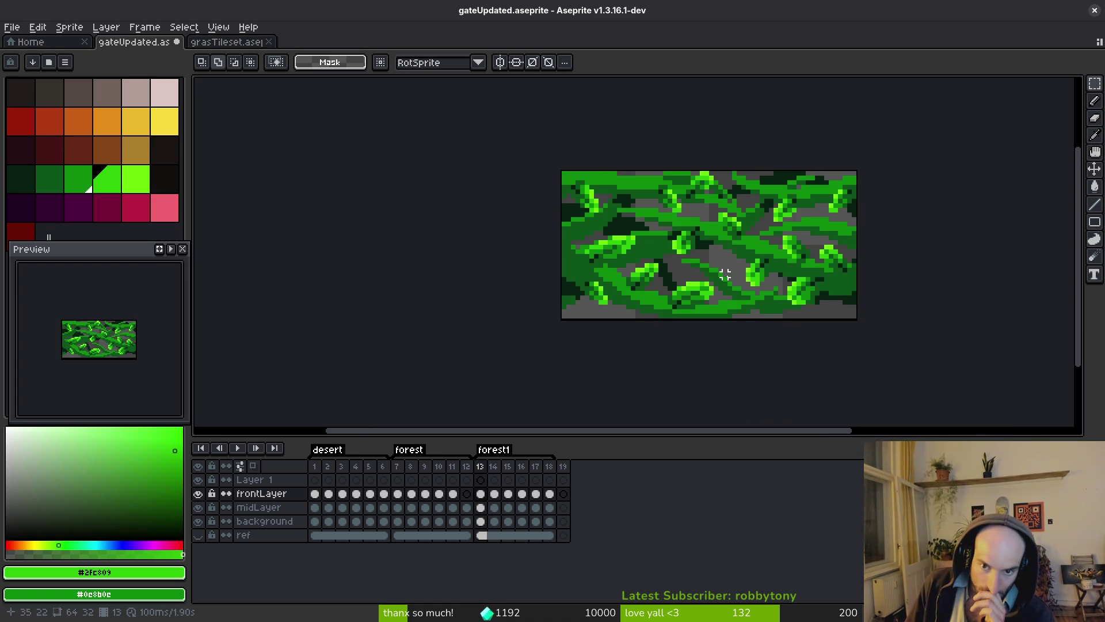
scroll(729, 275, "down", 3)
scroll(728, 282, "up", 2)
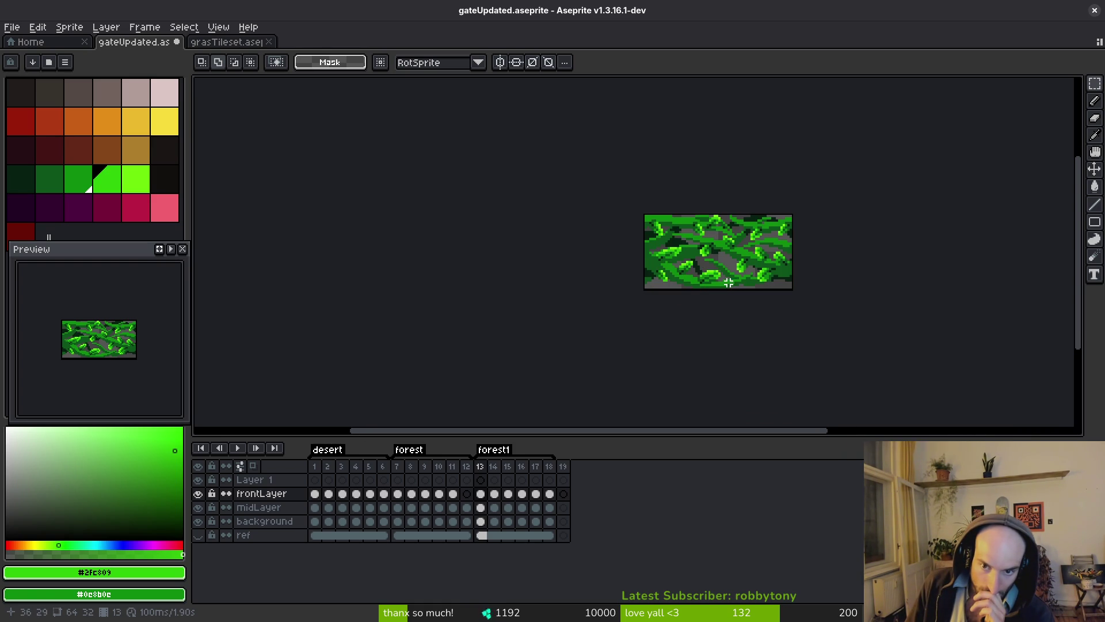
left_click(204, 510)
left_click(204, 511)
left_click(204, 510)
left_click(204, 510)
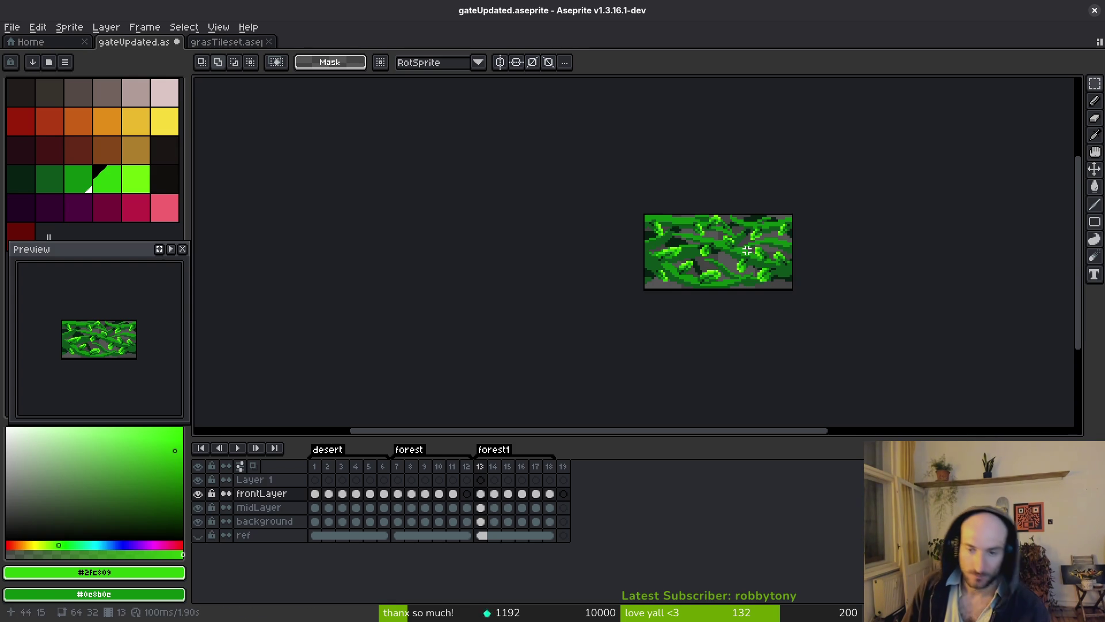
key("Right")
scroll(738, 278, "up", 3)
- Replace frame 14's lime vine highlight colour with green #2fc809
key("i")
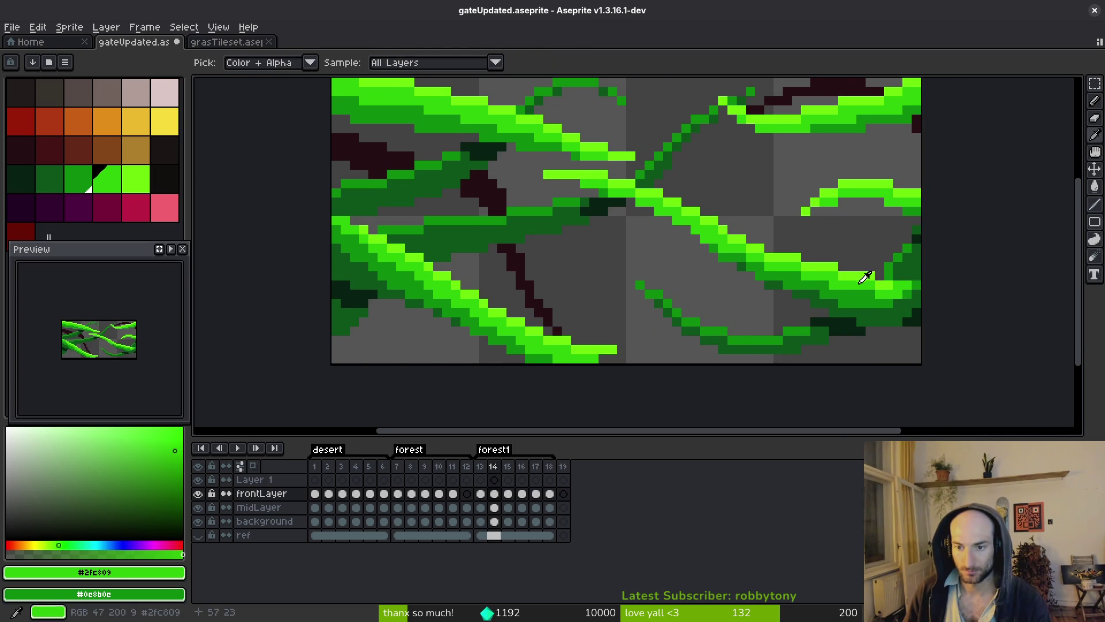
left_click(862, 278)
right_click(862, 280)
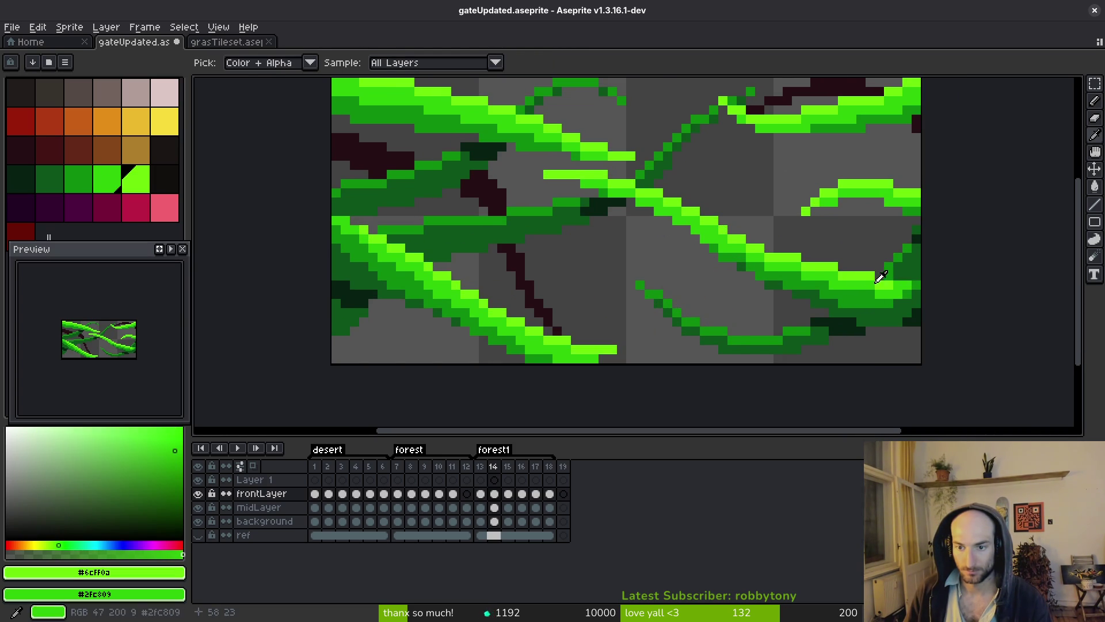
key("shift+r")
left_click(856, 164)
key("m")
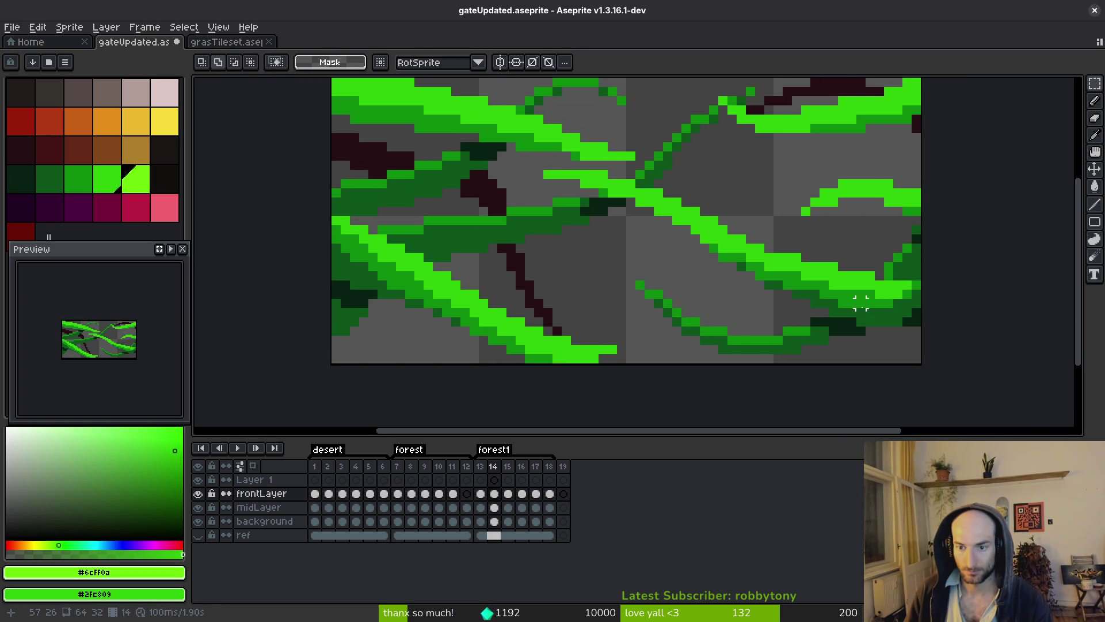
- Replace the #2fc809 vine green with the darker #0c8b0c
key("i")
left_click(871, 303)
right_click(897, 295)
key("shift+r")
left_click(854, 166)
left_click(835, 263)
right_click(800, 324)
key("shift+r")
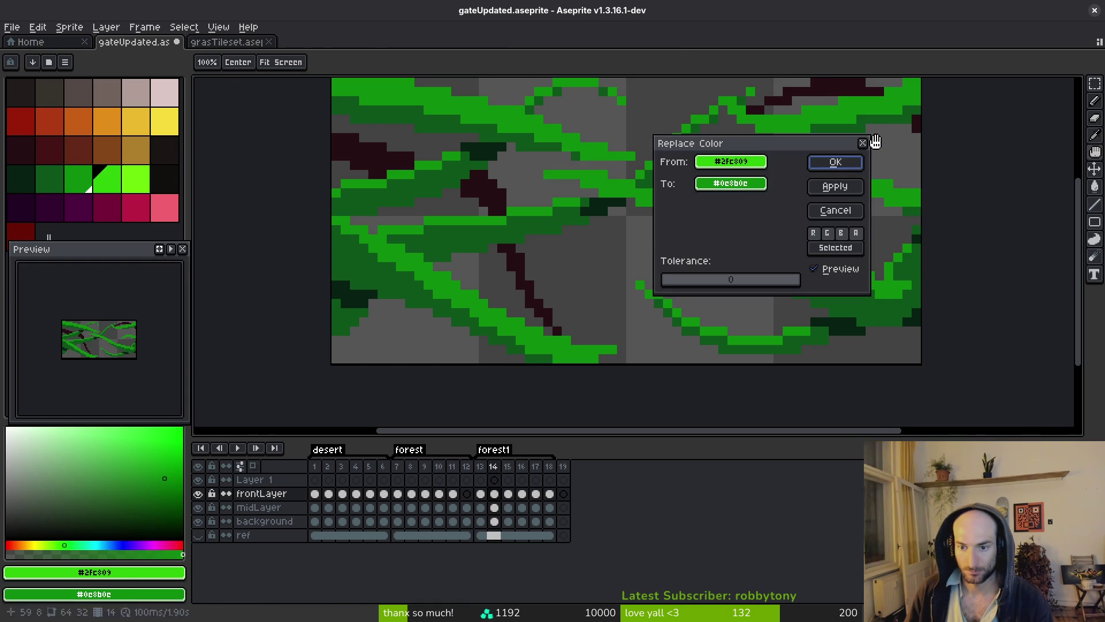
left_click(835, 161)
key("m")
scroll(794, 230, "down", 1)
scroll(671, 247, "up", 2)
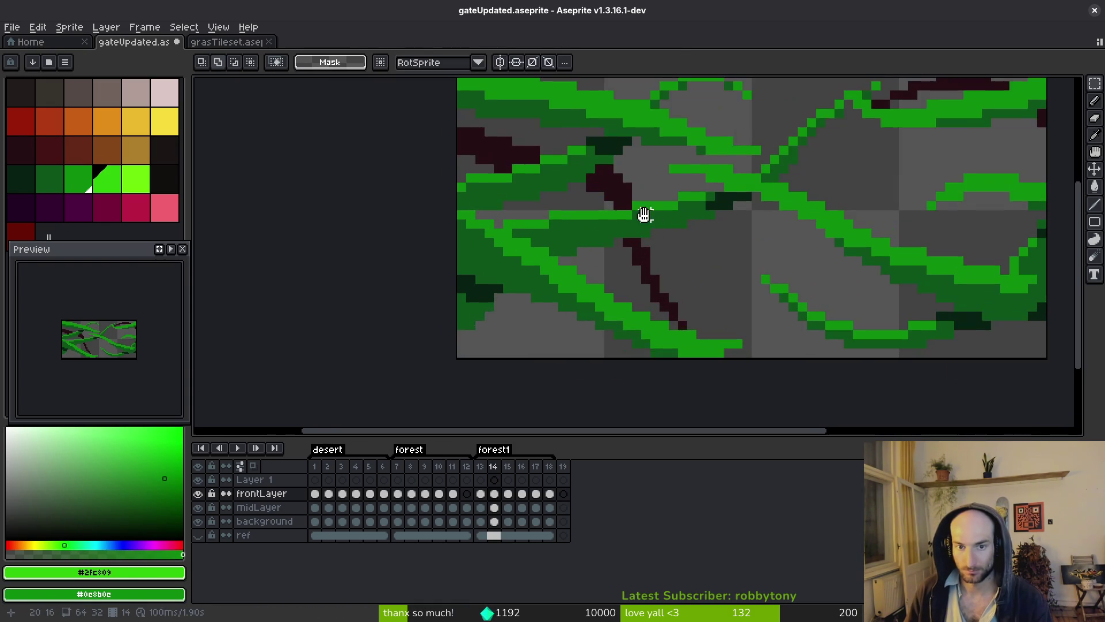
- Swap the background cel's maroon #250c13 for dark green palette index 18
left_click(633, 213, "alt")
key("shift+9")
key("shift+9")
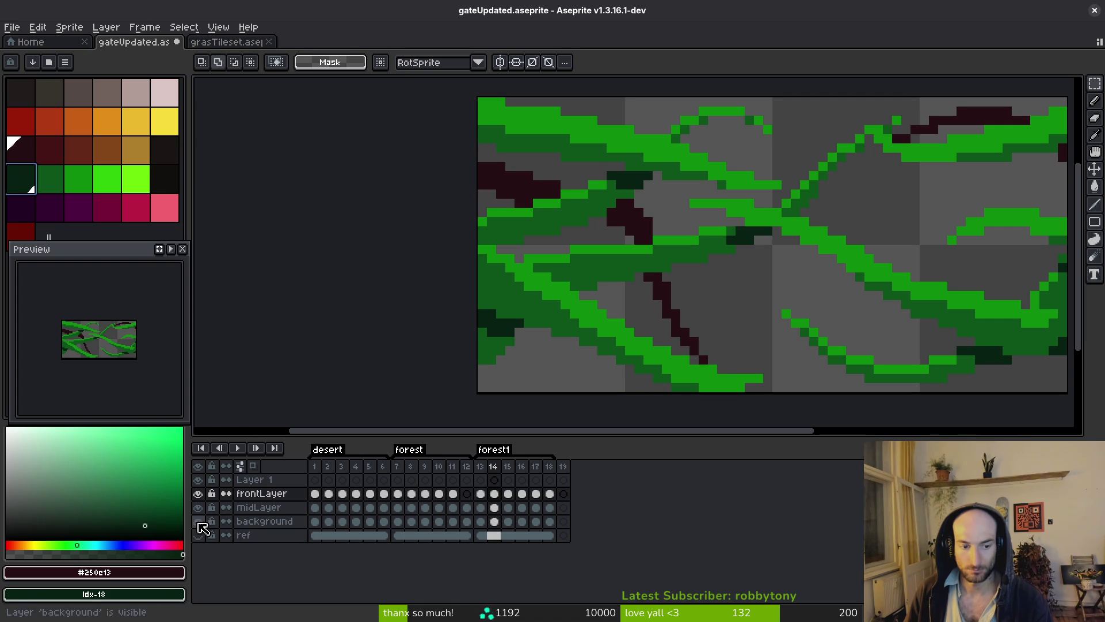
left_click(494, 521)
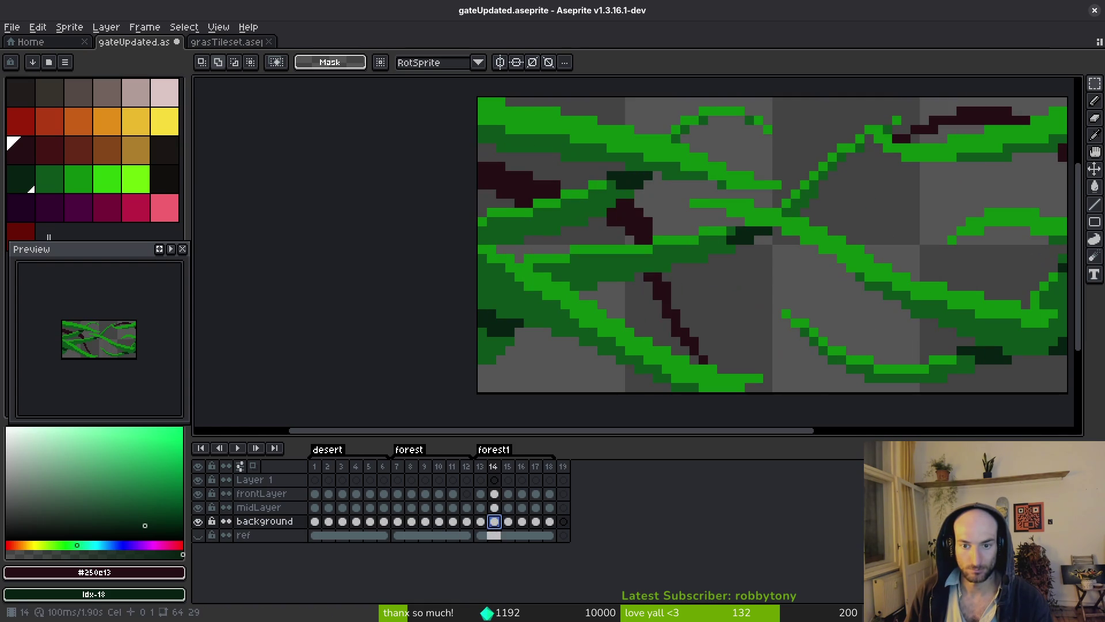
key("shift+r")
left_click(844, 166)
key("Right")
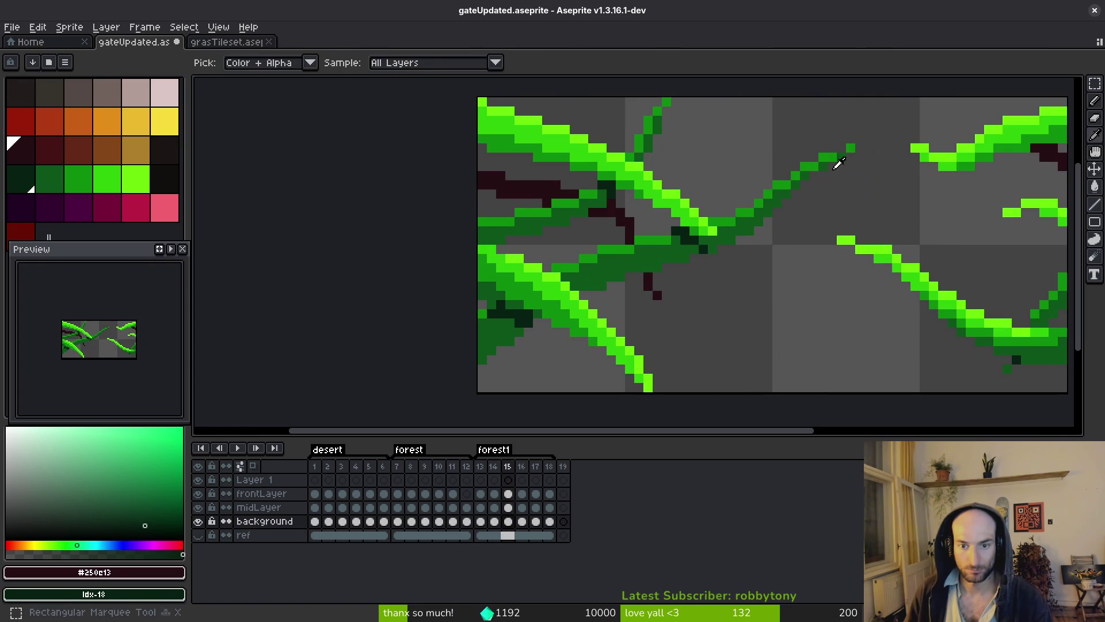
- Apply a colour replacement on frame 15, then on frame 17
key("shift+r")
left_click(850, 167)
left_click_drag(823, 240, 756, 255)
key("Right")
key("b")
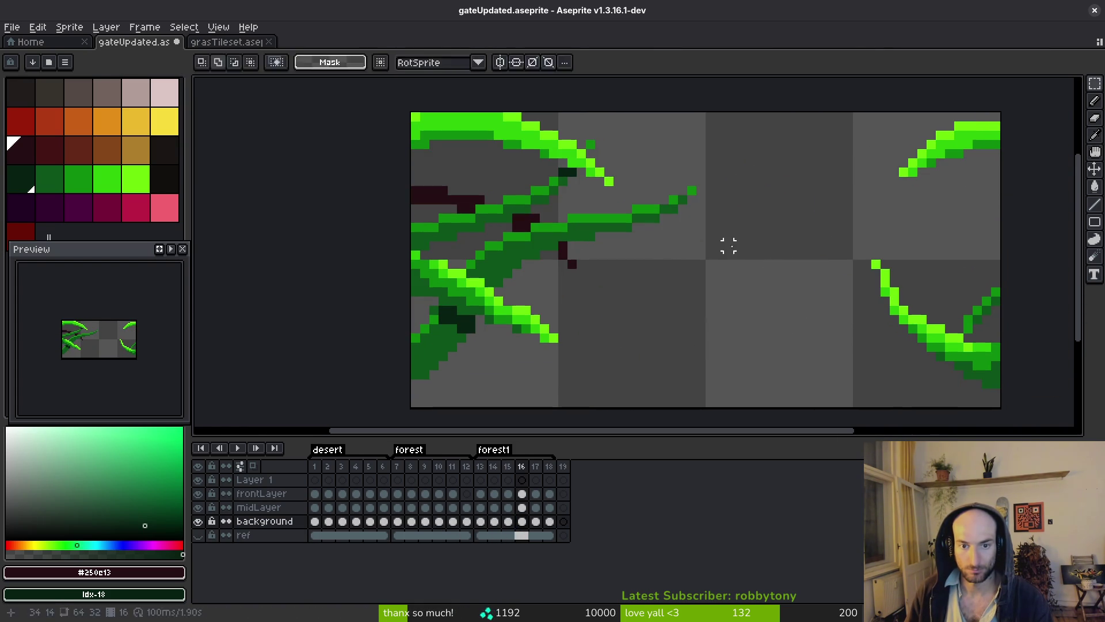
key("shift+r")
left_click(835, 164)
- Repeat the colour replacement on frame 17 and apply one on frame 18
key("Right")
key("shift+r")
left_click(835, 164)
key("Right")
key("shift+r")
left_click(836, 163)
- Step back through the frames to check them, ending on frame 15
key("Right")
key("Left")
key("Left")
key("Left")
key("Left")
key("Left")
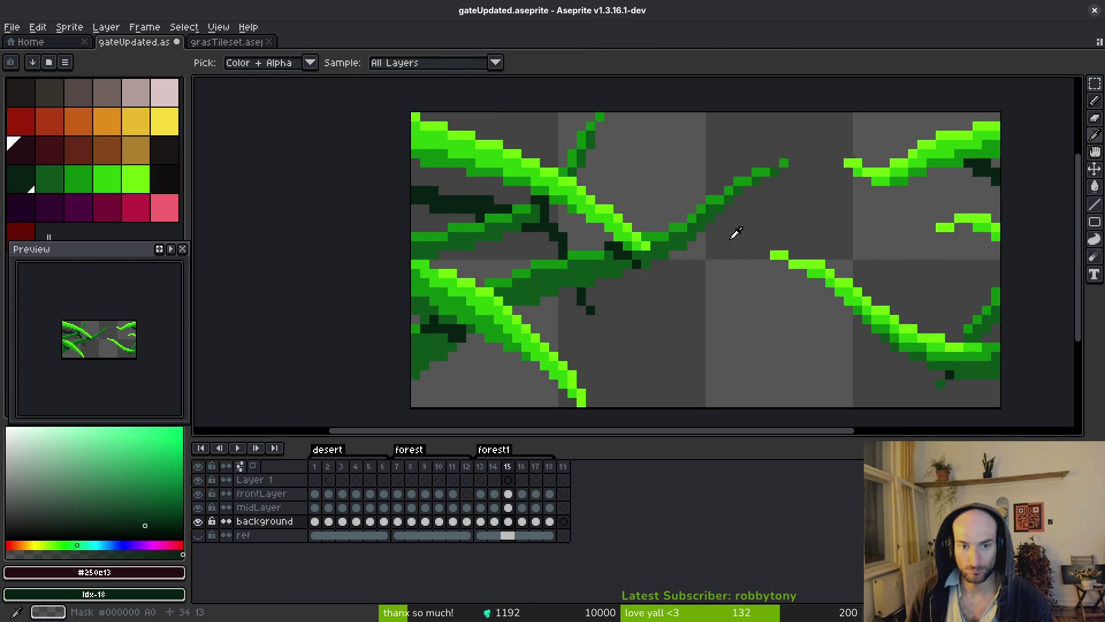
key("Right")
scroll(772, 261, "right", 5)
scroll(772, 262, "down", 2)
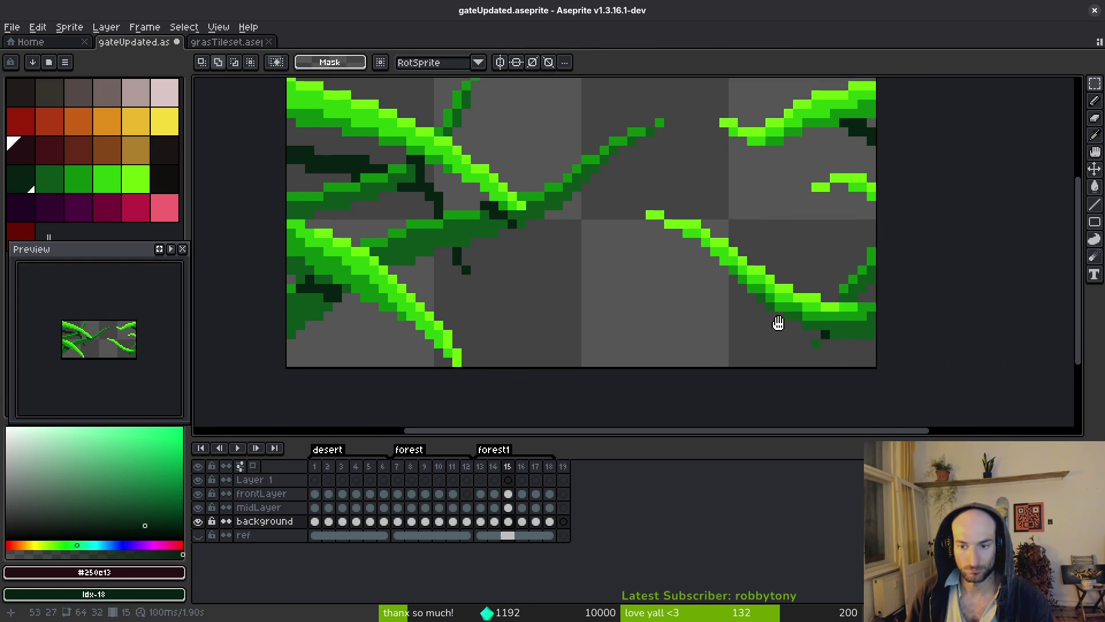
key("Left")
key("Right")
scroll(844, 311, "left", 1)
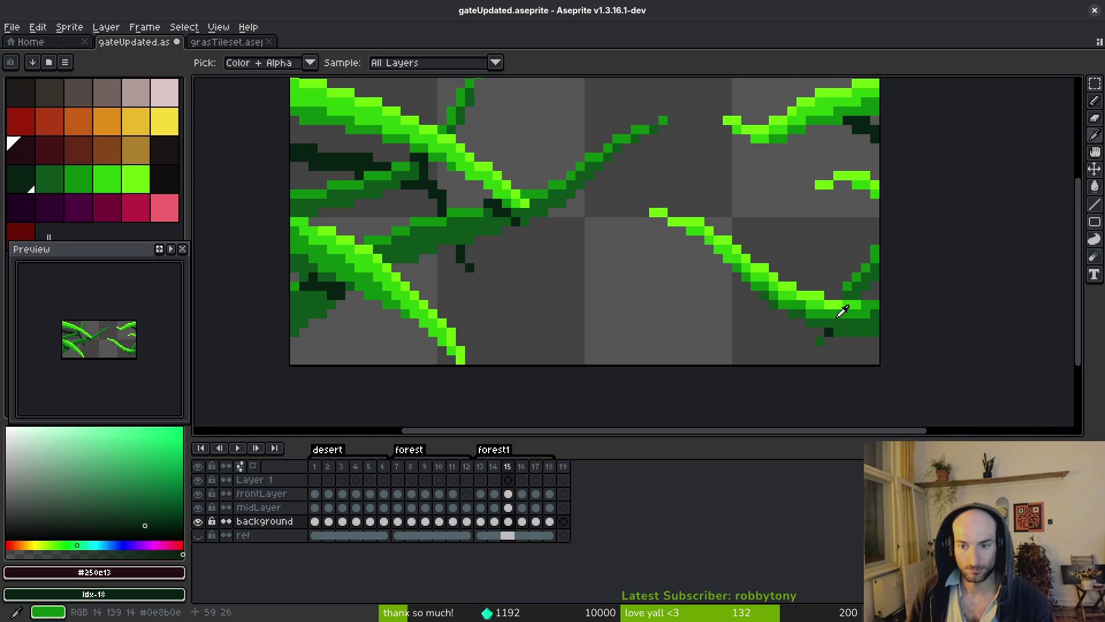
- Sample #0e8b0e and #0d541b, then darken the greens in frontLayer's frame 15 cel
left_click(836, 309)
right_click(849, 315)
key("shift+r")
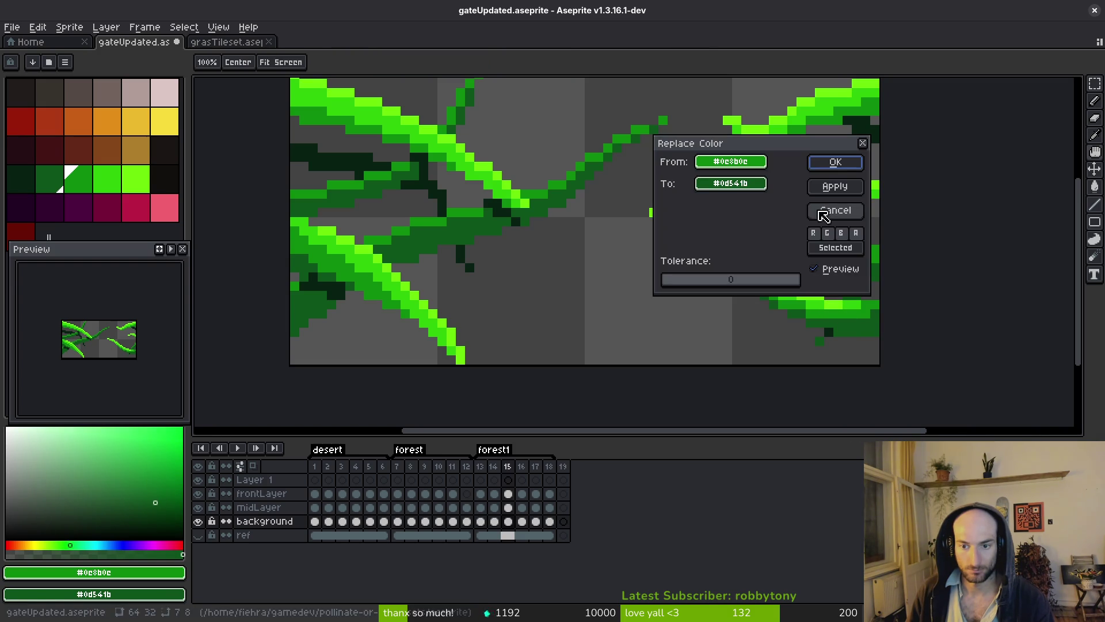
key("Escape")
left_click(508, 493)
key("shift+r")
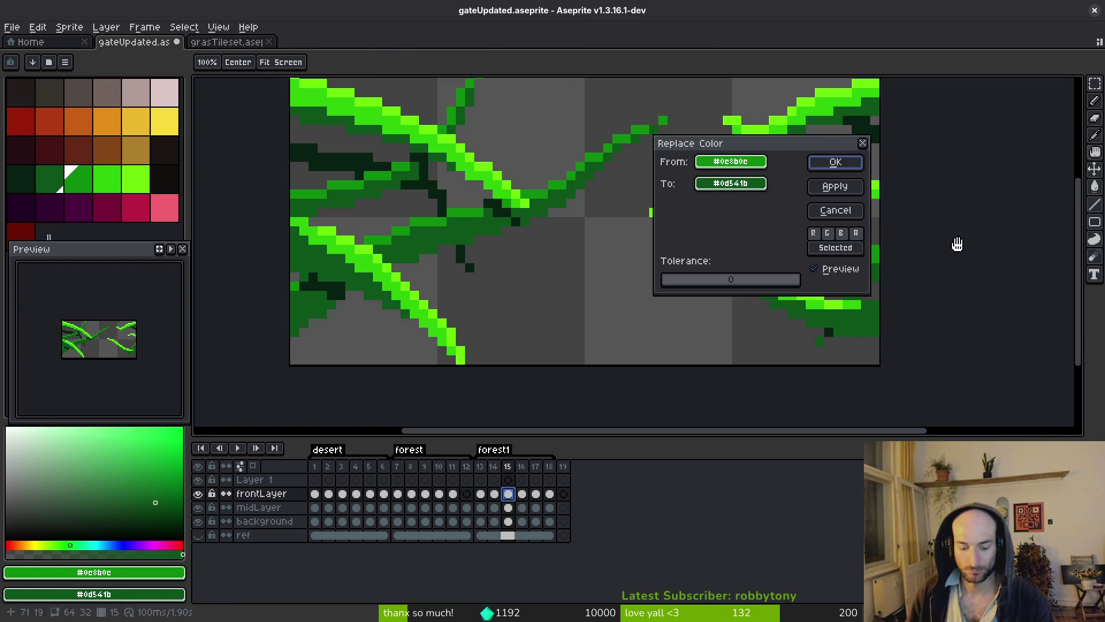
left_click(834, 158)
- Replace bright green #2fc809 with mid green #0e8b0e across frame 15
key("alt")
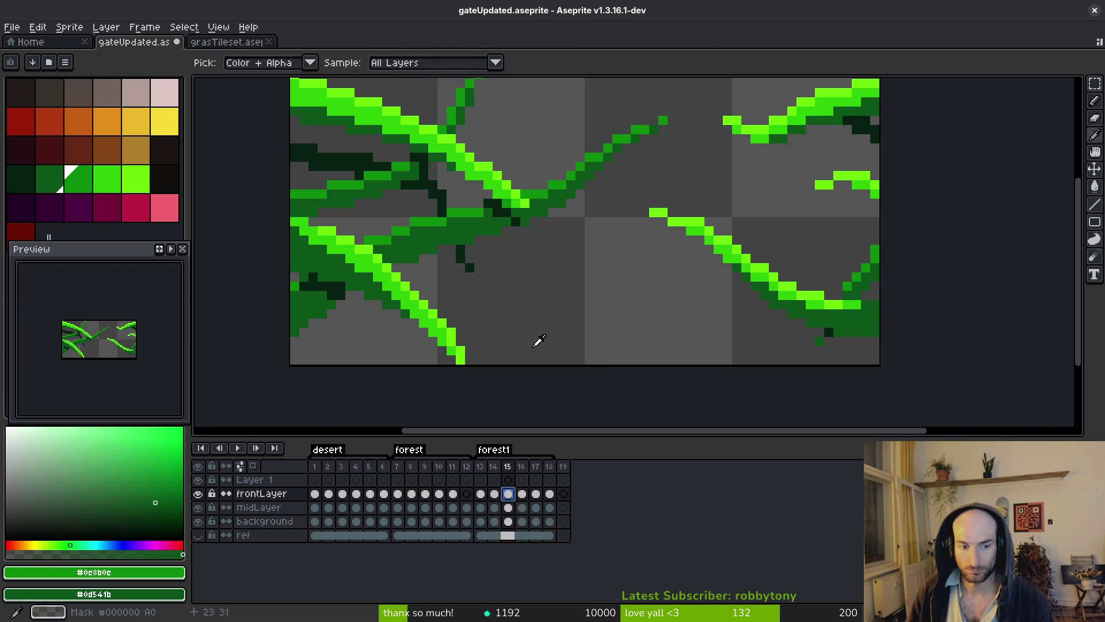
left_click(823, 300, "alt")
right_click(542, 185, "alt")
key("shift+r")
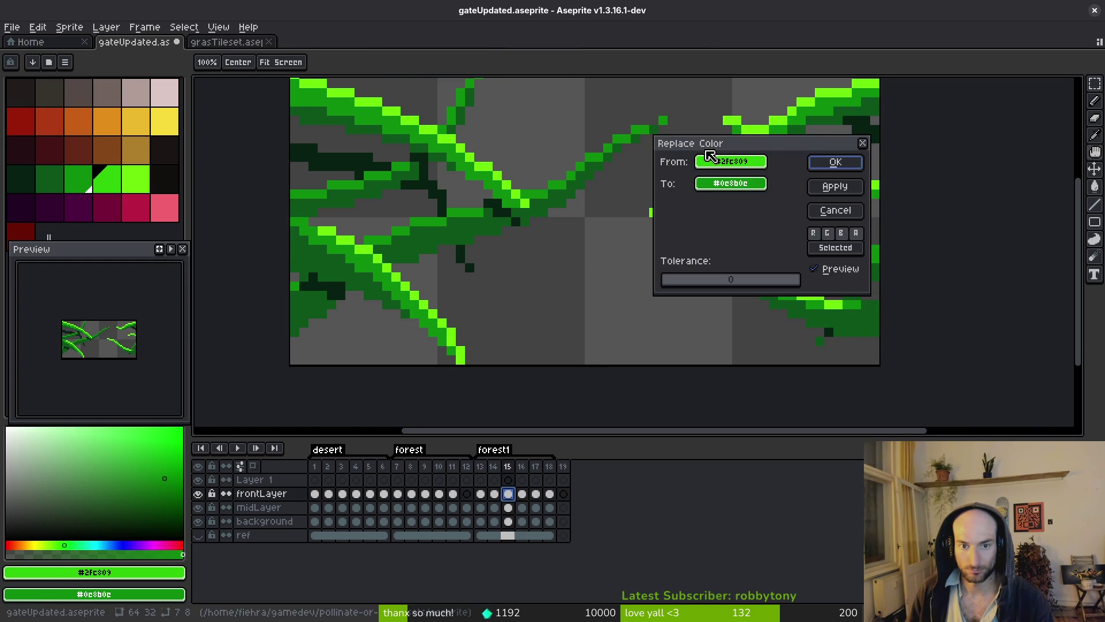
left_click(835, 163)
left_click(527, 187, "alt")
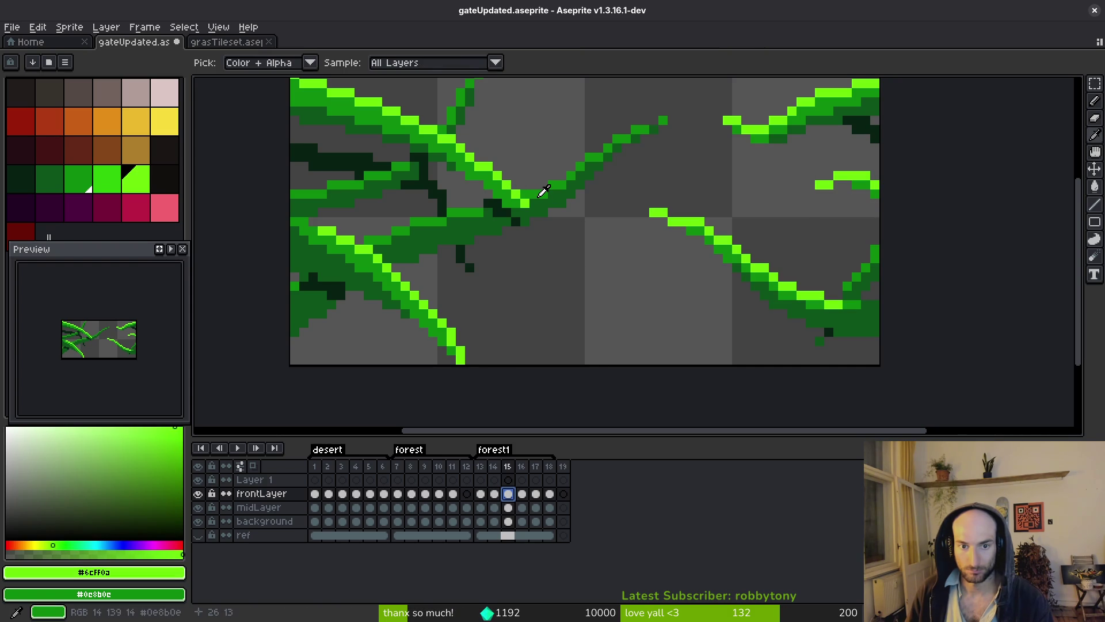
key("shift+r")
left_click(834, 163)
- On frame 16, sample #0e8b0e and #0d541b, then close the replacement and reset colours
key("Right")
left_click_drag(466, 151, 579, 184)
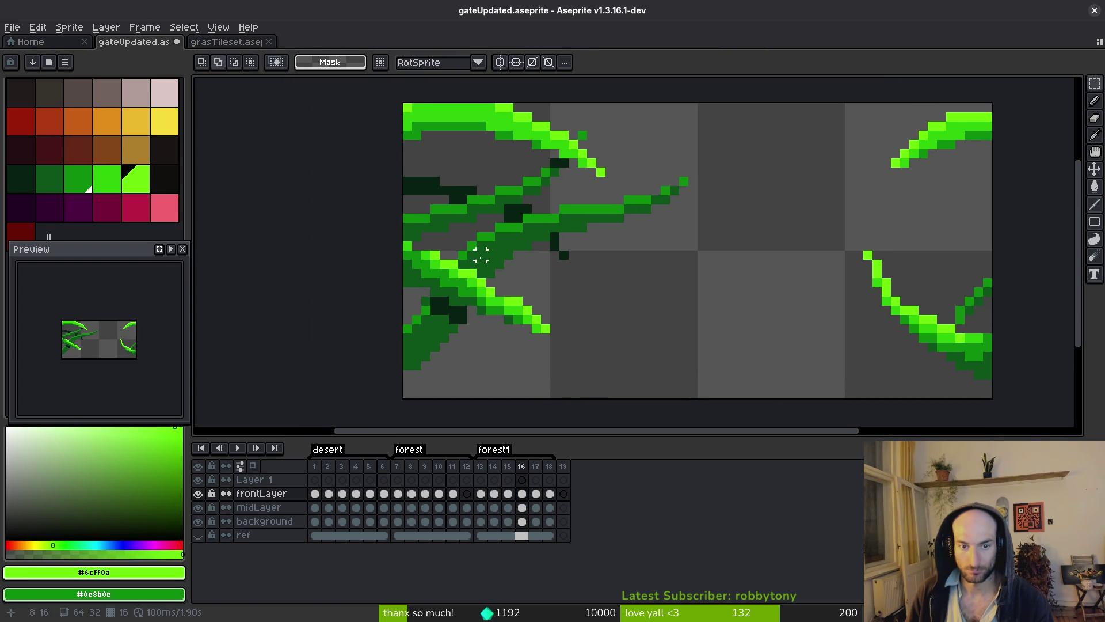
left_click_drag(480, 256, 501, 276)
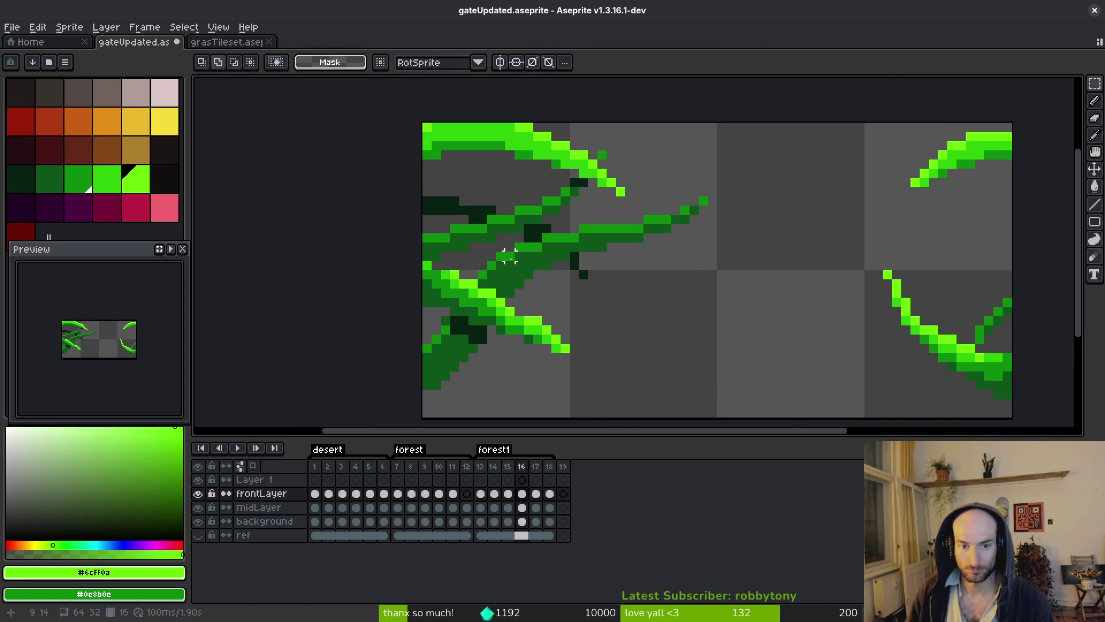
key("i")
left_click(473, 294)
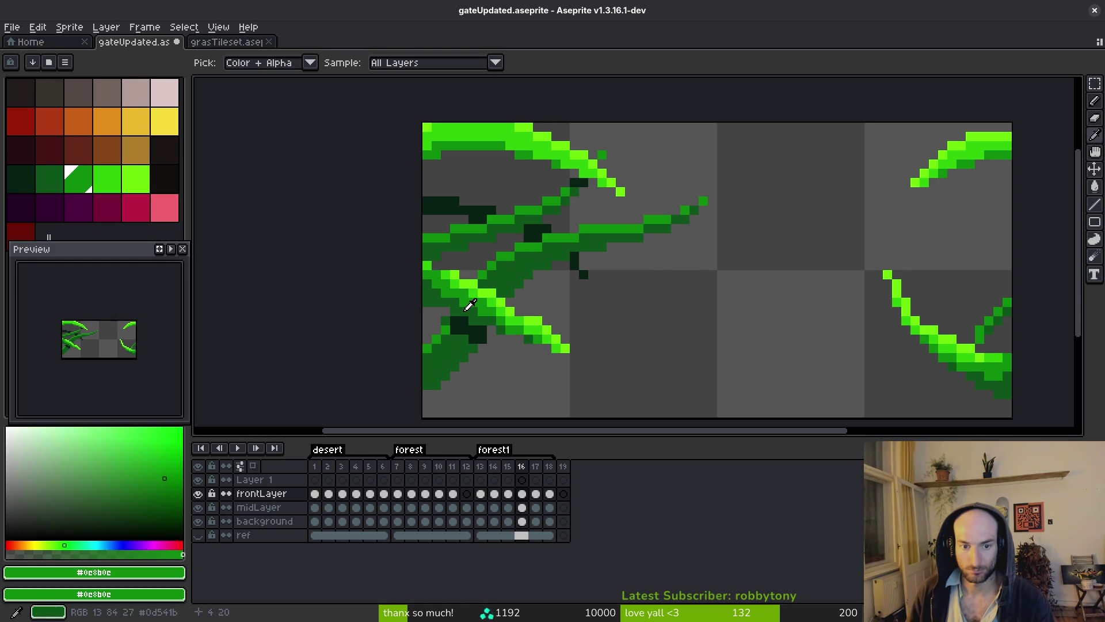
right_click(498, 299)
key("shift+r")
key("Return")
- Replace light green #2fc809 with mid green #0e8b0e on frame 16
left_click(499, 299)
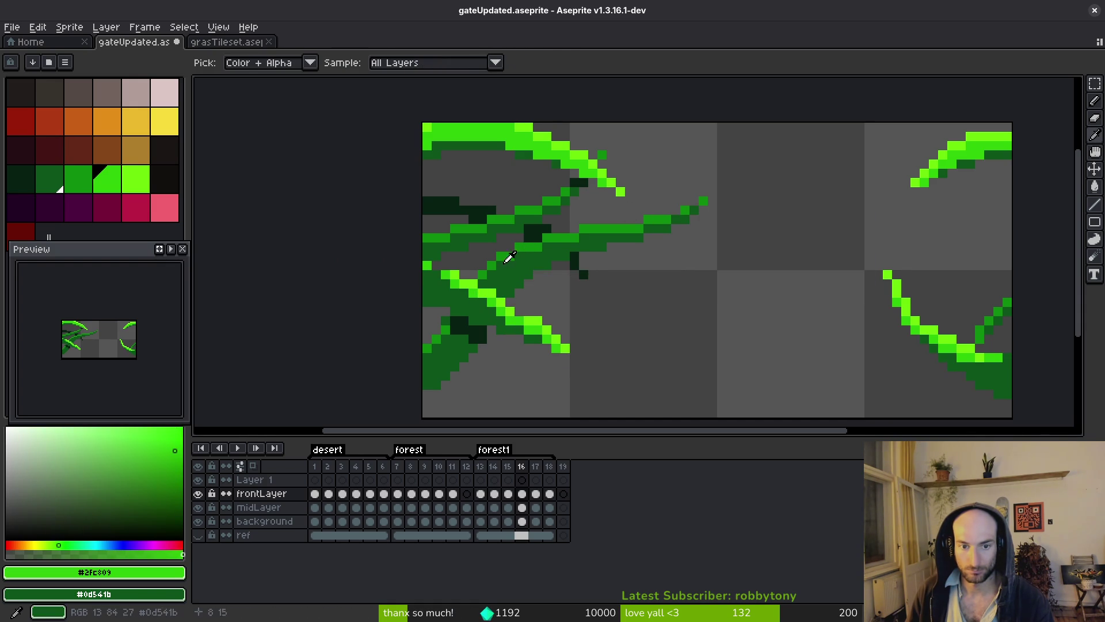
right_click(507, 254)
key("shift+r")
left_click(829, 164)
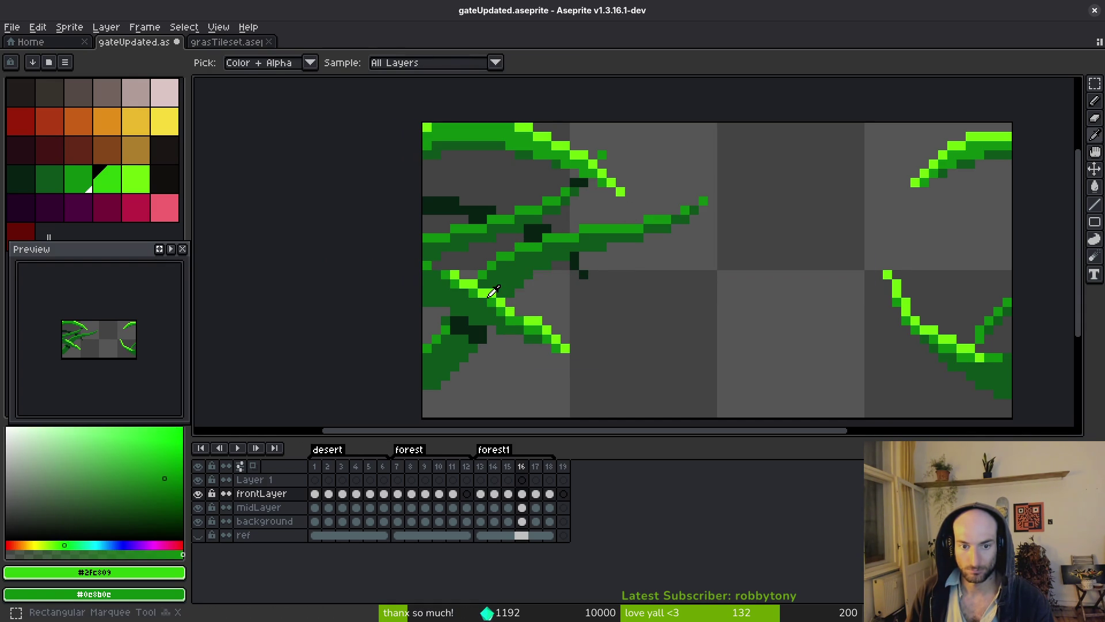
- Replace frame 16's bright #6cff0a vine pixels with mid green #0e8b0e
left_click(499, 278)
key("shift+r")
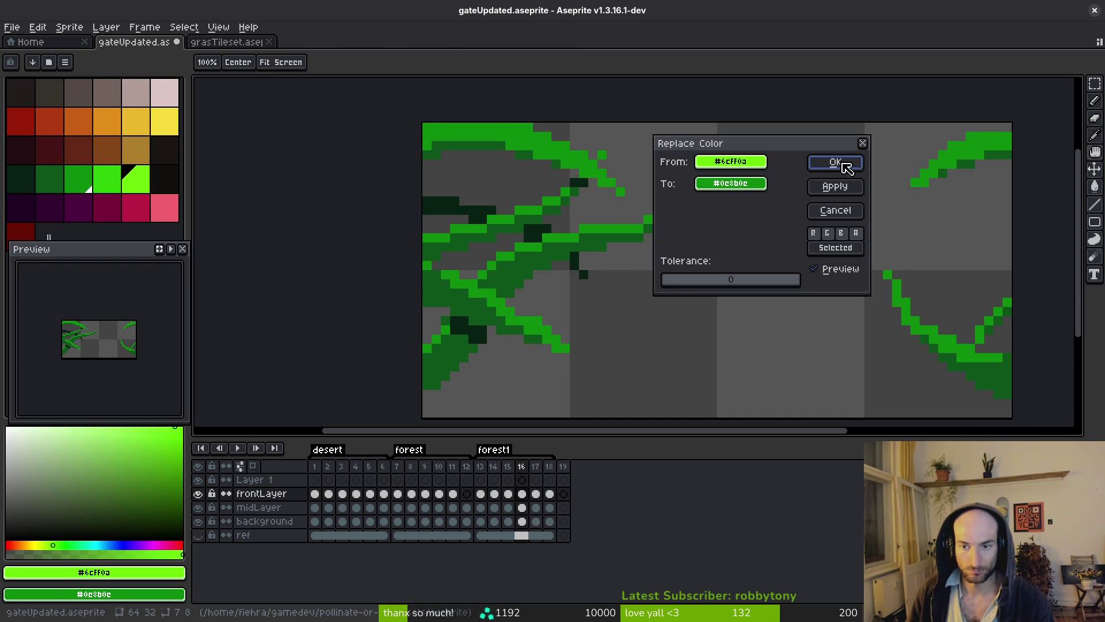
left_click(846, 163)
scroll(741, 242, "down", 3)
key("Right")
scroll(763, 268, "up", 3)
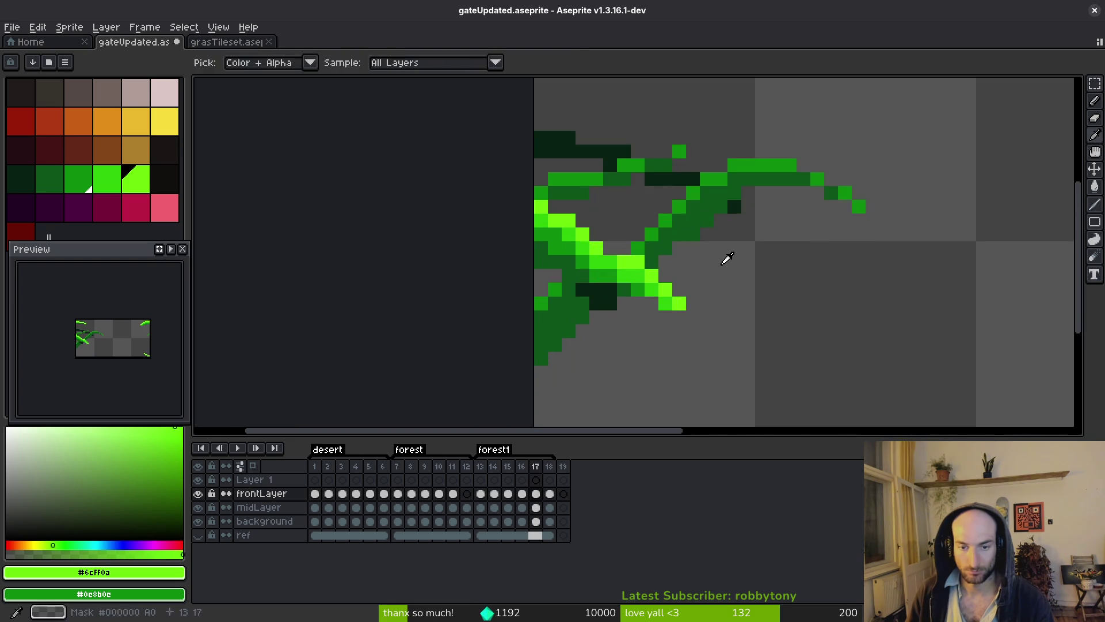
- Replace #6cff0a in frame 17, then turn mid green #0e8b0e into dark #0d541b
key("shift+r")
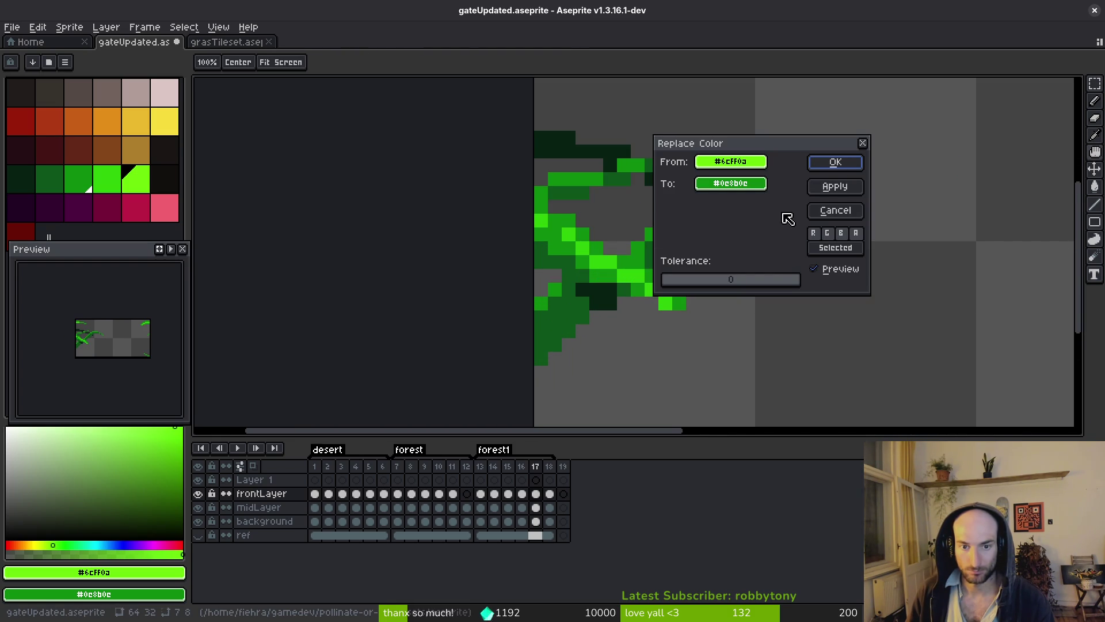
key("Return")
key("i")
left_click(585, 254)
right_click(585, 264)
key("shift+r")
left_click(865, 168)
- Recolour frame 17's #2fc809 and remaining #6cff0a pixels to mid green #0e8b0e
key("i")
left_click(612, 247)
right_click(661, 223)
key("shift+r")
left_click(829, 170)
key("i")
left_click(593, 248)
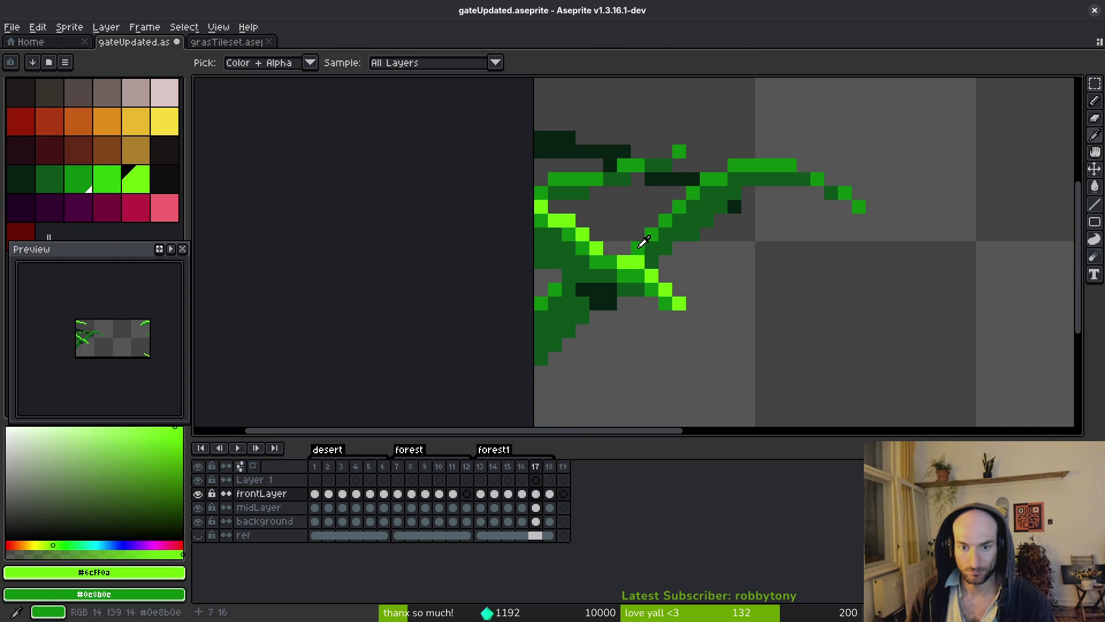
key("shift+r")
left_click(832, 167)
- Save the file with Ctrl+S
key("m")
scroll(863, 276, "down", 6)
key("ctrl+s")
scroll(786, 260, "right", 2)
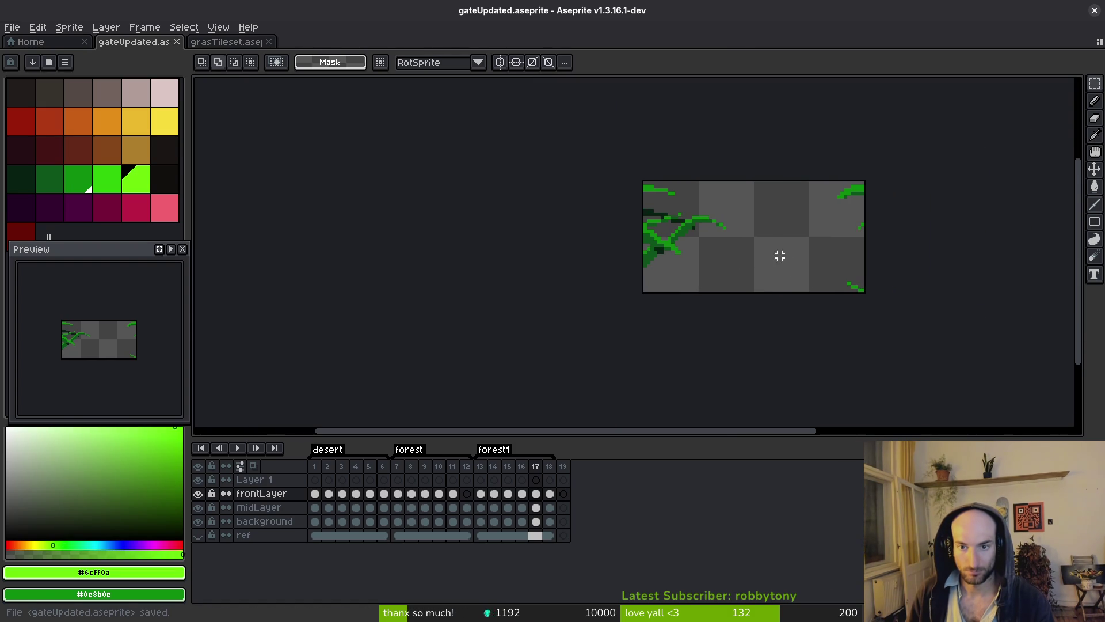
- On frame 18, replace the bright green and brown vine pixels with green
key("Right")
scroll(869, 211, "up", 5)
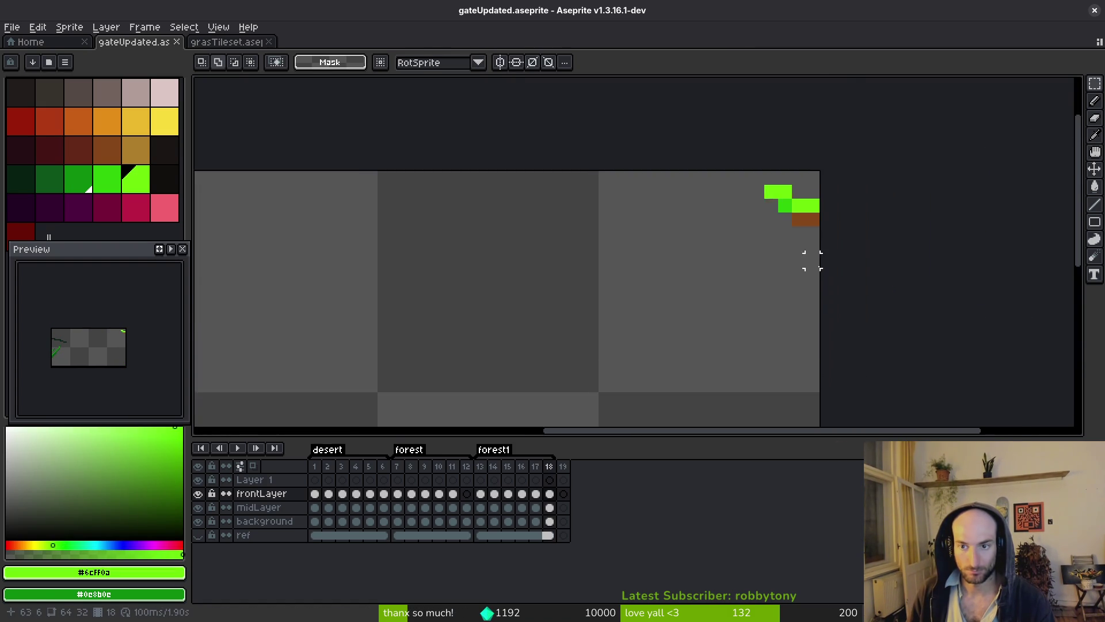
key("i")
key("shift+r")
left_click(839, 167)
left_click(784, 187)
key("shift+r")
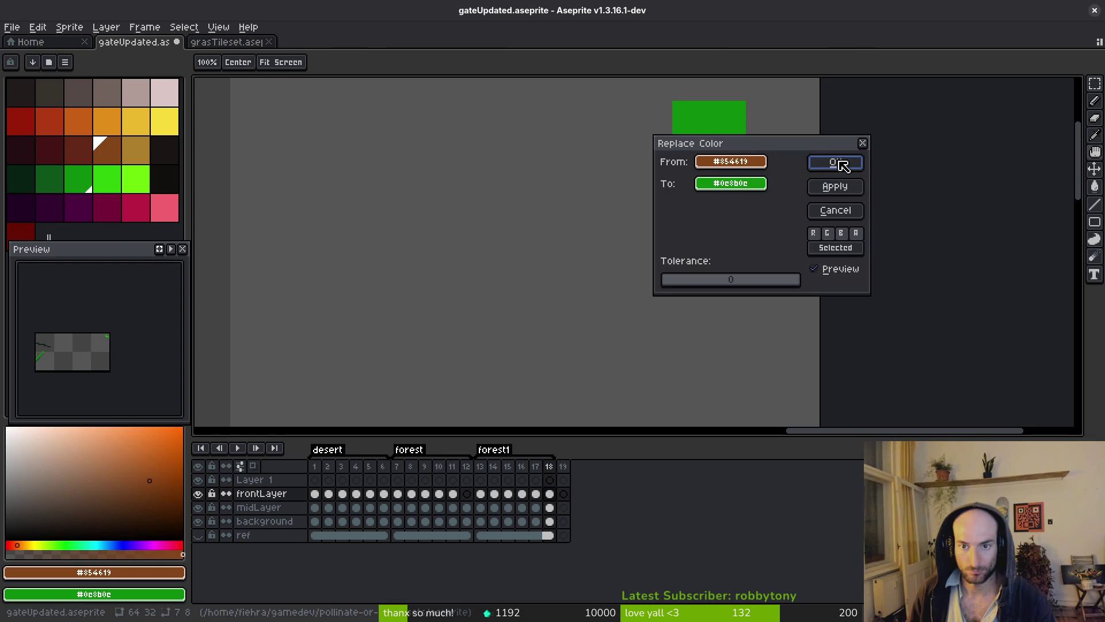
left_click(841, 164)
- Paint the leftover bright pixel on frame 18 with mid green using the pencil
left_click(760, 156)
key("b")
left_click(726, 150)
scroll(727, 149, "down", 5)
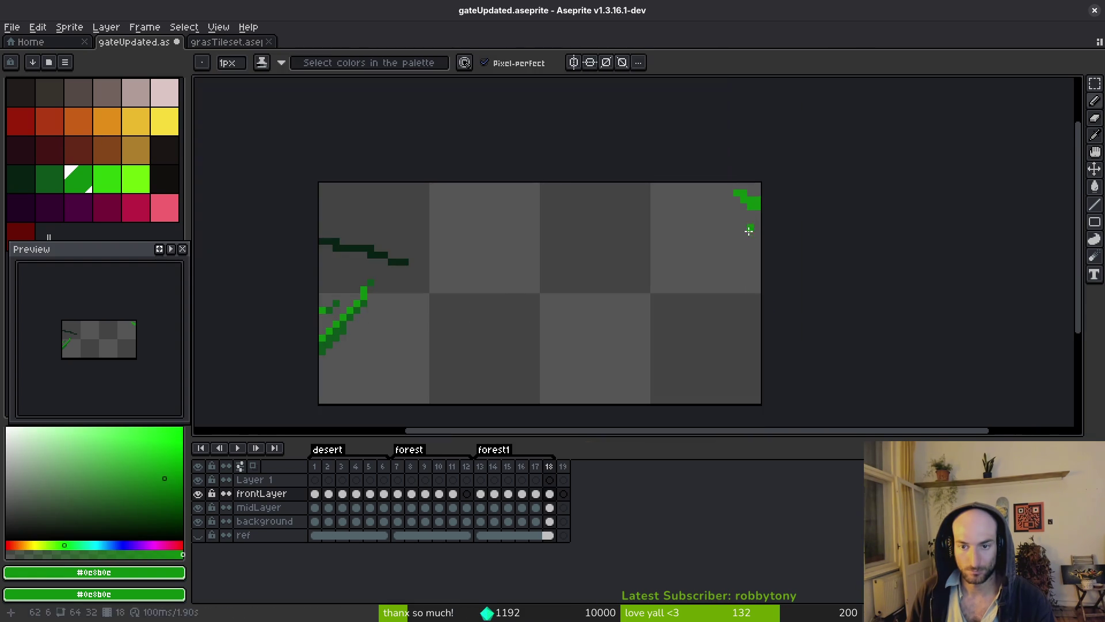
scroll(742, 190, "up", 3)
key("e")
scroll(769, 259, "down", 3)
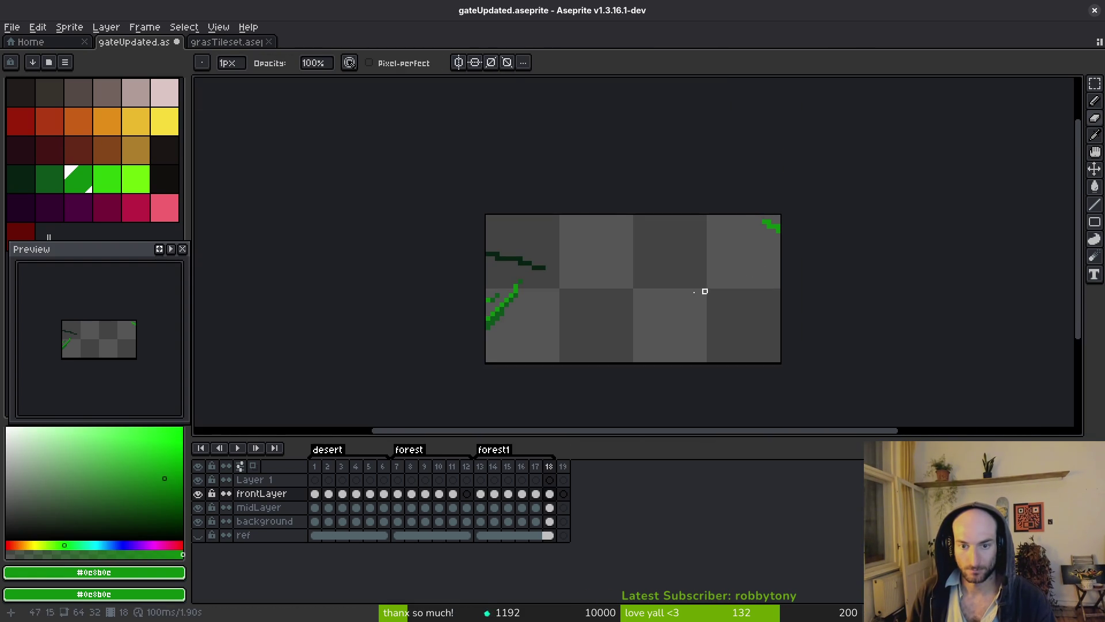
- Save the tile and step back to frame 17
key("ctrl+s")
left_click_drag(622, 316, 676, 280)
key("i")
key("Left")
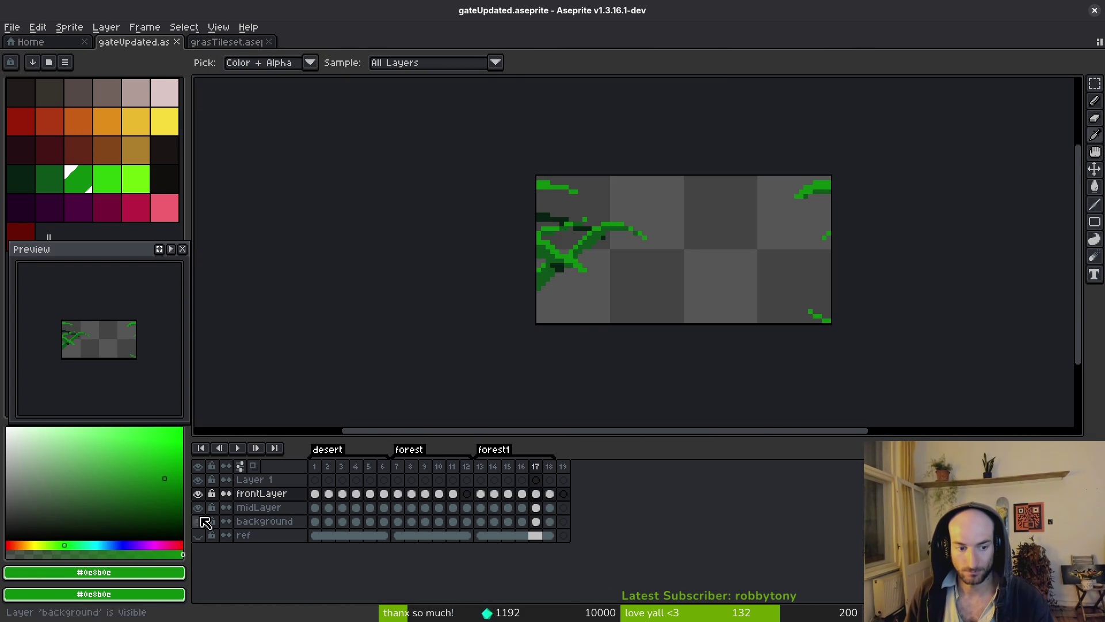
key("b")
scroll(724, 316, "down", 1)
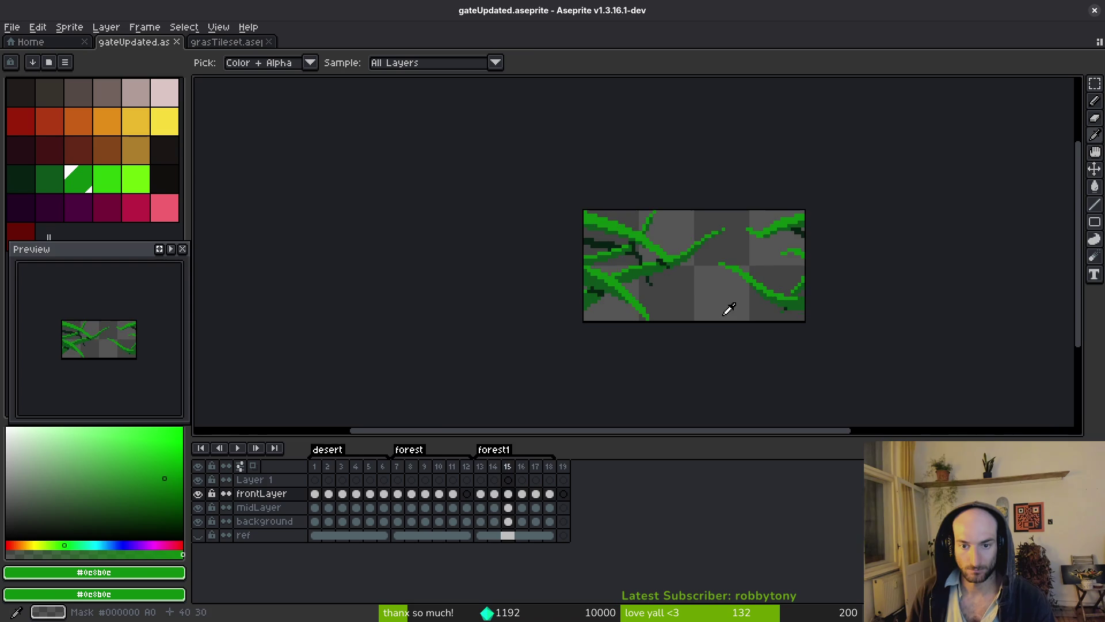
- Review the frames around frame 13, settle on frame 13, and save again
key("Left")
key("Left")
key("Left")
key("Left")
key("i")
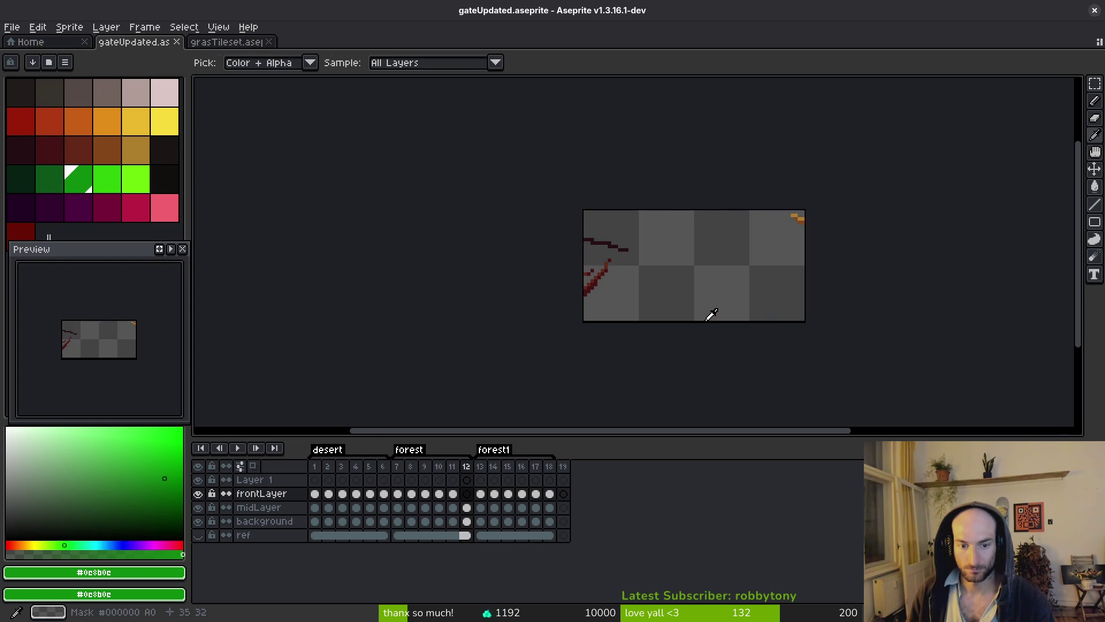
key("Right")
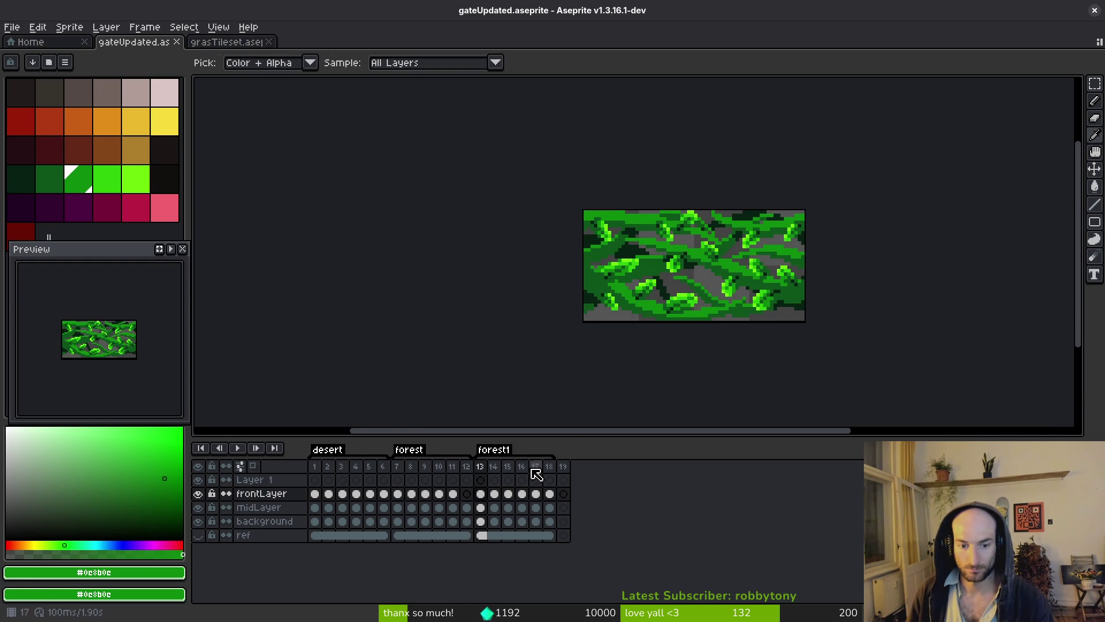
key("Right")
key("Right")
key("Left")
key("Left")
key("b")
key("ctrl+s")
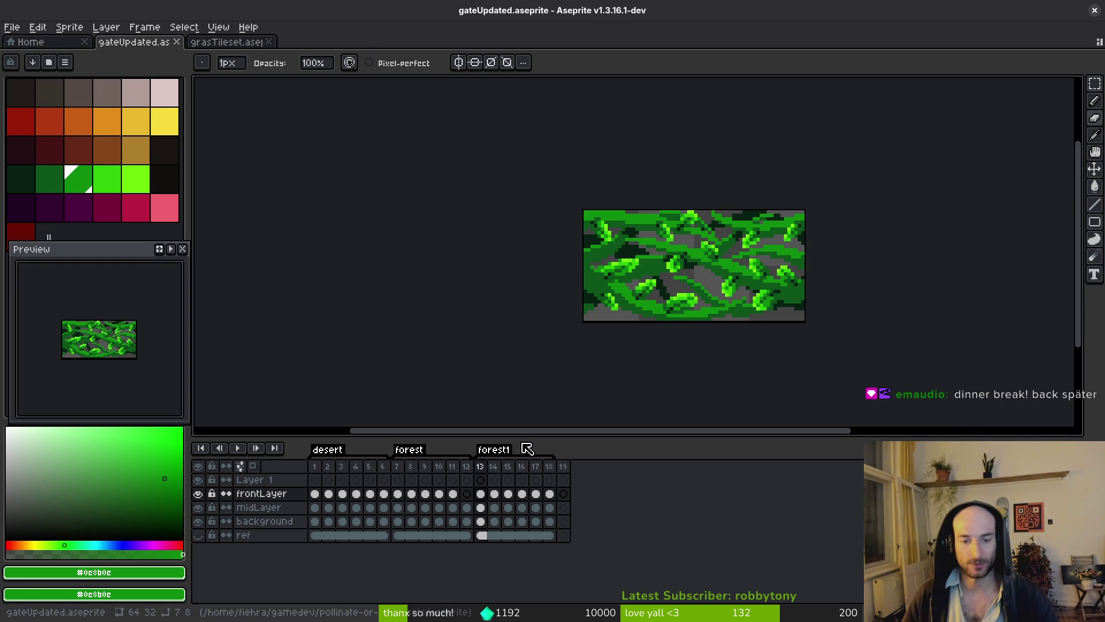
- Glance at frame 14, then return to frame 13's leaf-covered vine tile
key("Right")
key("i")
key("m")
key("Left")
scroll(715, 246, "up", 1)
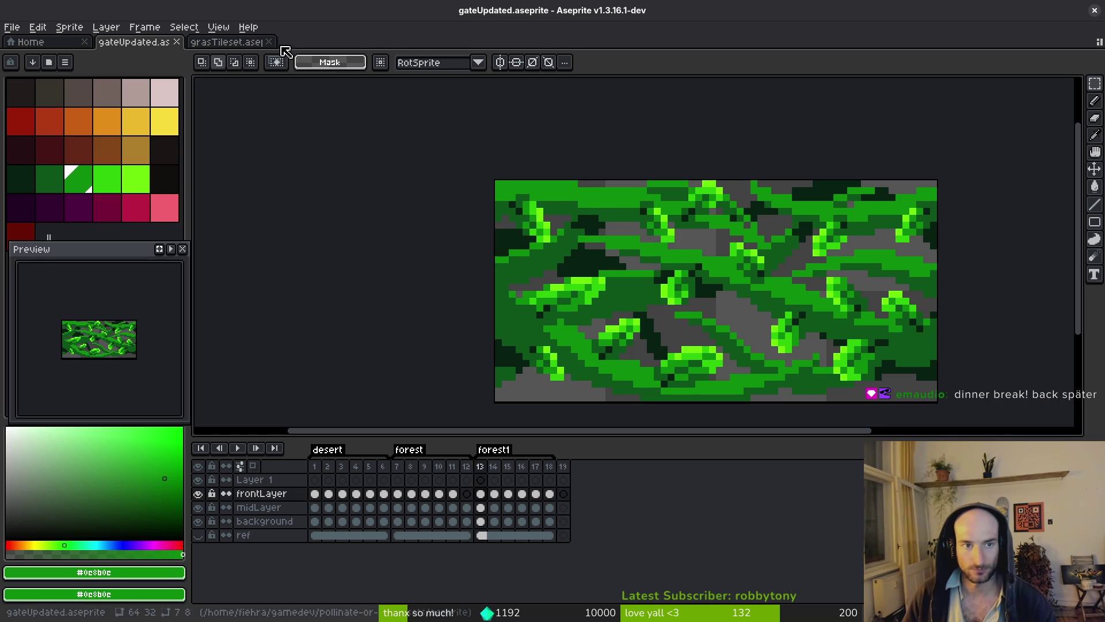
- Select a leaf in grasTileset, return to gateUpdated, and hide midLayer and background
key("ctrl+Tab")
left_click_drag(533, 157, 683, 276)
left_click(135, 42)
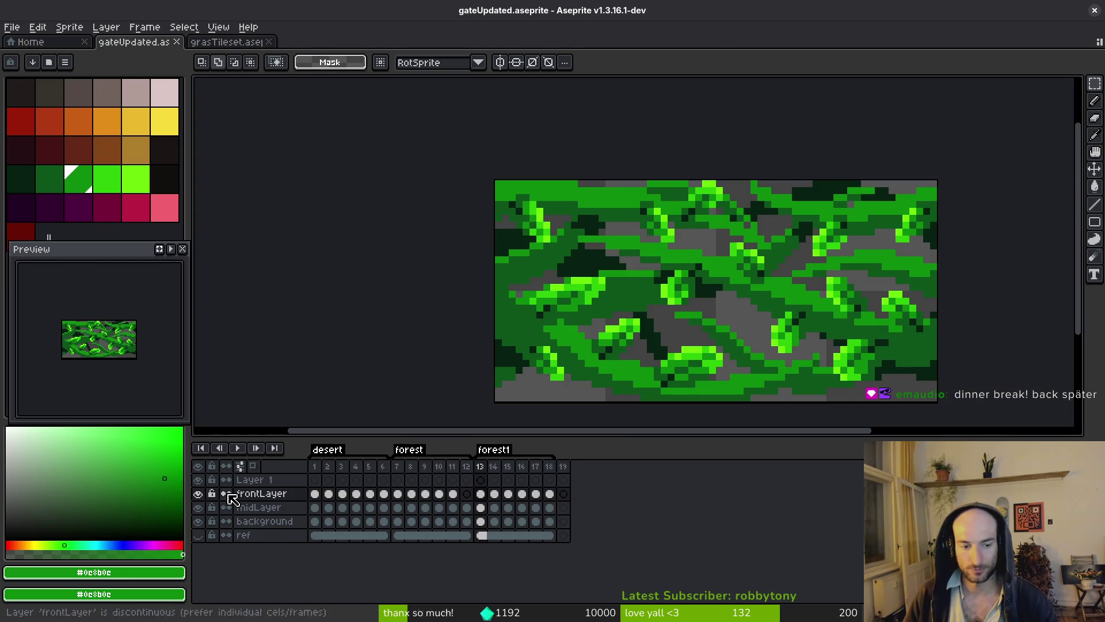
left_click(198, 508)
left_click(197, 521)
scroll(705, 319, "down", 2)
left_click_drag(705, 319, 696, 325)
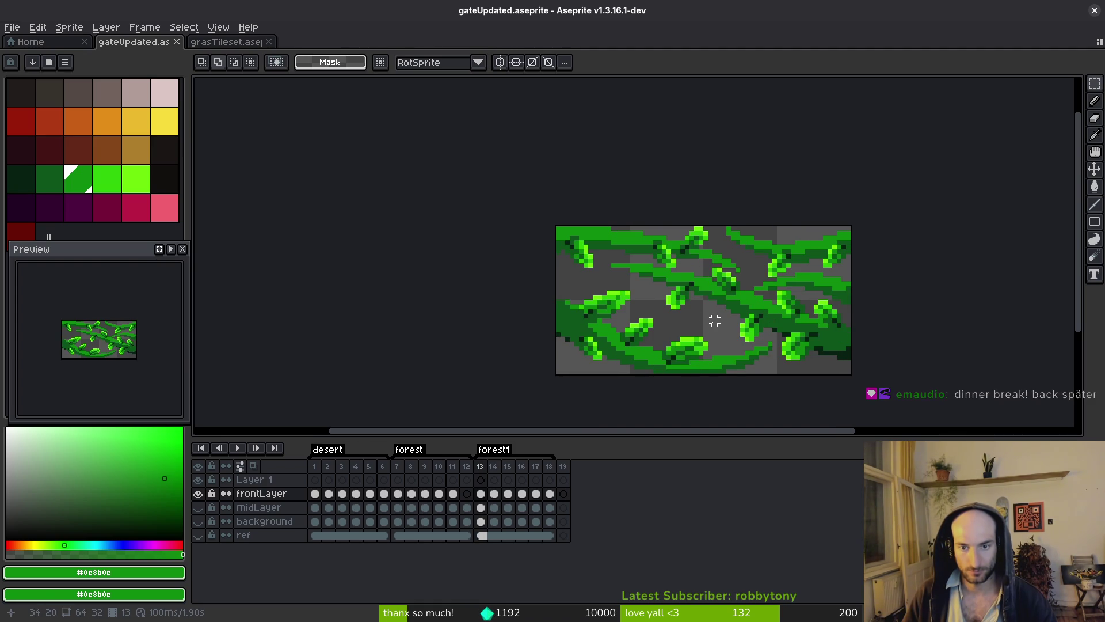
- Paste the leaf at frame 13's left edge, rotate it -90°, and commit it
key("ctrl+v")
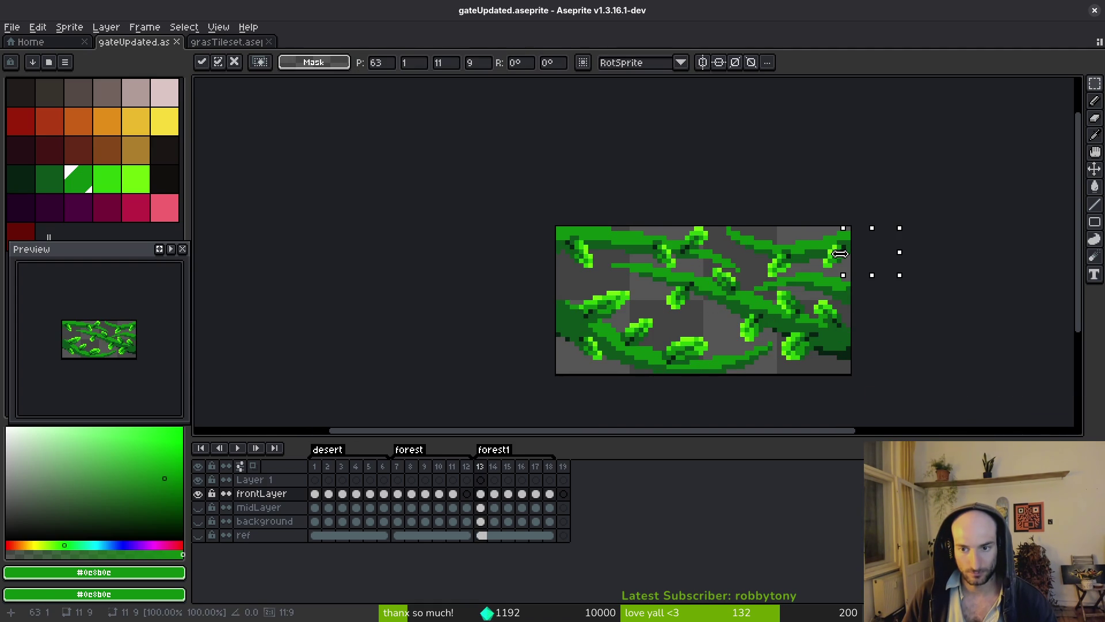
left_click_drag(865, 267, 565, 293)
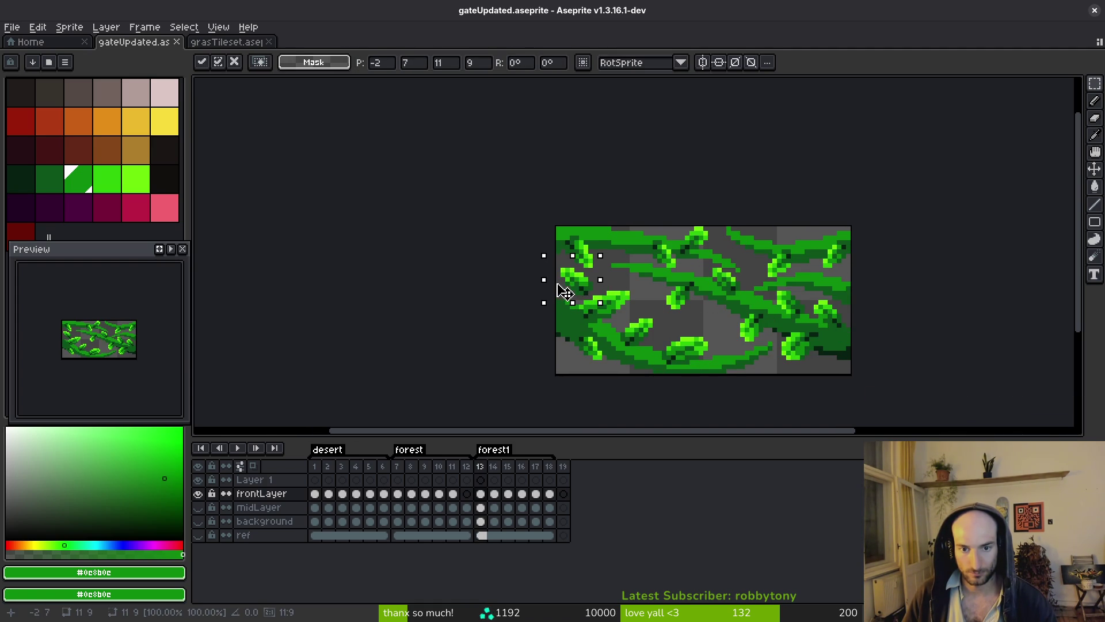
key("shift+r")
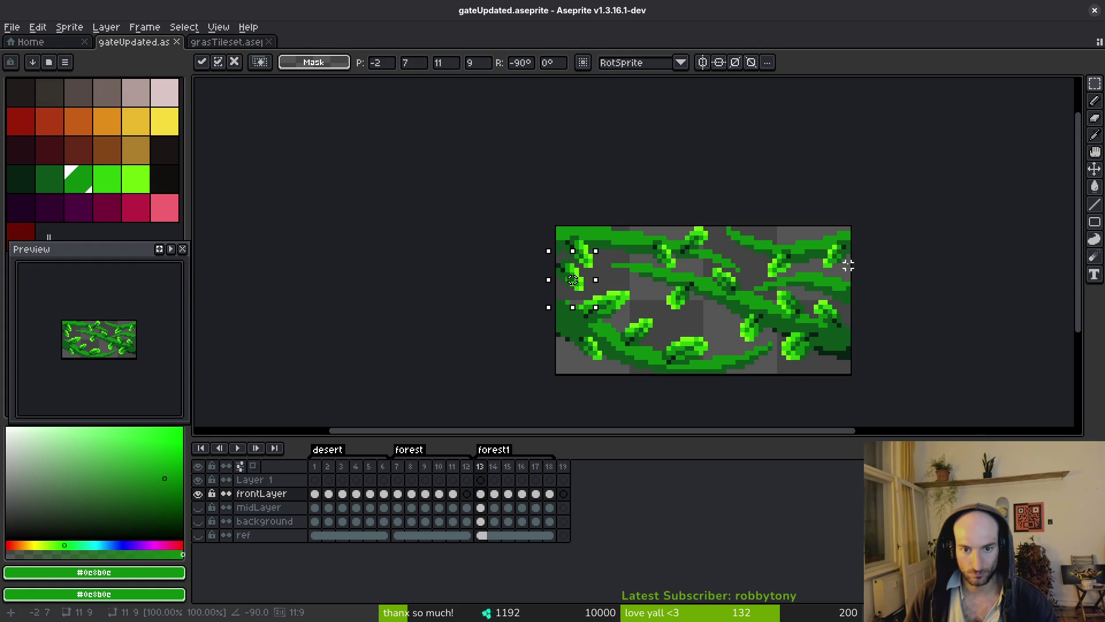
key("Return")
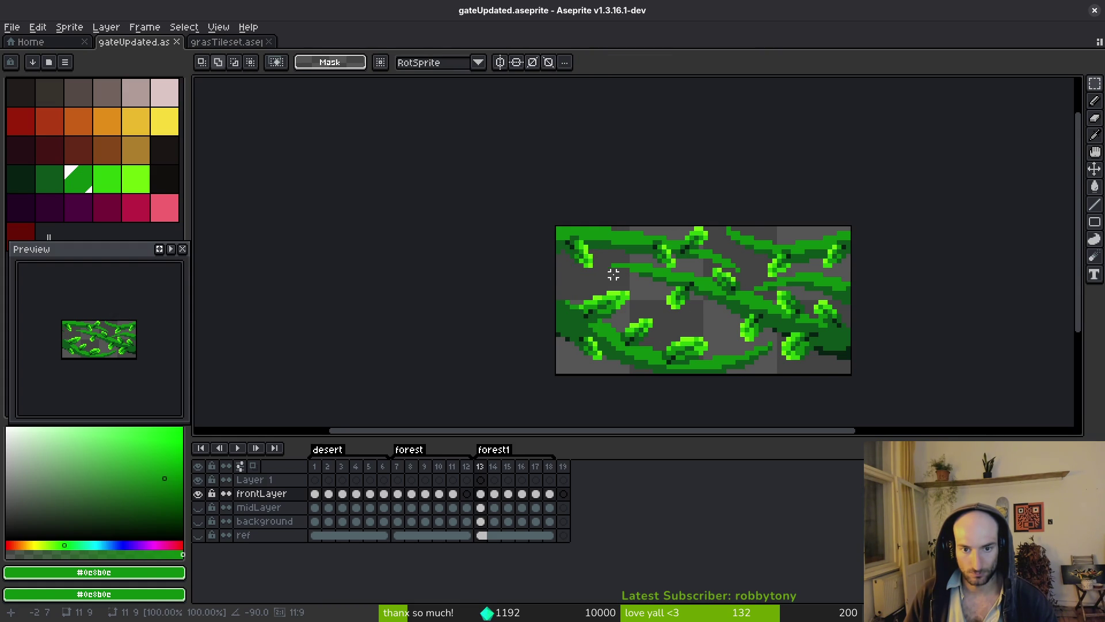
key("Right")
- Paste the leaf into frame 14 at the tile's upper-left and compare it with frame 13
key("ctrl+v")
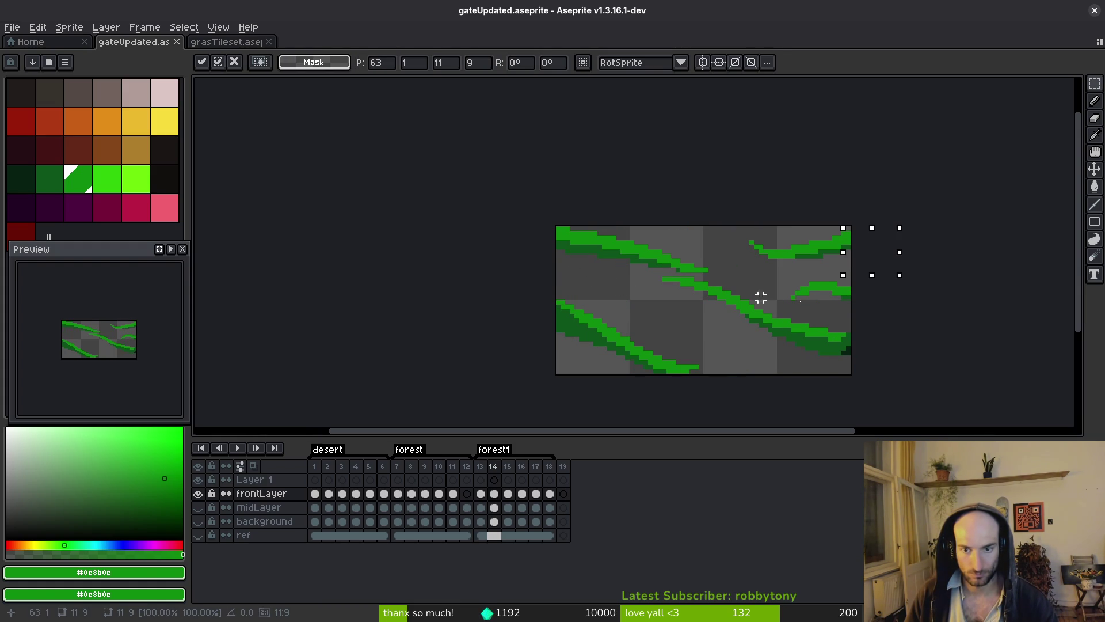
mouse_move(866, 268)
left_mouse_down()
mouse_move(593, 291)
mouse_move(615, 305)
mouse_move(544, 248)
left_mouse_up()
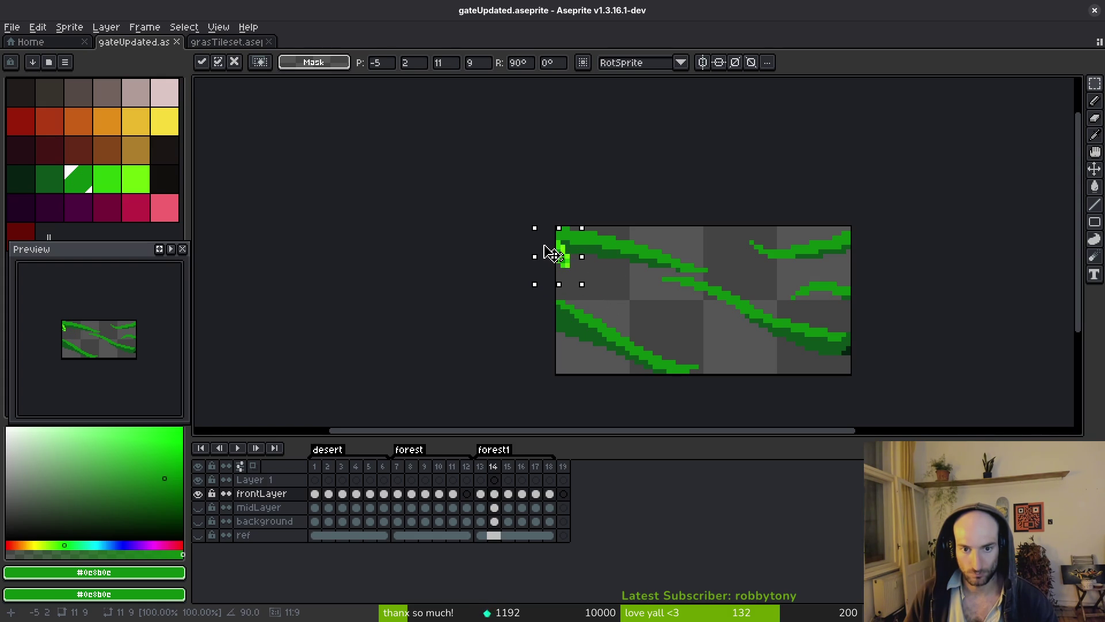
key("Return")
key("Left")
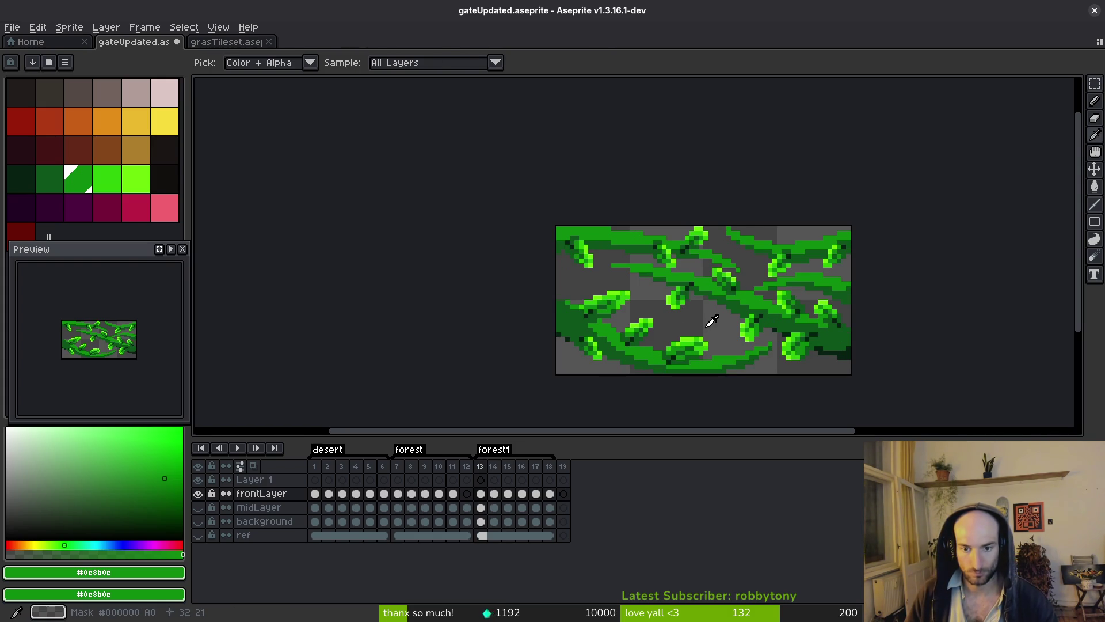
key("Right")
- Paste another leaf onto the left vine in frame 14 and flip between frames 13 and 14
key("ctrl+v")
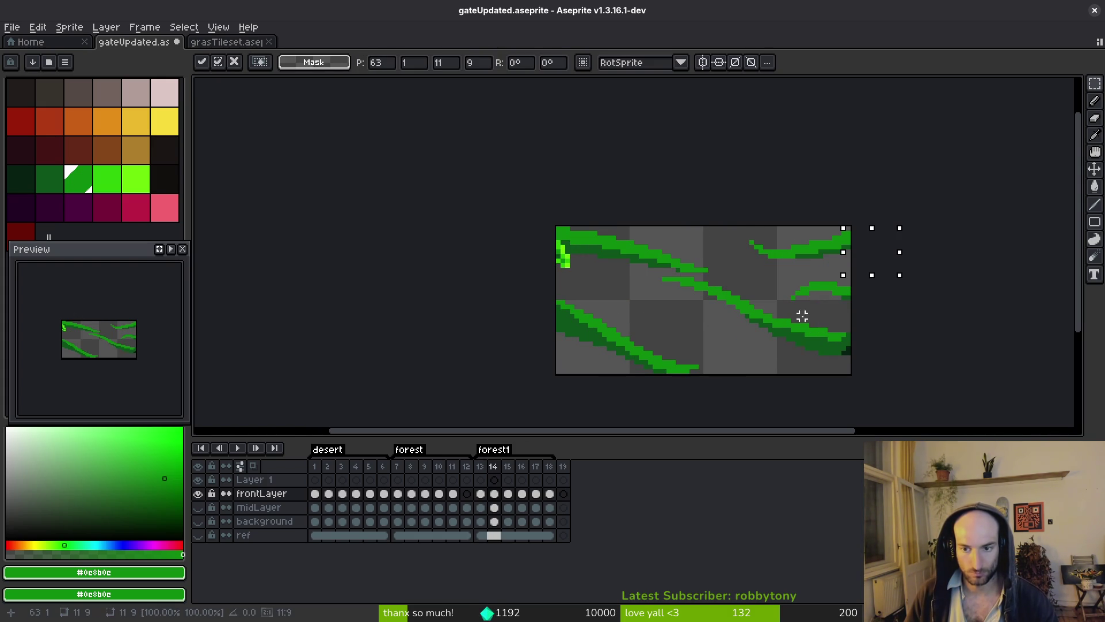
mouse_move(823, 291)
left_mouse_down()
mouse_move(640, 324)
mouse_move(666, 321)
mouse_move(668, 334)
mouse_move(593, 313)
mouse_move(557, 323)
left_mouse_up()
scroll(646, 323, "up", 1)
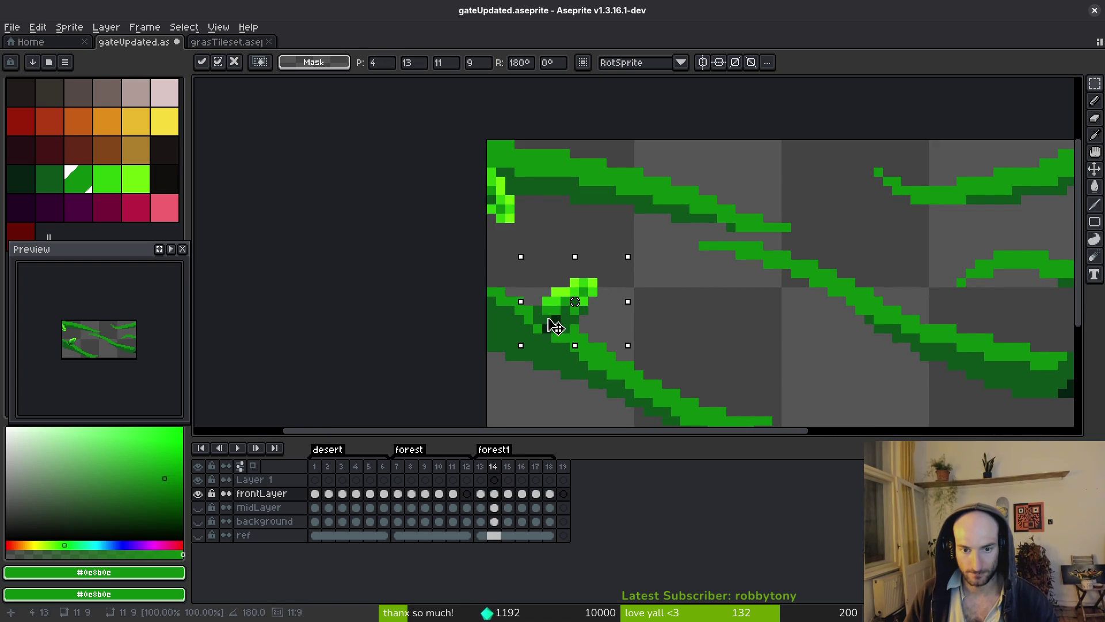
key("Return")
scroll(701, 342, "down", 2)
key("i")
key("Left")
key("Right")
key("Left")
- Turn the selected leaf 180° onto the lower vine and compare frames 13 and 14
scroll(692, 349, "up", 4)
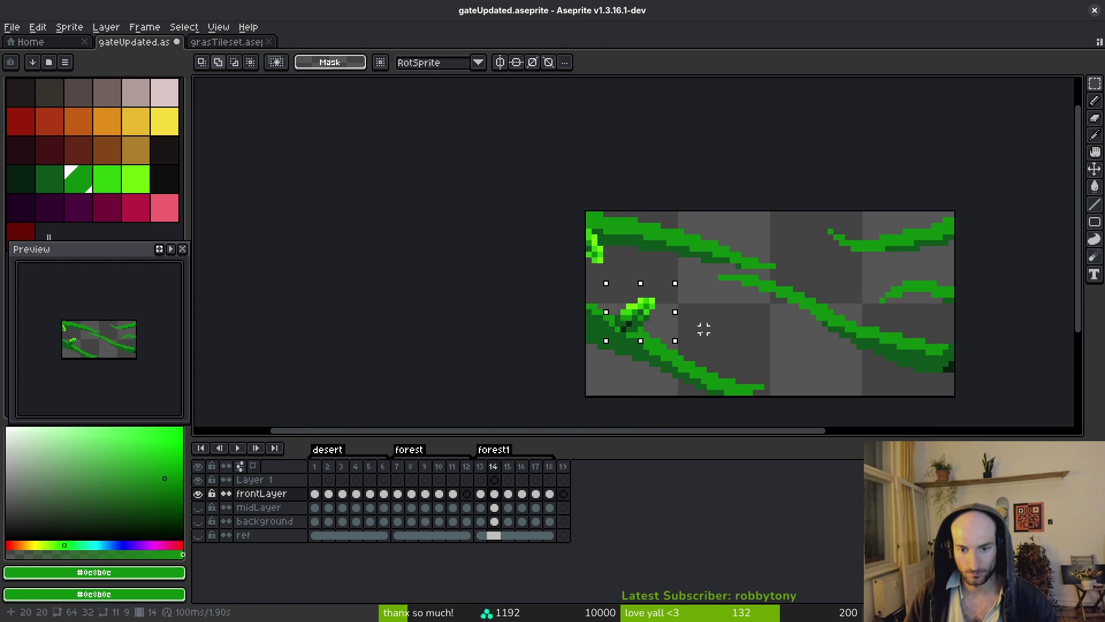
key("ctrl+t")
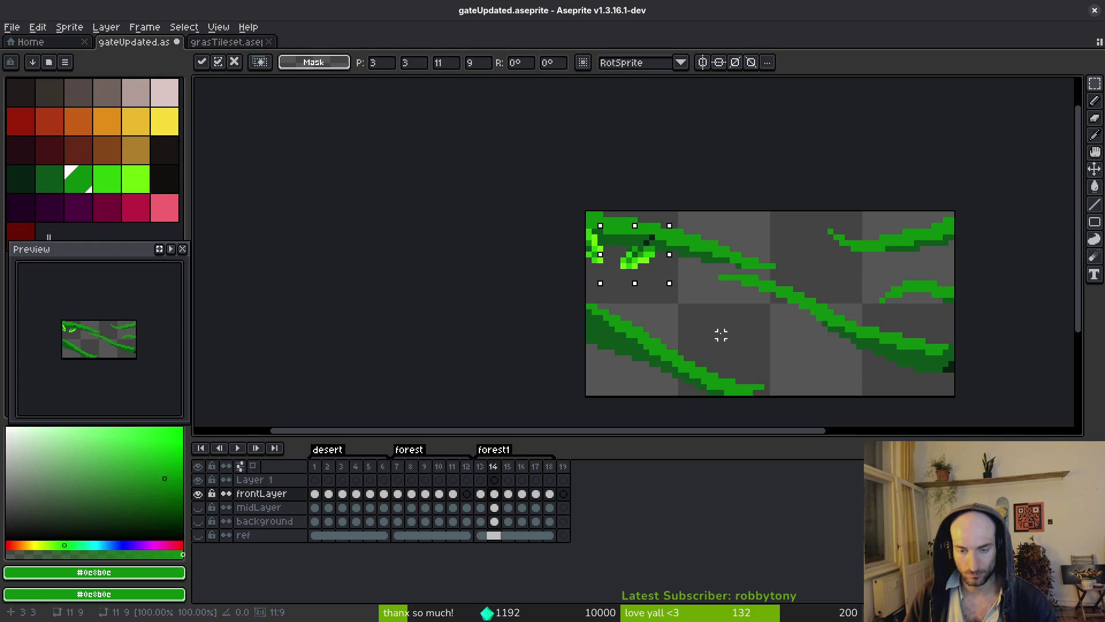
key("shift+h")
key("shift+v")
left_click_drag(634, 277, 659, 340)
scroll(726, 348, "down", 4)
key("Left")
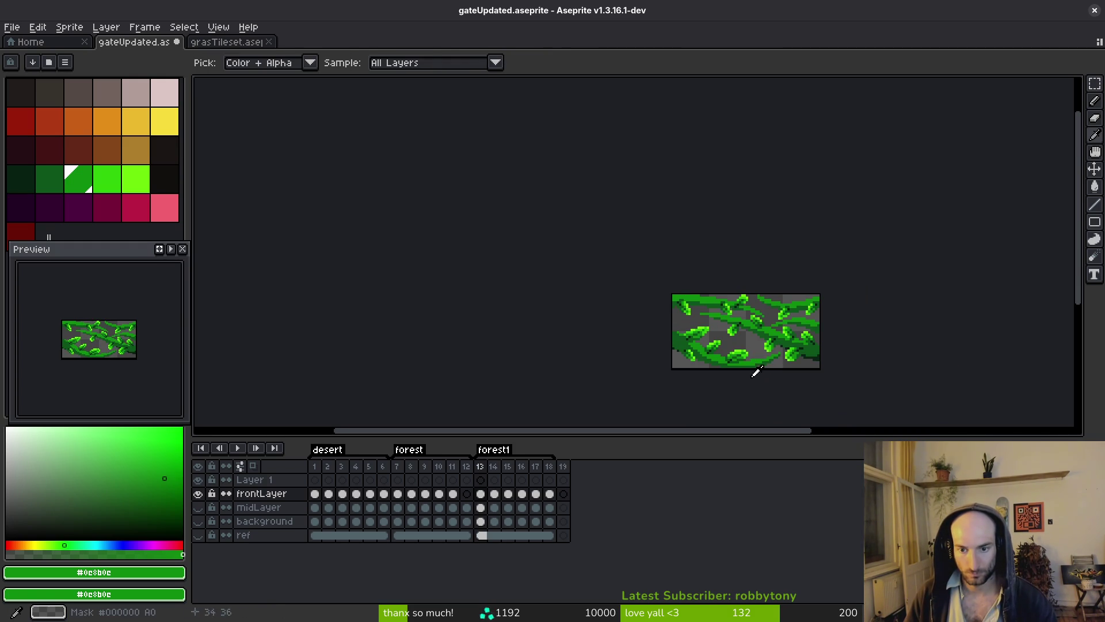
scroll(758, 374, "up", 4)
key("Right")
key("Left")
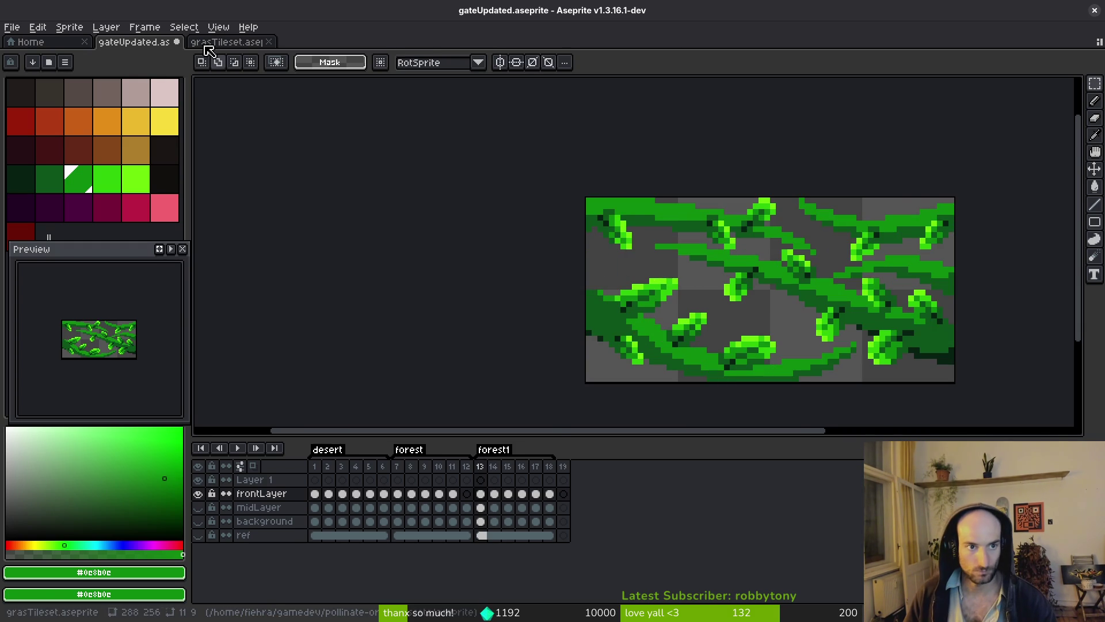
- Show grasTileset and dock the gateUpdated document in a split view beside it
left_click(209, 51)
scroll(660, 277, "down", 2)
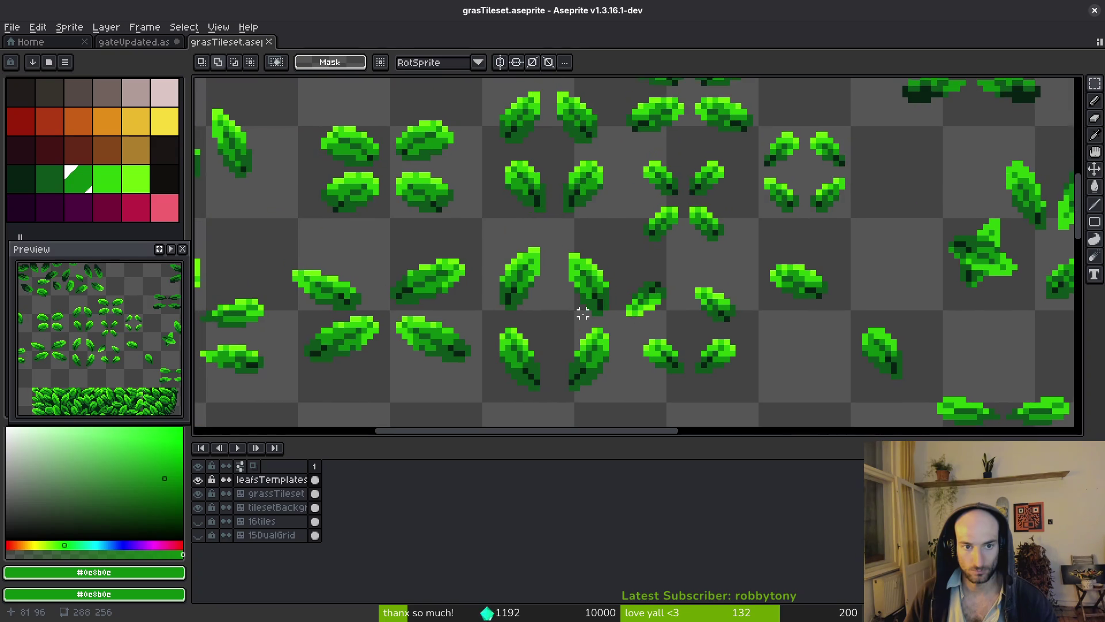
scroll(583, 313, "up", 3)
scroll(585, 301, "left", 3)
left_click(163, 47)
mouse_move(225, 42)
left_mouse_down()
mouse_move(511, 163)
mouse_move(358, 148)
mouse_move(232, 43)
left_mouse_up()
mouse_move(134, 42)
left_mouse_down()
mouse_move(222, 151)
mouse_move(224, 173)
left_mouse_up()
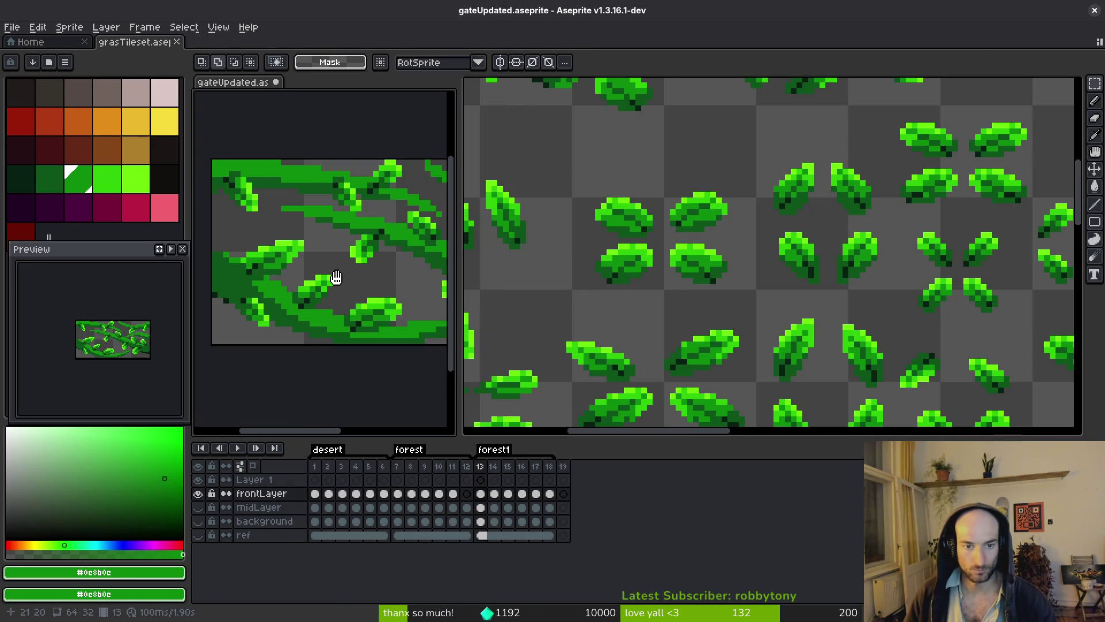
mouse_move(134, 42)
left_mouse_down()
mouse_move(593, 149)
mouse_move(783, 41)
mouse_move(708, 76)
mouse_move(555, 100)
mouse_move(614, 144)
left_mouse_up()
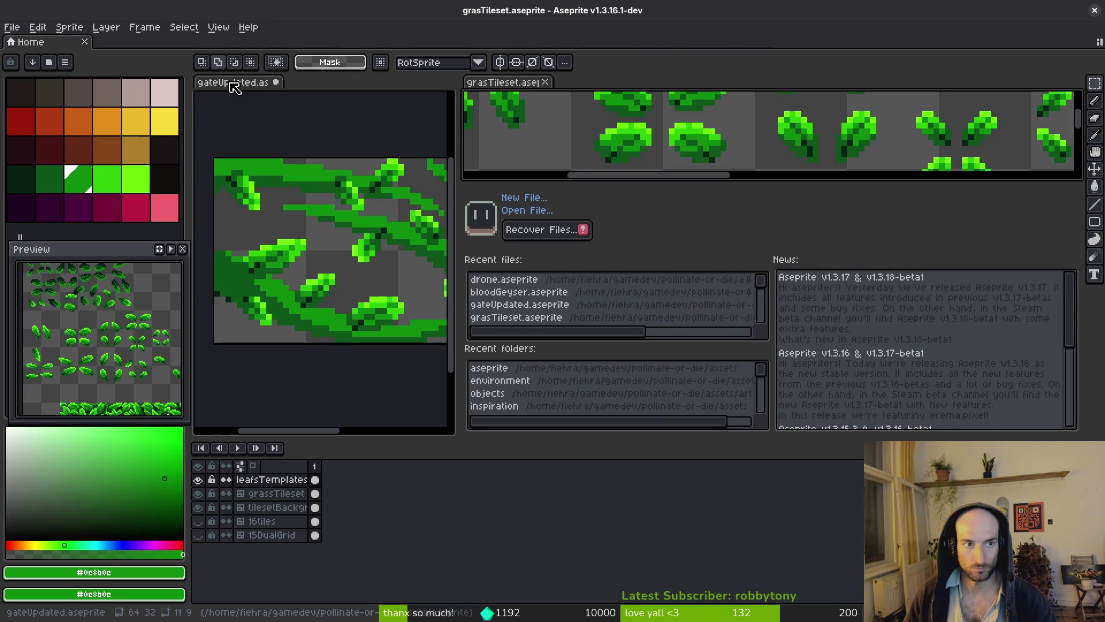
mouse_move(253, 91)
left_mouse_down()
mouse_move(221, 43)
mouse_move(222, 154)
mouse_move(280, 207)
left_mouse_up()
- Resize the split panes to enlarge the leaf sheet beside the active gateUpdated tile
mouse_move(455, 244)
left_mouse_down()
mouse_move(622, 244)
mouse_move(536, 247)
mouse_move(462, 268)
mouse_move(505, 268)
left_mouse_up()
left_click_drag(301, 254, 194, 268)
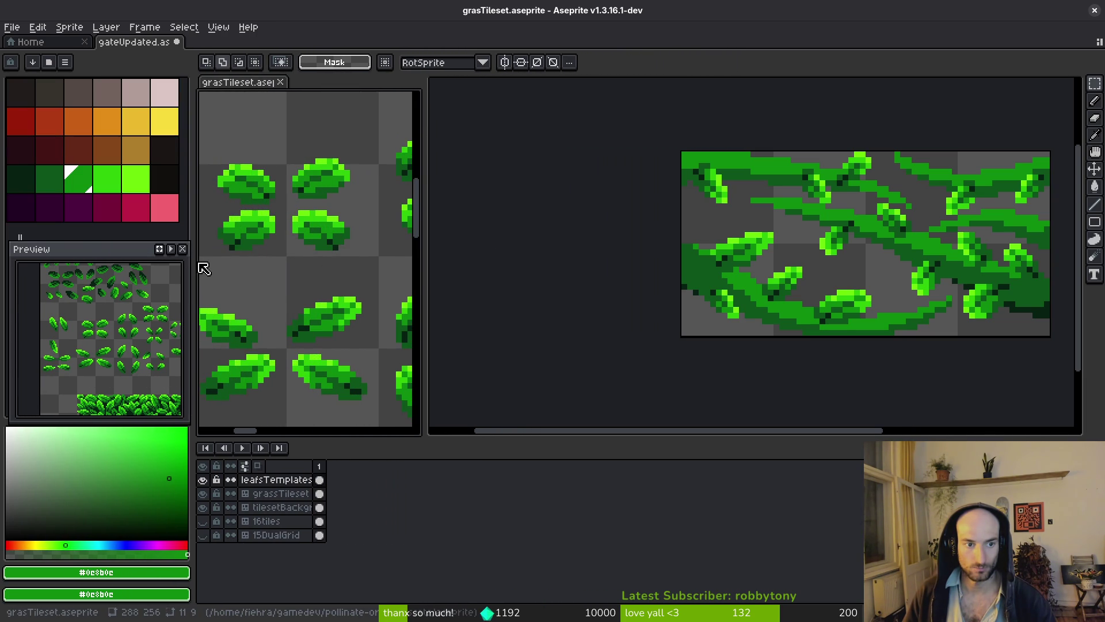
left_click_drag(91, 254, 88, 254)
left_click_drag(423, 273, 626, 278)
left_click(931, 327)
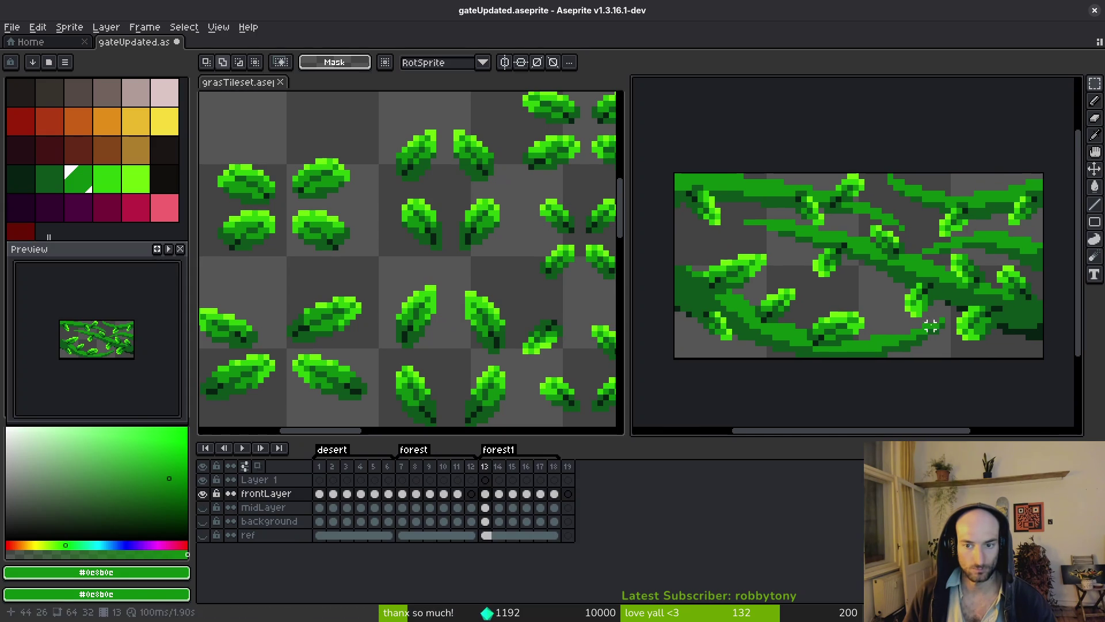
- Paste the copied leaf onto a vine in frame 14 and check frame 13
scroll(439, 264, "down", 3)
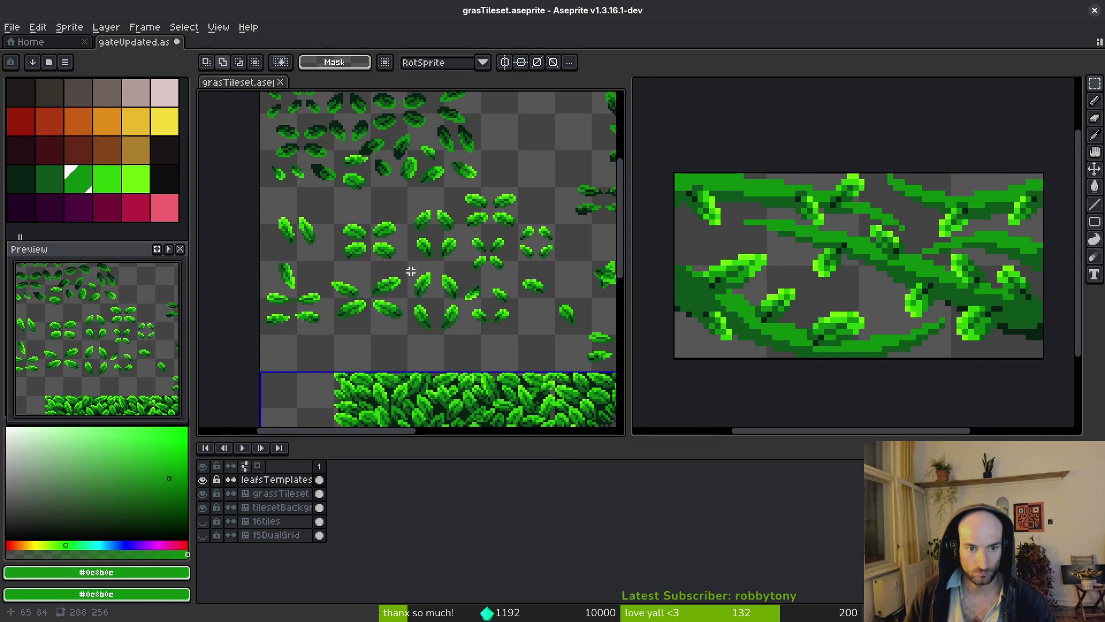
mouse_move(464, 290)
left_mouse_down()
mouse_move(452, 276)
mouse_move(390, 284)
left_mouse_up()
scroll(391, 235, "up", 4)
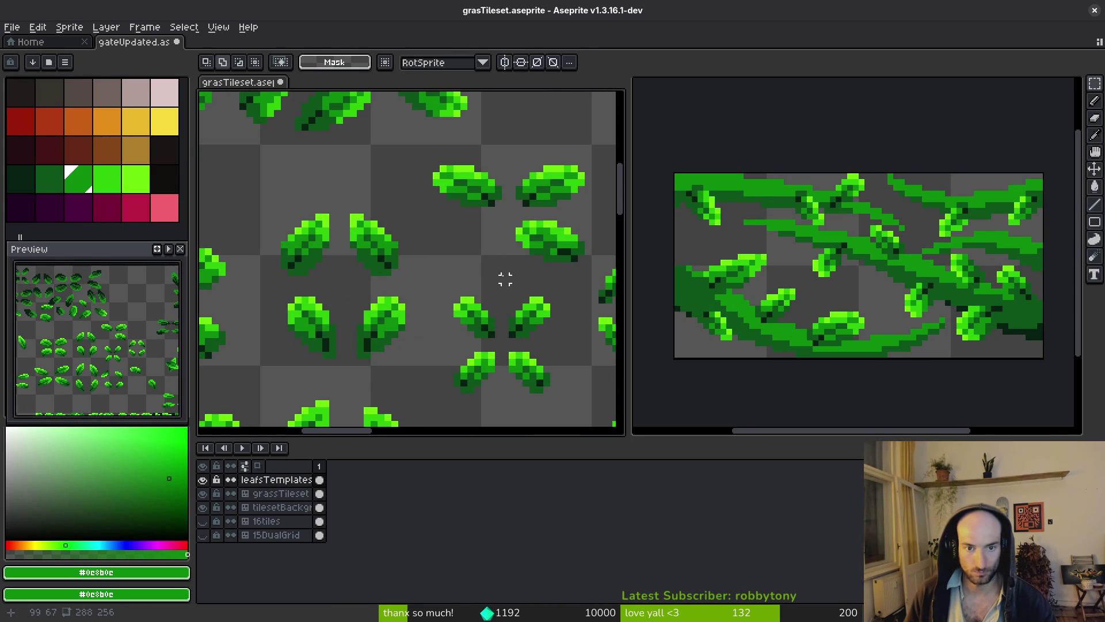
left_click(815, 291)
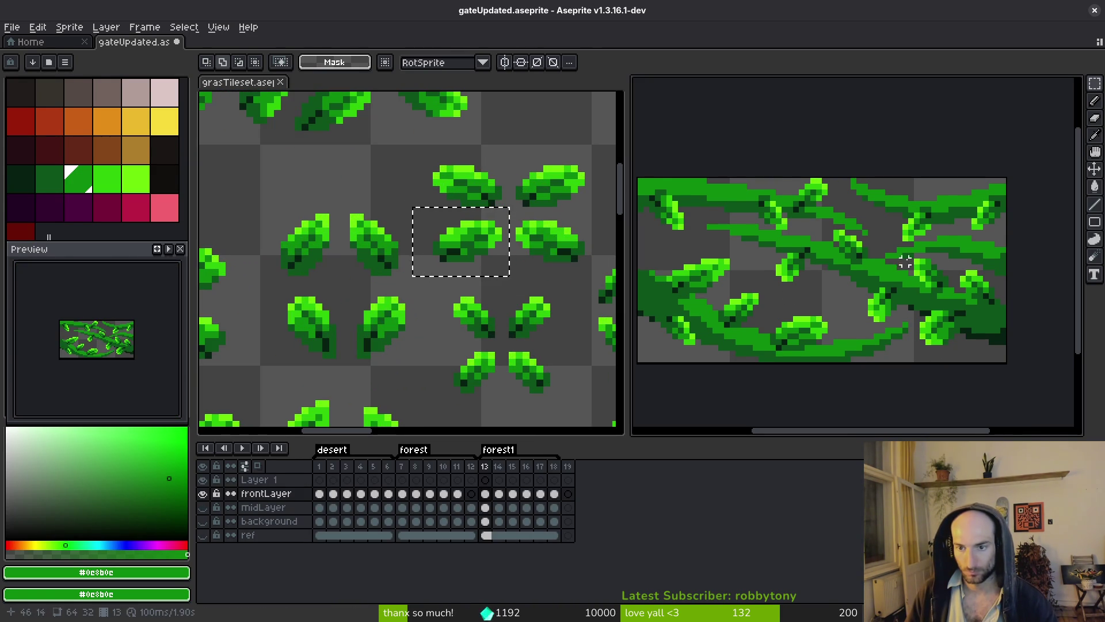
scroll(812, 291, "left", 3)
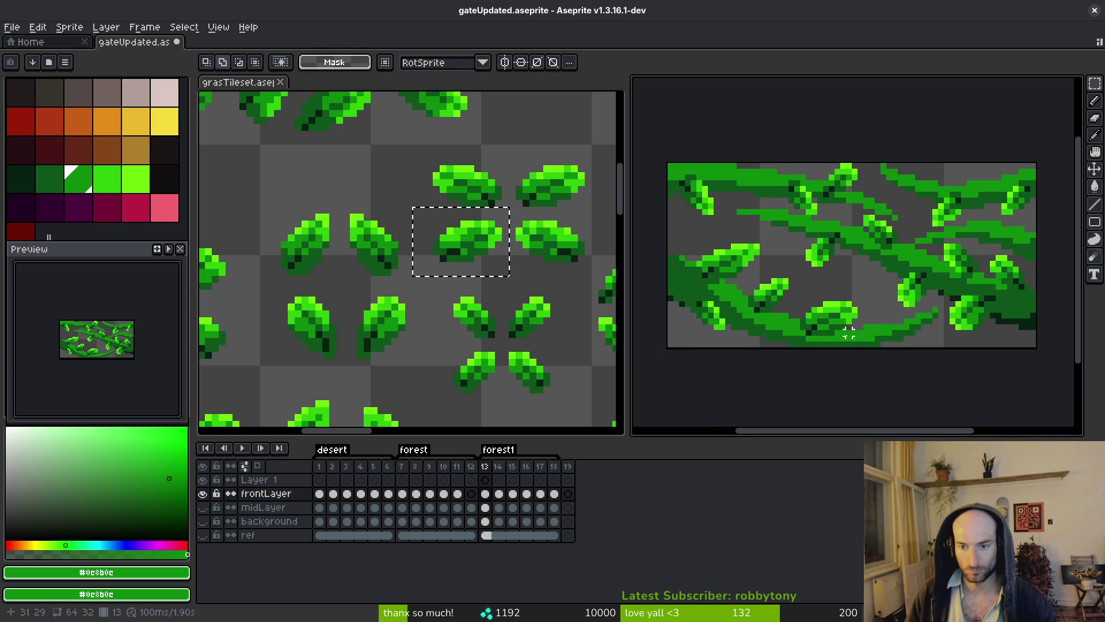
key("Right")
key("ctrl+v")
scroll(824, 309, "up", 2)
left_click_drag(794, 304, 758, 329)
key("Return")
key("Left")
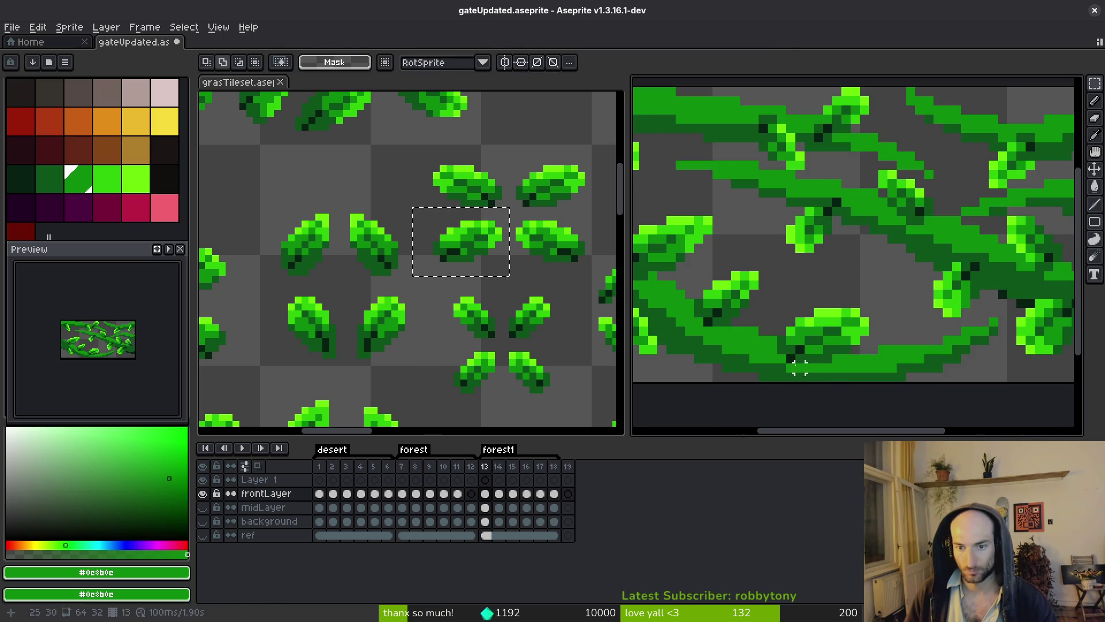
- Clear the selection and reposition the views of the leaf sheet and gate tile
scroll(799, 374, "down", 2)
scroll(829, 345, "left", 5)
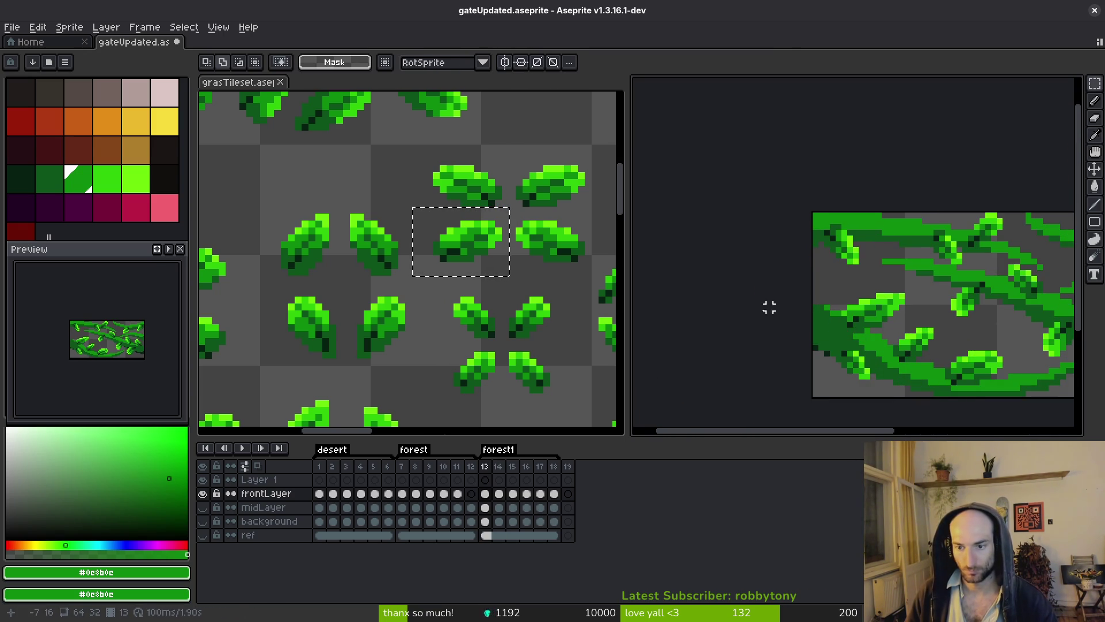
scroll(352, 301, "down", 2)
scroll(427, 286, "up", 1)
scroll(427, 286, "left", 1)
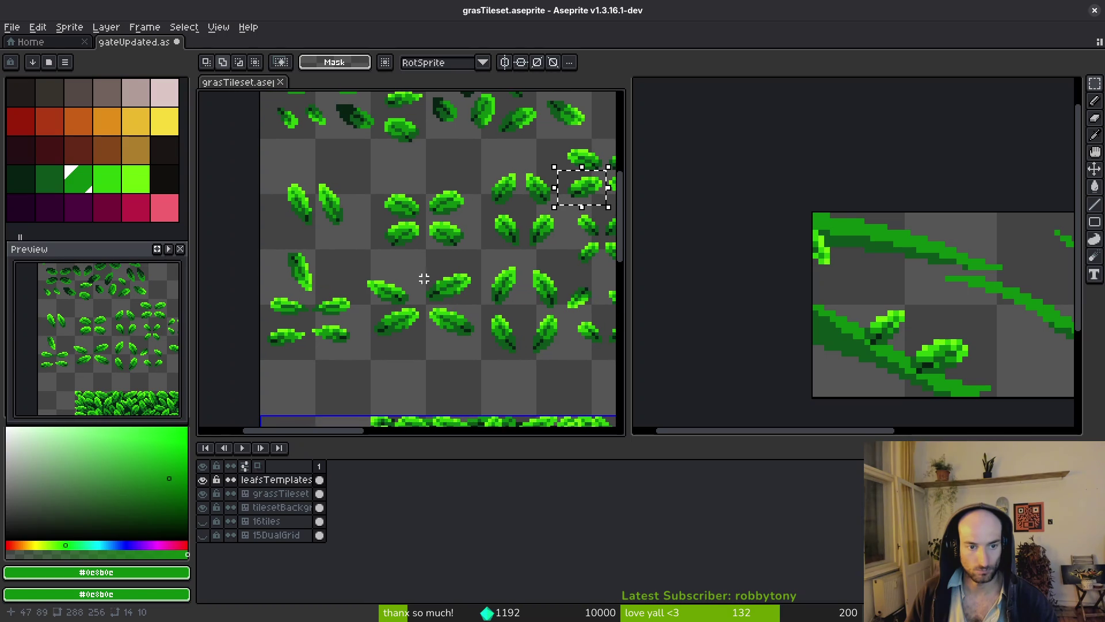
scroll(437, 286, "right", 3)
key("ctrl+d")
scroll(473, 289, "up", 1)
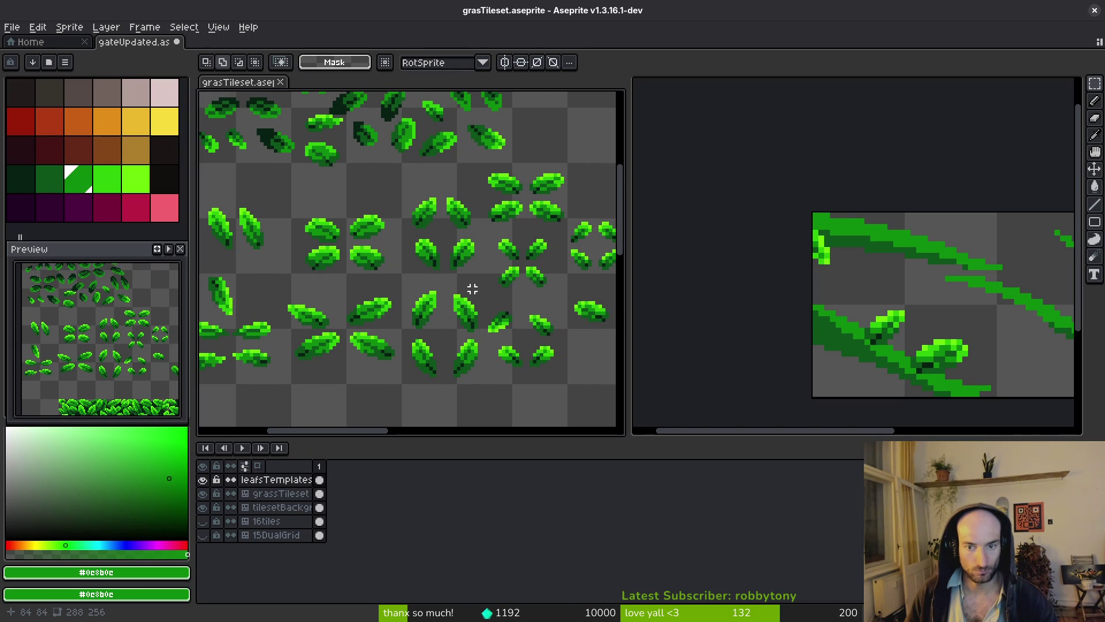
key("i")
left_click(944, 332)
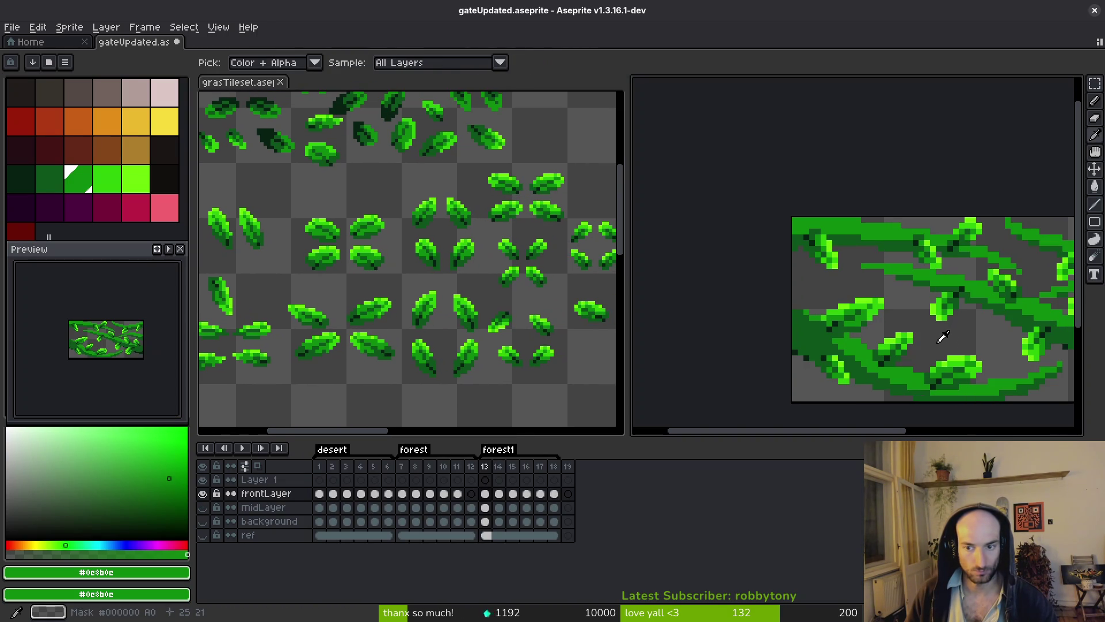
scroll(401, 316, "left", 3)
scroll(401, 316, "down", 1)
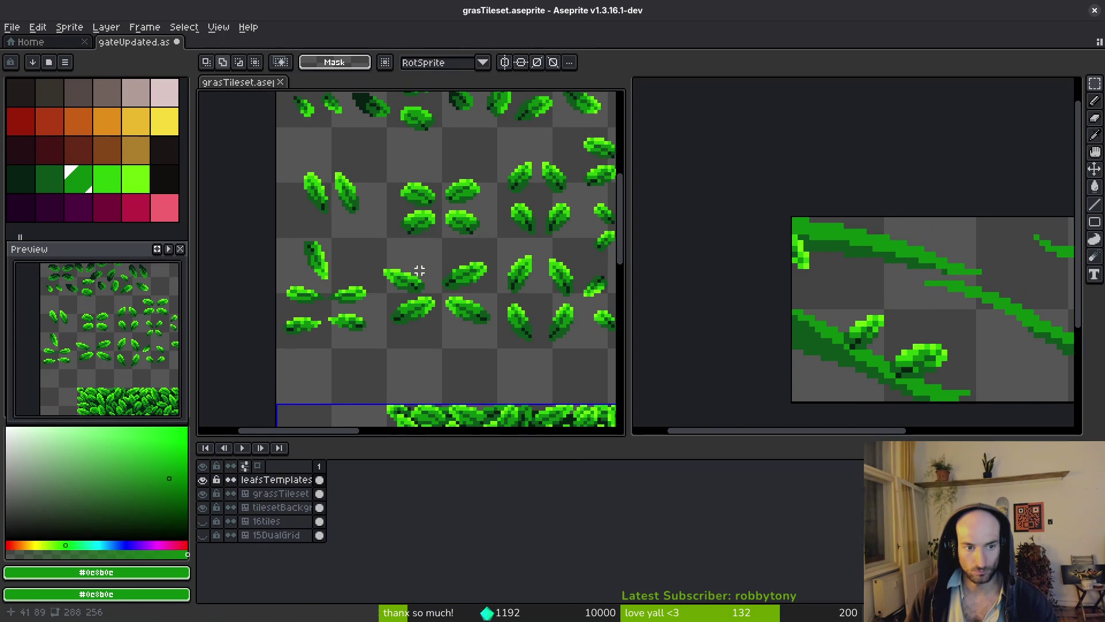
scroll(870, 338, "right", 2)
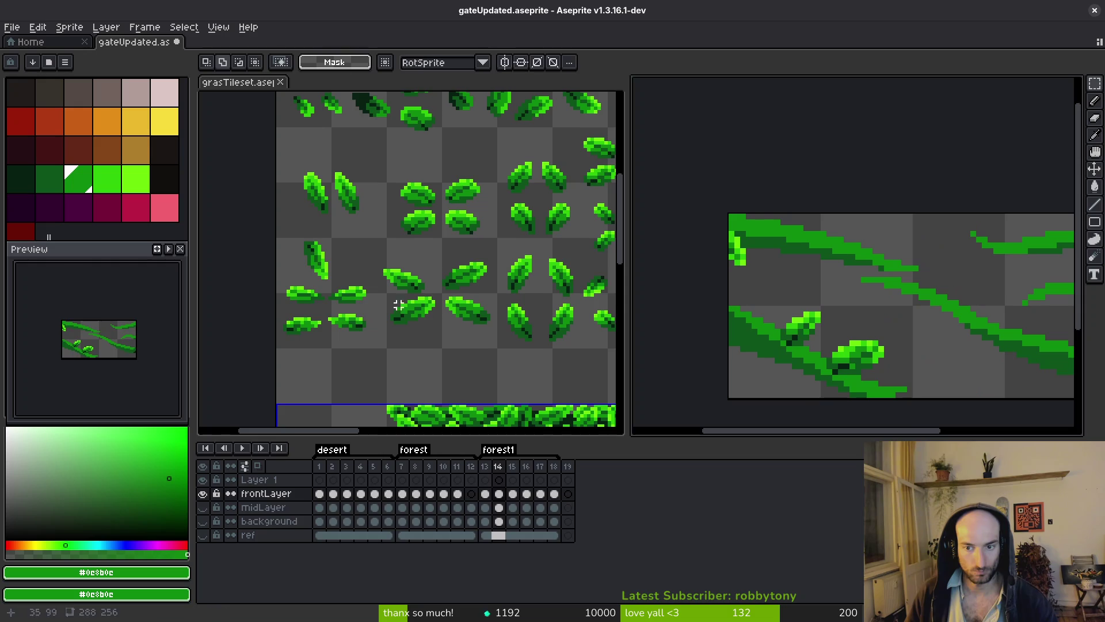
- Paste an upright leaf into frame 14 and turn it to lie horizontally
left_click(324, 246)
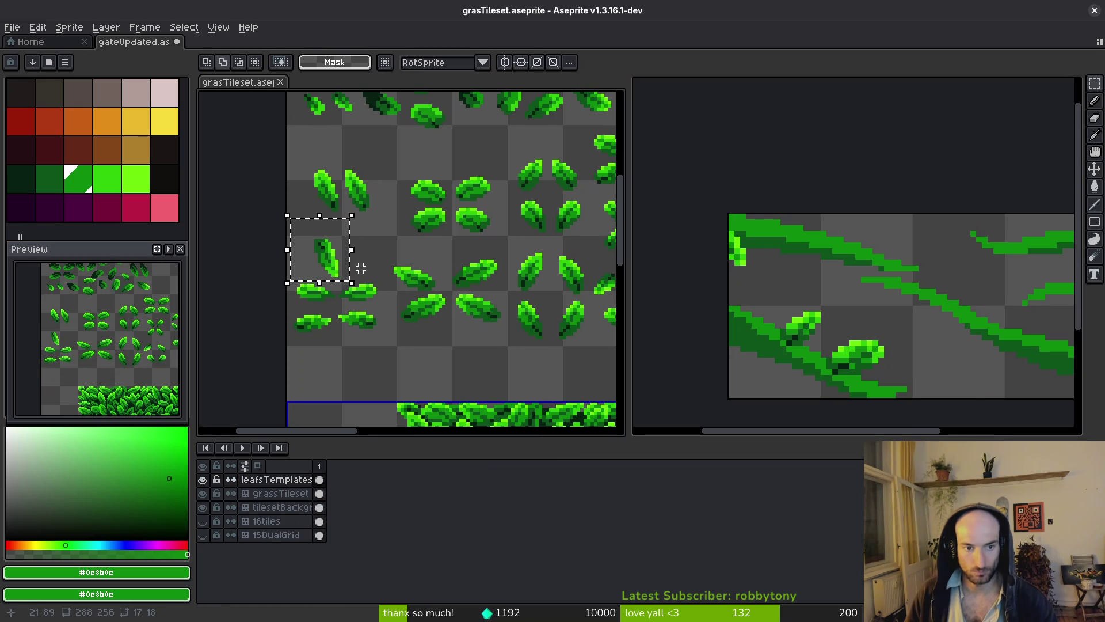
left_click(779, 289)
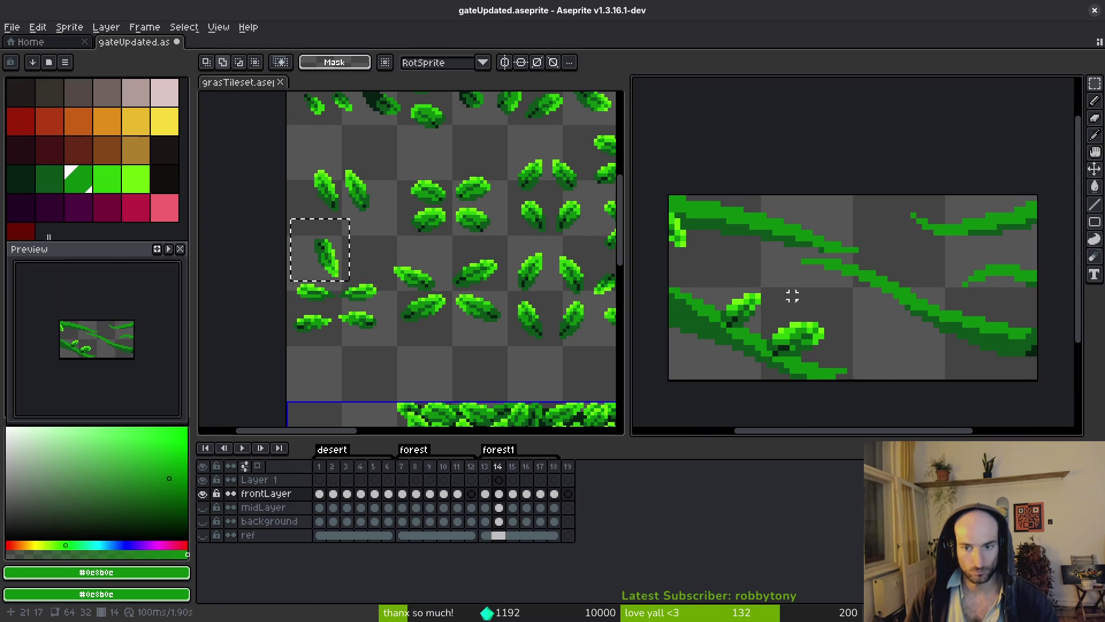
key("ctrl+v")
mouse_move(777, 291)
left_mouse_down()
mouse_move(725, 282)
mouse_move(687, 300)
mouse_move(698, 298)
left_mouse_up()
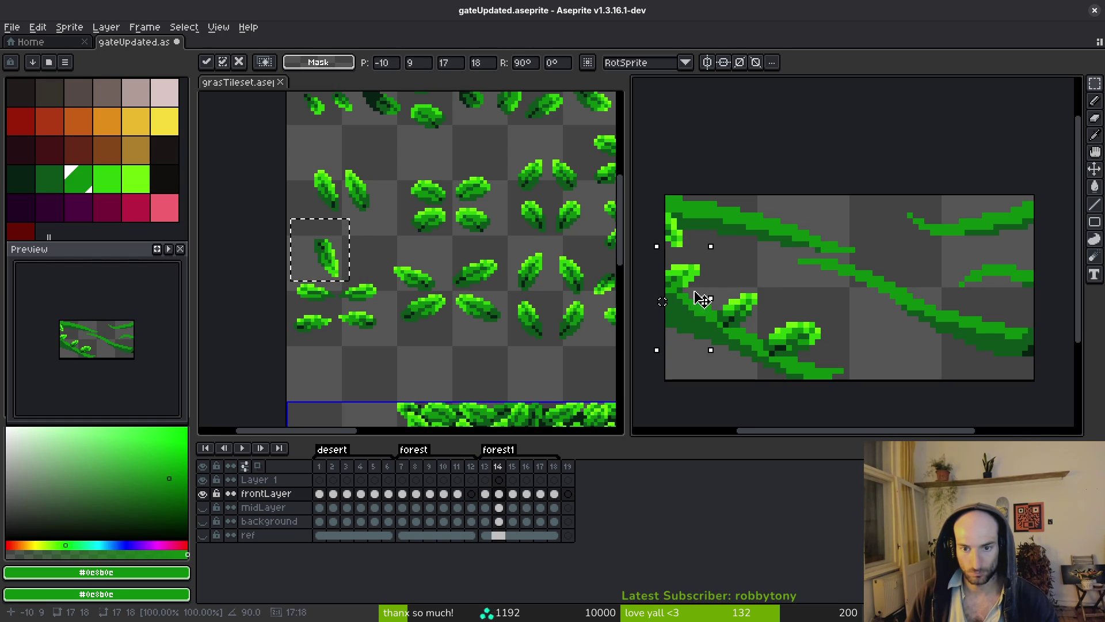
key("Return")
- Paste another leaf, rotate it 90° and set it on the upper vine in frame 14
key("Right")
scroll(748, 316, "down", 2)
key("i")
key("Left")
key("Left")
key("Right")
key("ctrl+v")
left_click_drag(685, 291, 731, 289)
scroll(731, 289, "up", 2)
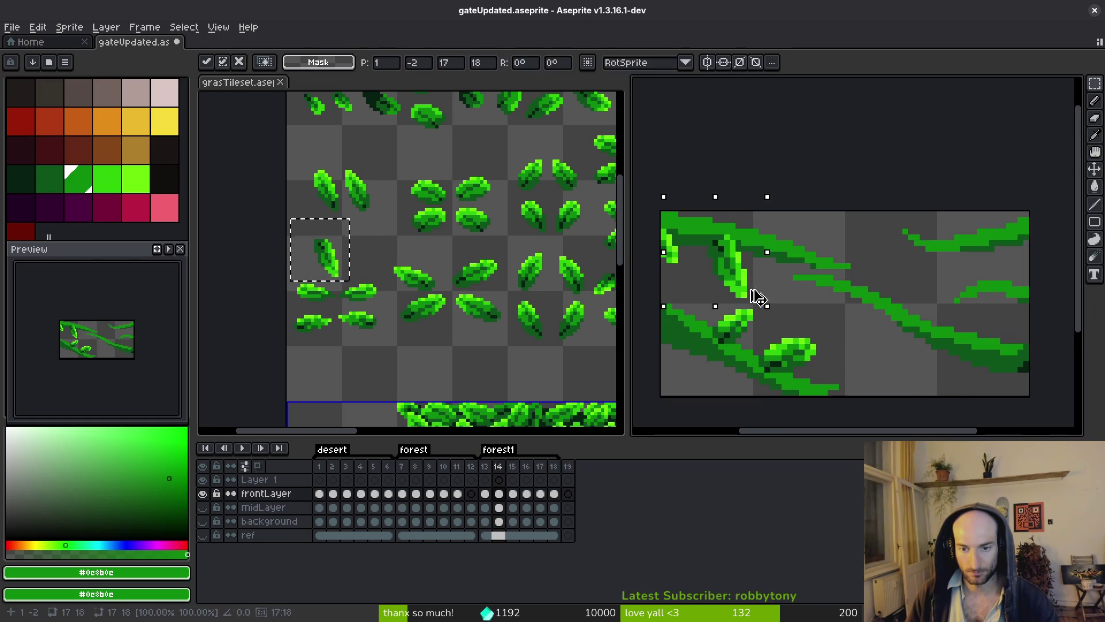
key("shift+r")
left_click_drag(754, 238, 699, 300)
key("i")
scroll(731, 311, "down", 3)
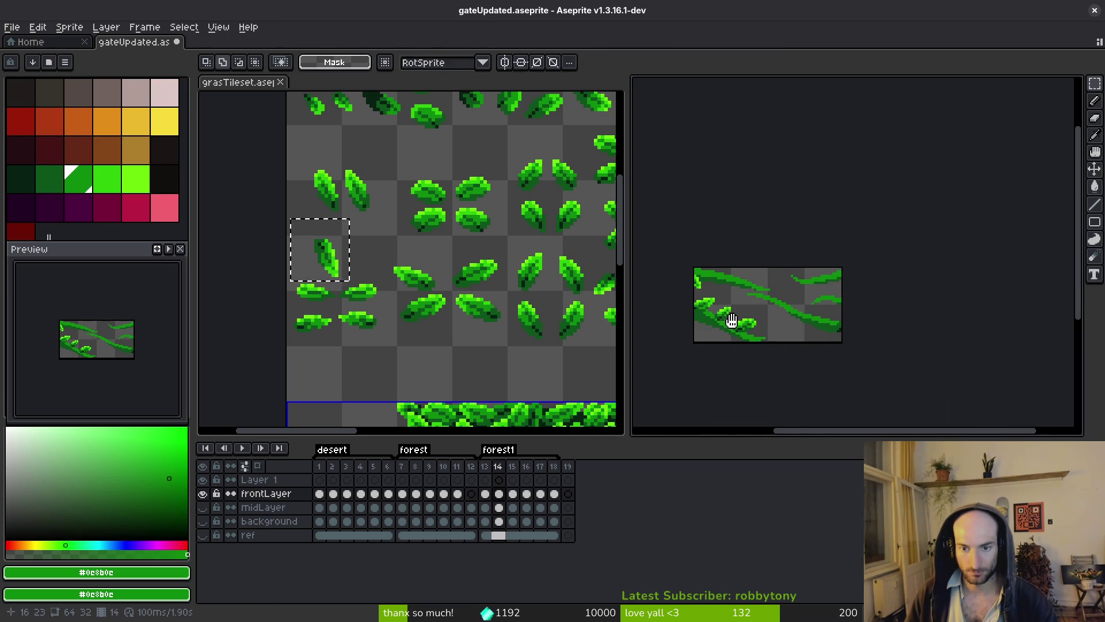
key("Left")
- Select a small leaf on the leaf sheet and paste it into the gate tile
key("m")
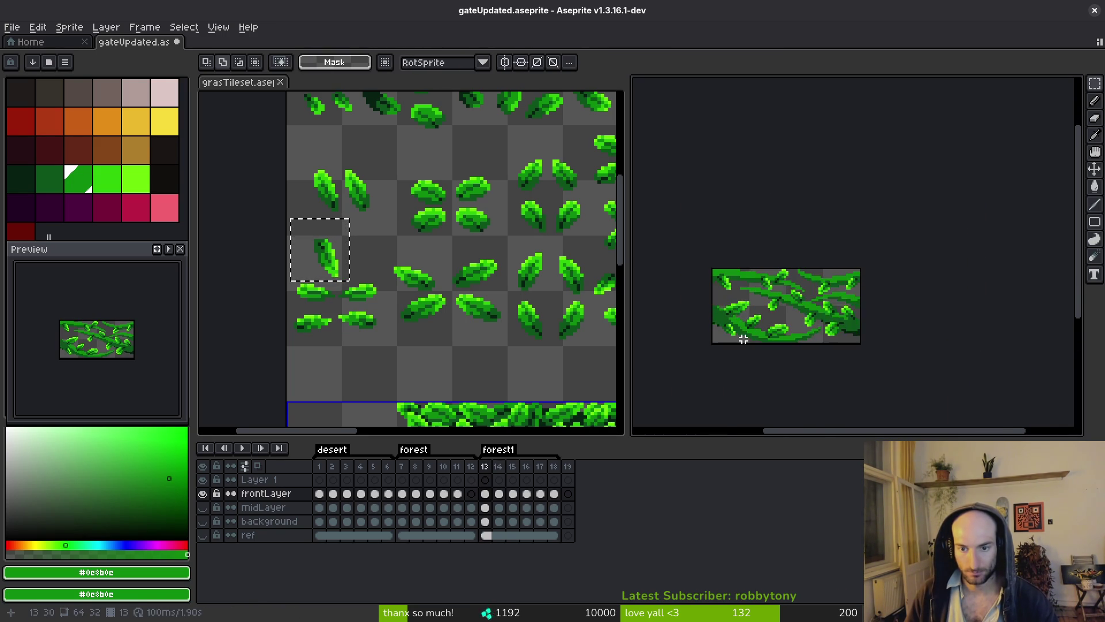
scroll(741, 341, "up", 3)
key("Left")
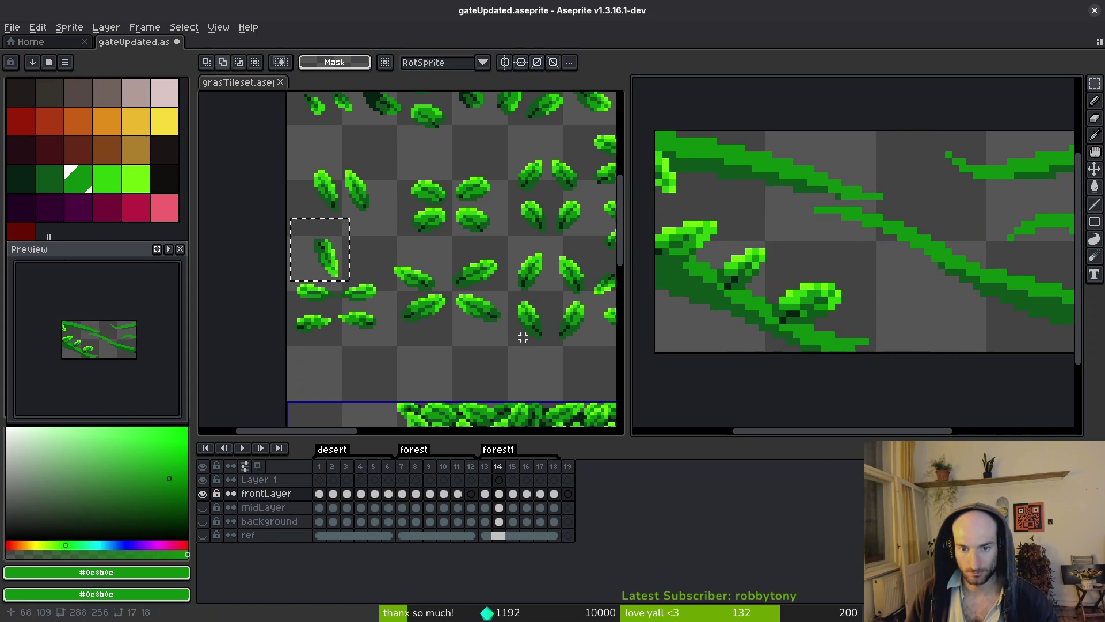
left_click(562, 343)
scroll(505, 281, "right", 3)
scroll(505, 281, "up", 2)
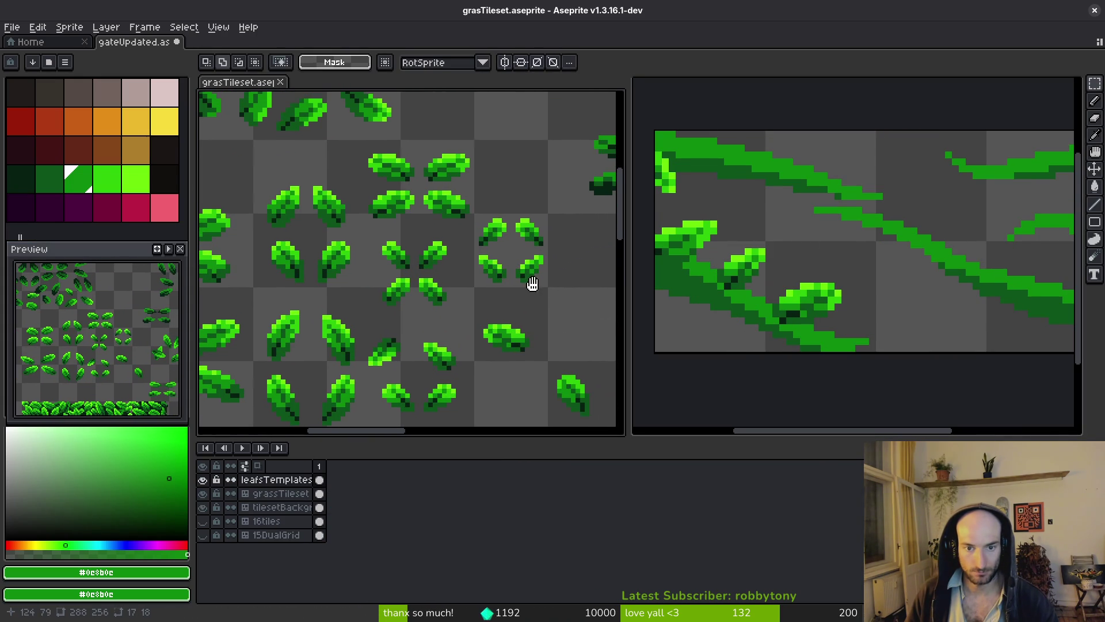
key("i")
left_click(818, 294)
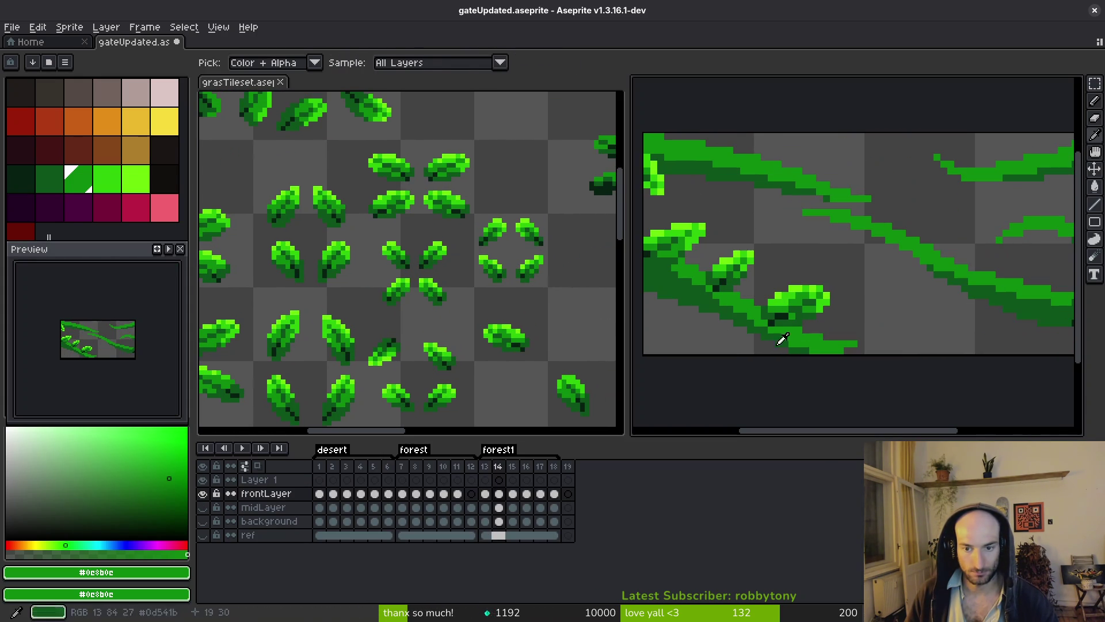
key("m")
scroll(503, 258, "up", 2)
left_click_drag(502, 256, 556, 310)
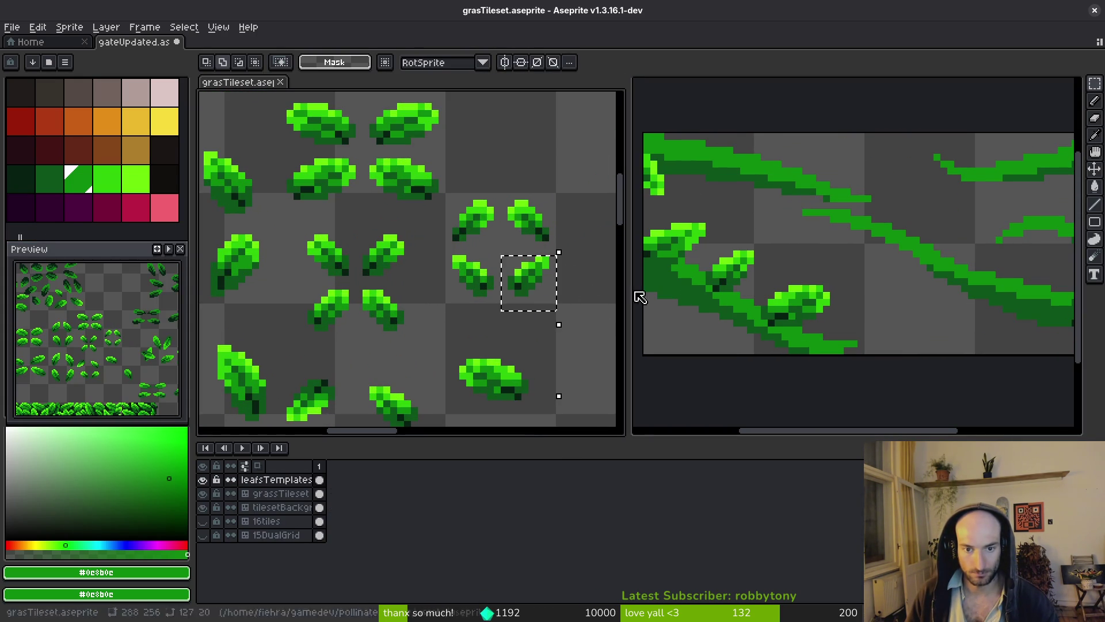
left_click(811, 317)
key("ctrl+v")
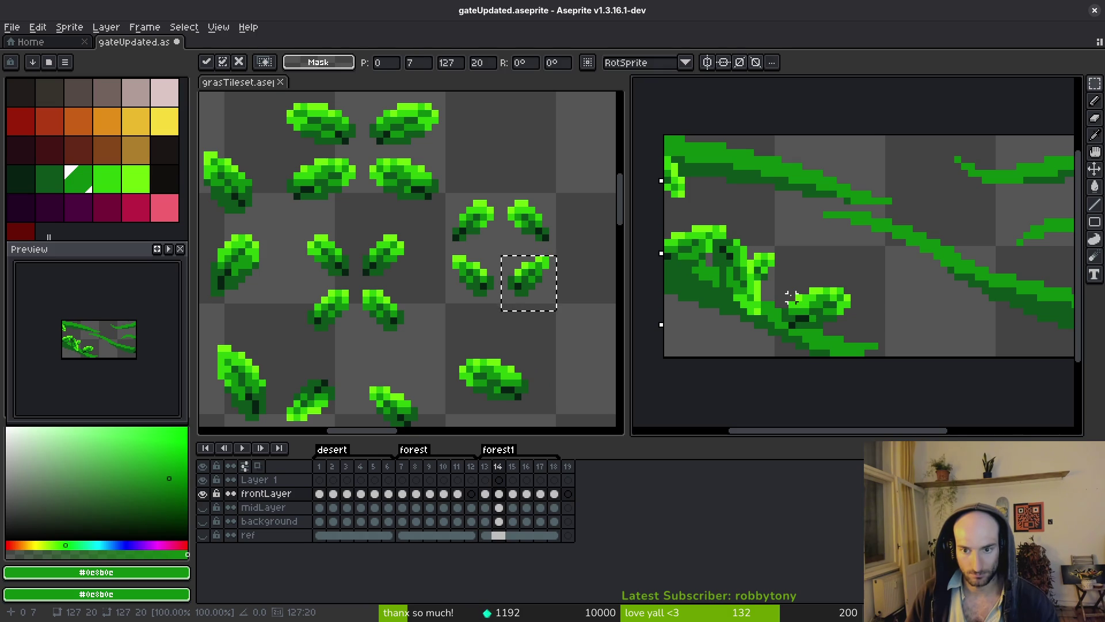
key("Return")
- Paste another leaf copy, then select and copy the small angled leaf from the sheet
left_click(521, 326)
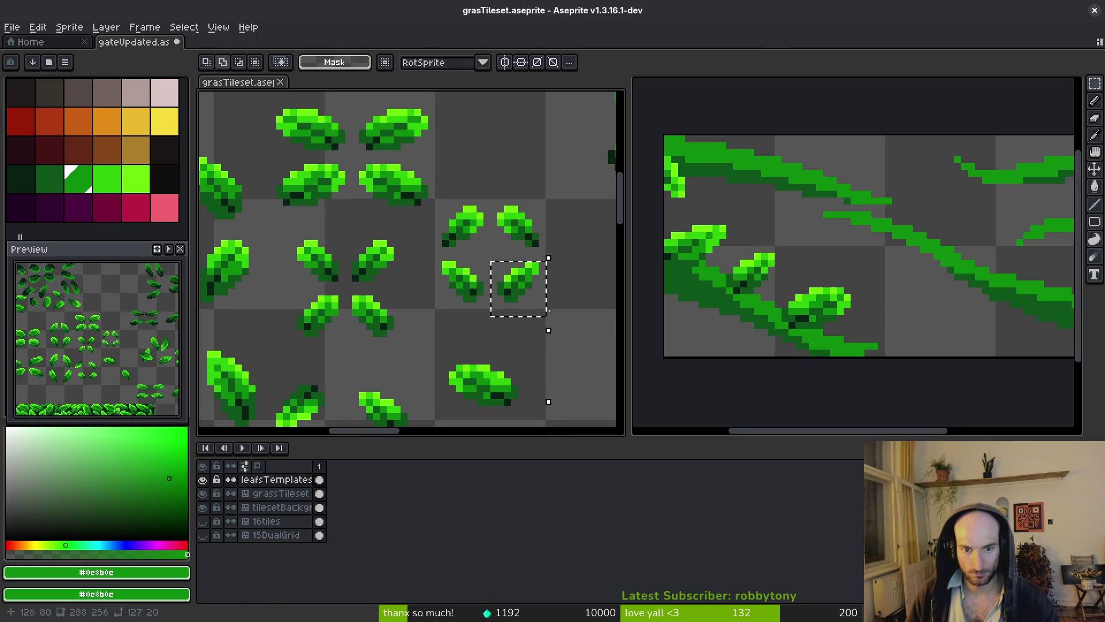
left_click(797, 317)
key("ctrl+v")
key("Return")
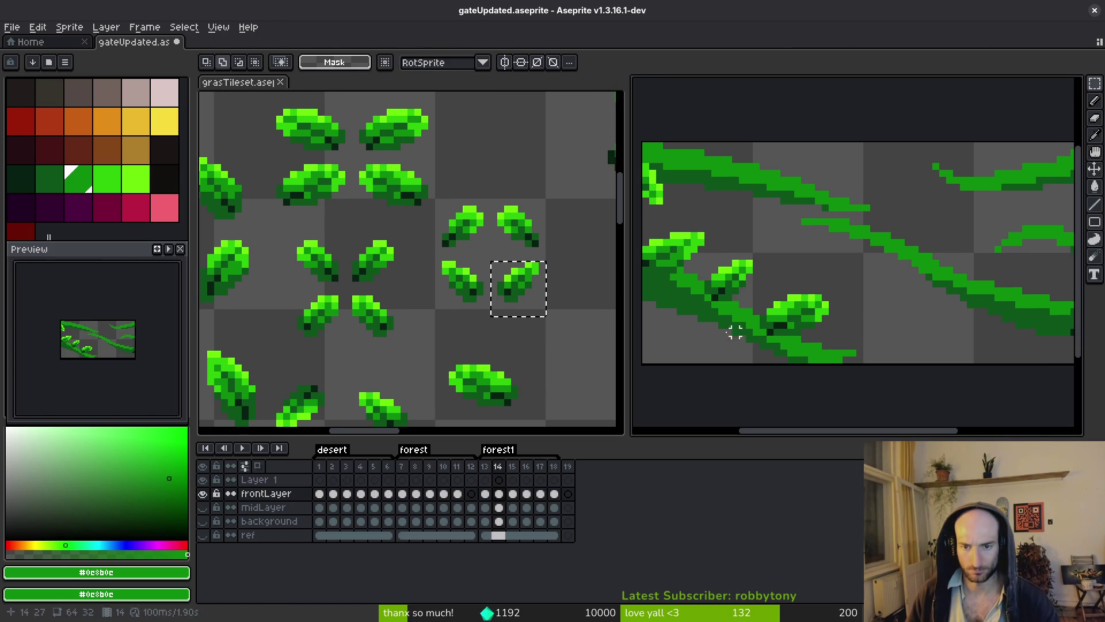
left_click(554, 315)
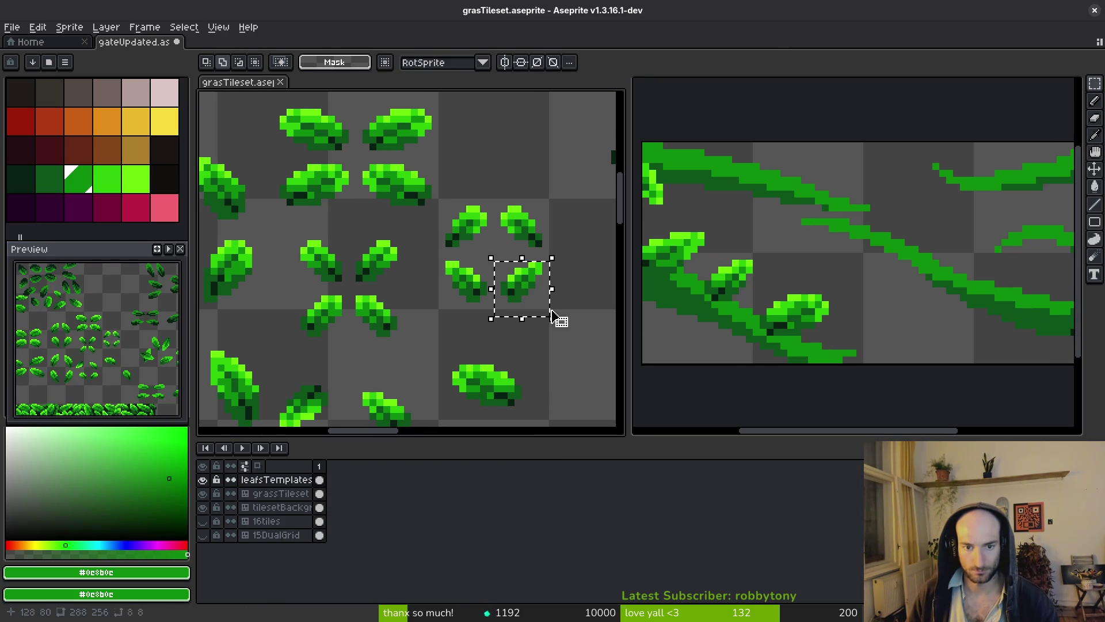
left_click_drag(545, 312, 496, 263)
key("ctrl+c")
- Paste the angled leaf, rotate it a quarter turn and set it on the lower-left vine
left_click(738, 318)
key("ctrl+v")
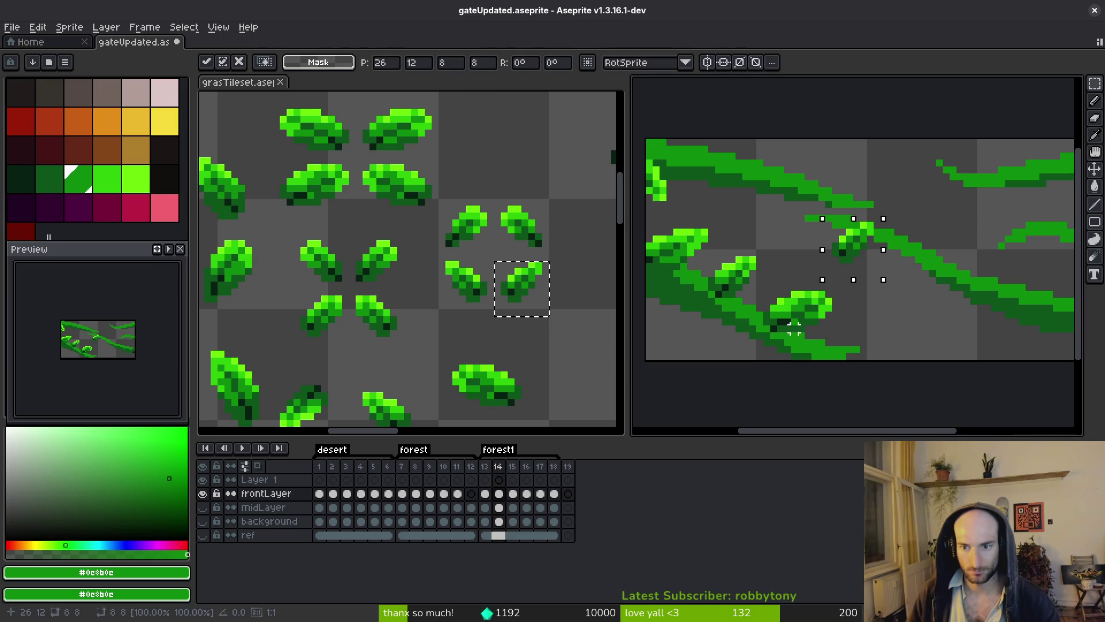
left_click_drag(828, 314, 788, 225)
mouse_move(879, 276)
left_mouse_down()
mouse_move(820, 322)
mouse_move(699, 346)
mouse_move(686, 332)
left_mouse_up()
key("b")
- Save the gate tile and flip between frames 13 and 14 to compare leaf placement
key("Left")
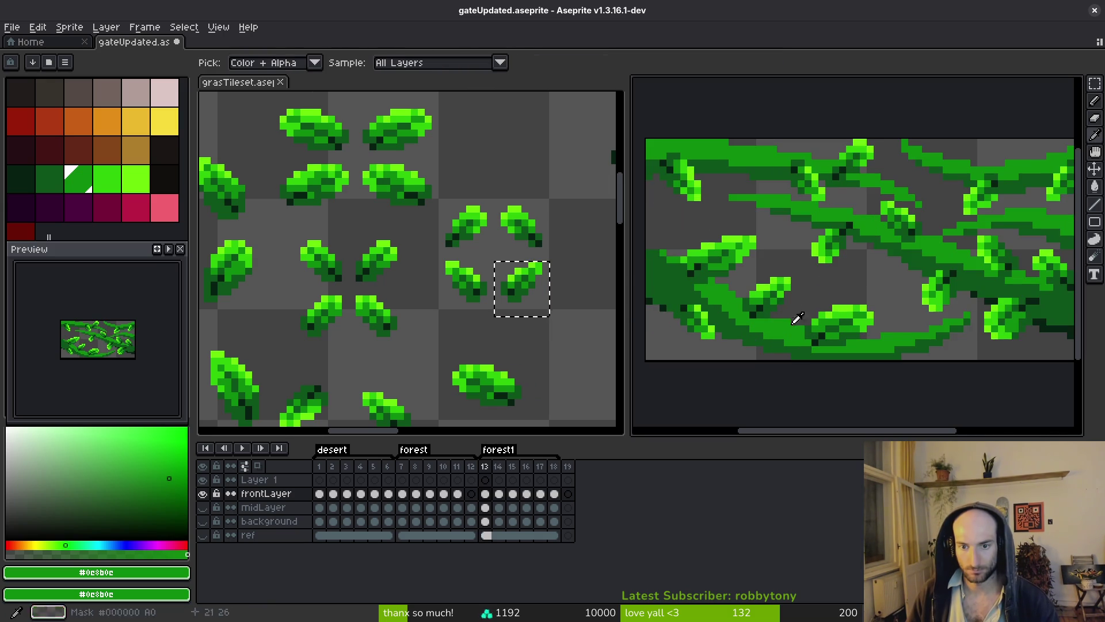
key("Right")
key("ctrl+s")
scroll(811, 347, "down", 3)
key("Left")
key("Right")
key("Left")
key("Right")
key("Left")
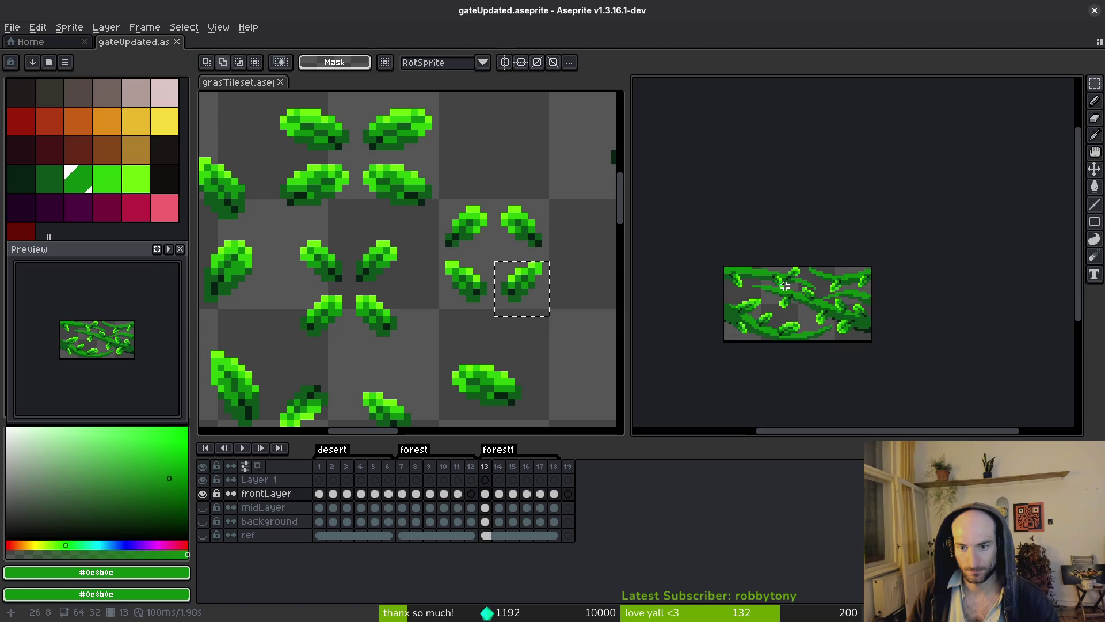
scroll(824, 315, "up", 2)
key("b")
key("Right")
key("Left")
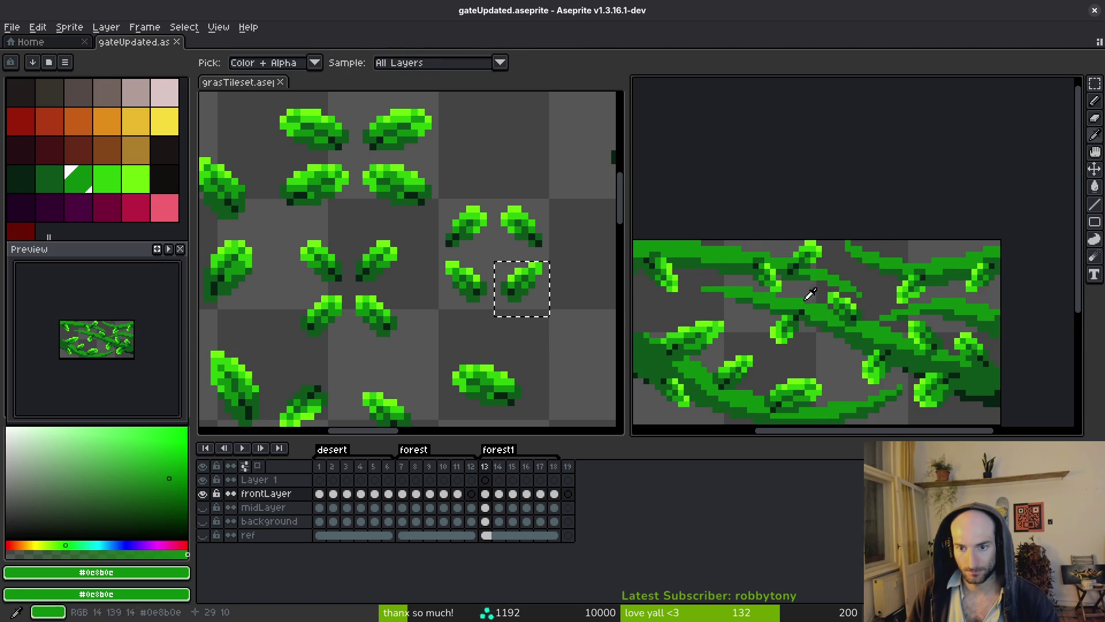
key("Right")
- Paste a leaf rotated 90° onto the upper vine in frame 14
key("ctrl+v")
key("shift+r")
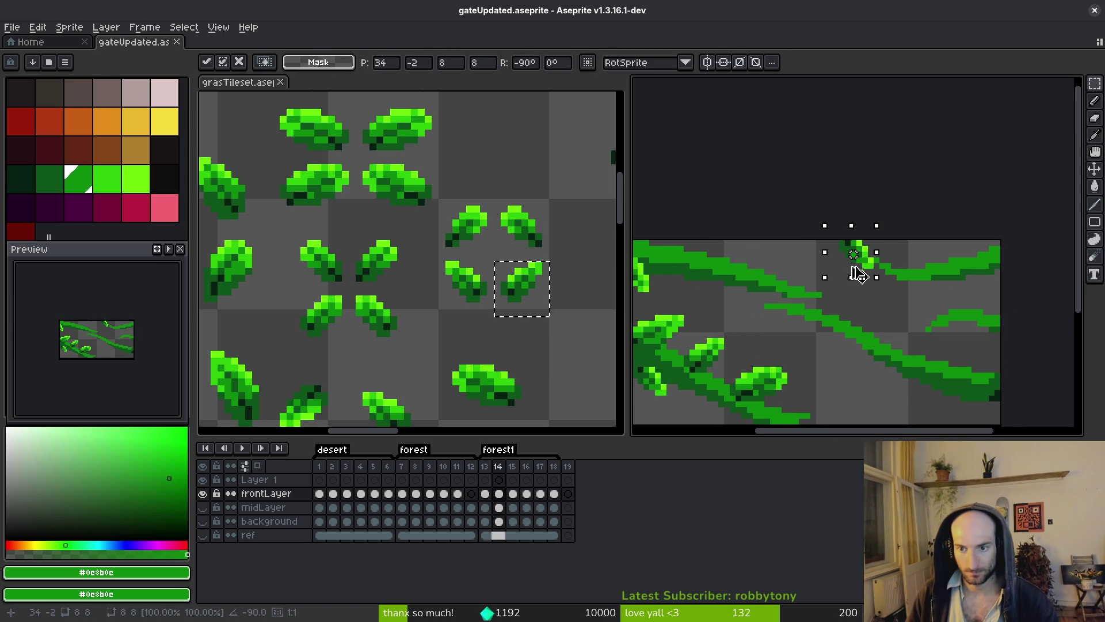
left_click_drag(871, 270, 738, 306)
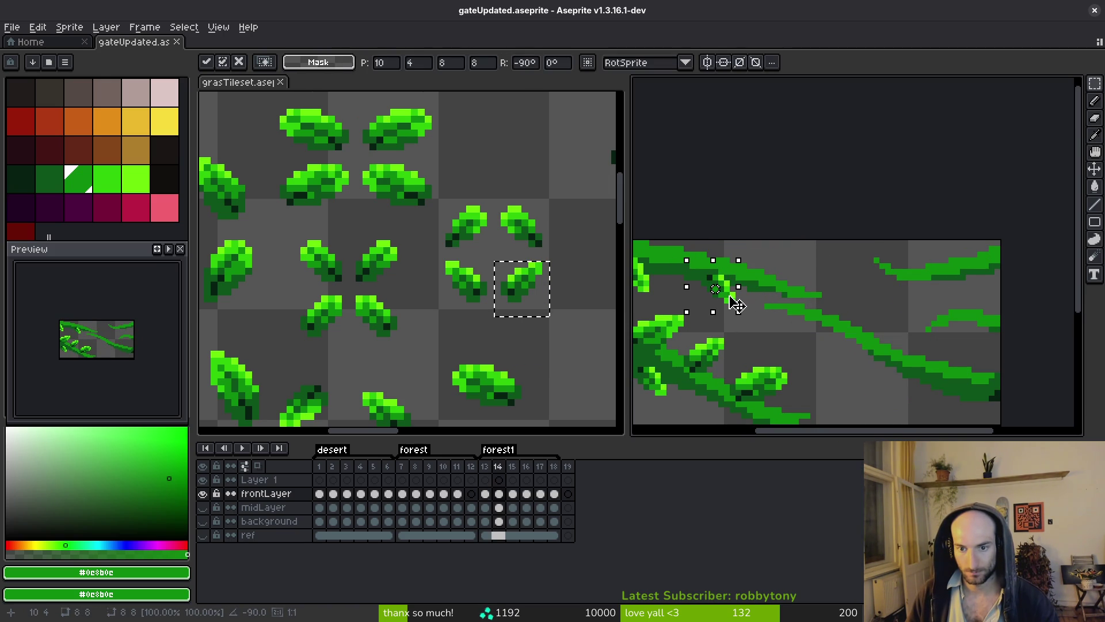
key("comma")
key("period")
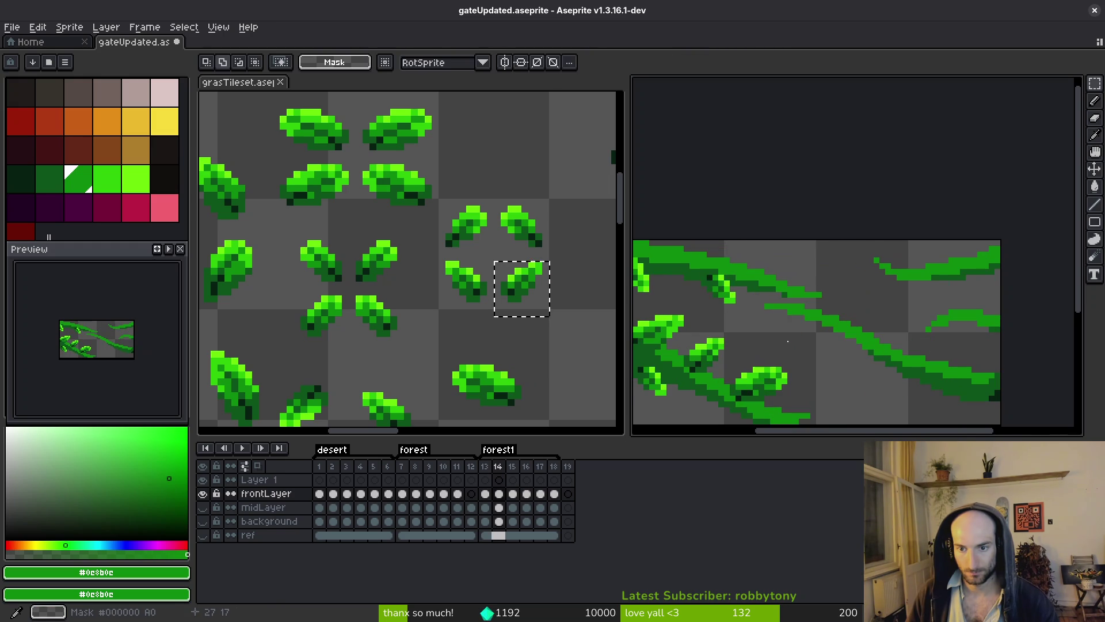
- Place another rotated leaf on the upper-left vine, then compare with frames 13 and 12
key("ctrl+v")
scroll(761, 307, "up", 1)
scroll(772, 290, "up", 1)
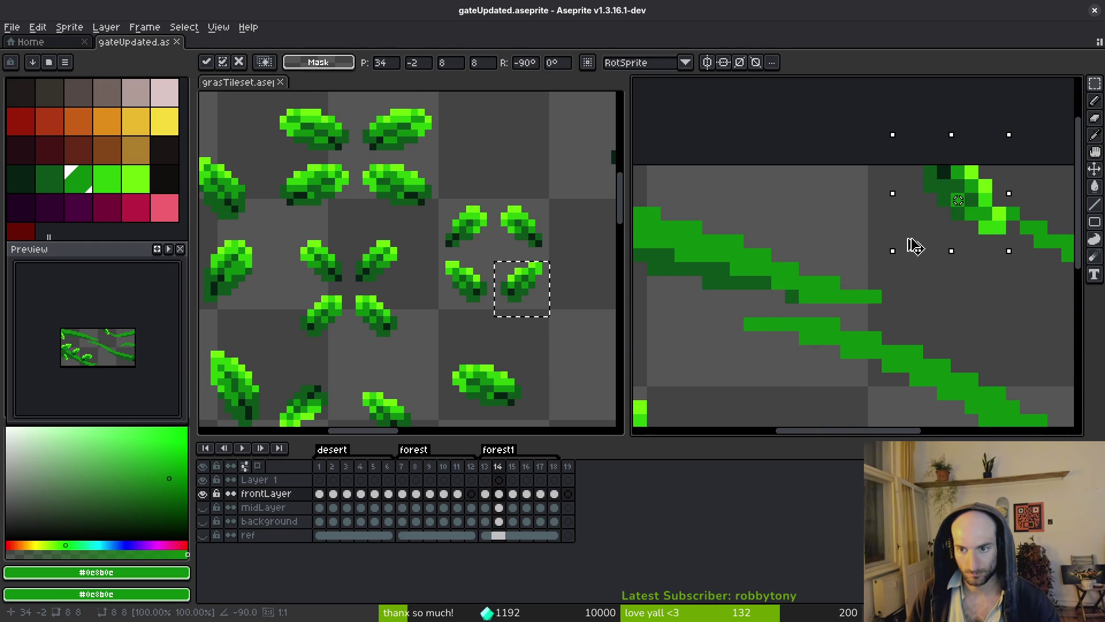
scroll(907, 244, "down", 1)
left_click_drag(934, 230, 782, 280)
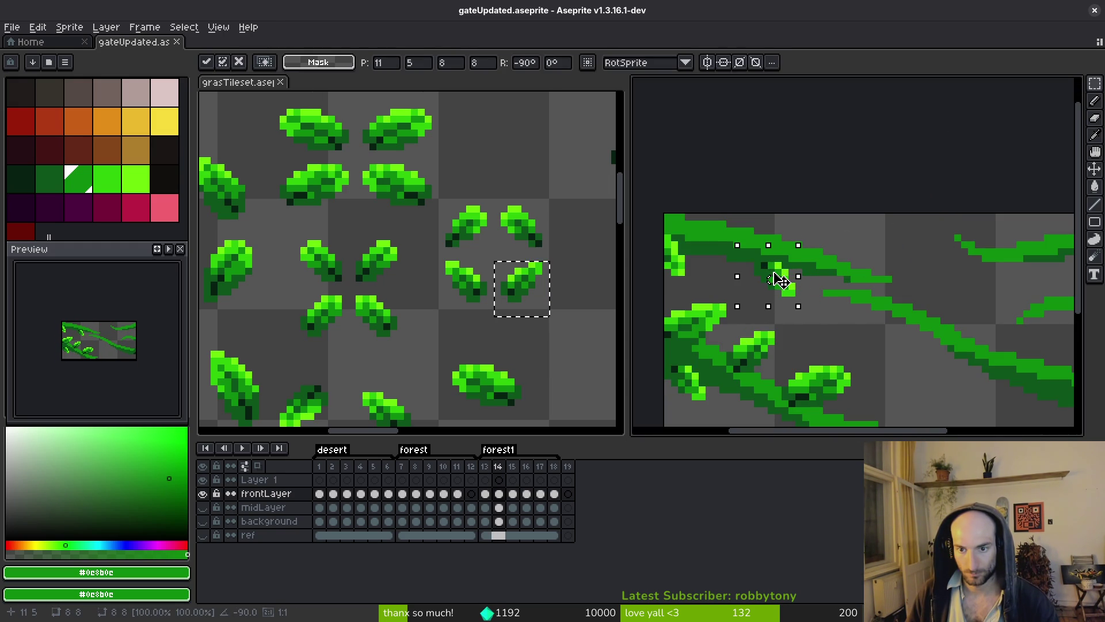
left_click(795, 316)
scroll(802, 314, "down", 1)
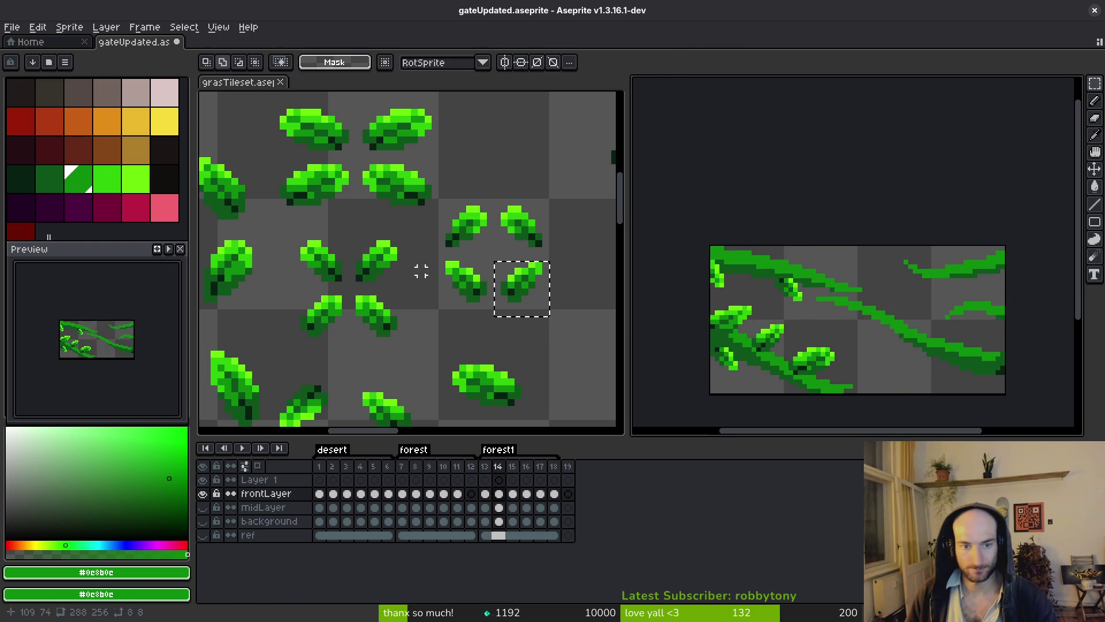
key("Left")
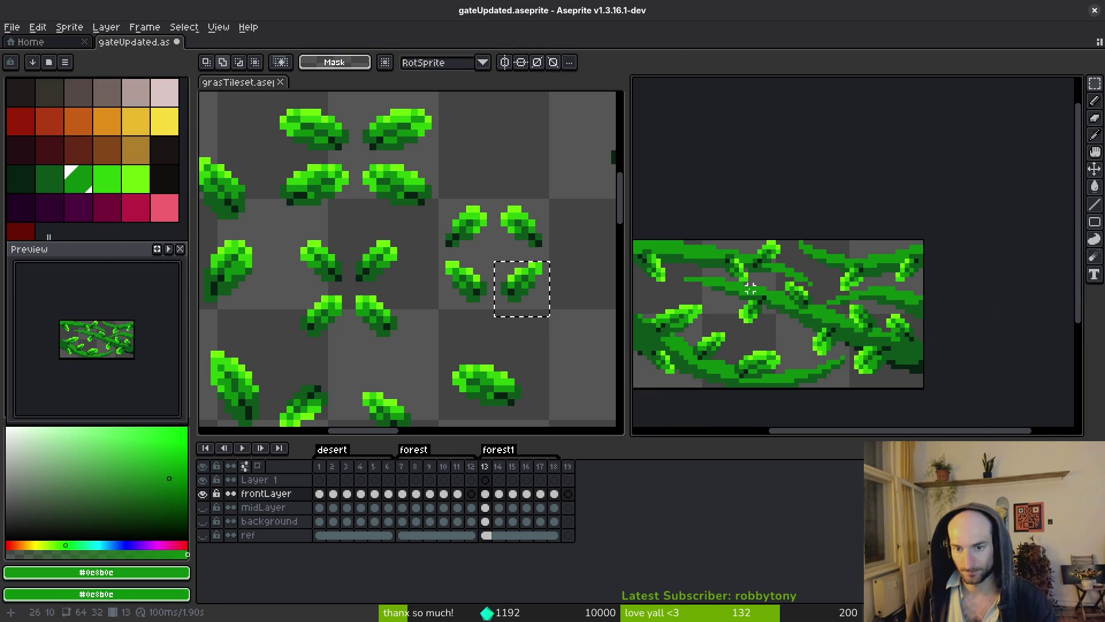
key("i")
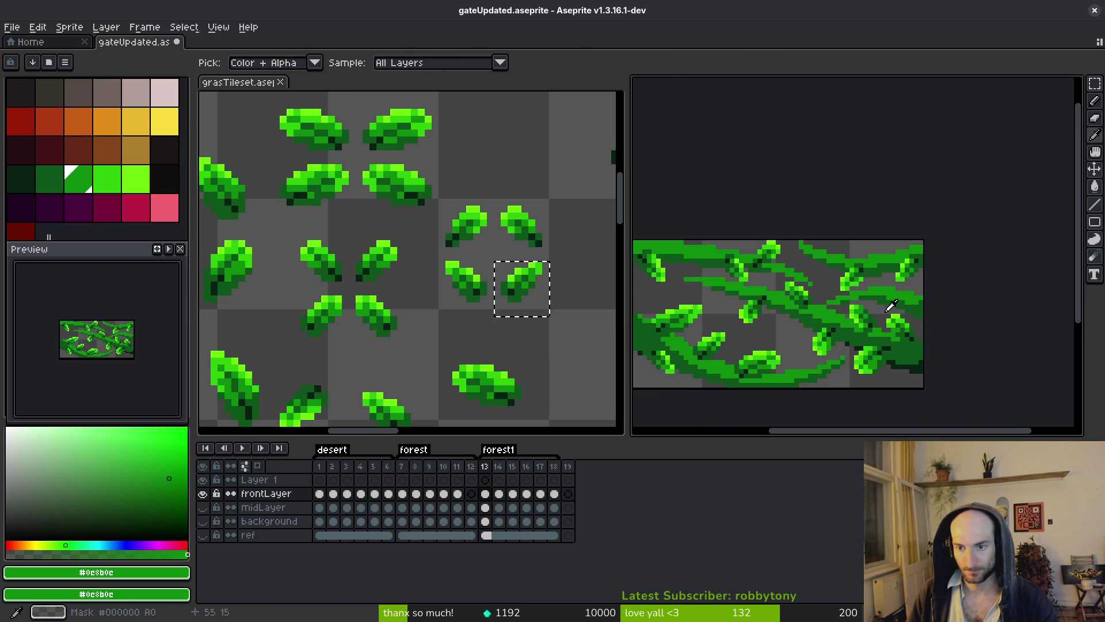
key("Left")
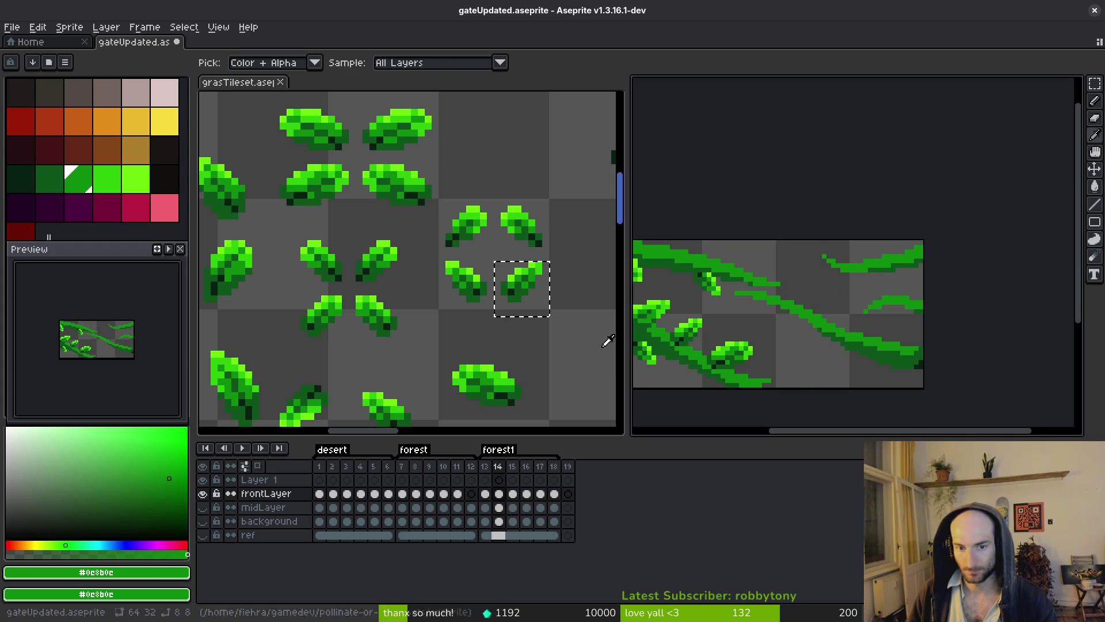
key("m")
scroll(469, 316, "down", 2)
- Copy a bright leaf from the grasTileset sheet and paste it into gateUpdated frame 14
scroll(423, 299, "left", 1)
left_click_drag(377, 255, 447, 318)
key("ctrl+d")
key("ctrl+z")
left_click(389, 274)
left_click_drag(377, 255, 446, 318)
key("ctrl+d")
key("ctrl+shift+d")
key("ctrl+d")
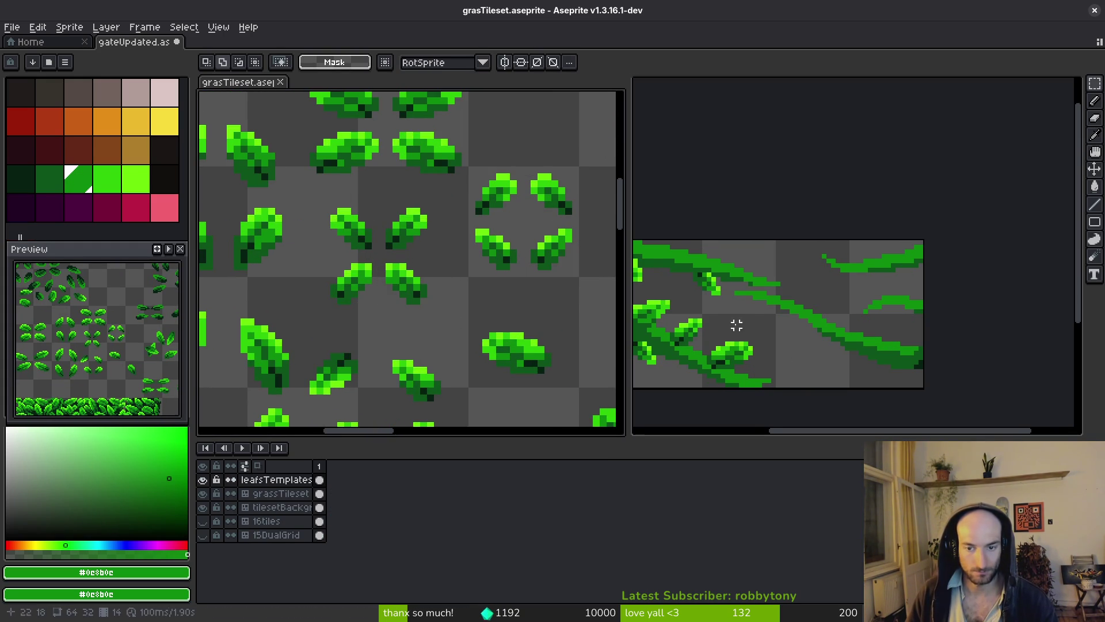
left_click(732, 326)
key("i")
key("ctrl+v")
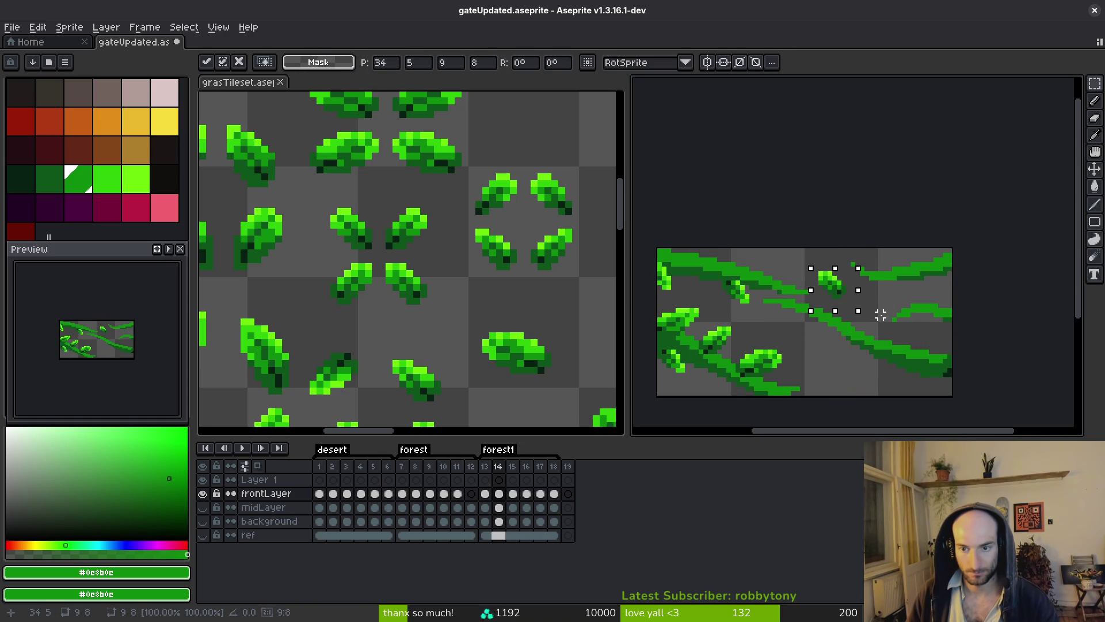
- Place a pasted leaf on frame 14's lower-right vine and compare it with frame 13
key("comma")
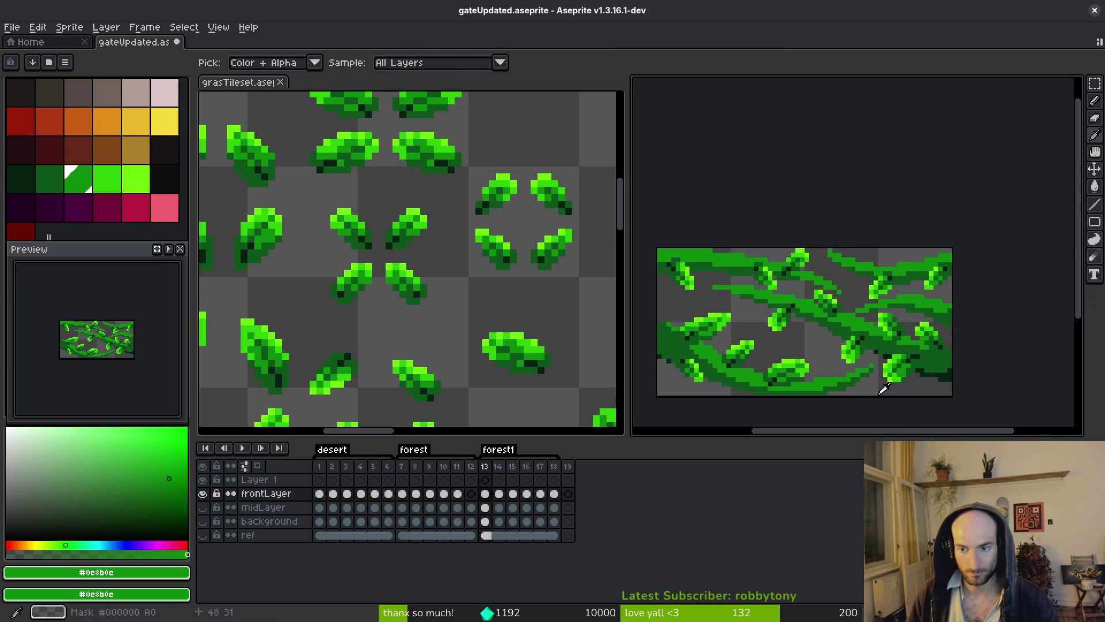
key("period")
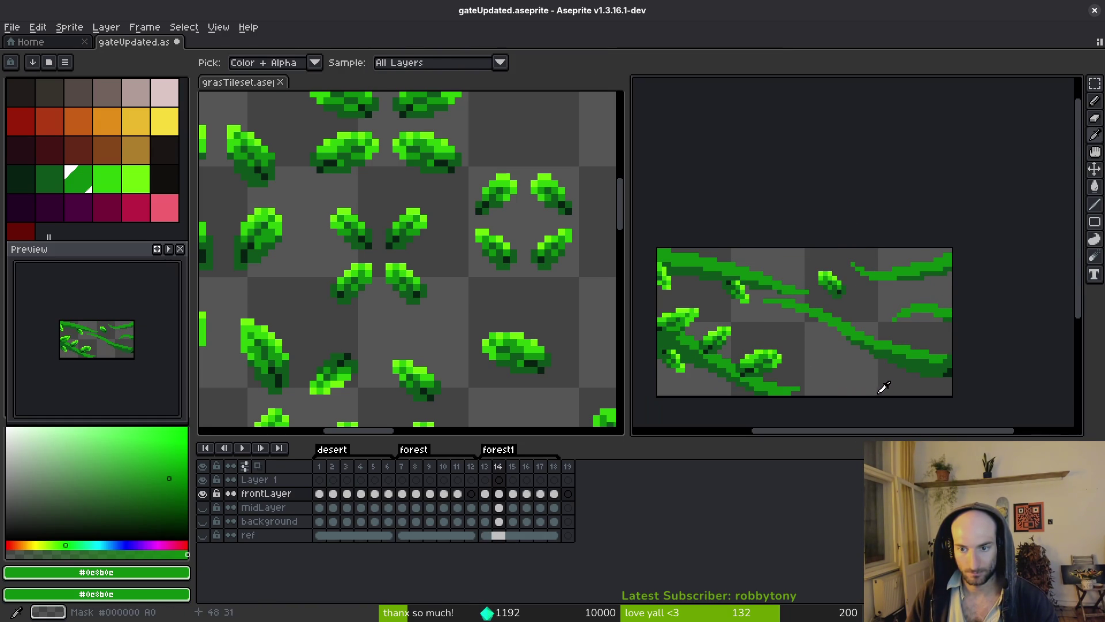
key("ctrl+v")
scroll(871, 315, "up", 1)
left_click_drag(829, 285, 924, 363)
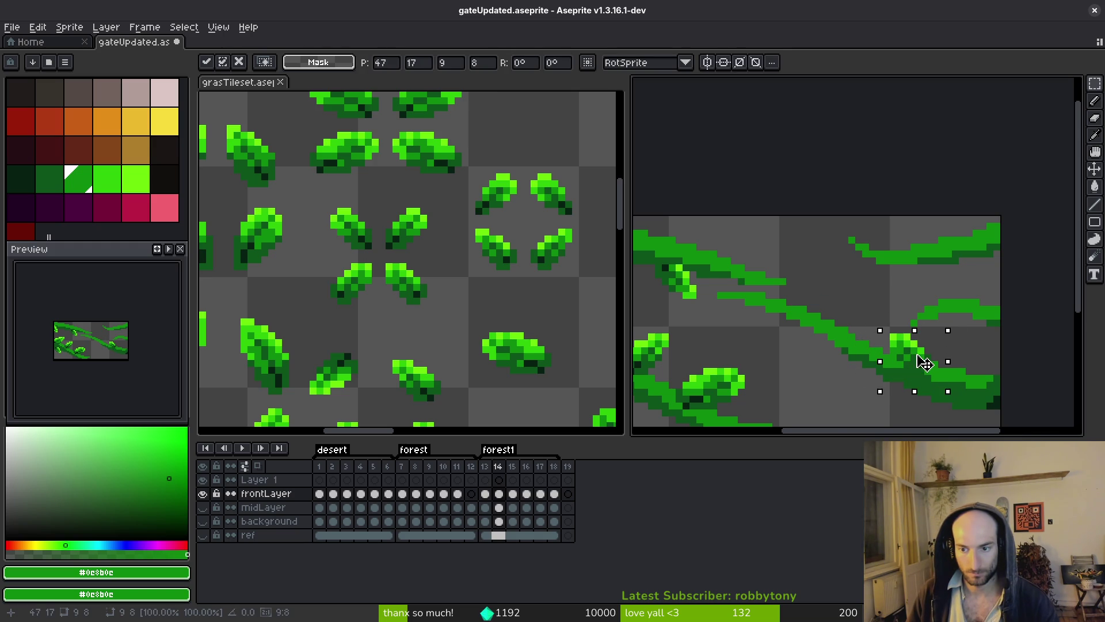
key("Return")
key("comma")
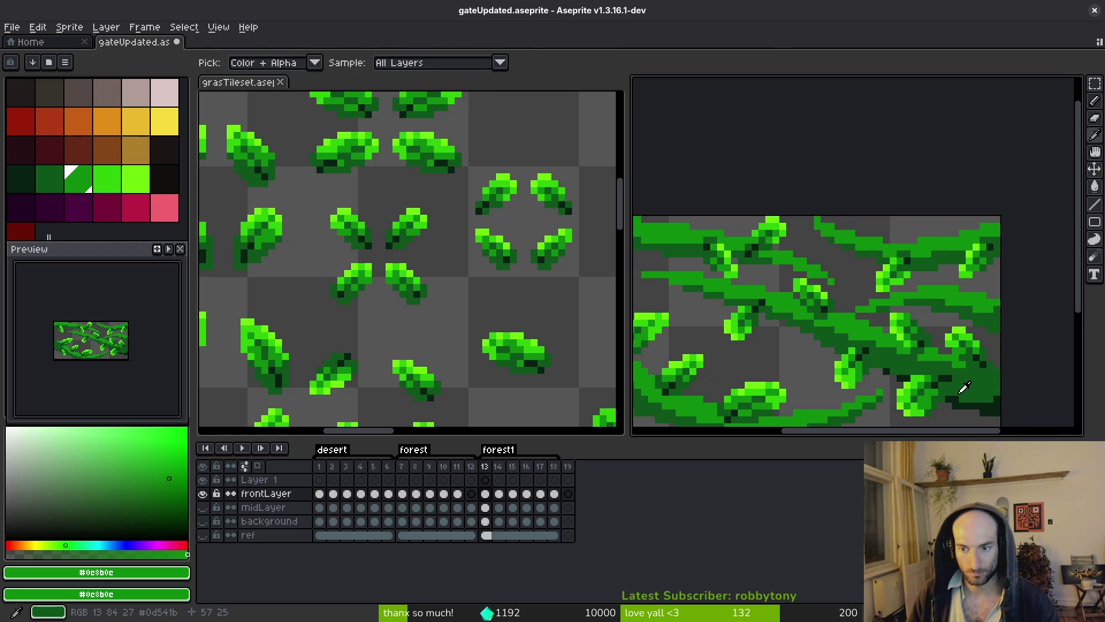
key("period")
- Fine-tune the leaf's position on the right vine until it matches frame 13
mouse_move(913, 358)
left_mouse_down()
mouse_move(893, 328)
mouse_move(927, 376)
left_mouse_up()
key("Return")
key("comma")
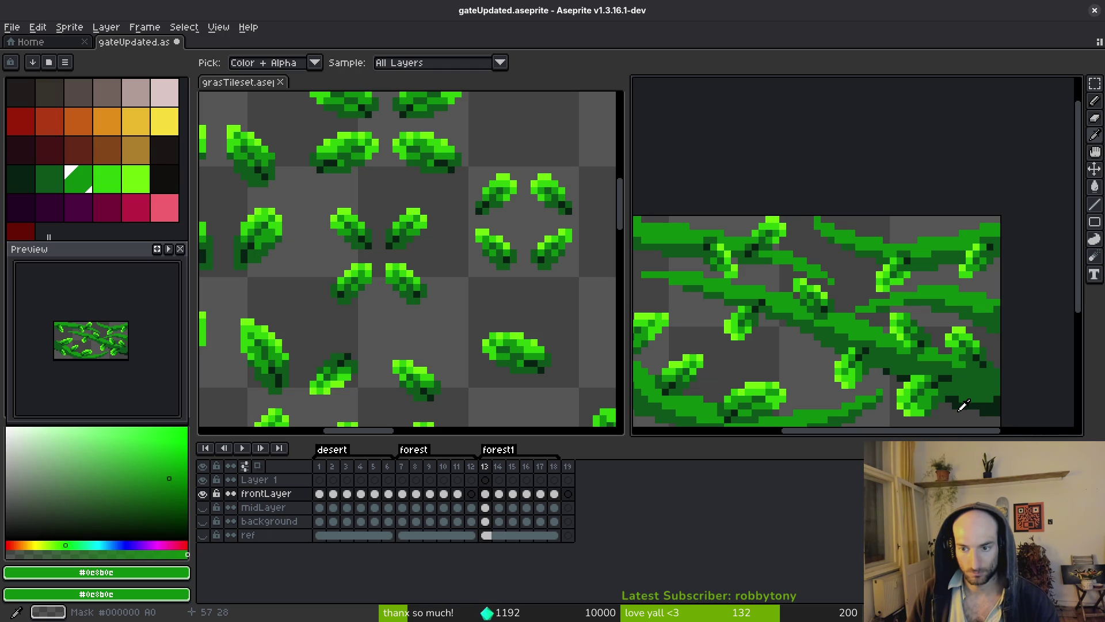
key("period")
mouse_move(834, 282)
left_mouse_down()
mouse_move(893, 338)
mouse_move(959, 374)
mouse_move(950, 366)
left_mouse_up()
key("Return")
key("comma")
scroll(946, 395, "down", 3)
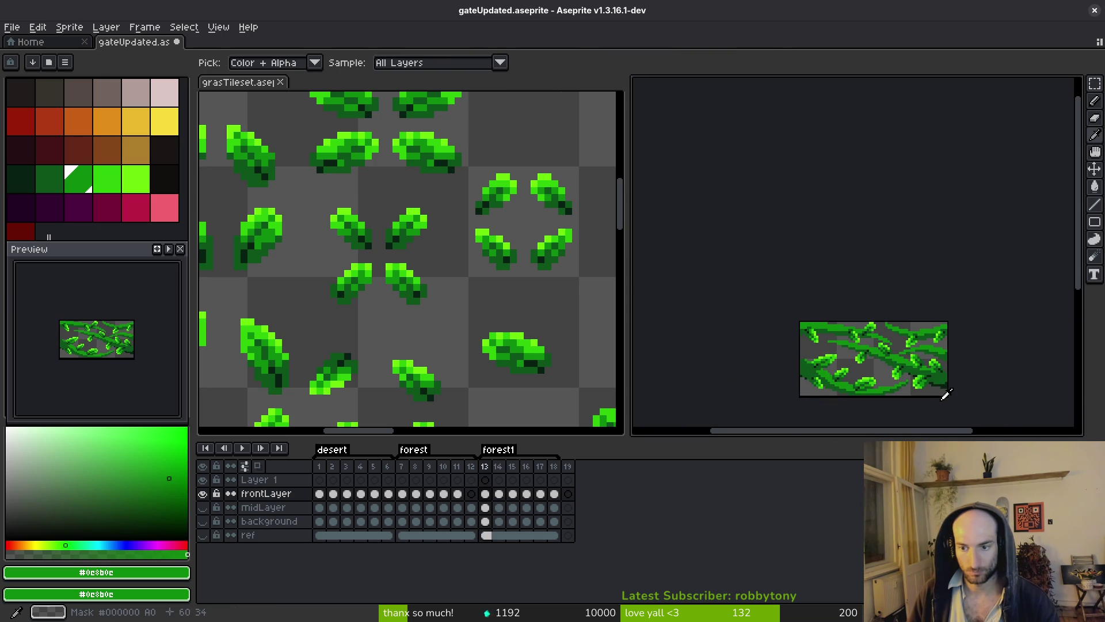
key("m")
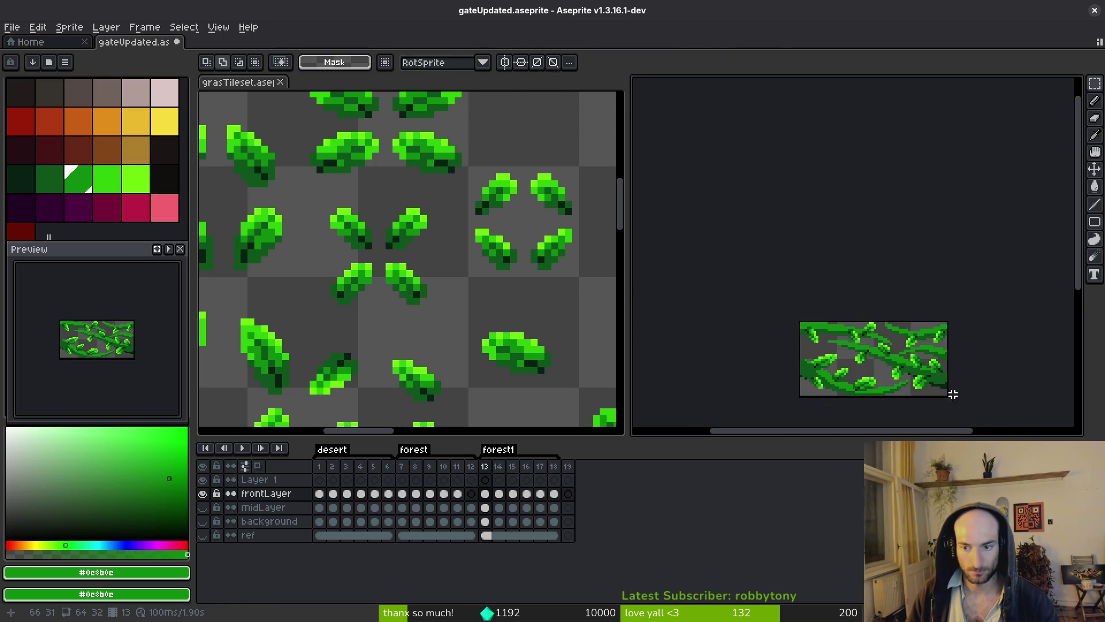
scroll(936, 375, "up", 3)
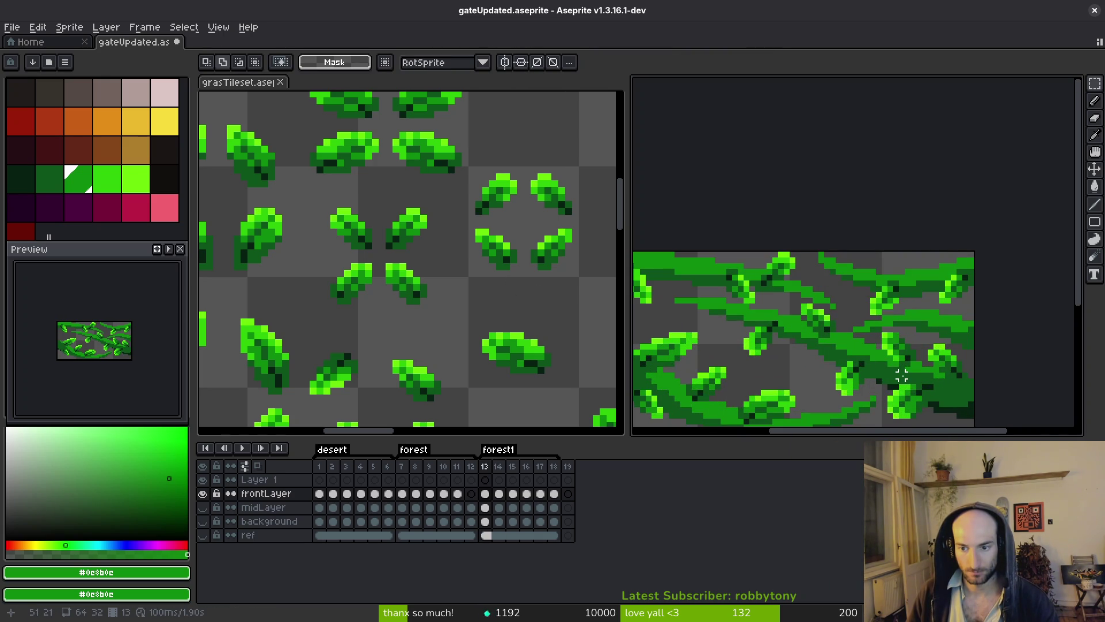
scroll(896, 375, "down", 2)
scroll(875, 323, "left", 1)
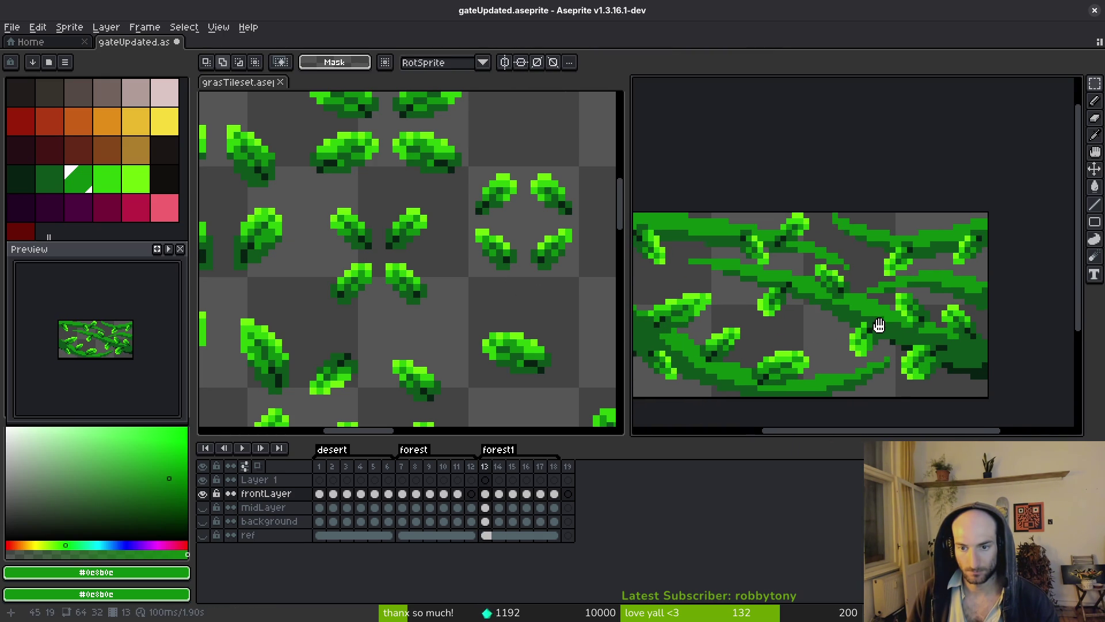
scroll(479, 287, "down", 1)
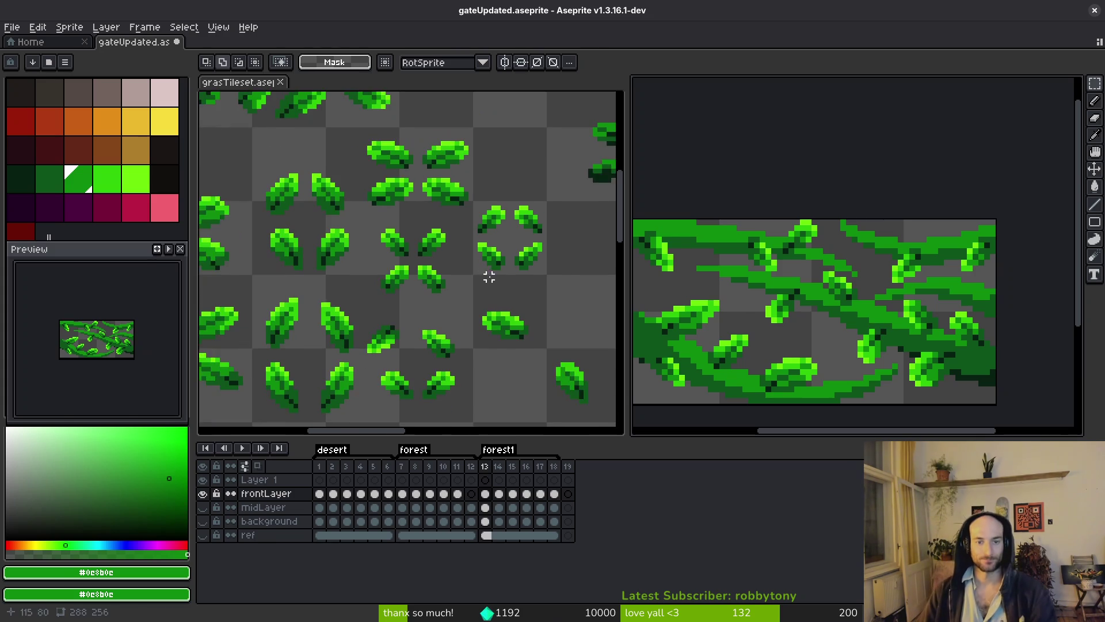
- Marquee-select a leaf in the template sheet
scroll(515, 233, "up", 1)
left_click_drag(440, 194, 484, 240)
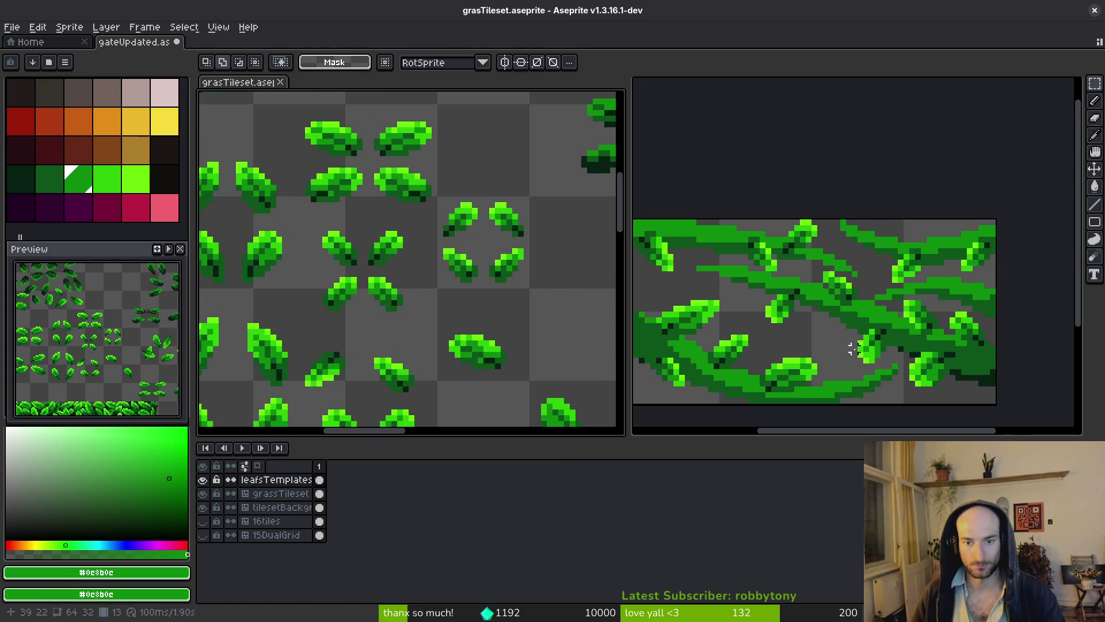
scroll(853, 348, "down", 1)
scroll(813, 322, "up", 1)
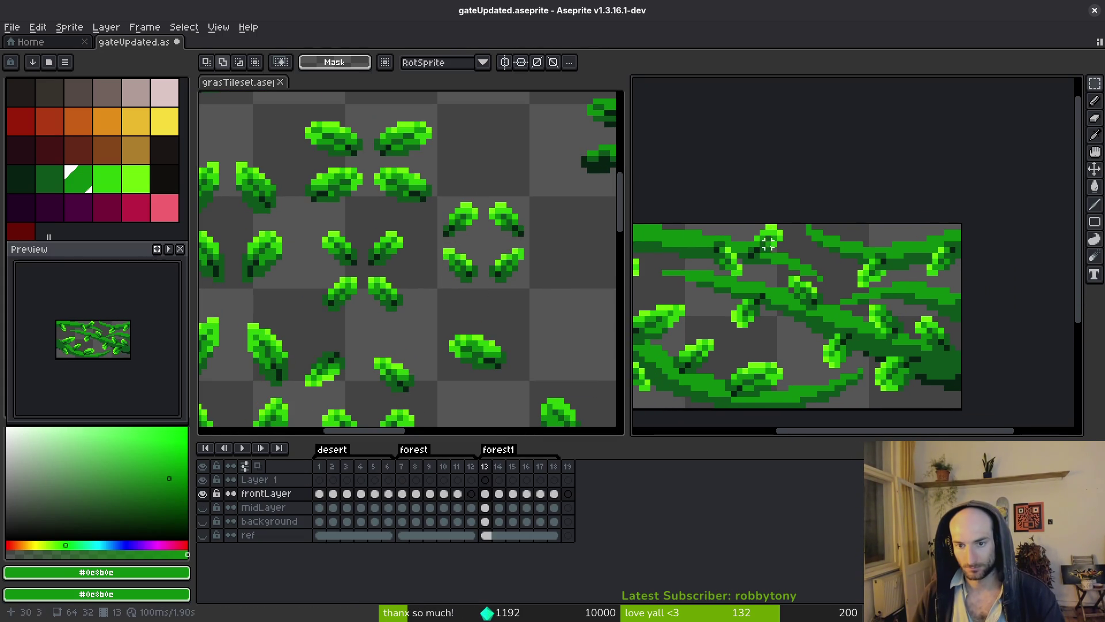
scroll(795, 259, "left", 1)
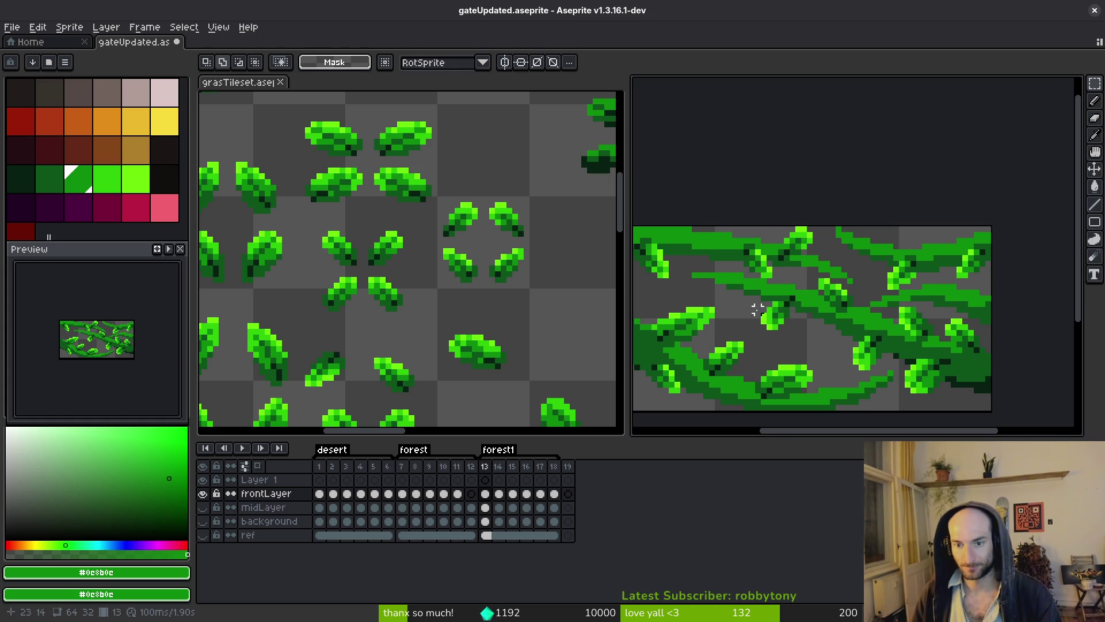
- Paste the leaf into frame 14 and settle it on the upper-left vine, undoing and redoing twice
key("Right")
key("ctrl+v")
left_click_drag(851, 266, 750, 265)
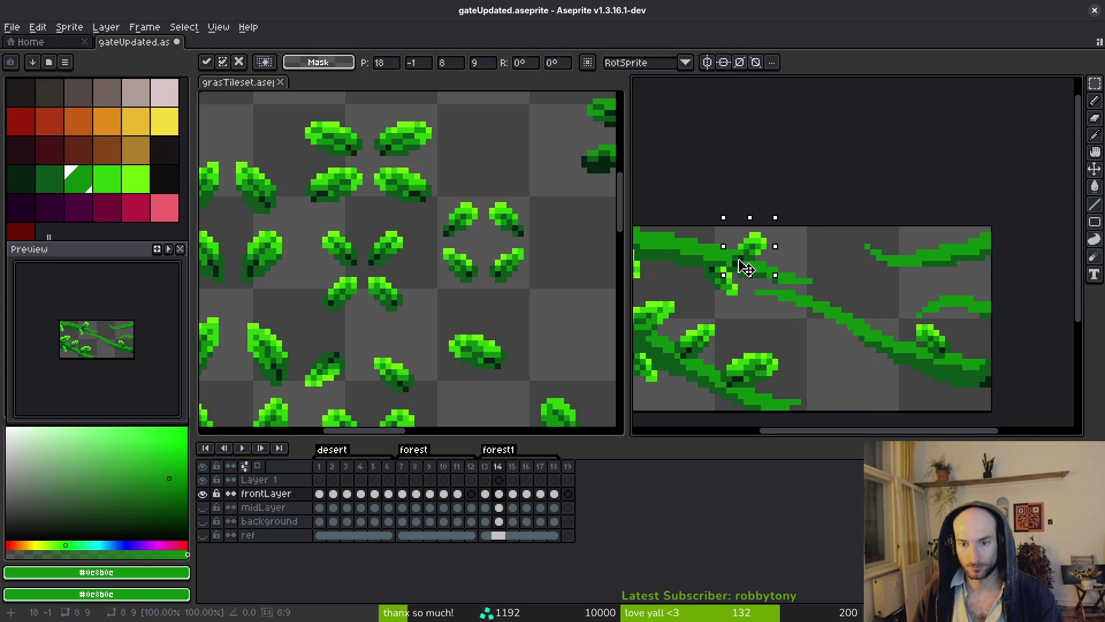
left_click(804, 275)
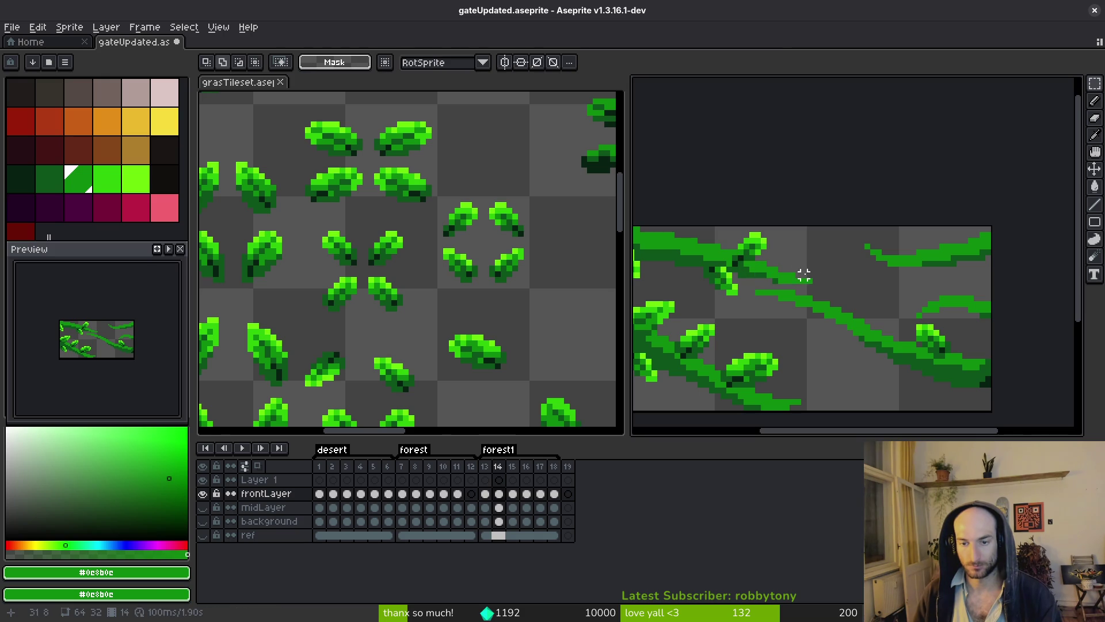
key("ctrl+z")
left_click_drag(854, 276, 741, 265)
left_click(781, 275)
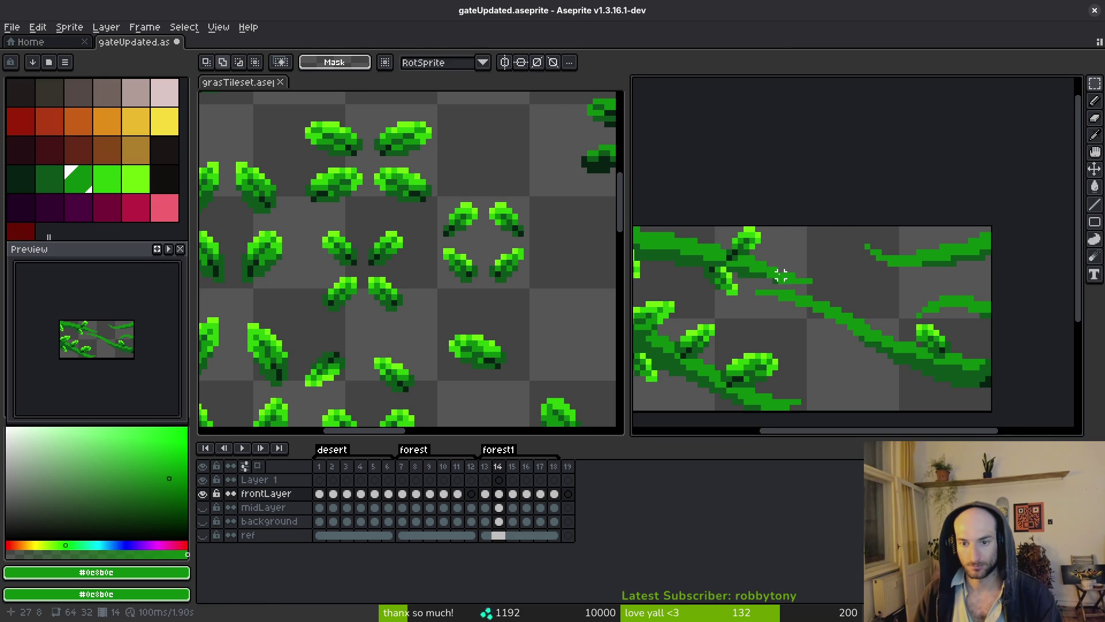
scroll(781, 275, "down", 2)
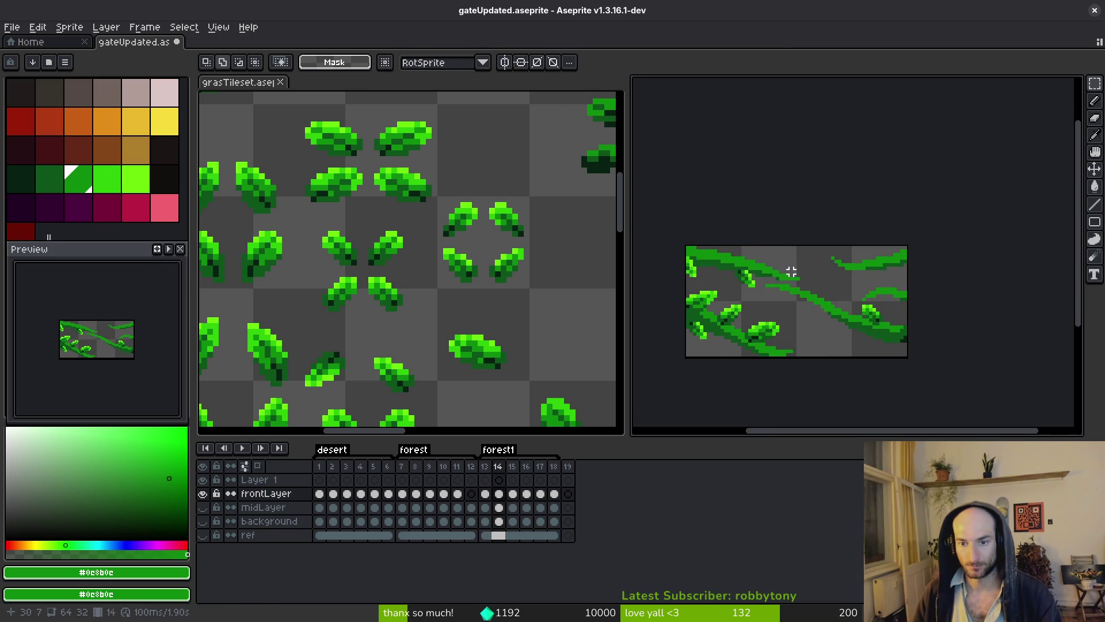
scroll(791, 272, "up", 2)
key("ctrl+z")
left_click_drag(851, 263, 718, 249)
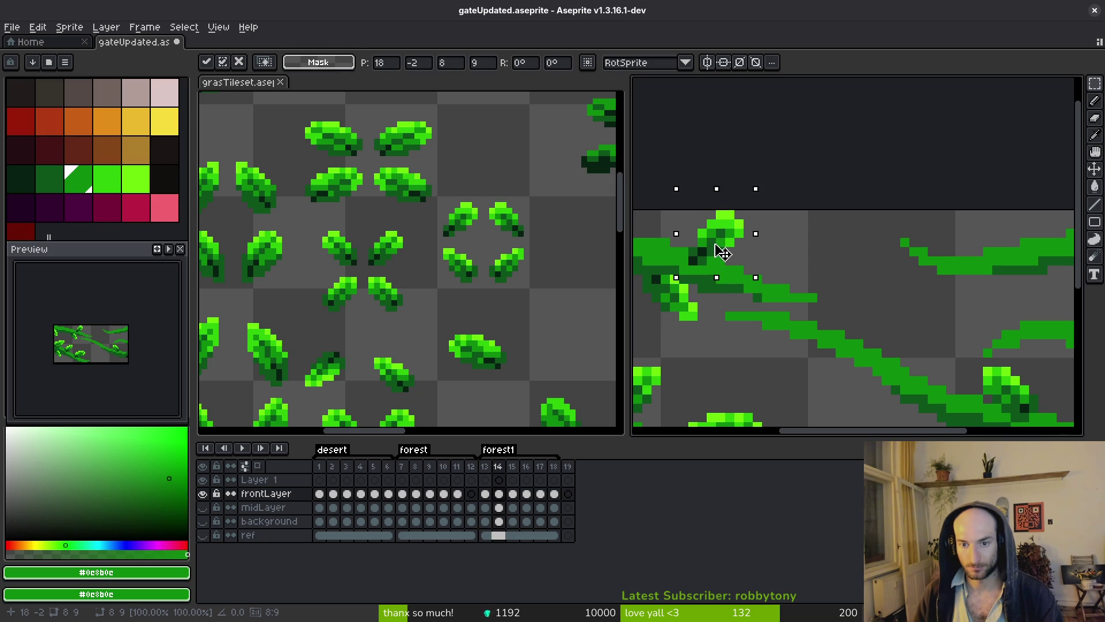
left_click(785, 279)
- After comparing with frame 13, draw a green pixel line extending frame 14's bottom vine
scroll(785, 279, "down", 1)
scroll(785, 278, "down", 2)
key("Left")
key("i")
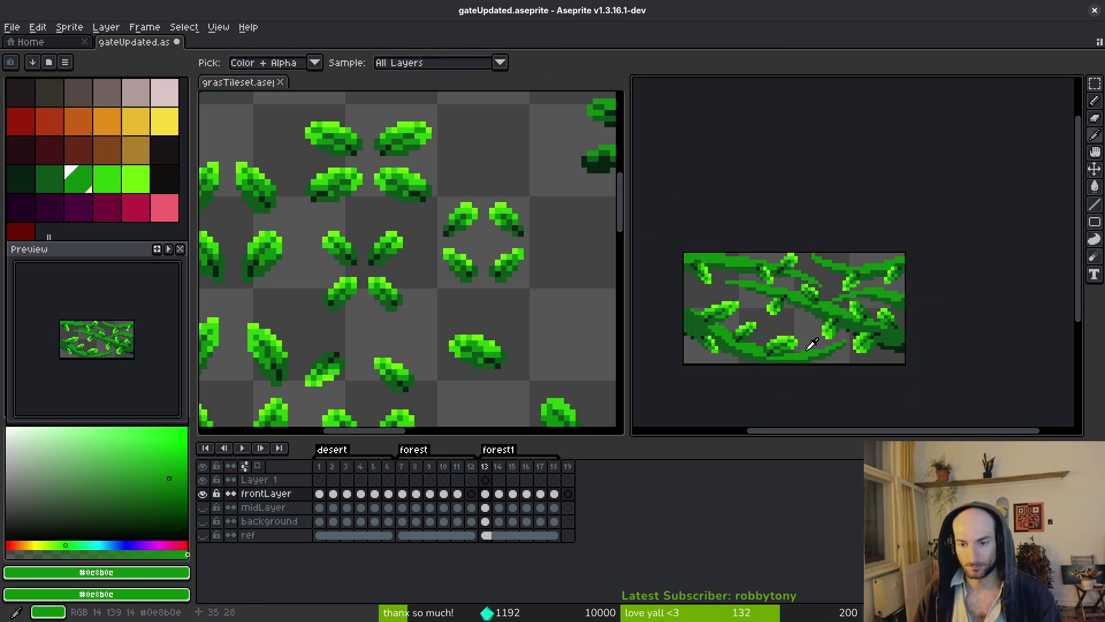
key("m")
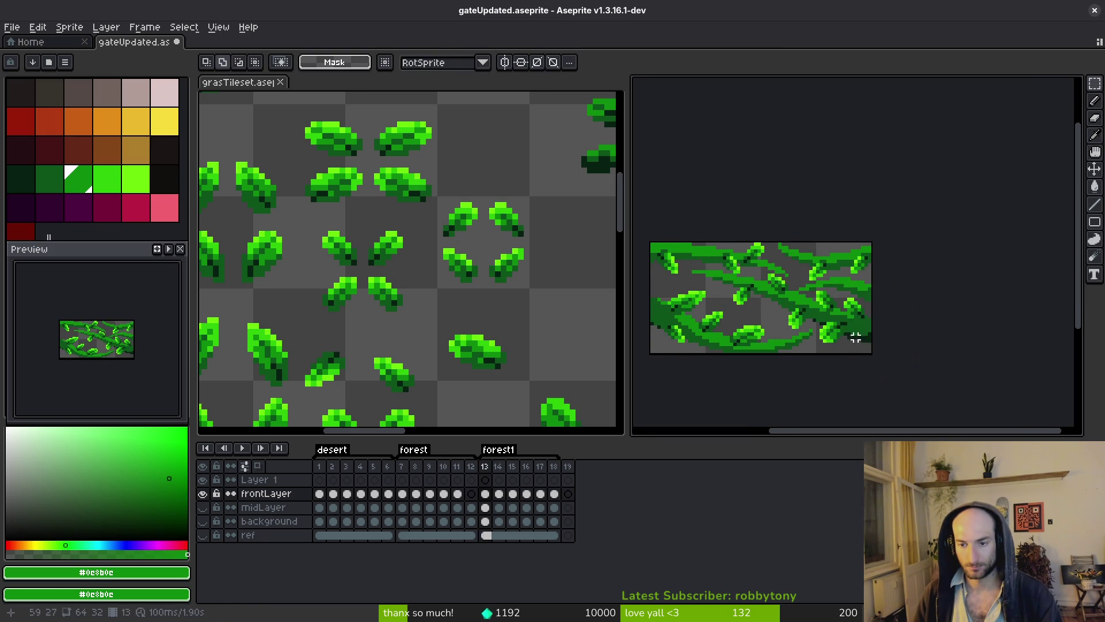
scroll(846, 328, "left", 2)
key("i")
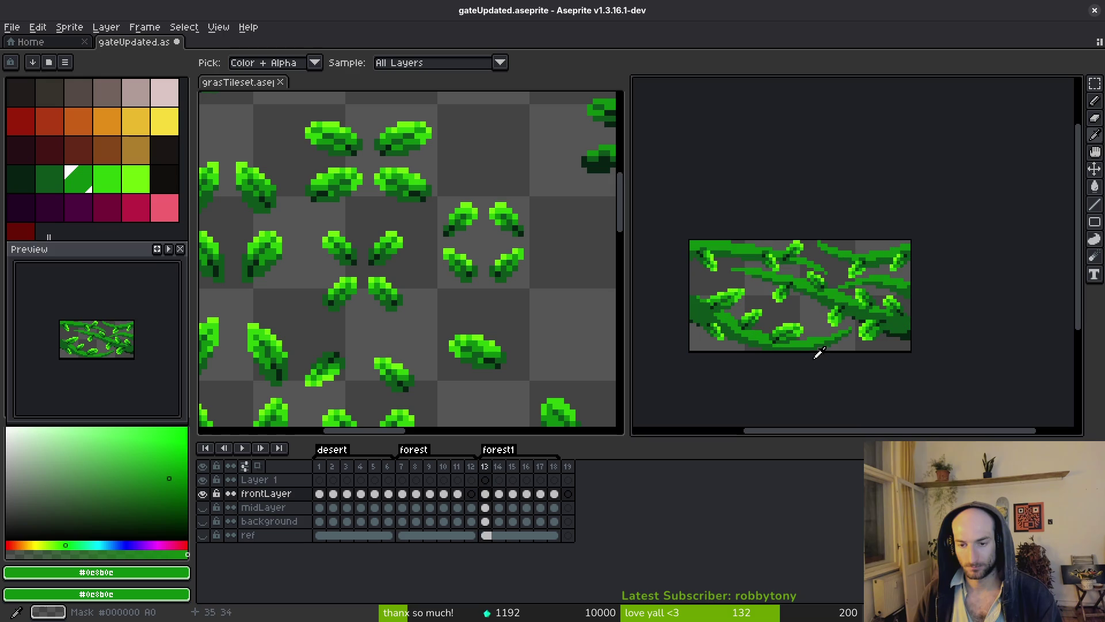
key("Right")
scroll(812, 356, "up", 3)
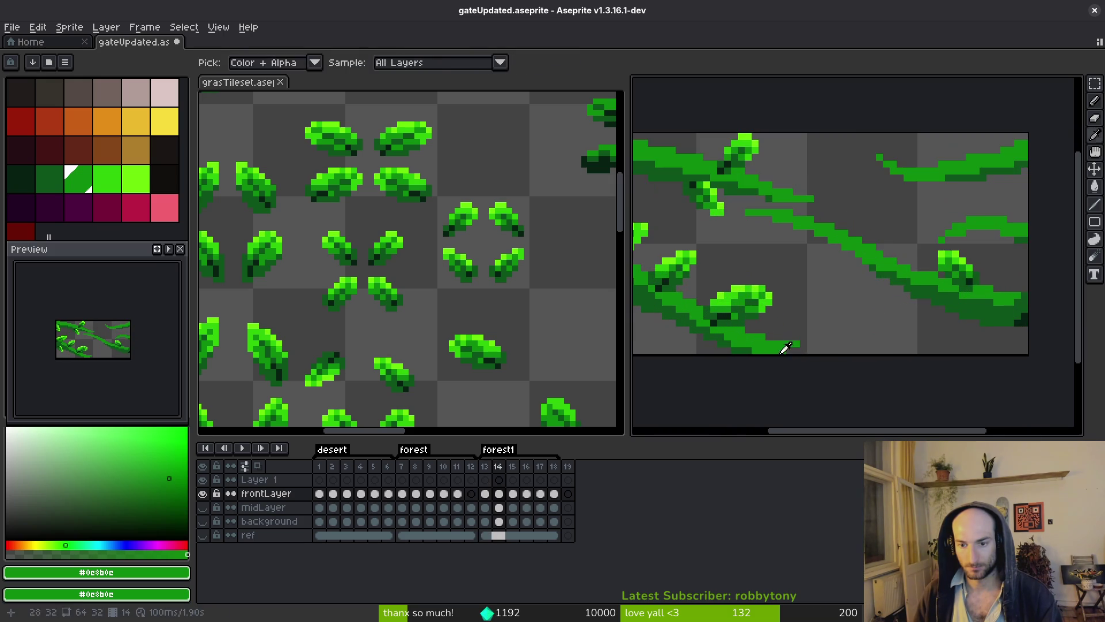
key("b")
scroll(812, 349, "up", 2)
left_click_drag(790, 338, 845, 324)
- Continue the bottom vine line and shade its tip with dark green #0d541b pixels
left_click_drag(777, 351, 768, 350)
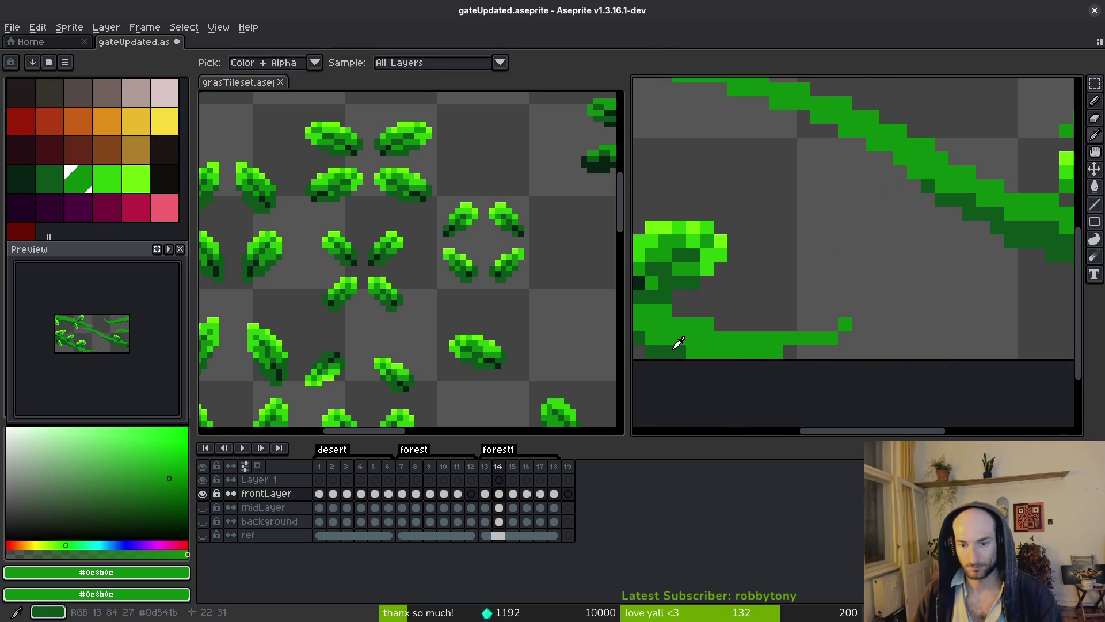
left_click(666, 342, "alt")
left_click(790, 352)
left_click_drag(837, 340, 816, 351)
left_click(831, 332, "alt")
left_click(817, 351, "alt")
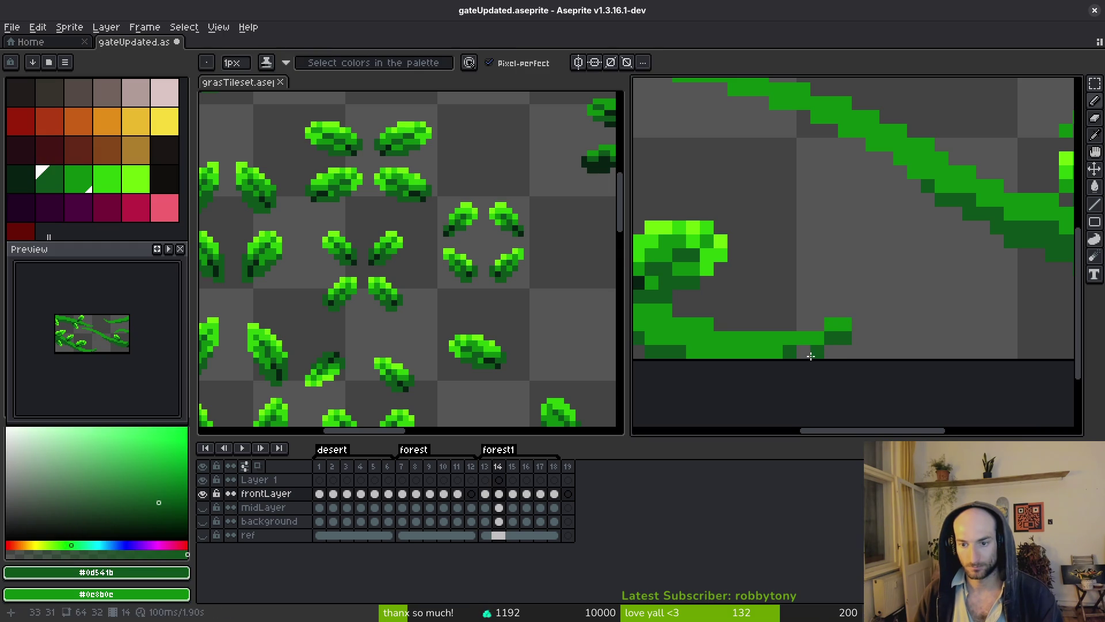
left_click(844, 334, "alt")
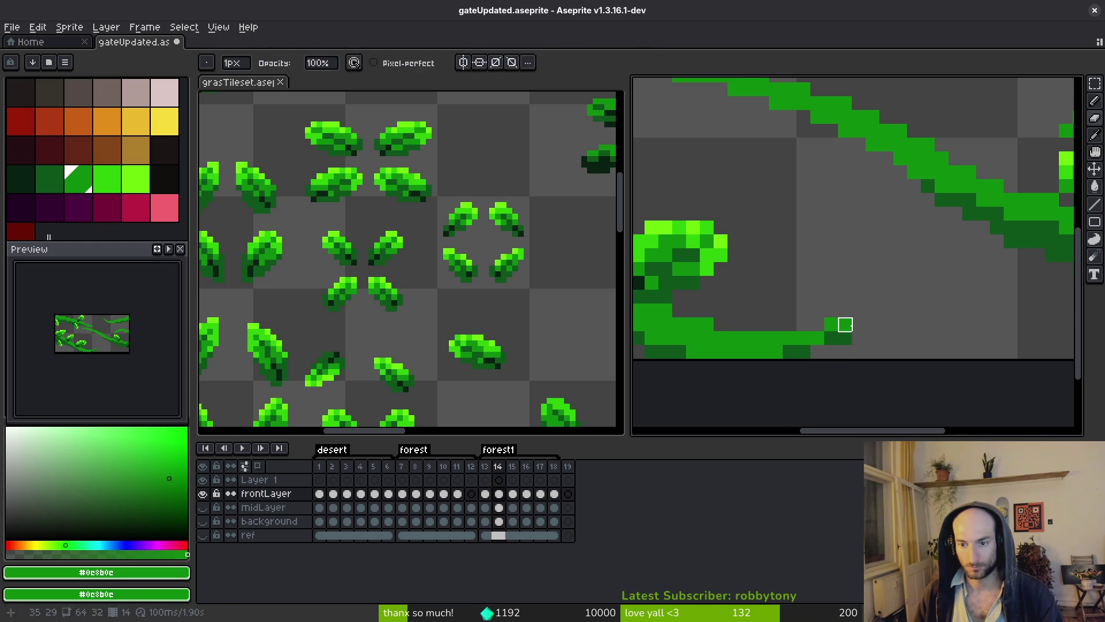
scroll(893, 366, "down", 5)
key("Left")
key("Right")
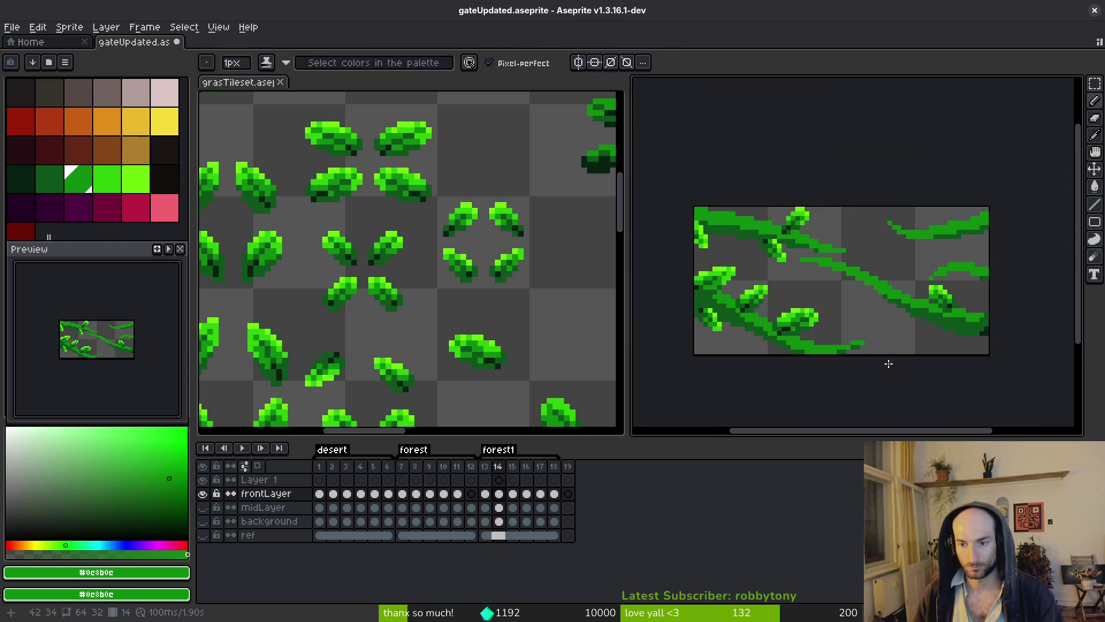
- Paste a leaf into frame 14, rotate it two quarter turns and place it on the vine
key("Left")
key("Right")
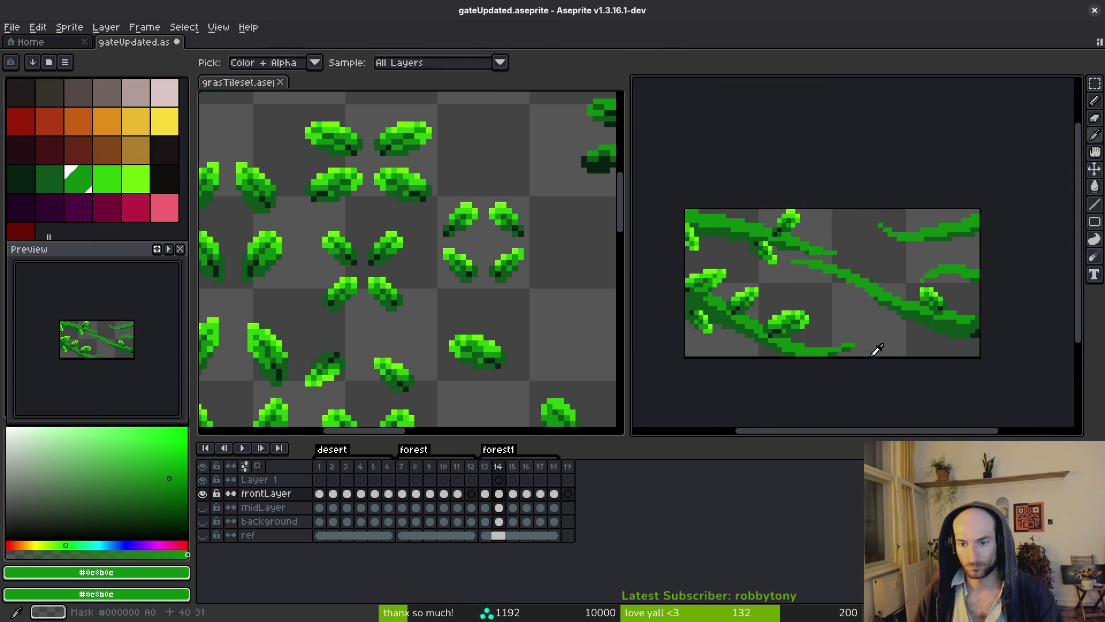
key("Left")
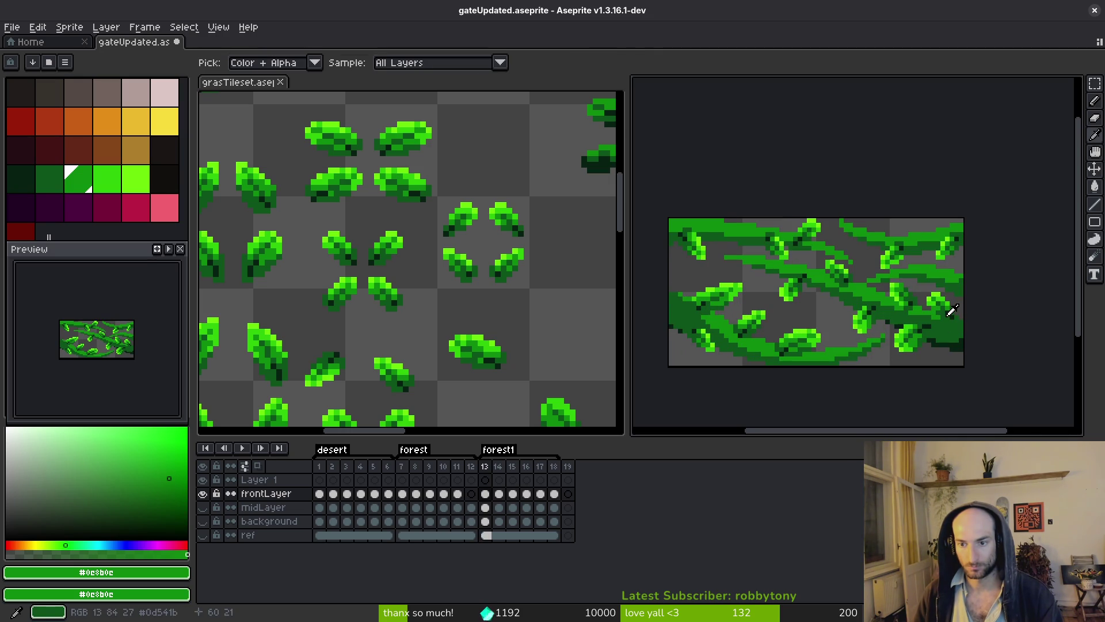
key("Right")
key("ctrl+v")
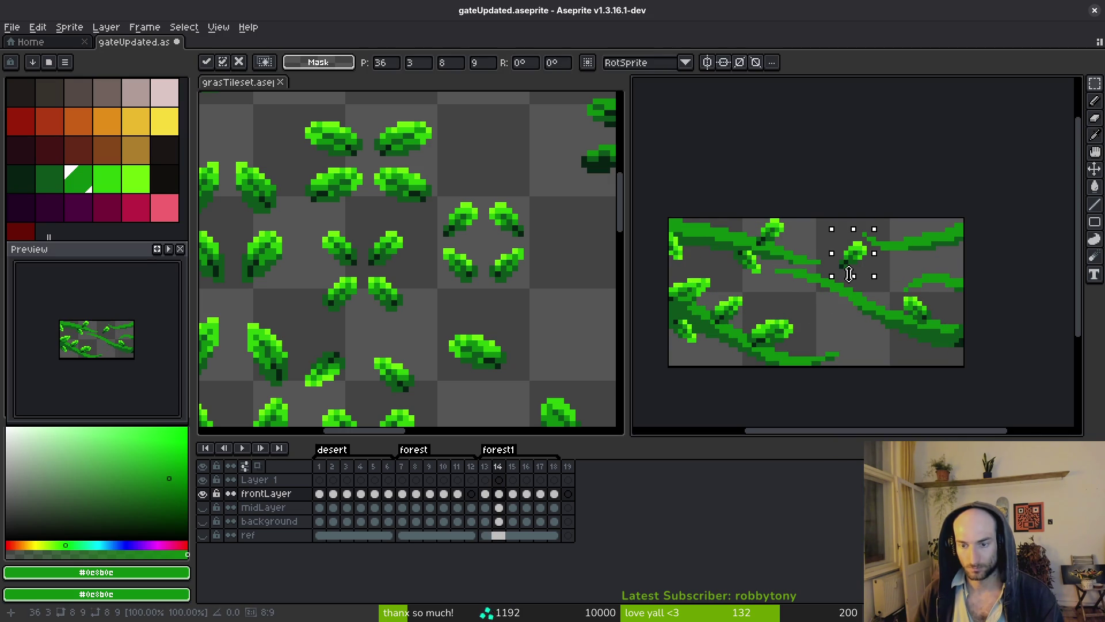
key("shift+r")
scroll(851, 256, "up", 2)
left_click_drag(846, 256, 759, 356)
key("shift+r")
key("shift+r")
key("shift+r")
key("shift+r")
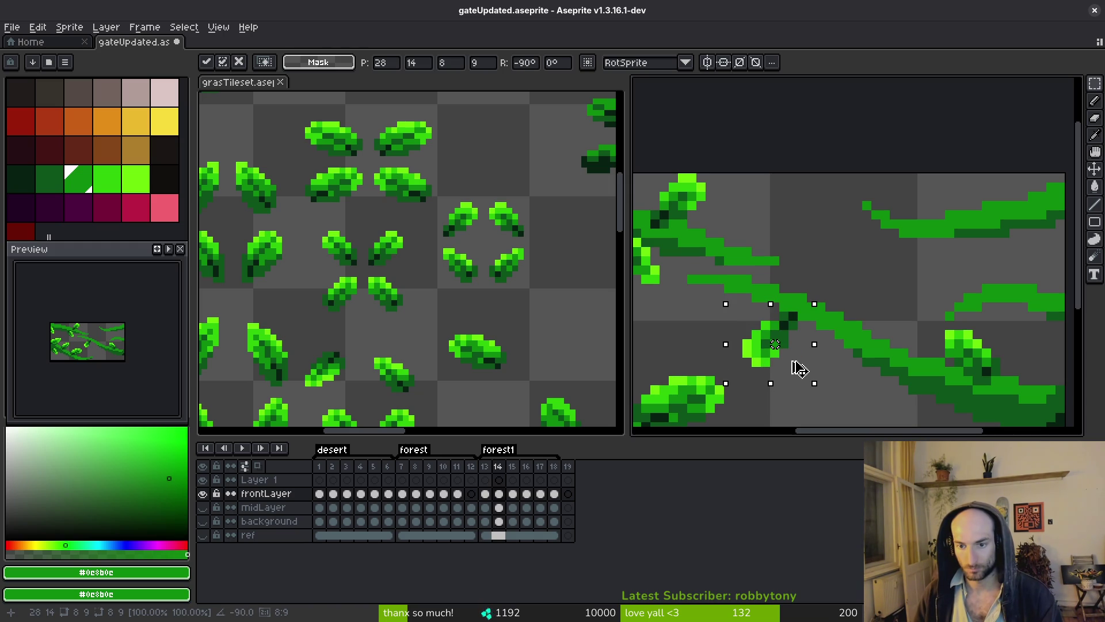
mouse_move(783, 362)
left_mouse_down()
mouse_move(817, 376)
mouse_move(785, 353)
mouse_move(799, 360)
mouse_move(738, 361)
left_mouse_up()
key("Return")
- Paste another leaf further right on the vine and compare frames 13 and 14
scroll(731, 303, "up", 2)
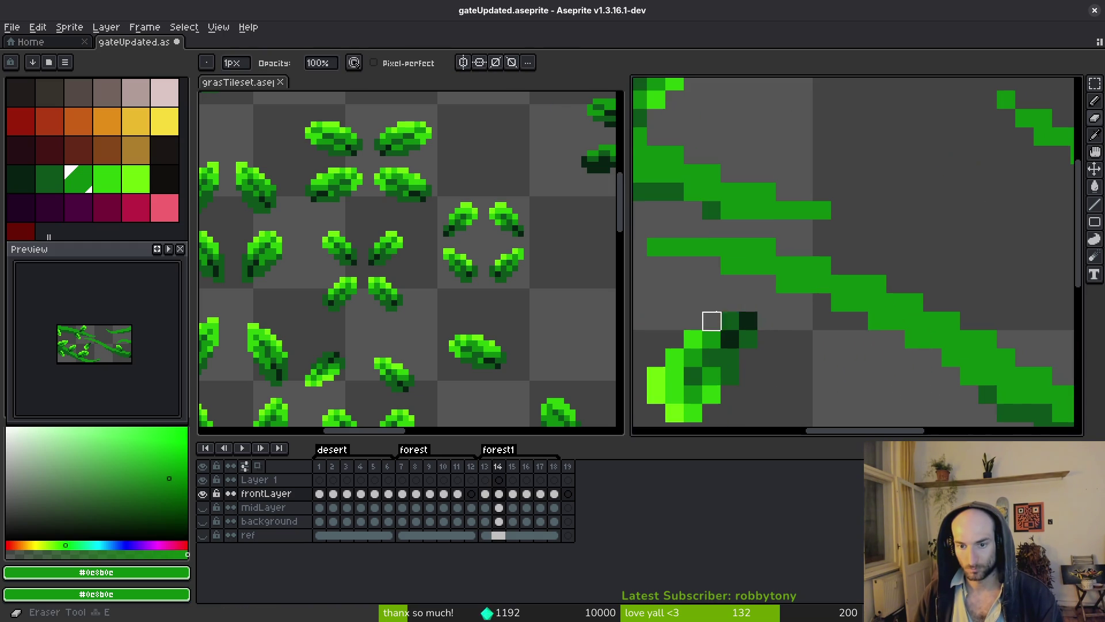
scroll(749, 340, "down", 2)
scroll(726, 328, "up", 1)
key("ctrl+v")
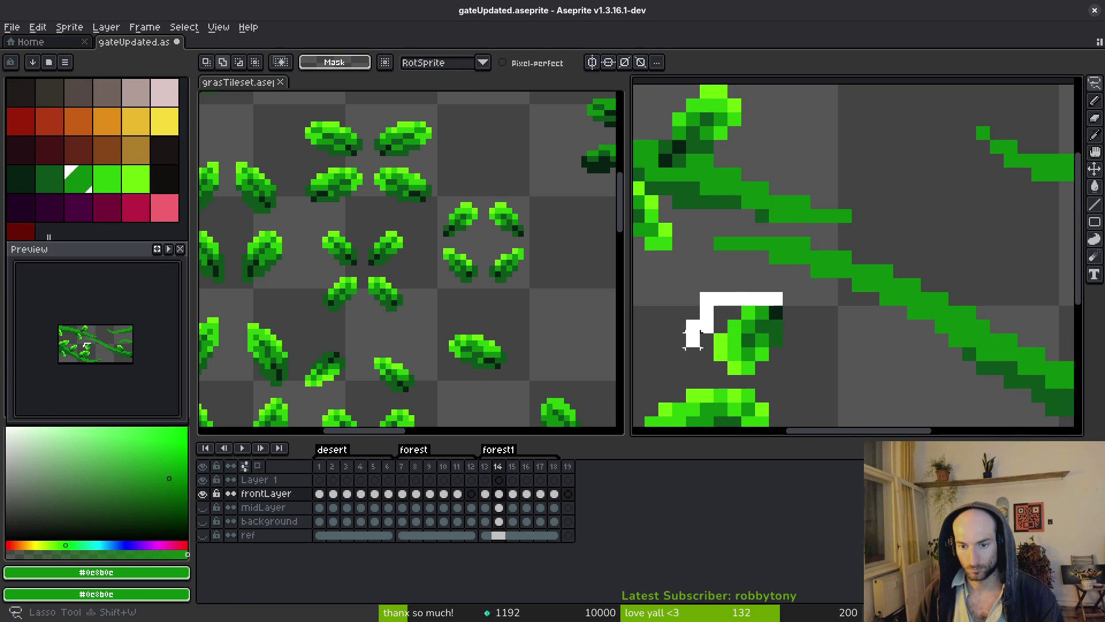
mouse_move(755, 346)
left_mouse_down()
mouse_move(866, 334)
mouse_move(876, 321)
mouse_move(869, 328)
mouse_move(881, 329)
left_mouse_up()
key("Return")
scroll(881, 330, "down", 2)
key("Left")
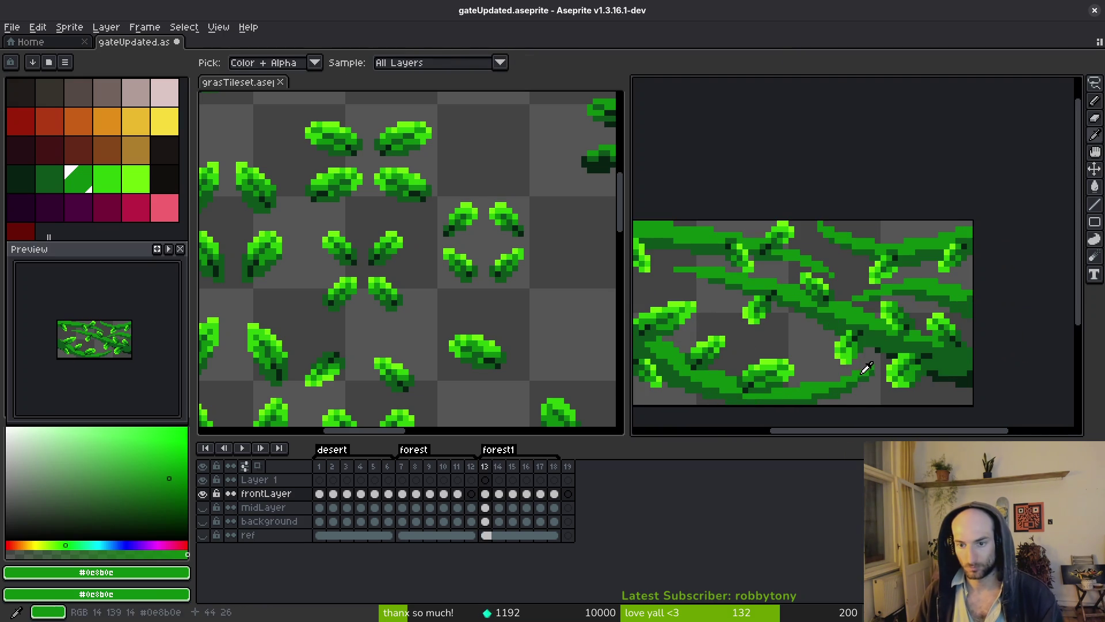
key("Right")
key("Left")
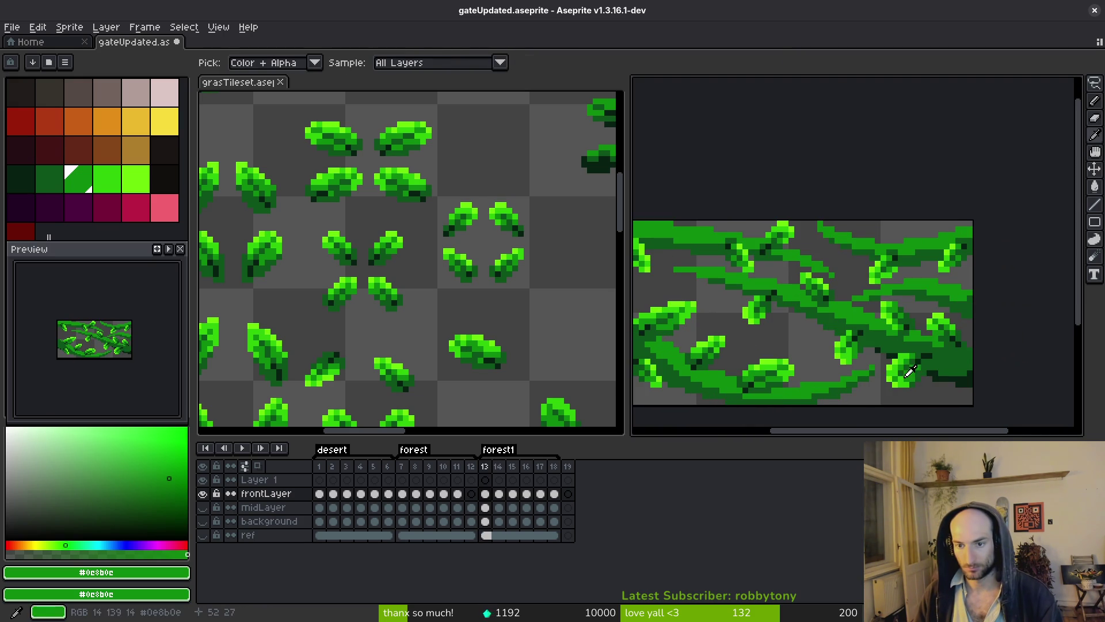
key("Right")
- Paste a leaf onto frame 14's lower vine, rotated a quarter turn and nudged into place
scroll(766, 316, "up", 2)
key("ctrl+v")
left_click_drag(847, 260, 784, 349)
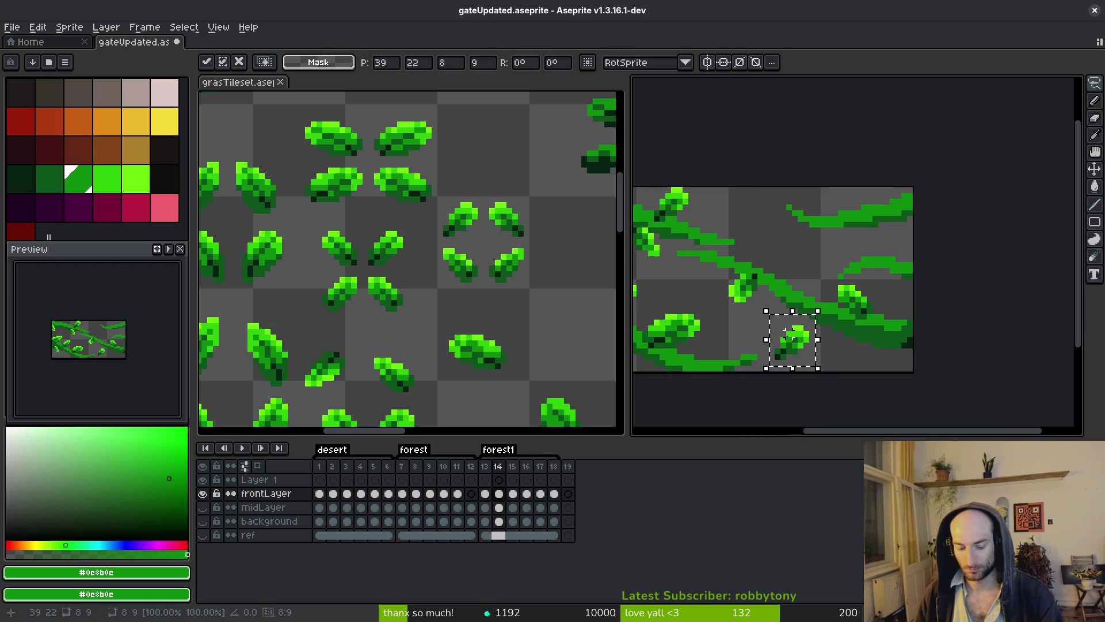
key("ctrl+r")
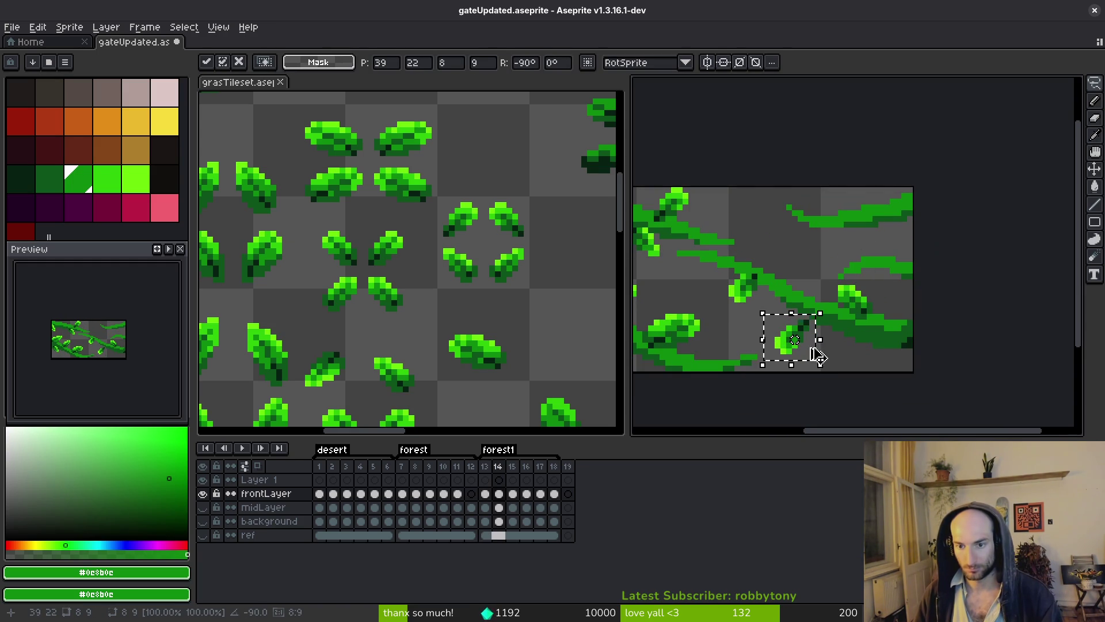
left_click_drag(794, 352, 799, 368)
key("Return")
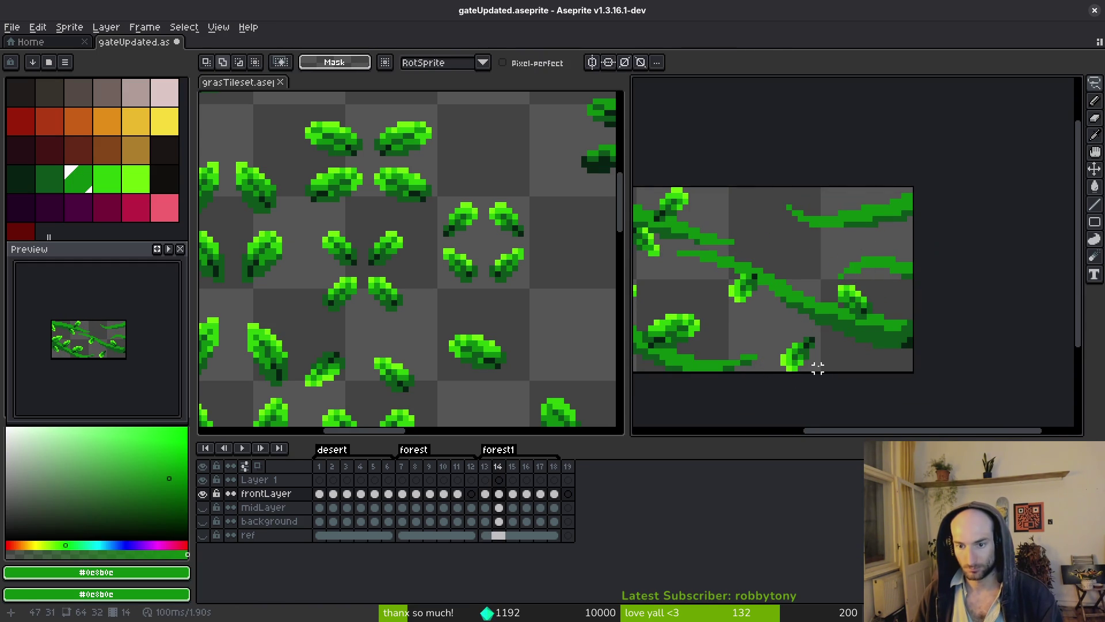
key("comma")
scroll(821, 363, "up", 1)
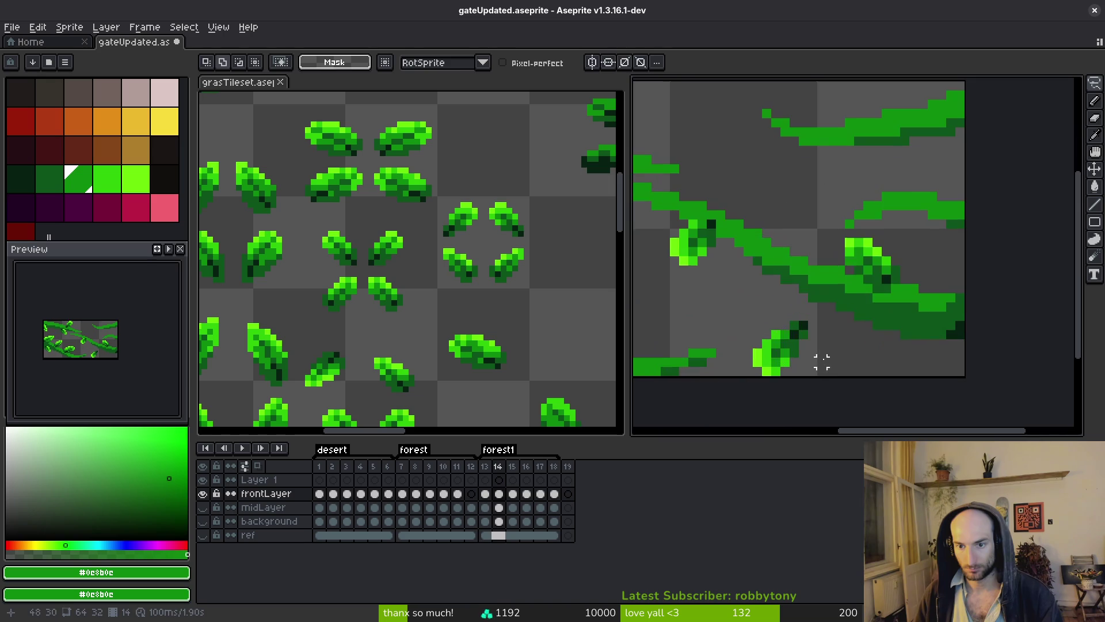
scroll(835, 339, "down", 2)
key("period")
scroll(829, 347, "up", 2)
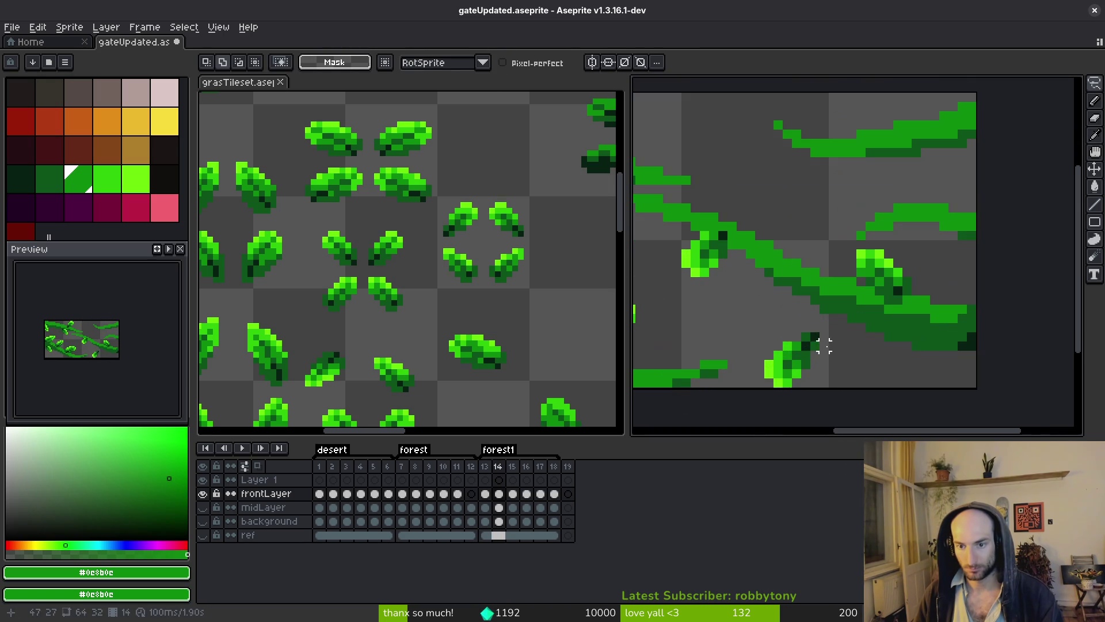
- Reposition the small leaf up and right on frame 14, checking it against frame 13
mouse_move(826, 375)
left_mouse_down()
mouse_move(821, 345)
mouse_move(833, 335)
left_mouse_up()
key("i")
scroll(841, 346, "down", 2)
key("comma")
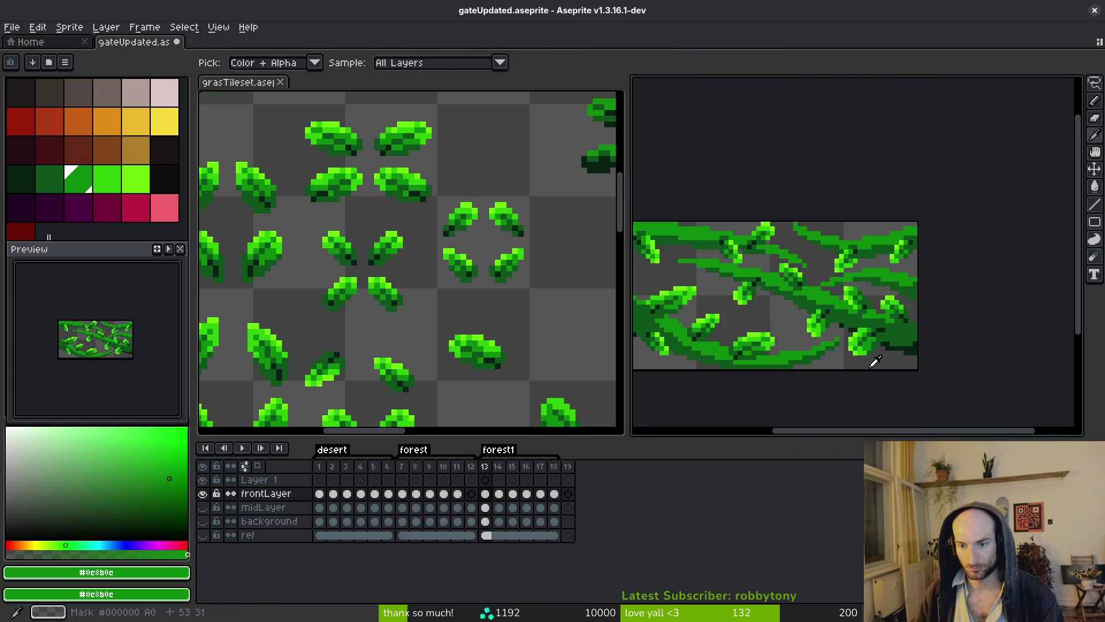
key("period")
scroll(863, 361, "up", 2)
mouse_move(868, 362)
left_mouse_down()
mouse_move(813, 370)
mouse_move(887, 345)
left_mouse_up()
key("i")
scroll(874, 357, "down", 2)
key("comma")
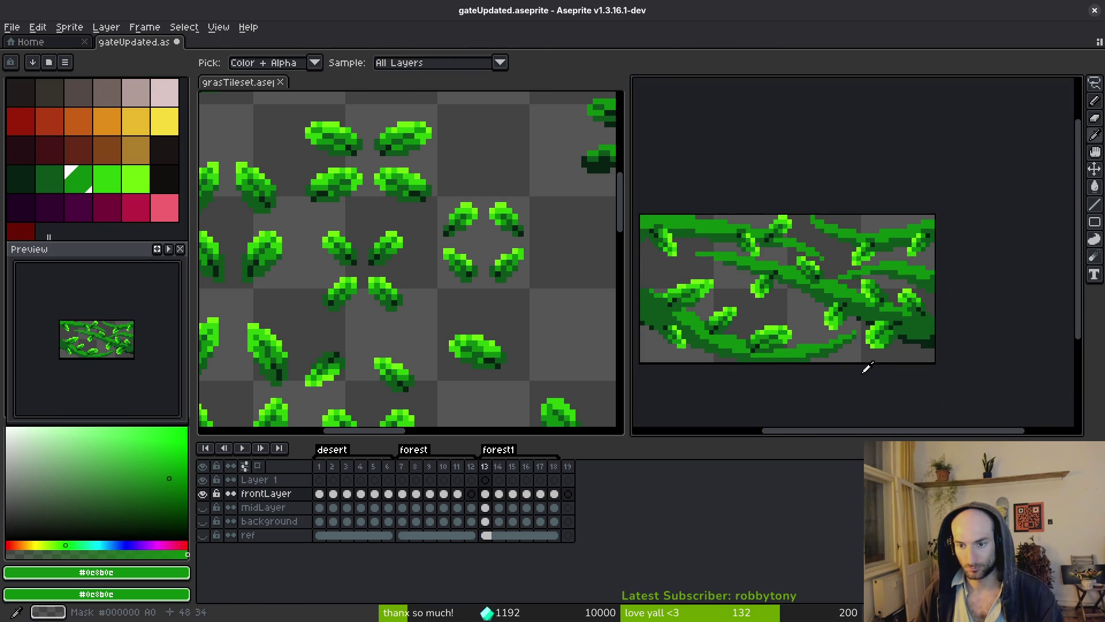
key("period")
- Move the leaf onto the right-hand vine and compare with frame 13
key("m")
scroll(864, 362, "up", 2)
mouse_move(820, 352)
left_mouse_down()
mouse_move(864, 316)
mouse_move(843, 316)
mouse_move(860, 316)
left_mouse_up()
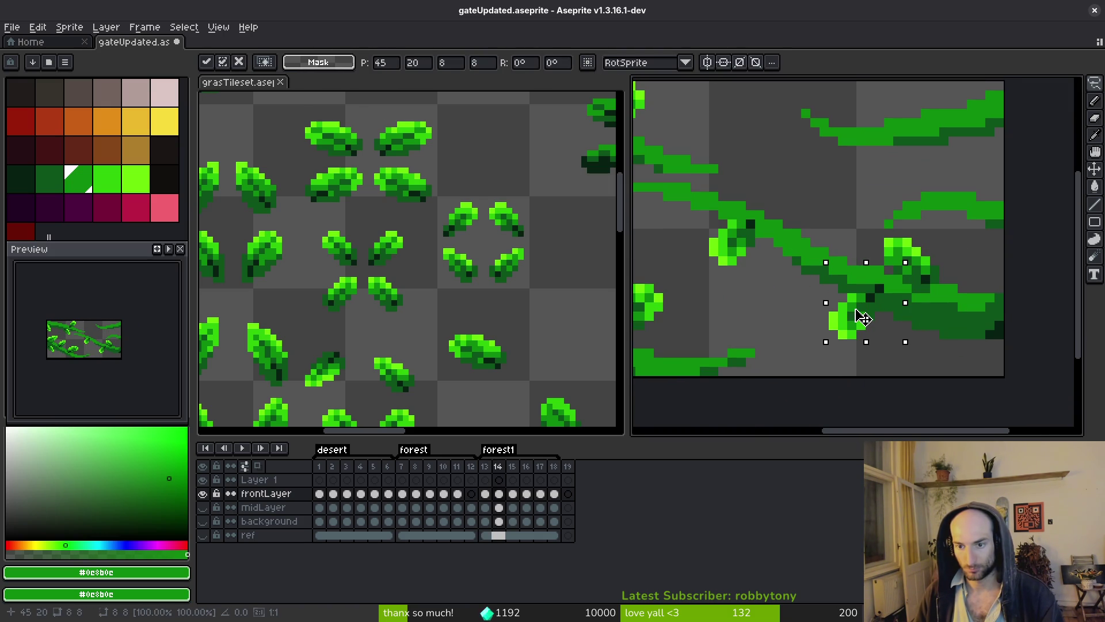
key("Return")
scroll(863, 318, "down", 4)
key("Left")
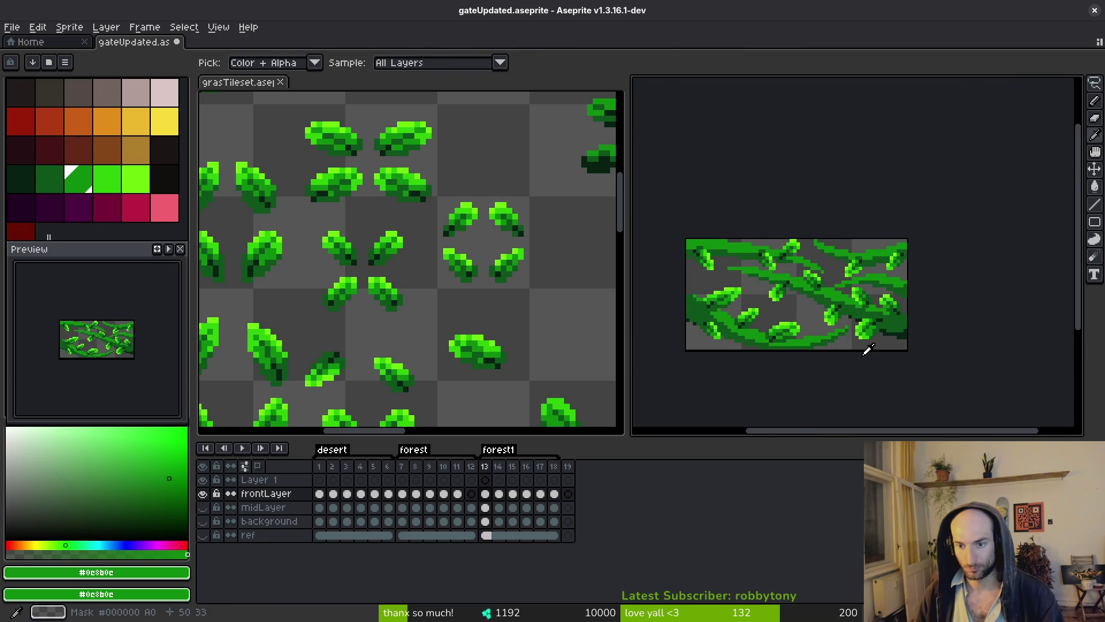
- Paste a leaf into frame 14, rotate it 180° and place it at the vine's right end
key("m")
scroll(871, 341, "up", 3)
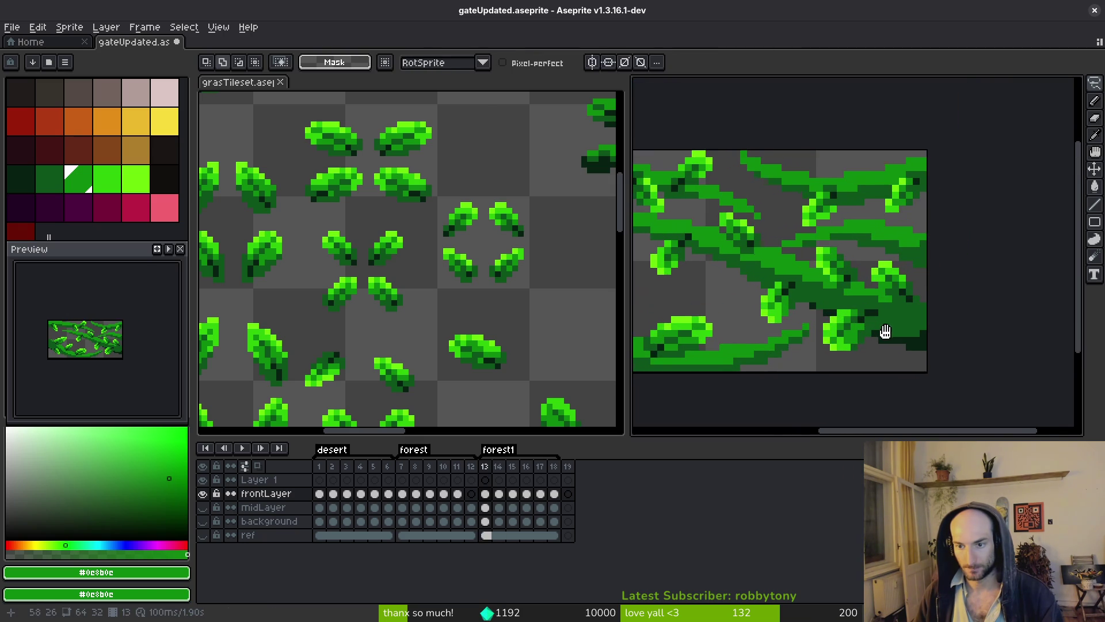
key("Right")
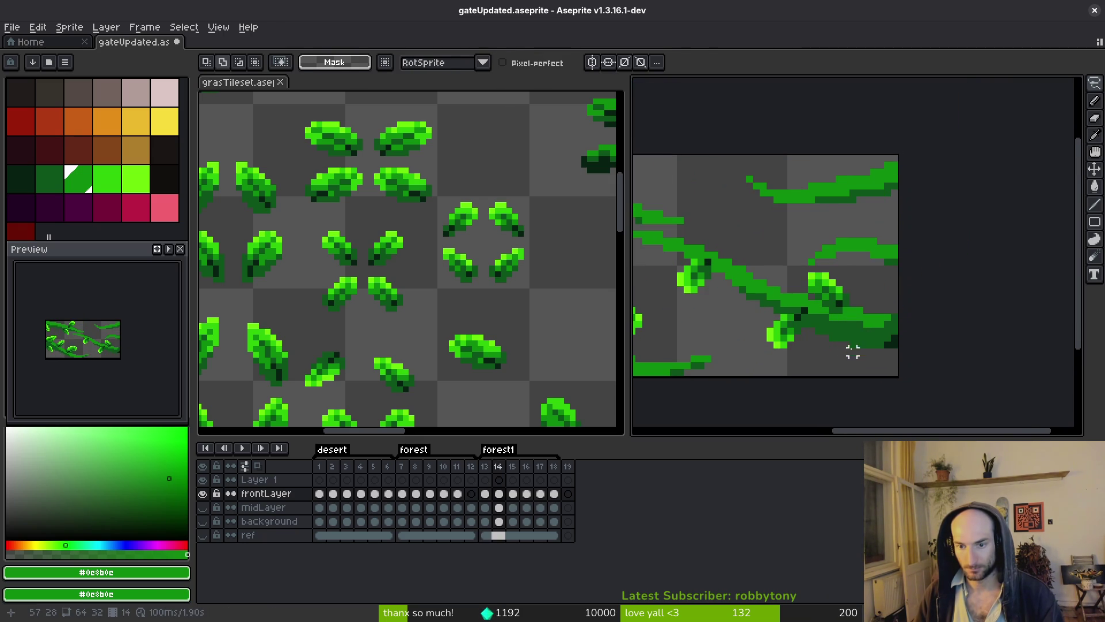
key("ctrl+v")
mouse_move(850, 289)
left_mouse_down()
mouse_move(818, 254)
mouse_move(851, 222)
left_mouse_up()
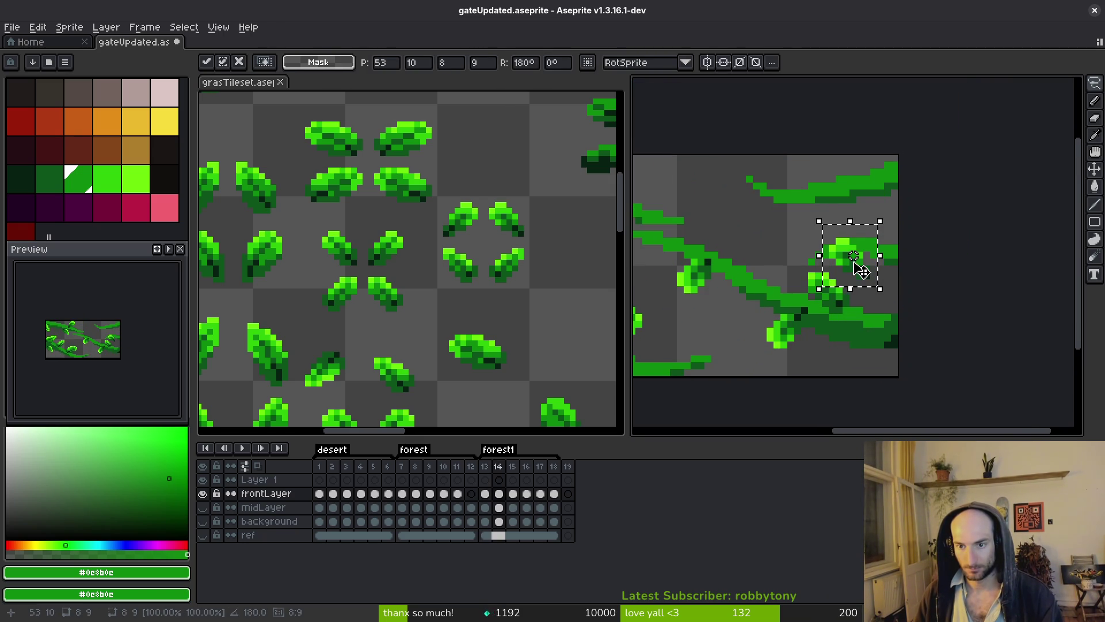
mouse_move(858, 271)
left_mouse_down()
mouse_move(907, 320)
mouse_move(893, 313)
left_mouse_up()
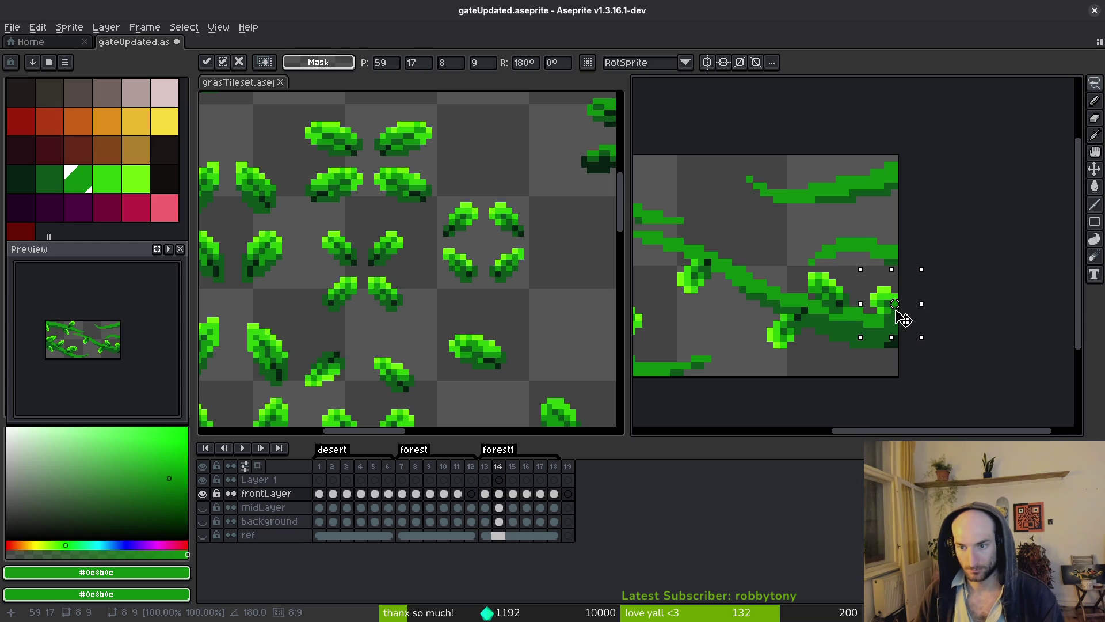
key("Return")
scroll(894, 316, "down", 1)
- Shade the upper vine edge and top band with dark green #0d541b pixels
key("i")
key("comma")
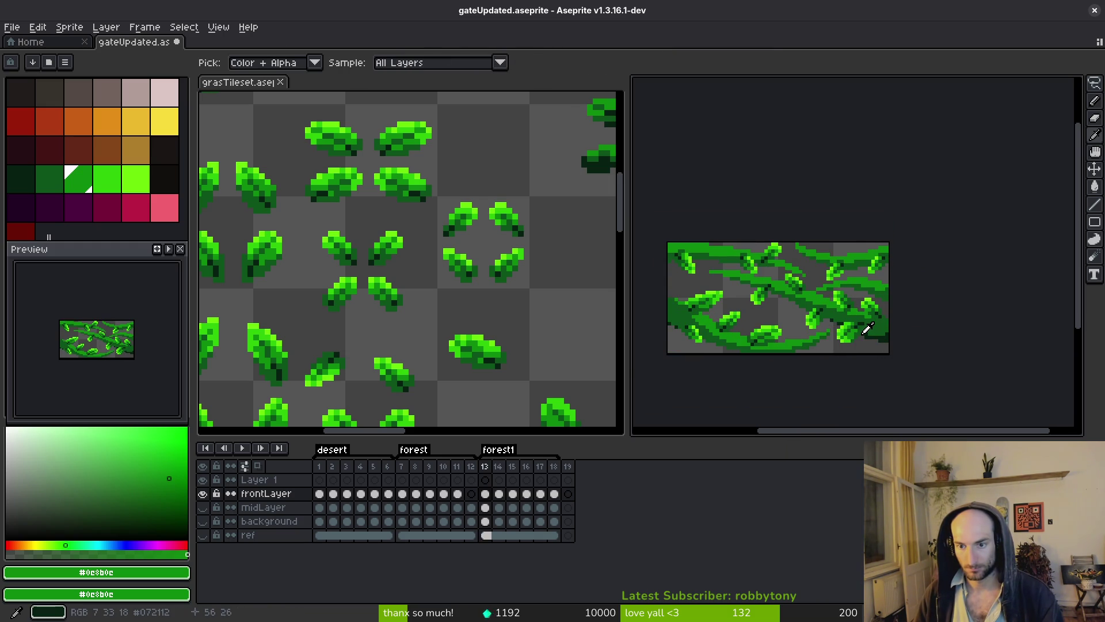
key("period")
scroll(892, 316, "up", 2)
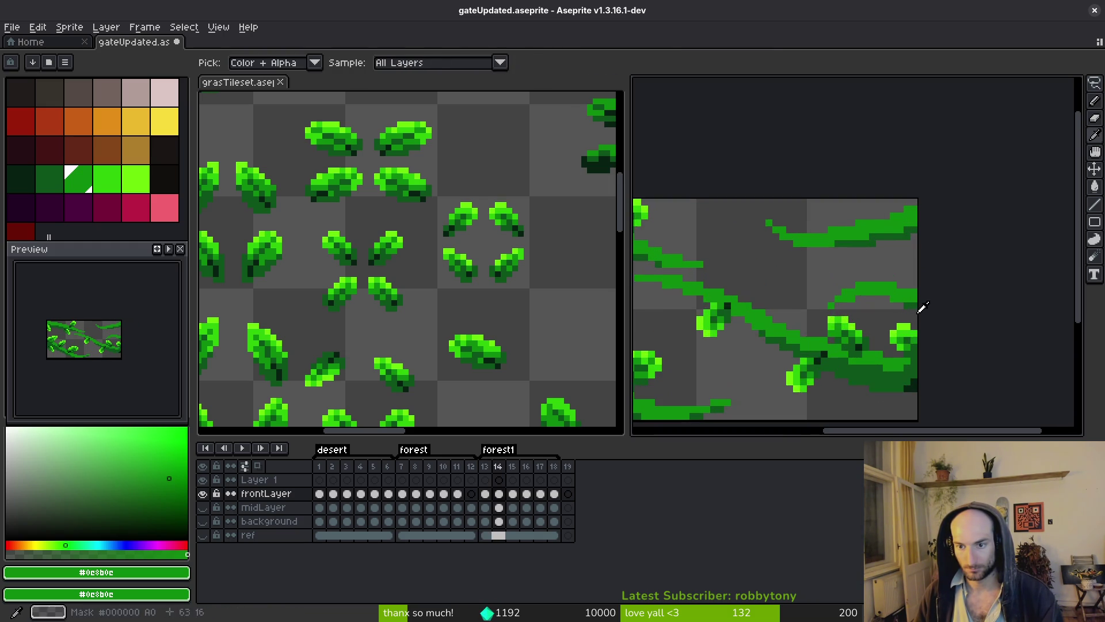
left_click(914, 300)
scroll(914, 301, "up", 1)
key("b")
left_click_drag(886, 286, 866, 286)
mouse_move(774, 286)
left_mouse_down()
mouse_move(731, 290)
mouse_move(811, 274)
mouse_move(789, 268)
left_mouse_up()
scroll(832, 345, "down", 4)
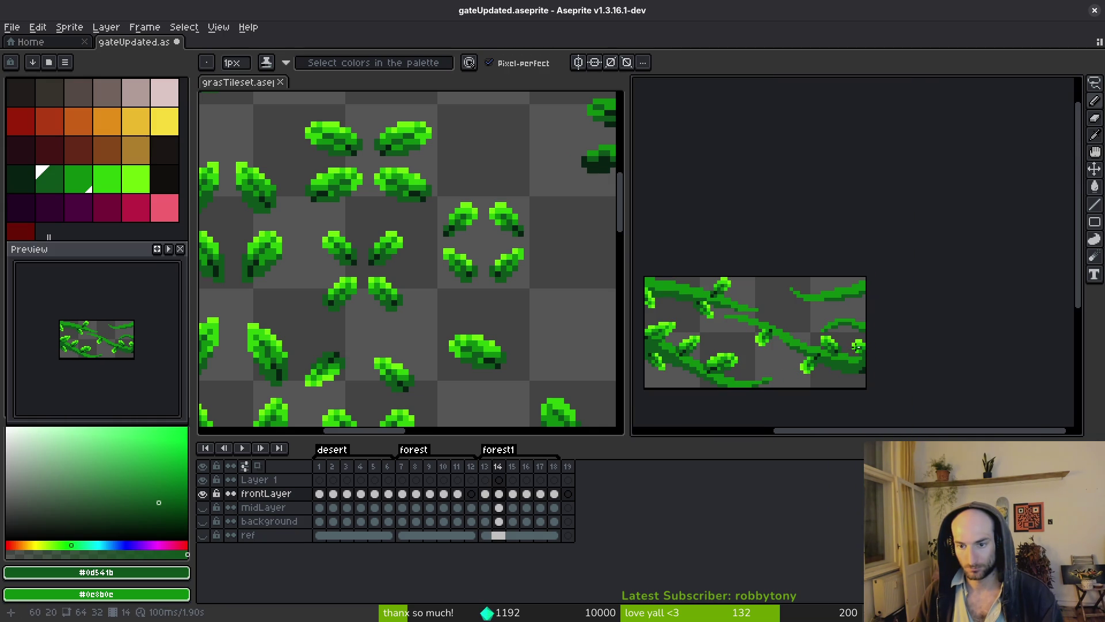
- Darken pixels along the vine edge in frame 14 with #0d541b
mouse_move(832, 360)
left_mouse_down()
mouse_move(832, 324)
mouse_move(773, 277)
left_mouse_up()
scroll(820, 312, "up", 3)
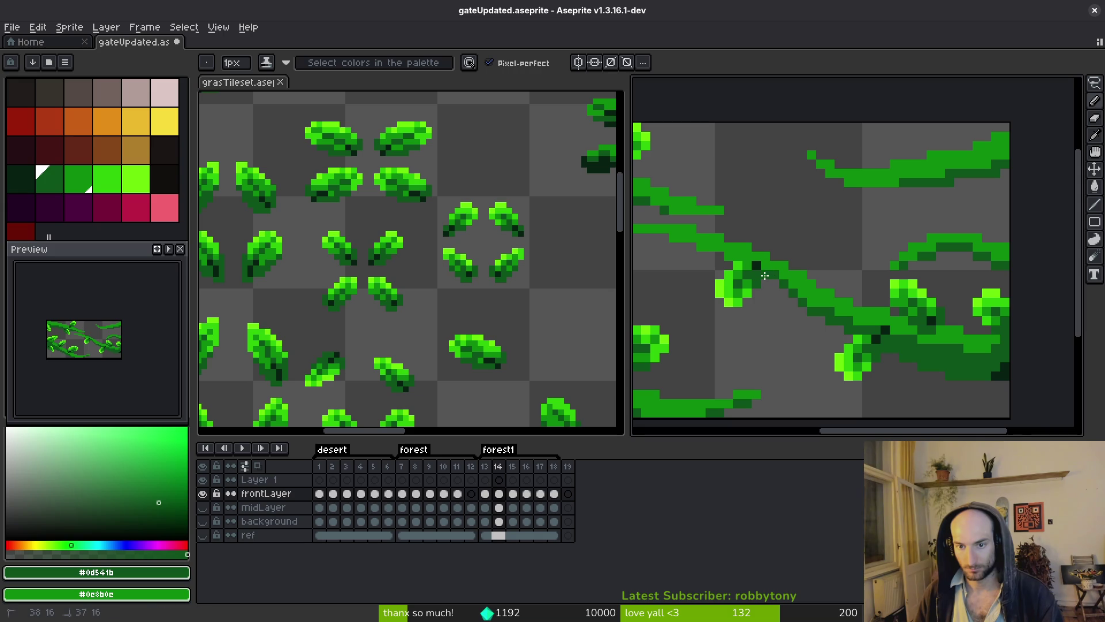
left_click(818, 305)
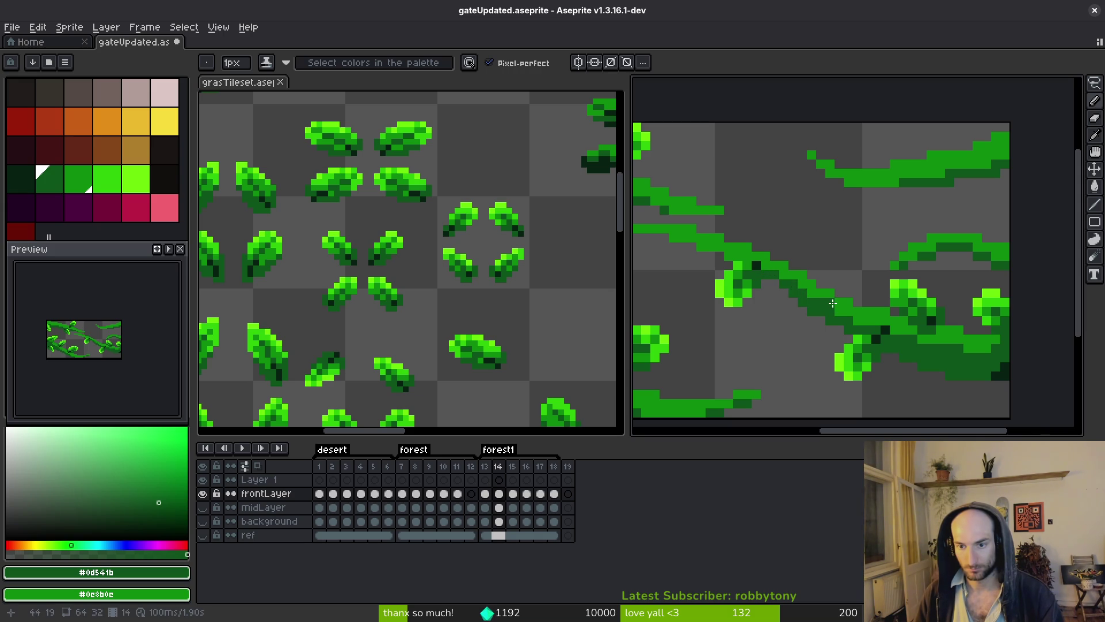
scroll(817, 303, "up", 3)
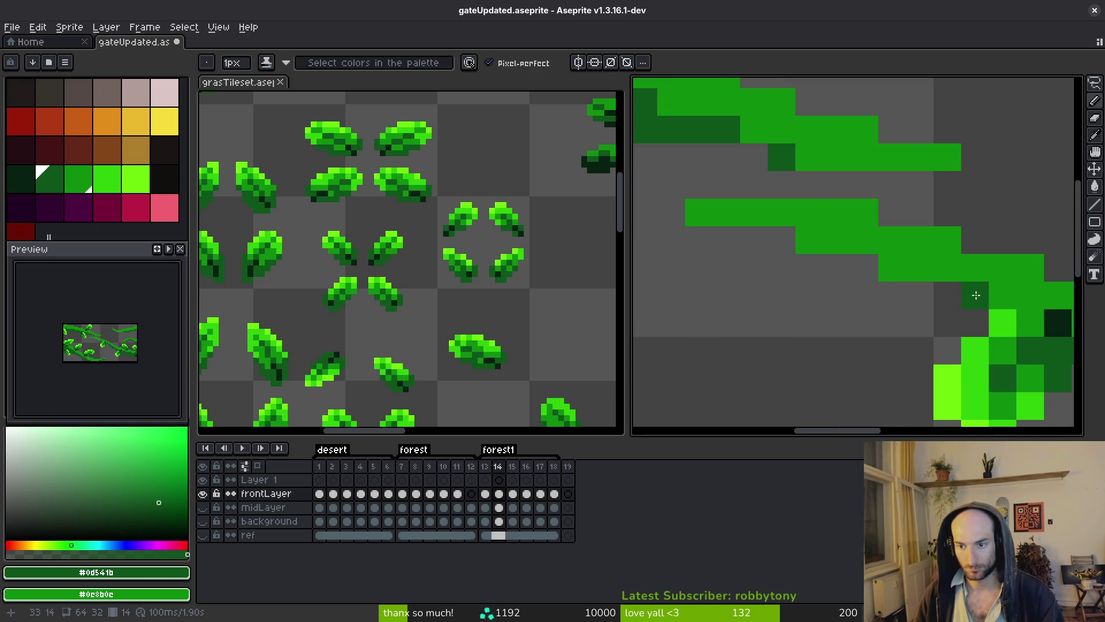
left_click_drag(891, 269, 806, 240)
- Paint a dark green #0d541b run along frame 14's upper vine
scroll(807, 240, "down", 3)
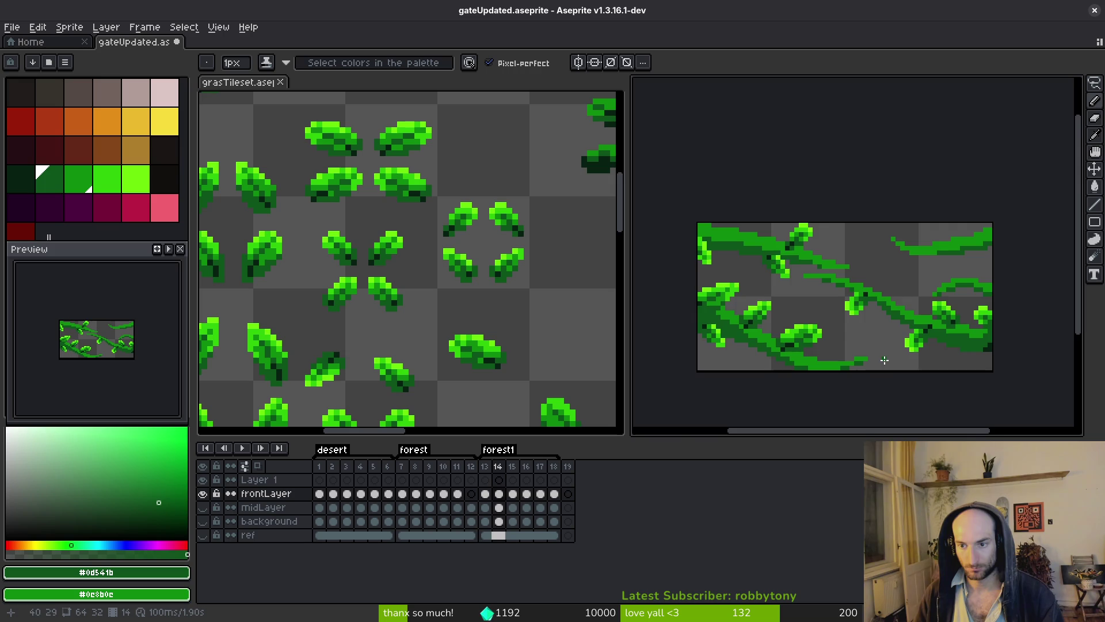
scroll(883, 274, "up", 1)
scroll(882, 274, "up", 3)
mouse_move(834, 217)
left_mouse_down()
mouse_move(846, 217)
mouse_move(716, 182)
left_mouse_up()
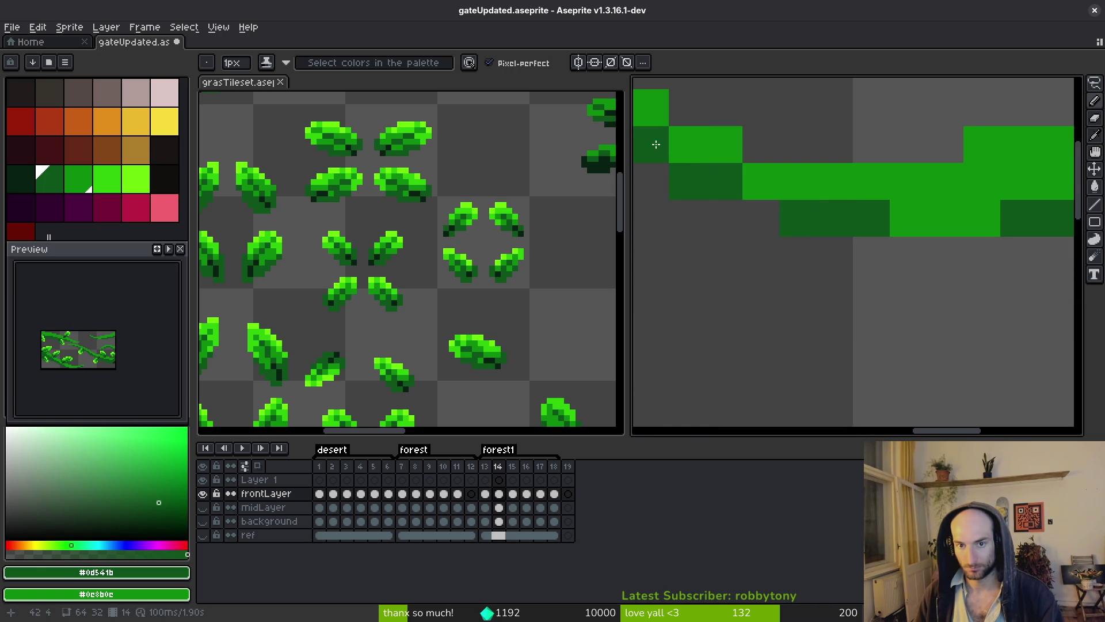
scroll(787, 253, "down", 3)
scroll(811, 258, "up", 2)
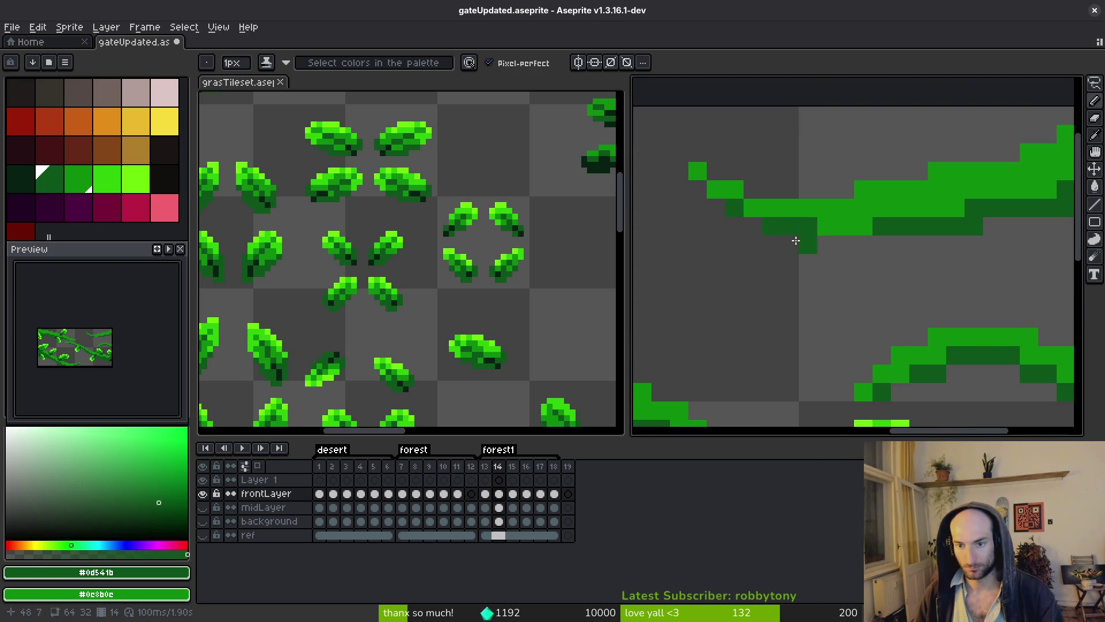
scroll(855, 242, "down", 3)
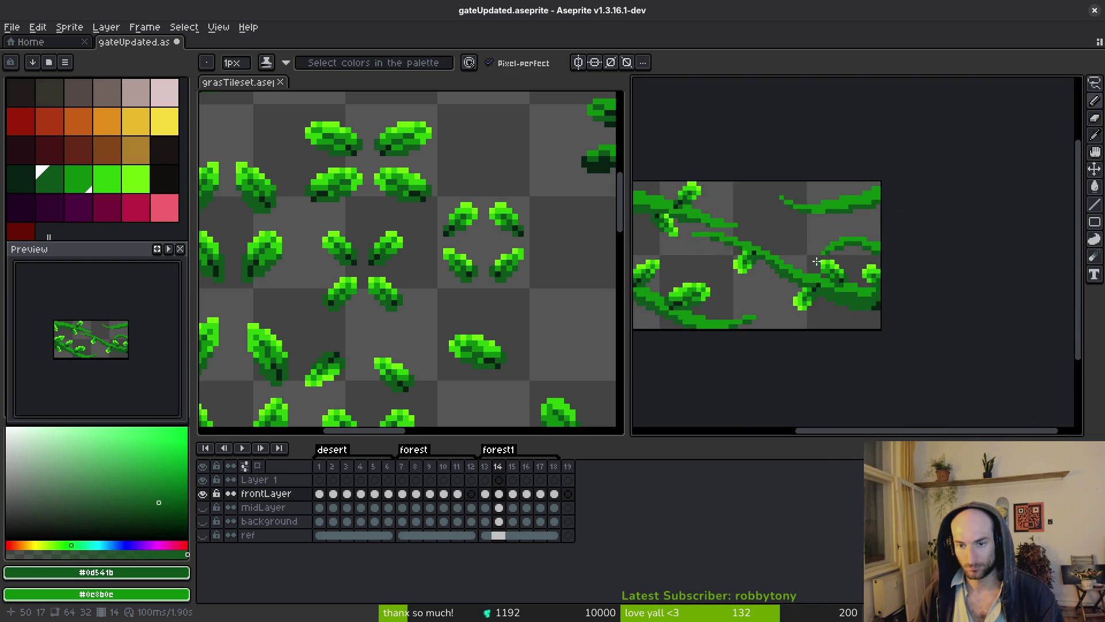
scroll(783, 236, "up", 3)
- Save the gateUpdated file
key("ctrl+s")
scroll(770, 234, "down", 3)
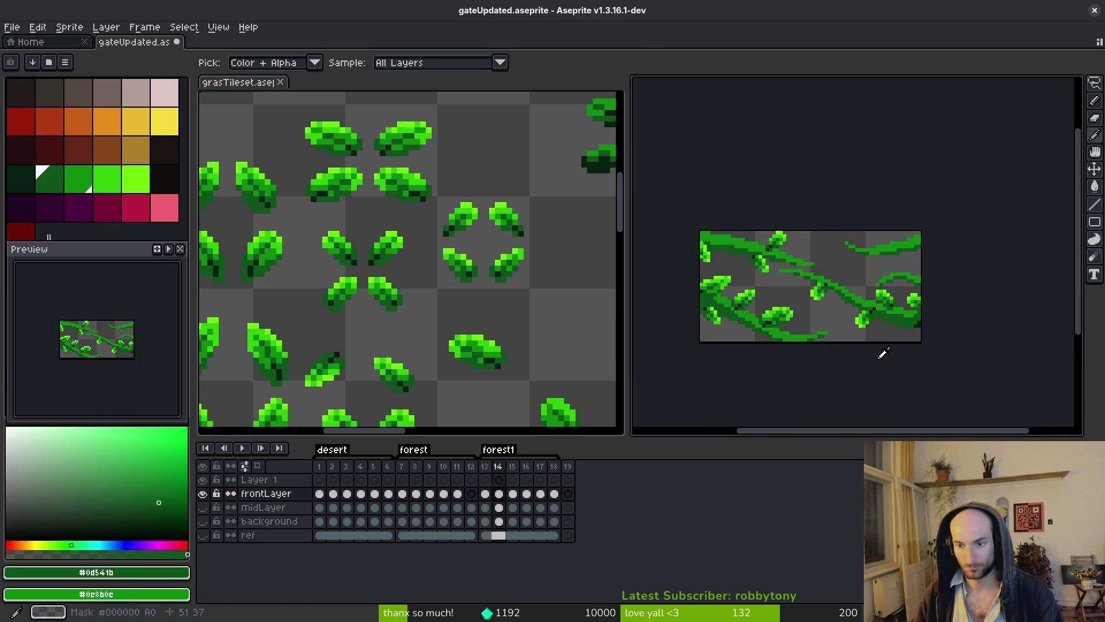
key("alt")
scroll(891, 329, "up", 2)
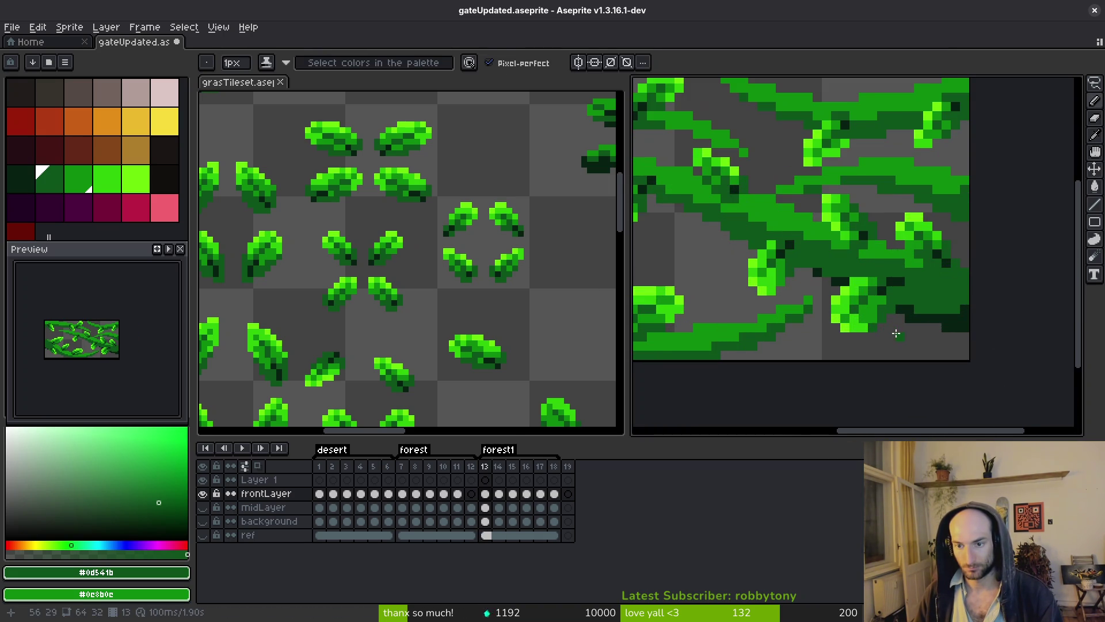
- Lasso the bright lower-right leaf in frame 13 and copy it
key("q")
left_click_drag(899, 299, 820, 276)
left_click(873, 282)
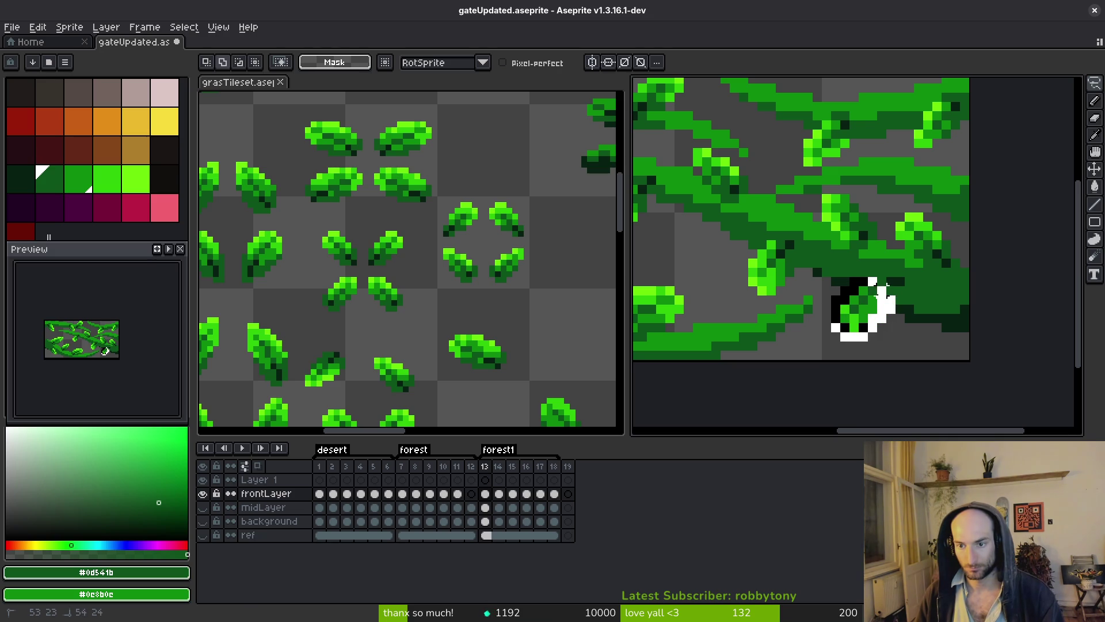
left_click_drag(882, 286, 873, 282)
scroll(868, 300, "up", 2)
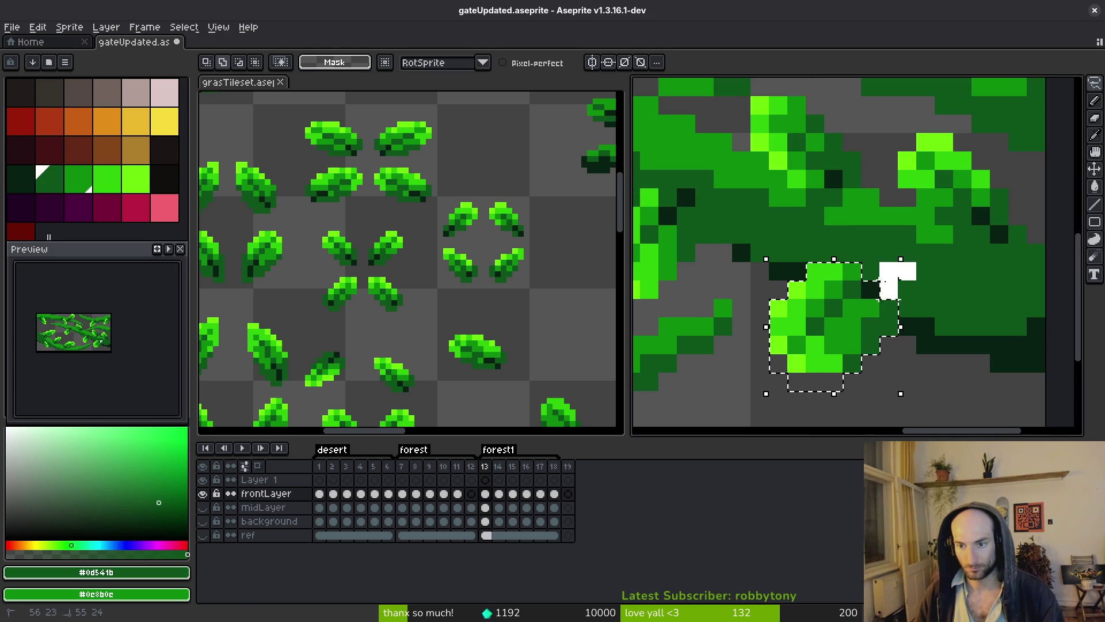
key("ctrl+c")
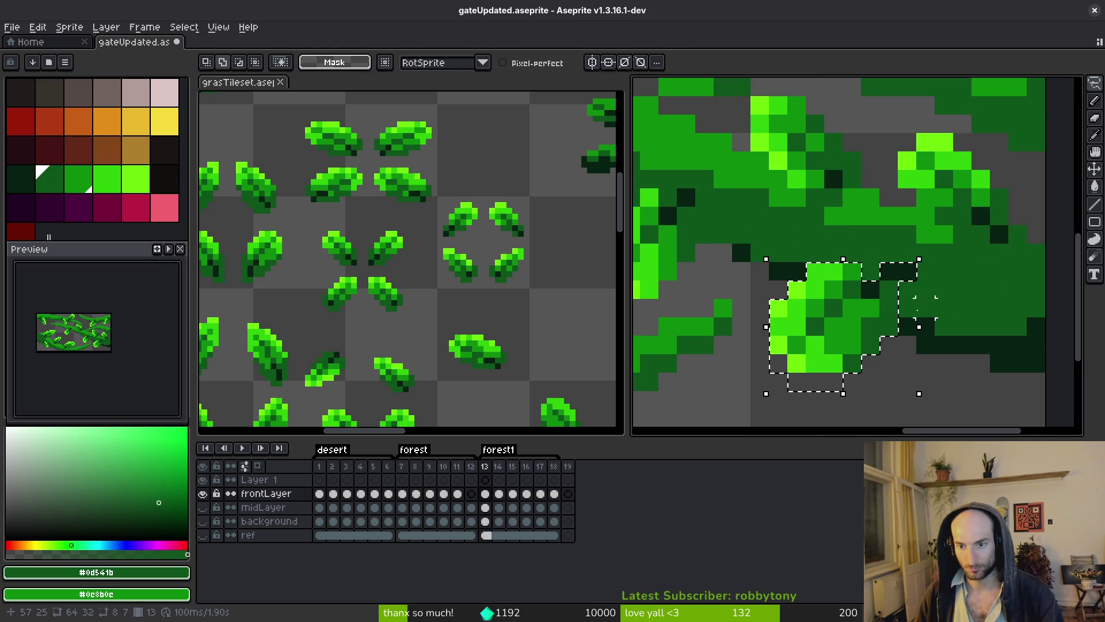
- Paste the leaf into frame 14 at its matching spot and commit it
key("period")
key("ctrl+v")
mouse_move(878, 336)
left_mouse_down()
mouse_move(875, 365)
mouse_move(913, 362)
left_mouse_up()
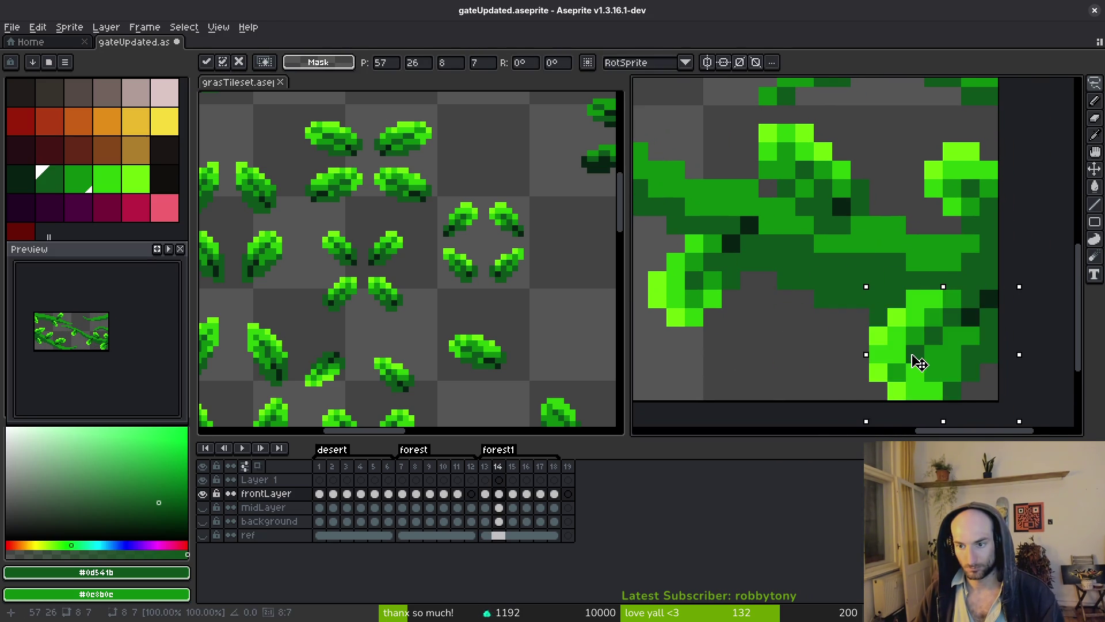
key("Return")
scroll(933, 386, "down", 4)
key("Return")
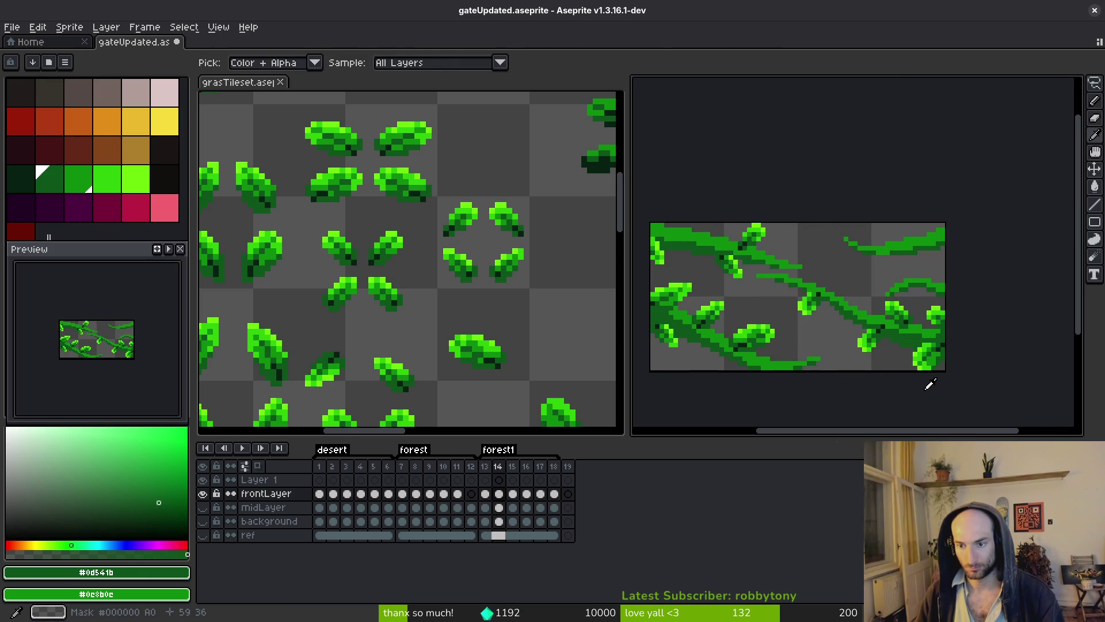
key("Return")
- Lasso a second leaf on frame 13's vine and bring it into frame 14
key("comma")
scroll(941, 373, "down", 1)
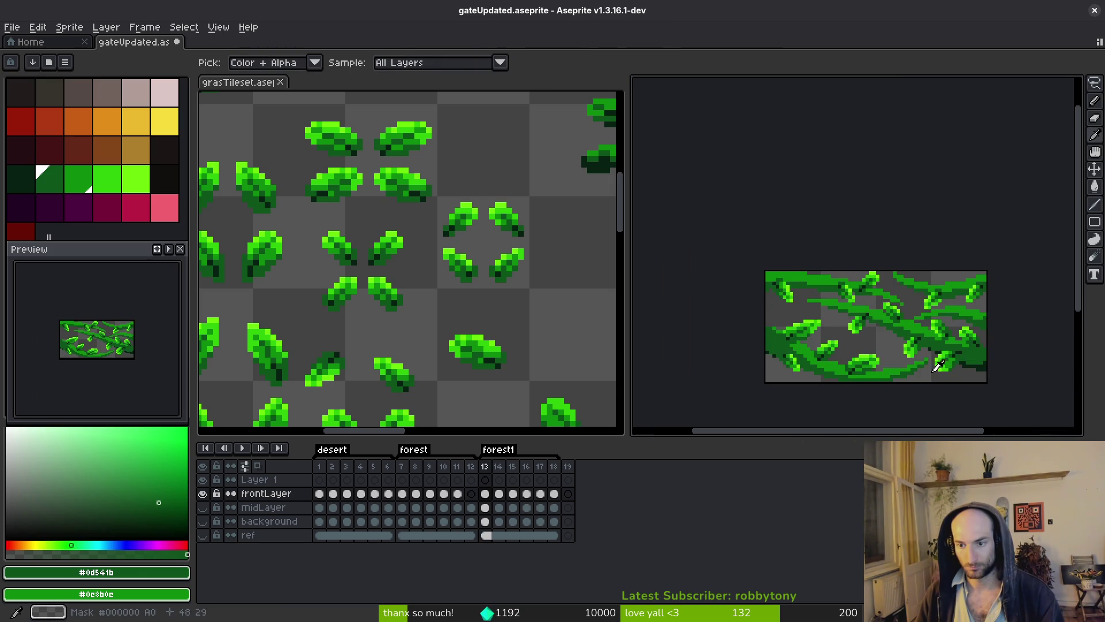
key("shift+w")
scroll(932, 322, "up", 4)
mouse_move(752, 187)
left_mouse_down()
mouse_move(698, 214)
mouse_move(807, 323)
mouse_move(829, 253)
mouse_move(817, 248)
mouse_move(909, 290)
left_mouse_up()
scroll(814, 247, "down", 4)
key("Right")
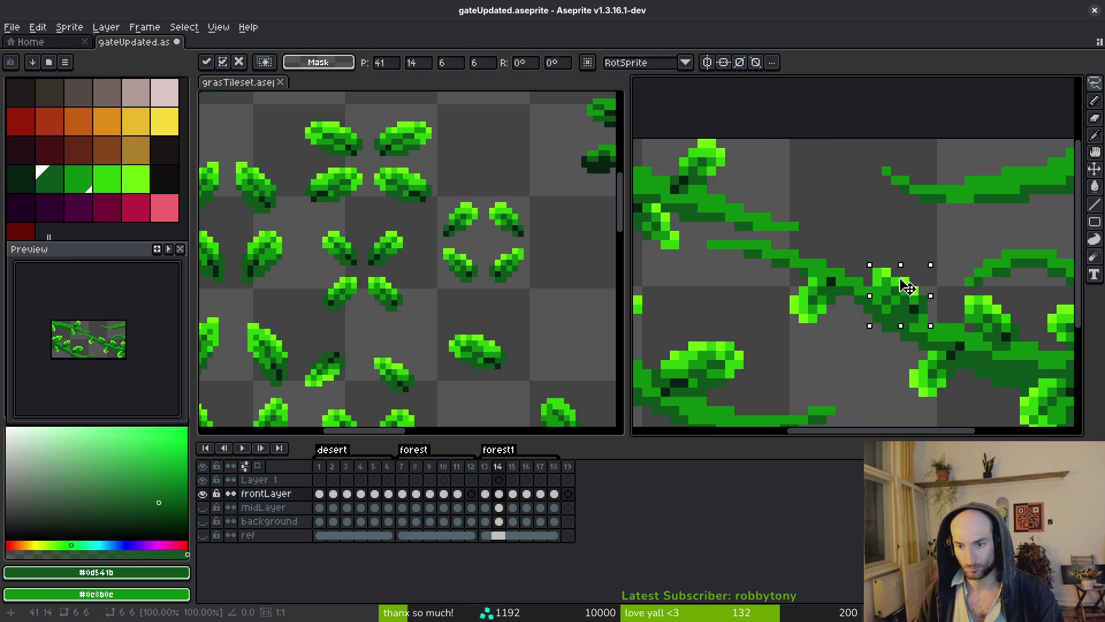
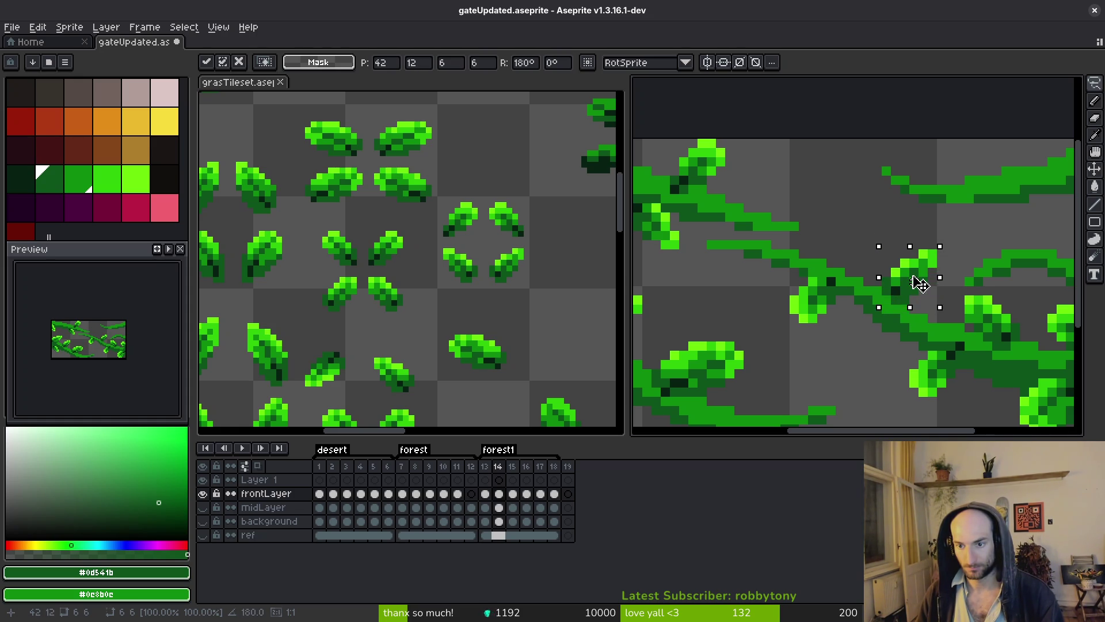
- Compare the leaf pixels on frames 13 and 14 by flipping between them
key("Return")
scroll(902, 358, "down", 4)
key("Left")
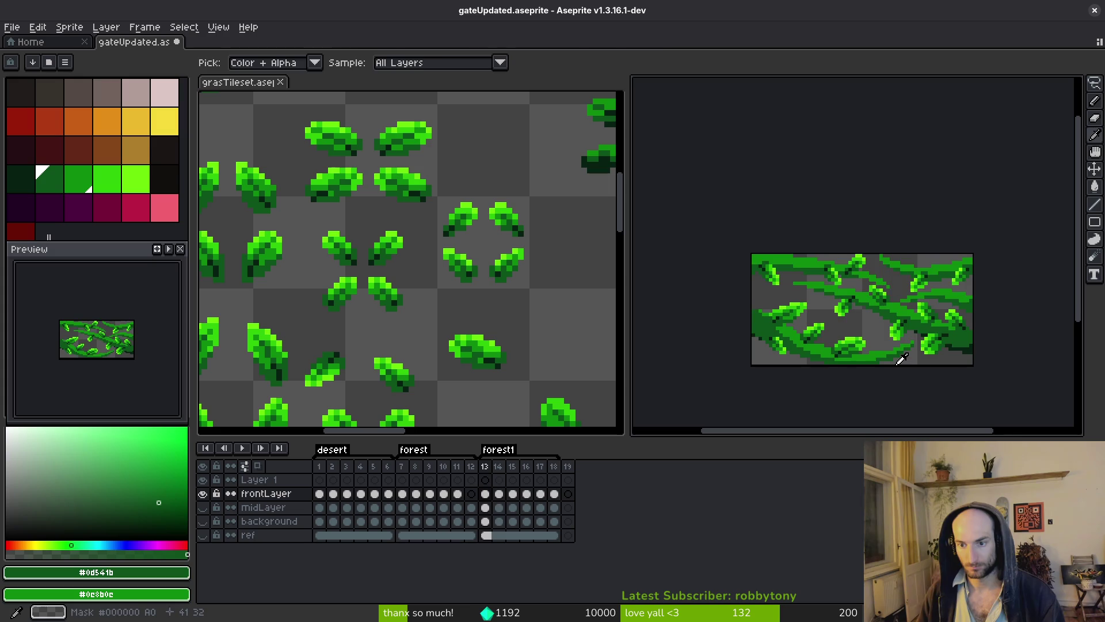
key("Right")
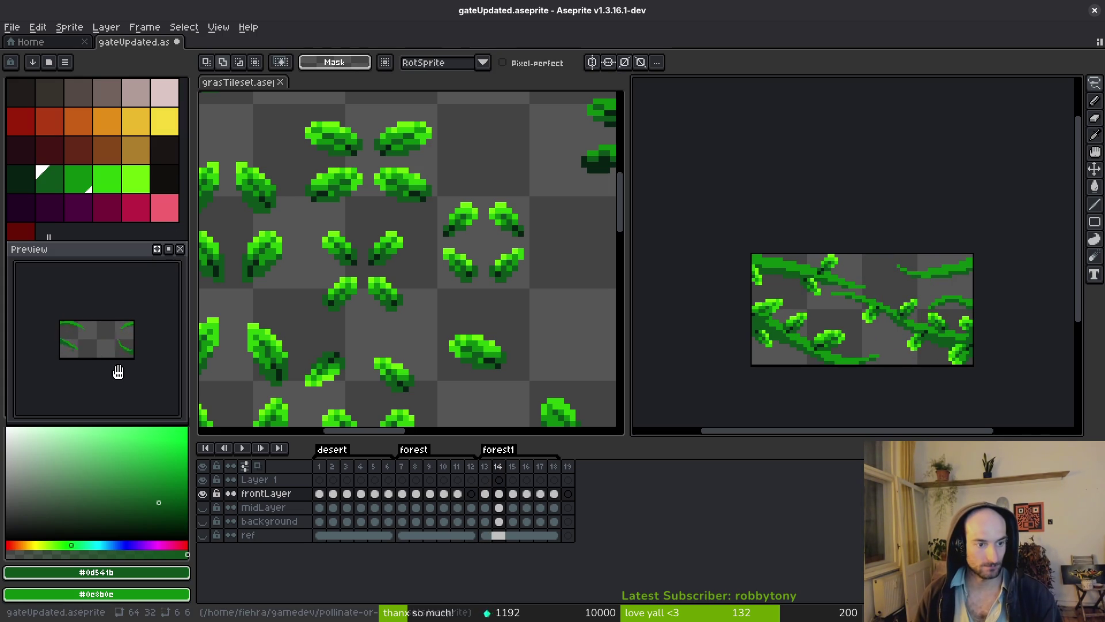
left_click_drag(891, 392, 887, 391)
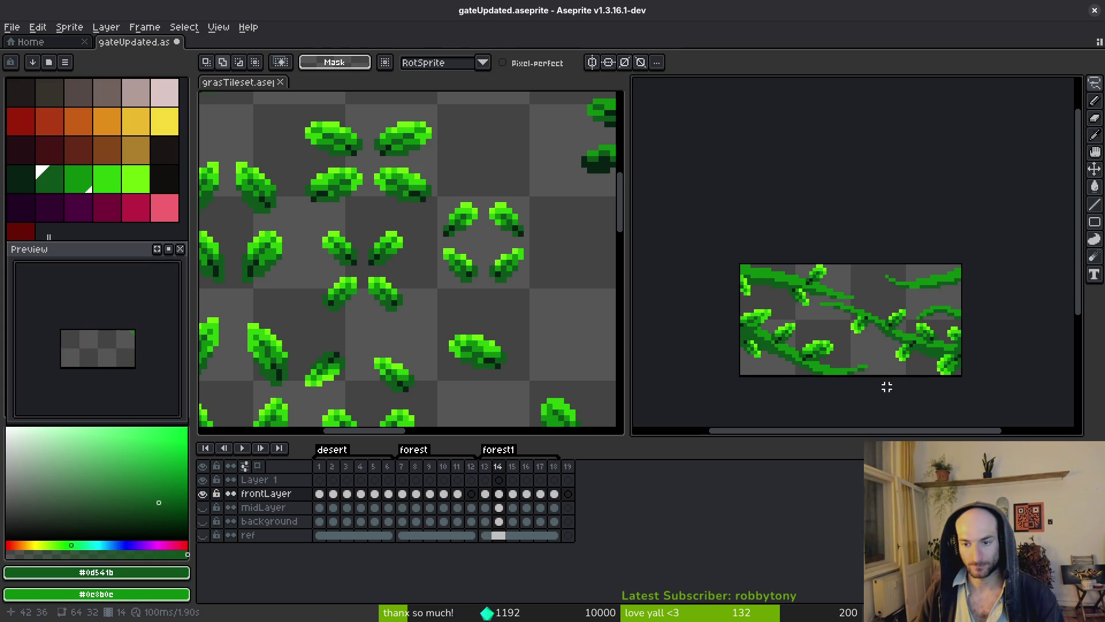
key("Left")
key("Right")
key("Left")
scroll(902, 354, "up", 4)
- Copy a rectangle of leaf pixels from frame 13 and paste it into frame 14
key("m")
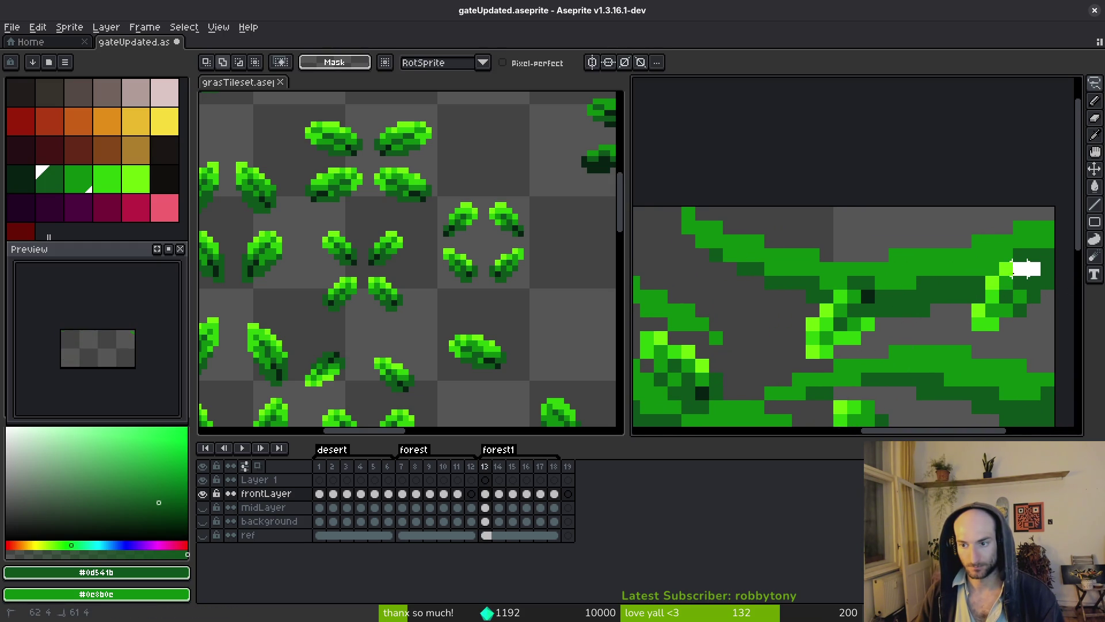
left_click_drag(1013, 248, 1072, 318)
key("ctrl+c")
key("Right")
key("ctrl+v")
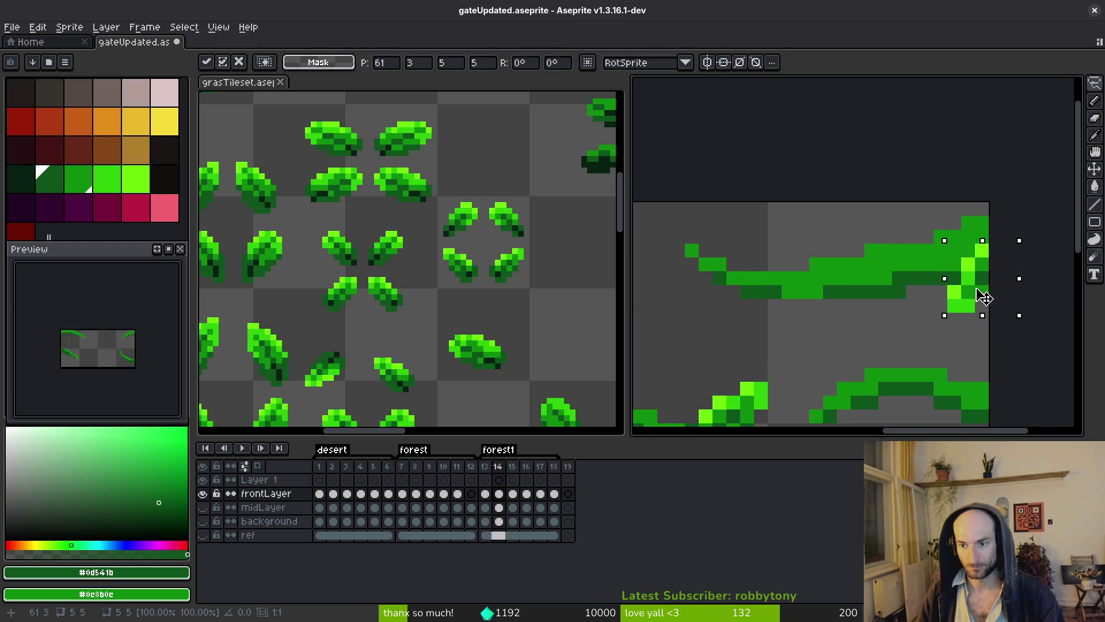
key("Return")
- Undo the stray black-and-white patch and re-paste the leaf at frame 14's vine tip
key("Left")
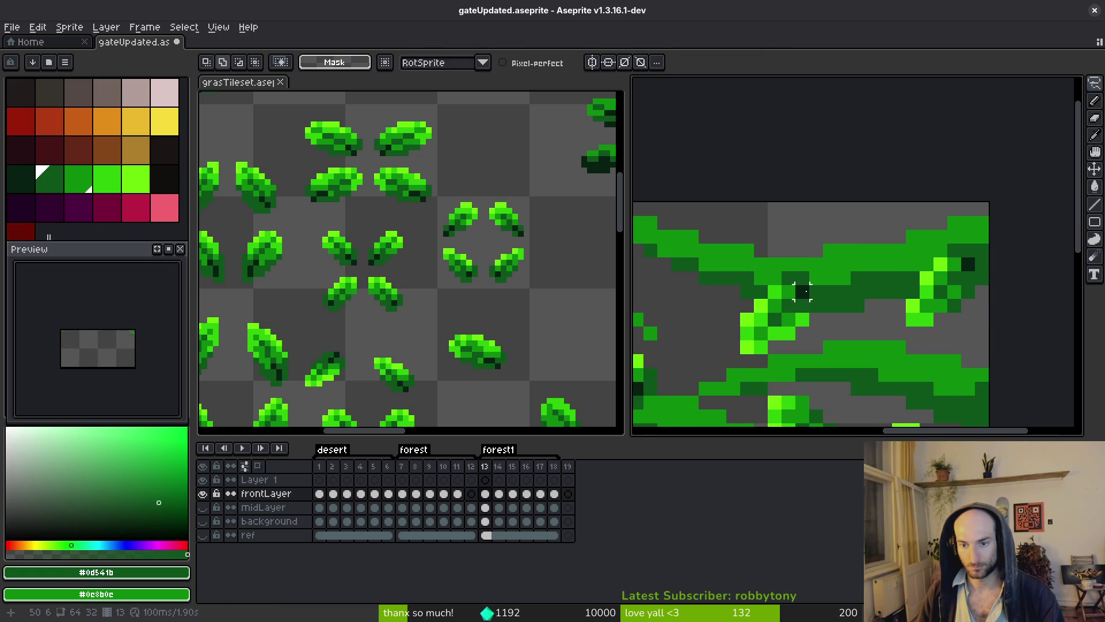
key("ctrl+z")
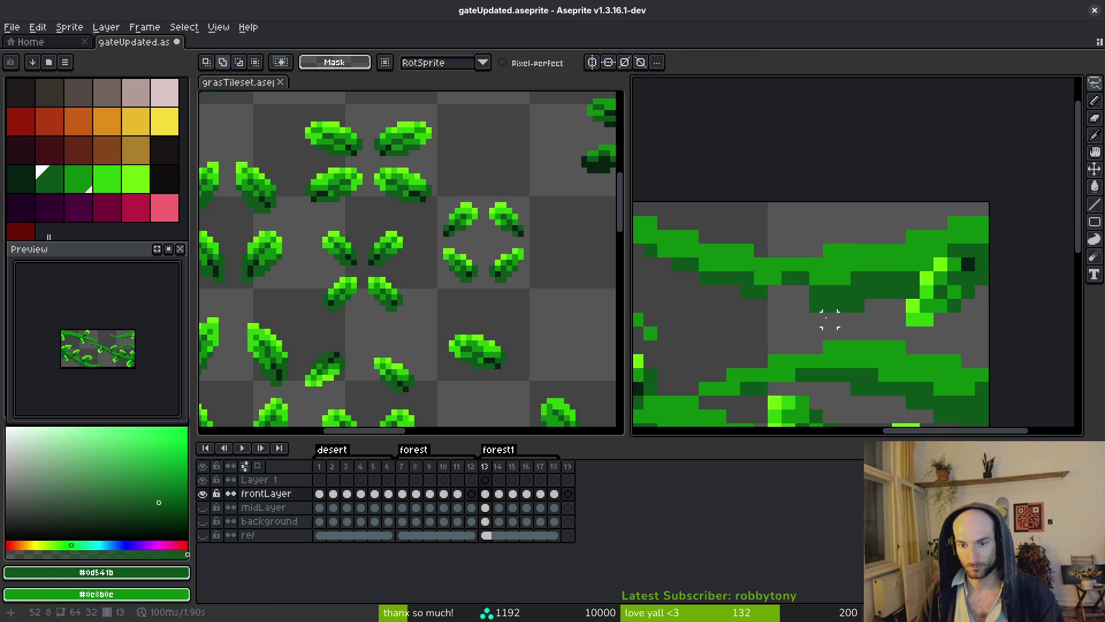
key("ctrl+v")
key("Right")
key("ctrl+v")
mouse_move(804, 332)
left_mouse_down()
mouse_move(871, 317)
mouse_move(852, 320)
left_mouse_up()
key("Return")
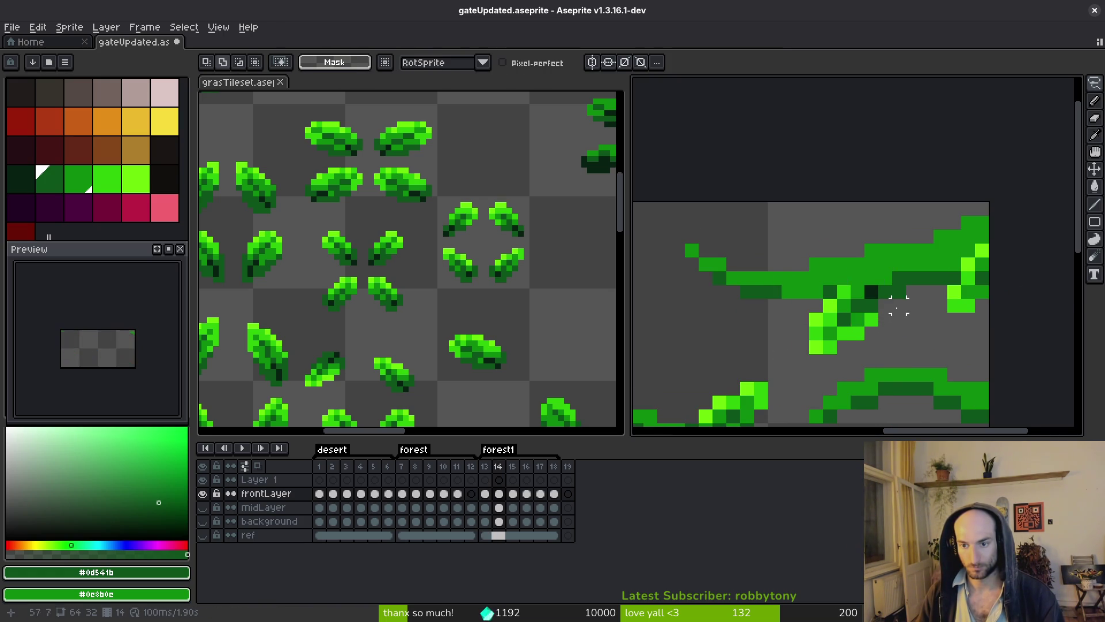
- Reposition the pasted leaf on the vine, one pixel higher, and commit it
scroll(924, 341, "down", 3)
scroll(916, 334, "up", 5)
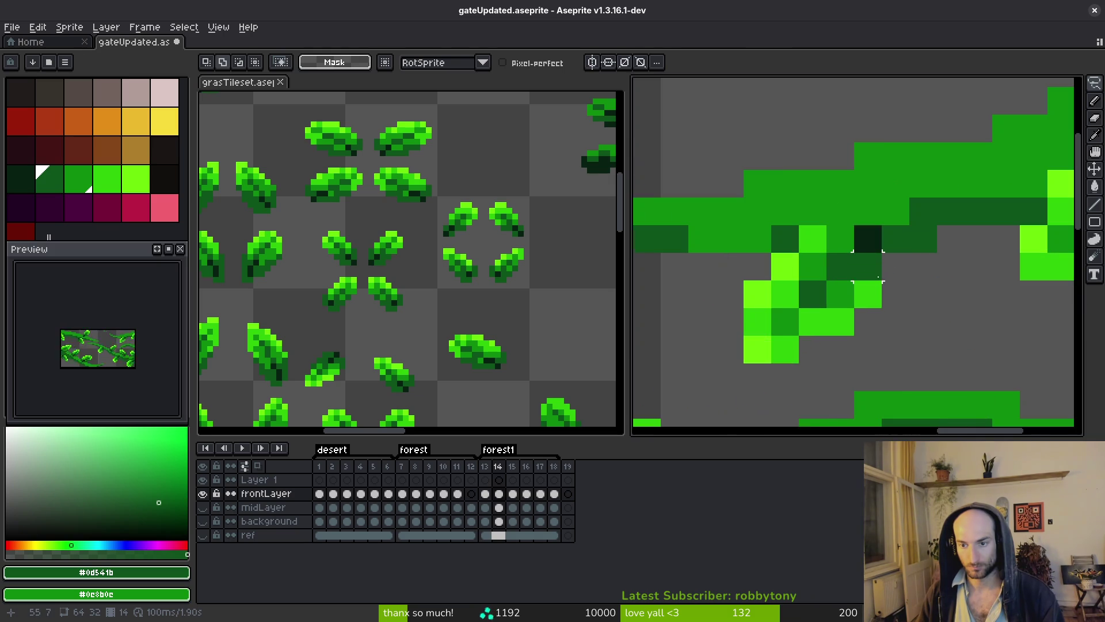
key("ctrl+z")
left_click_drag(854, 301, 851, 278)
key("Return")
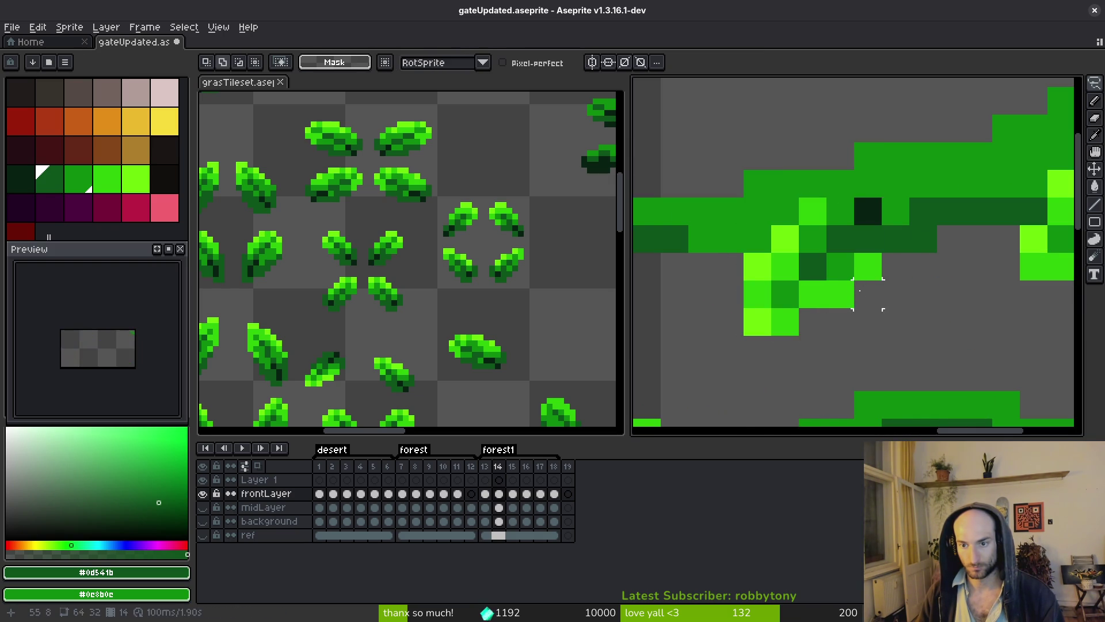
scroll(883, 298, "down", 3)
scroll(762, 167, "up", 3)
key("alt")
scroll(887, 259, "down", 6)
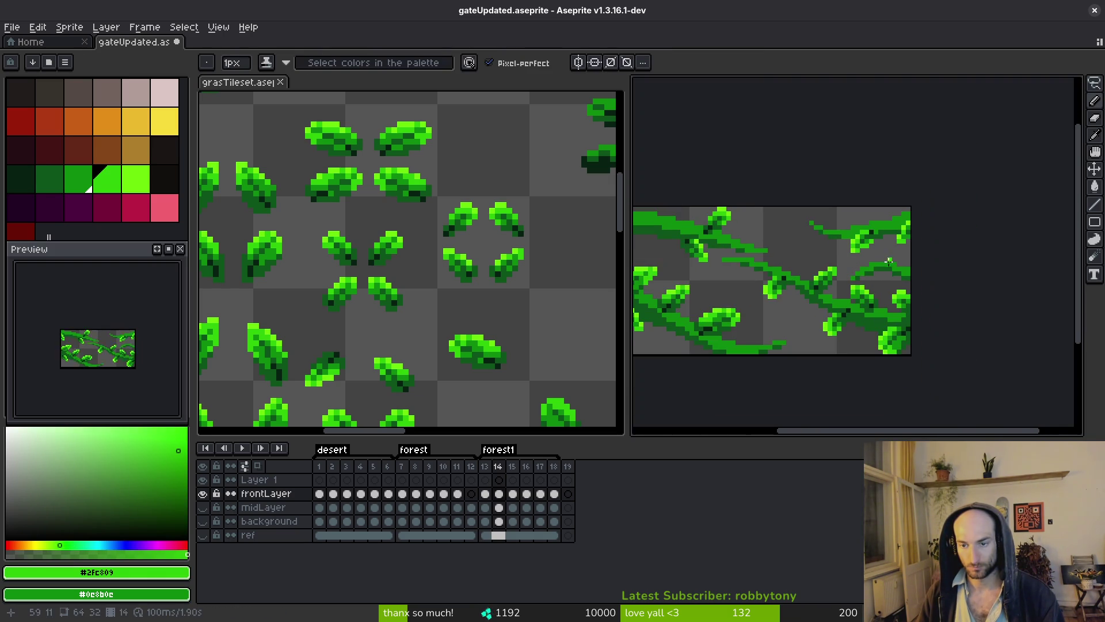
- Sample the dark green from the vine as the drawing colour
scroll(806, 236, "up", 2)
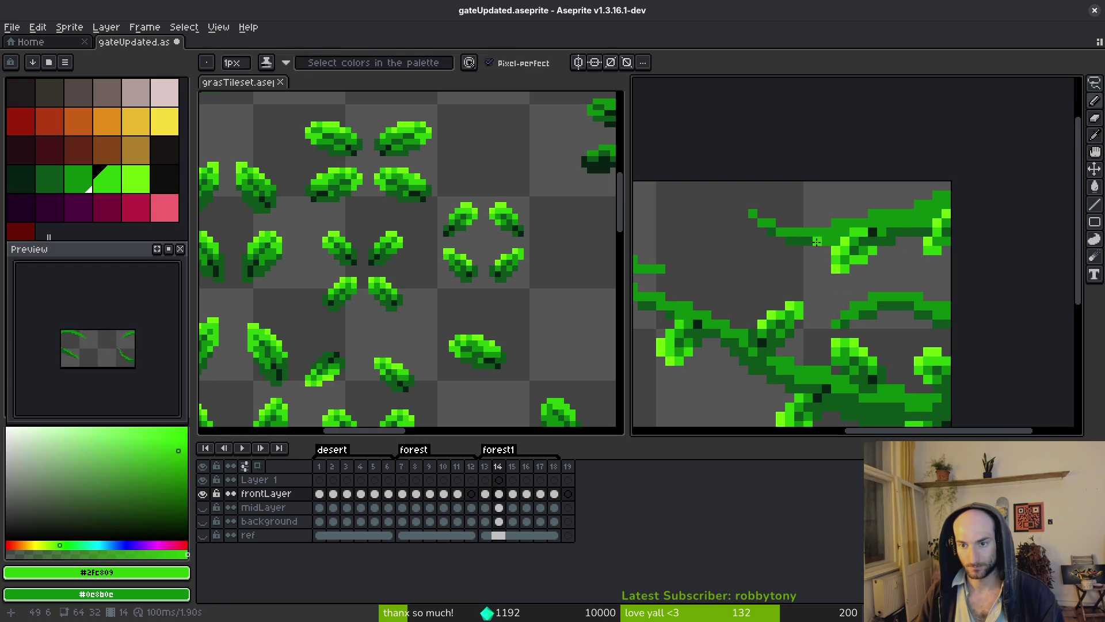
left_click(801, 237, "alt")
scroll(819, 244, "down", 3)
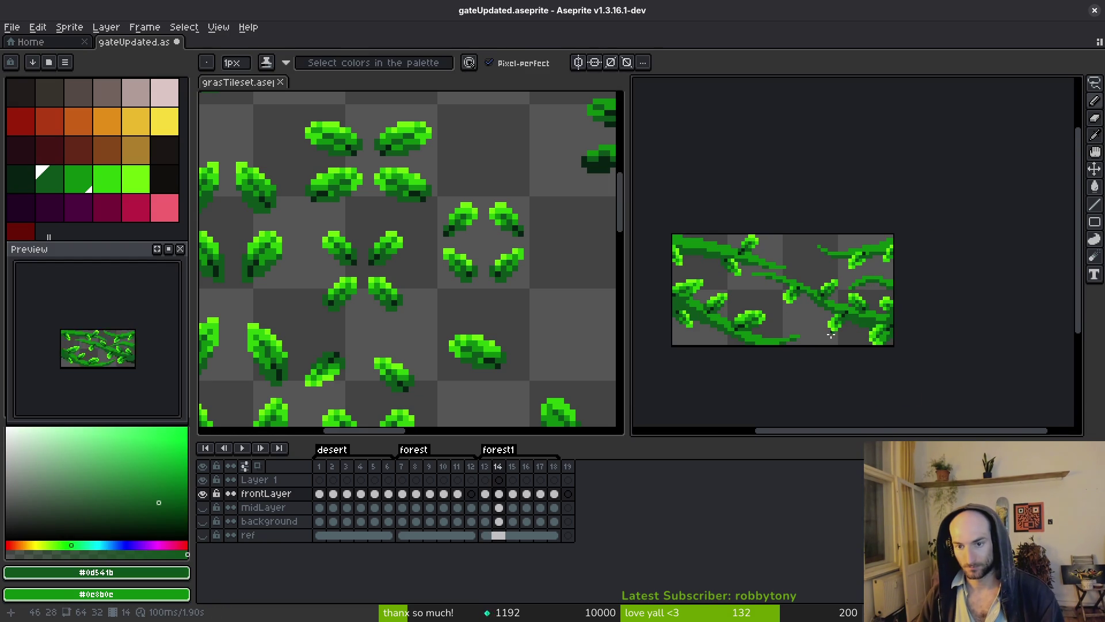
scroll(829, 338, "down", 3)
scroll(805, 339, "up", 3)
- Preview the animation across frames 13 and 14, then settle on frame 15
key("Left")
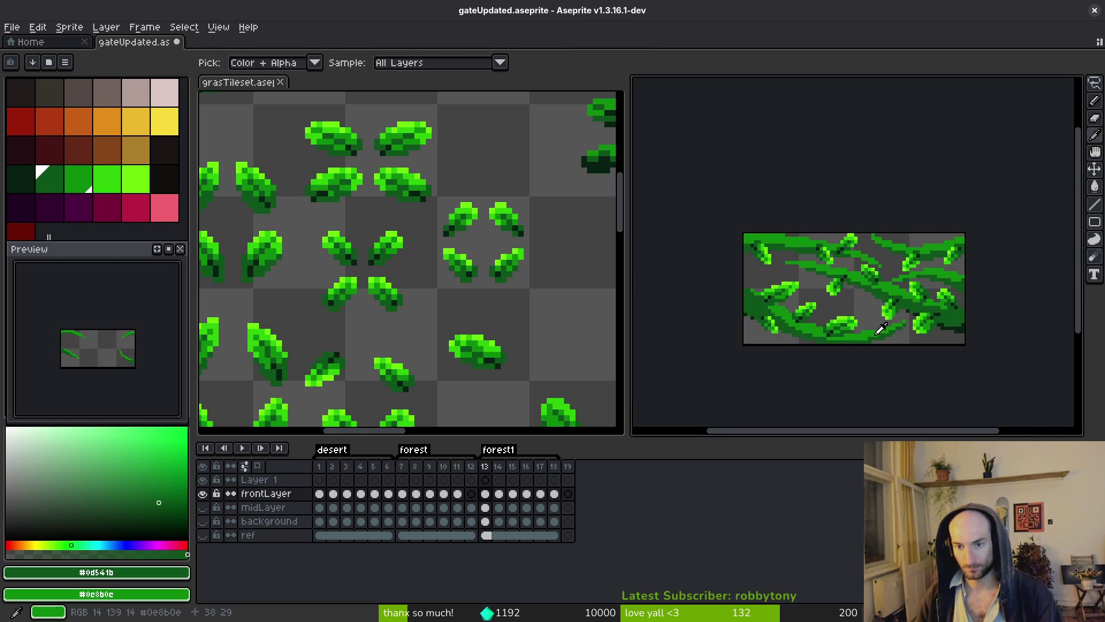
key("Right")
key("Left")
key("Right")
key("Left")
key("Right")
key("Left")
key("Right")
key("Right")
key("Left")
key("Right")
- Zoom around frame 15 and recentre the whole tile in view
scroll(826, 271, "up", 4)
scroll(771, 264, "up", 2)
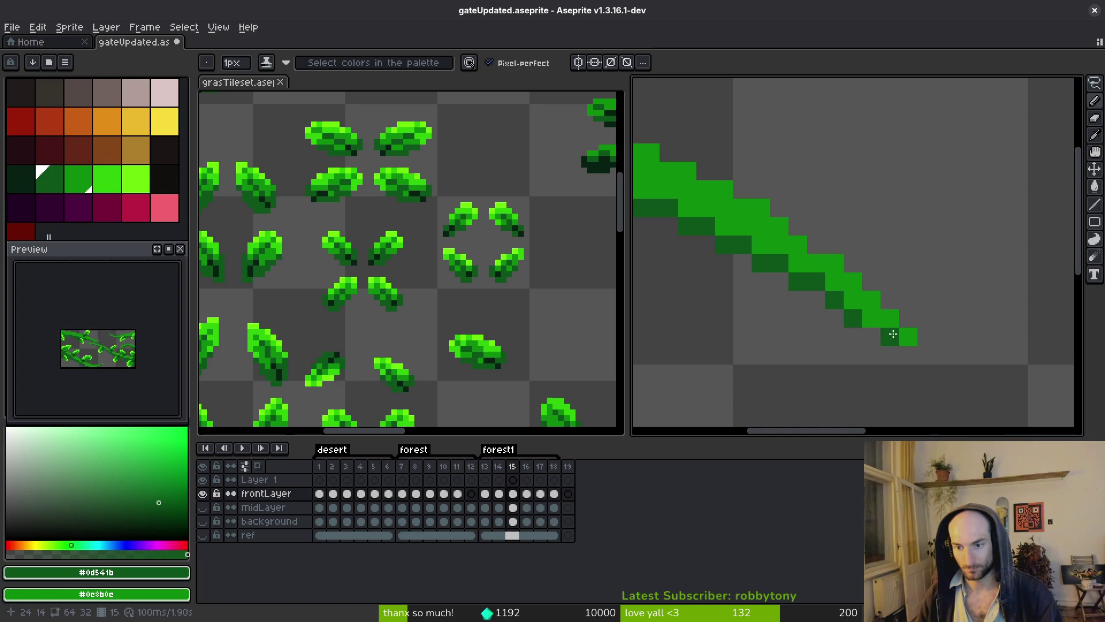
scroll(872, 320, "down", 4)
scroll(888, 373, "up", 4)
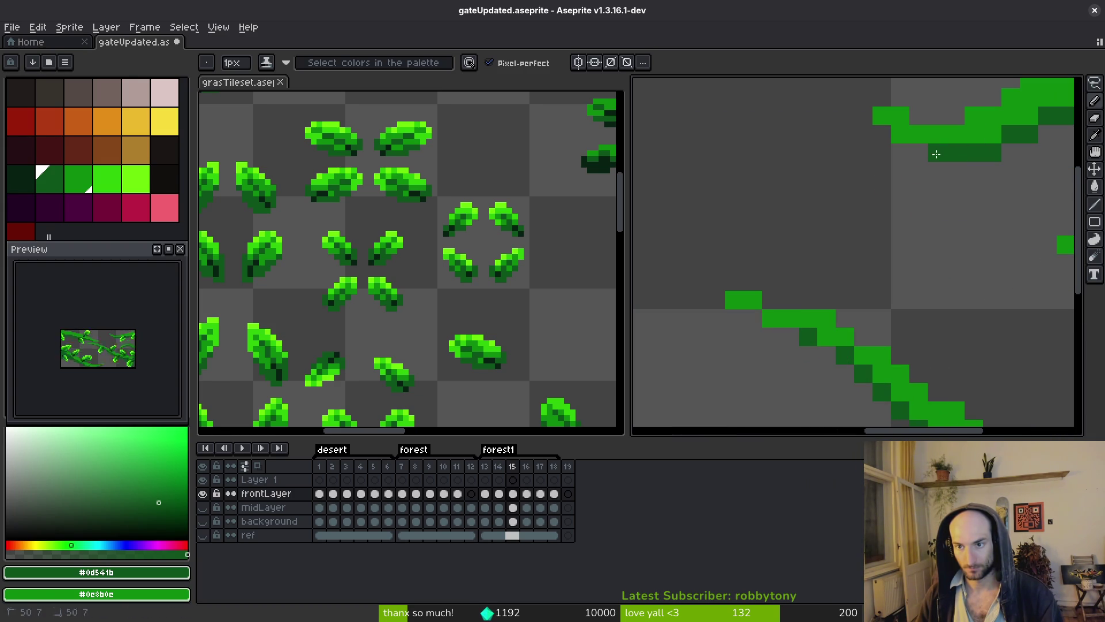
scroll(916, 202, "down", 3)
scroll(802, 316, "up", 3)
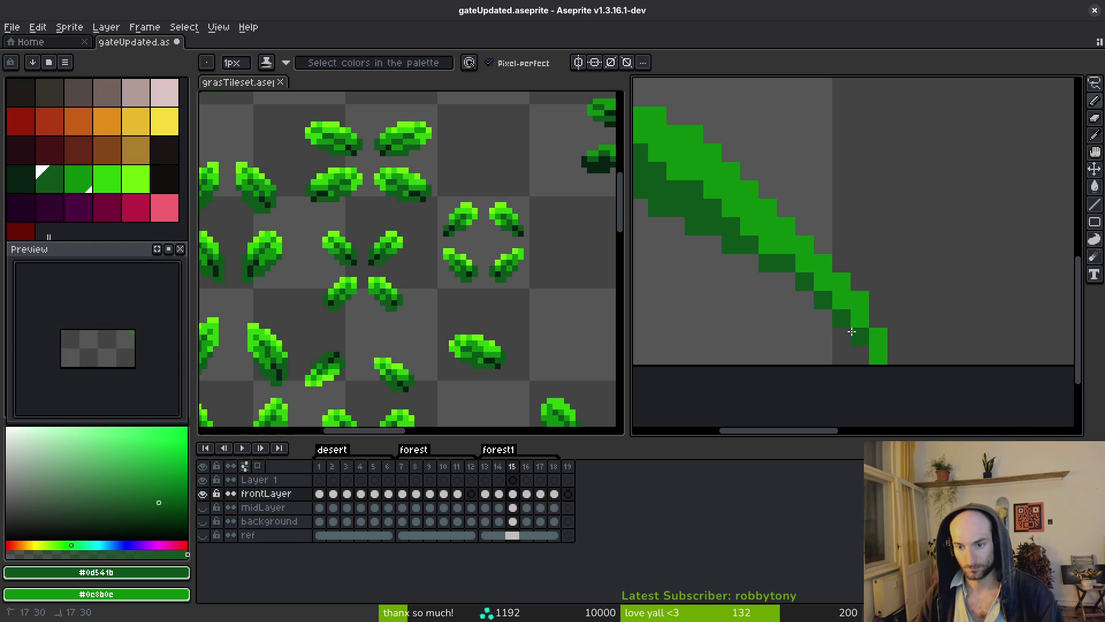
scroll(809, 309, "down", 4)
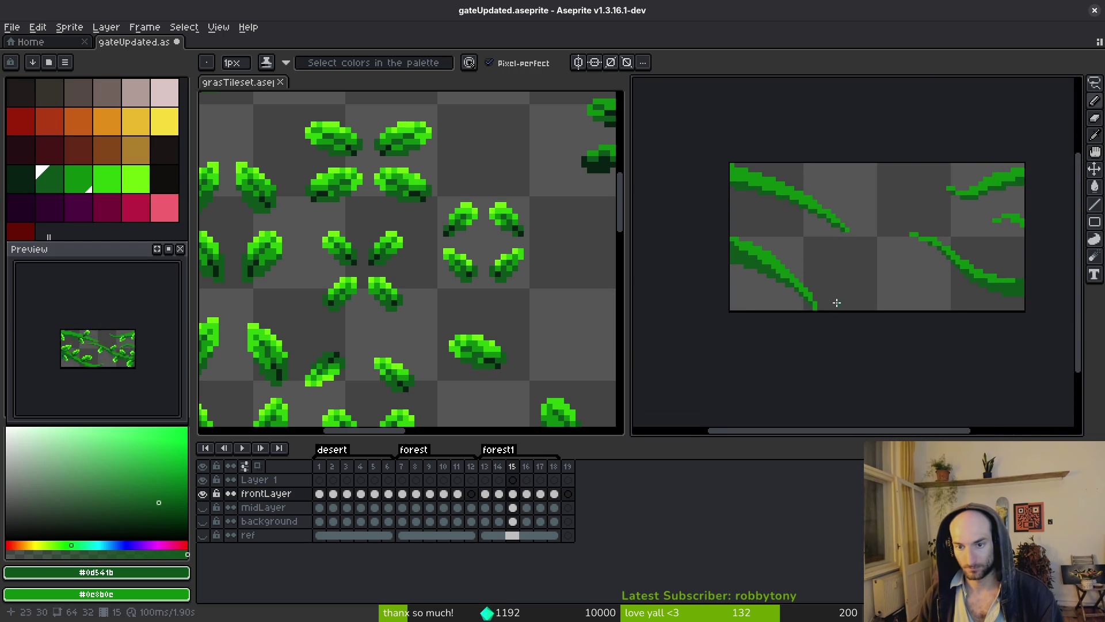
left_click_drag(841, 302, 821, 318)
- Copy a leaf from frame 14 into frame 15 beside the lower vine, tilted about 35 degrees
key("Left")
scroll(846, 296, "up", 5)
key("q")
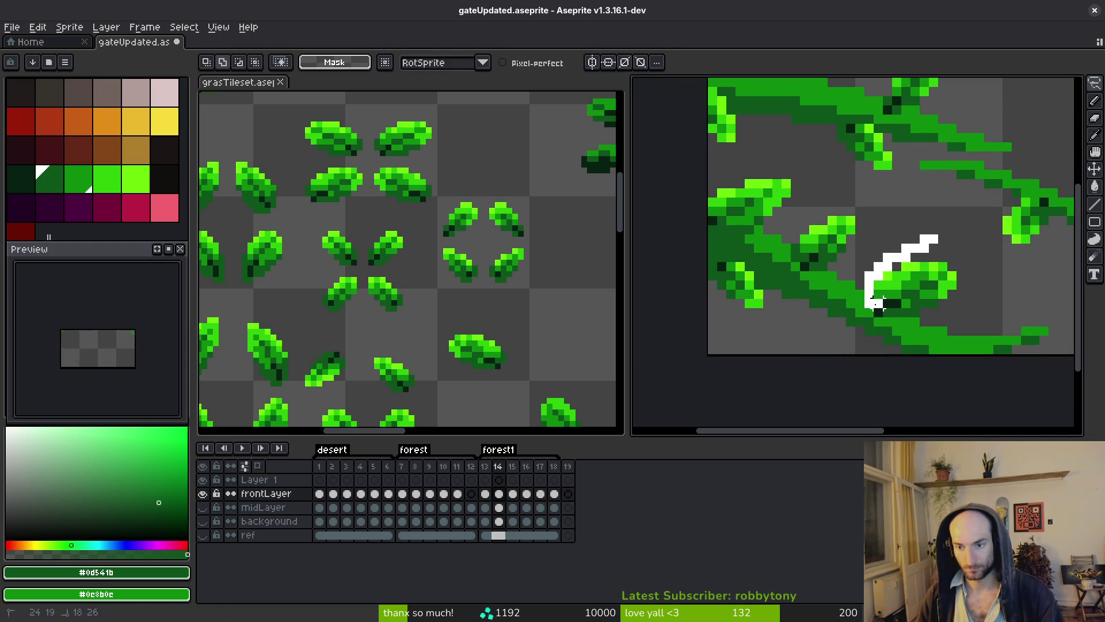
left_click_drag(928, 311, 946, 253)
key("ctrl+c")
key("Right")
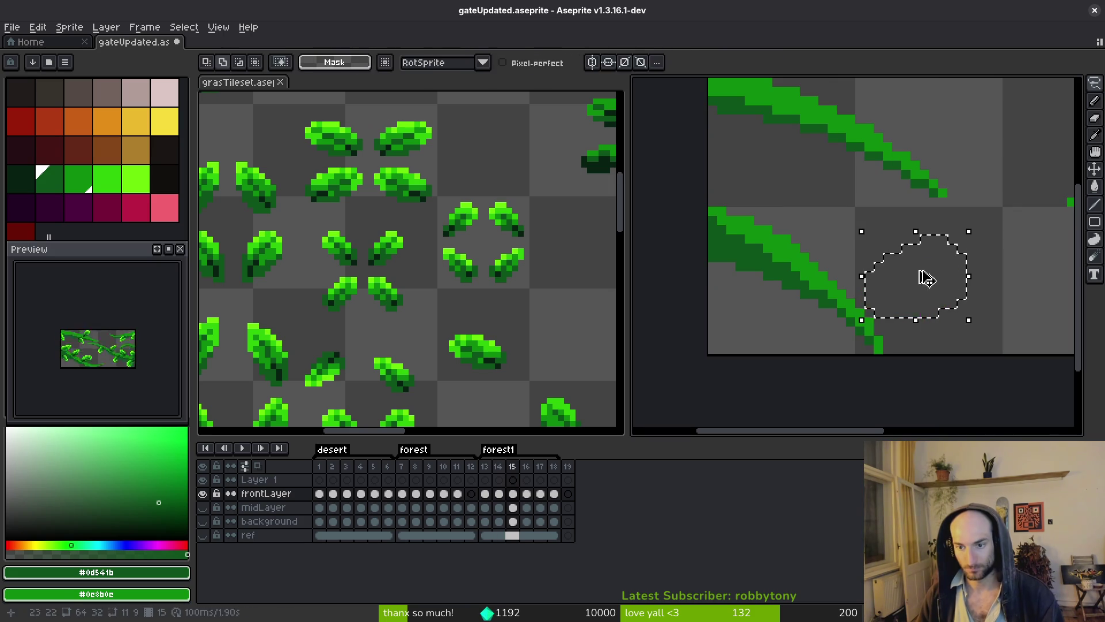
key("ctrl+v")
mouse_move(935, 300)
left_mouse_down()
mouse_move(913, 301)
mouse_move(950, 302)
mouse_move(893, 288)
mouse_move(931, 283)
left_mouse_up()
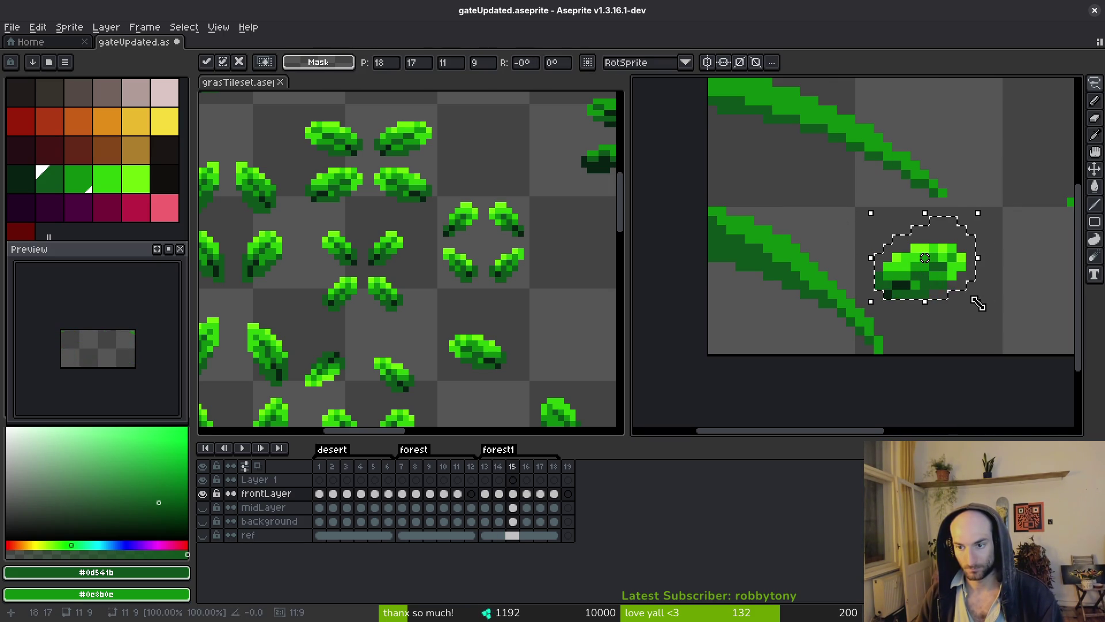
left_click_drag(988, 310, 943, 330)
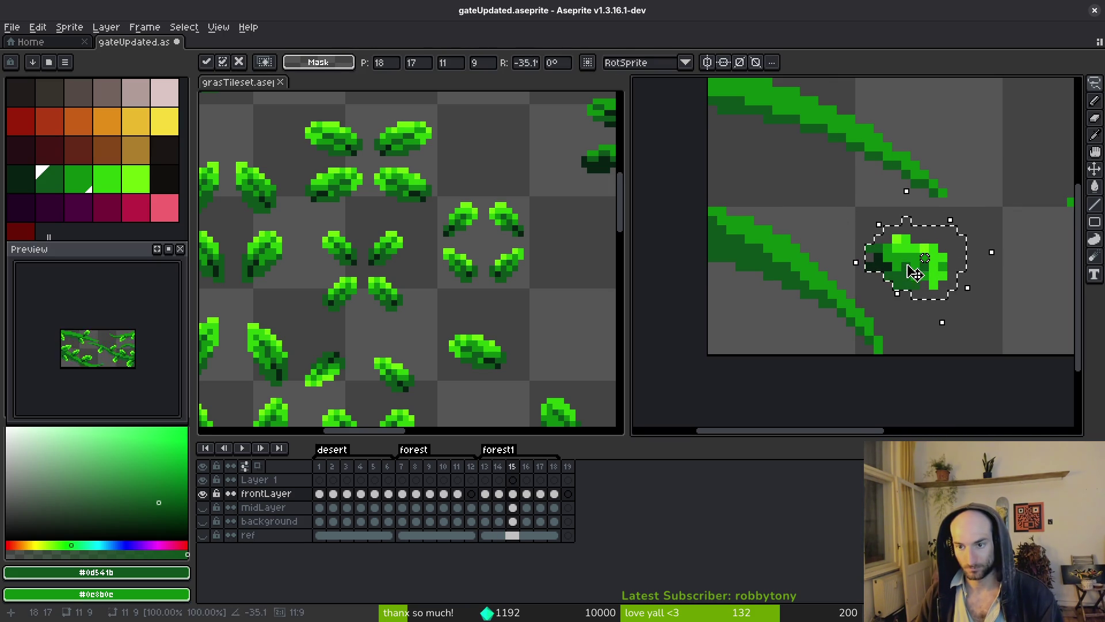
key("Return")
- Sample lime, mid and dark greens and paint a dark shading pixel on the leaf
scroll(950, 291, "up", 2)
key("b")
left_click(888, 205, "alt")
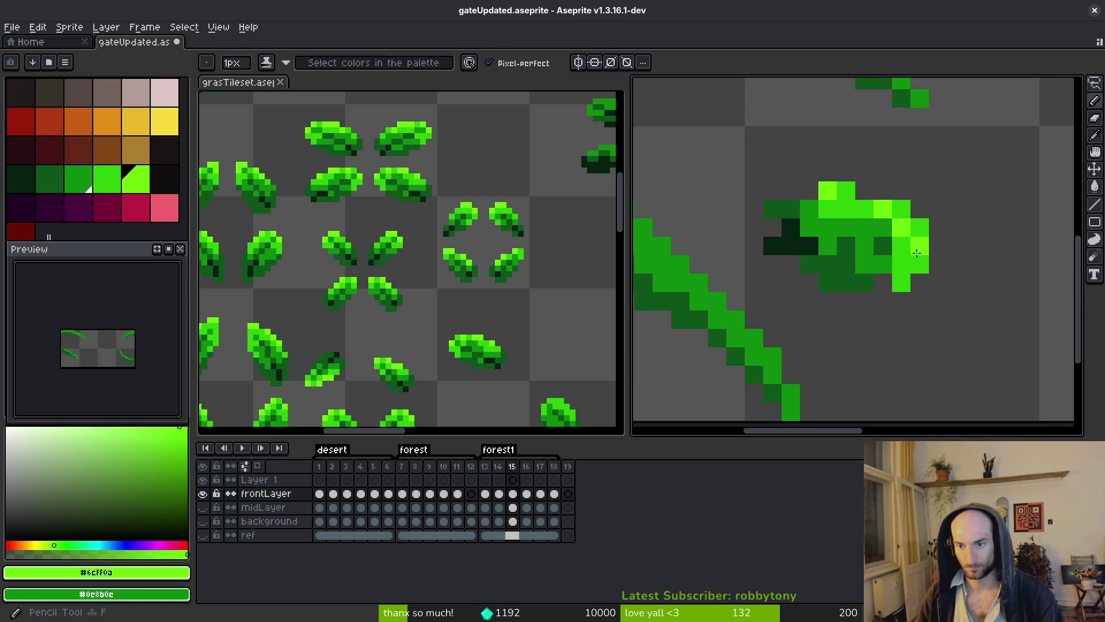
key("bracketleft")
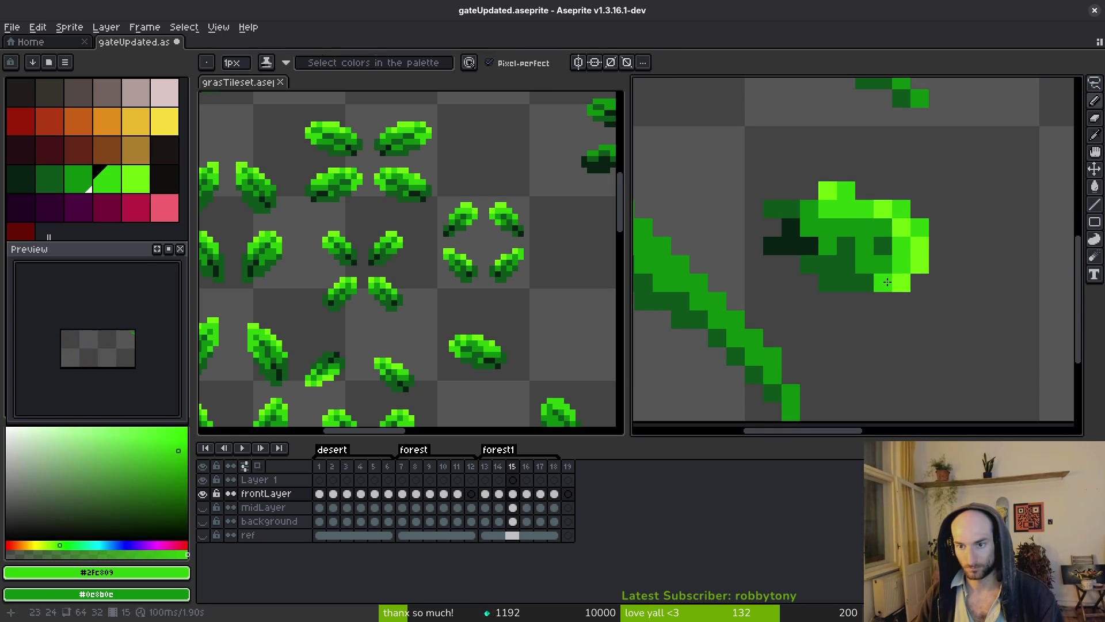
left_click(860, 260, "alt")
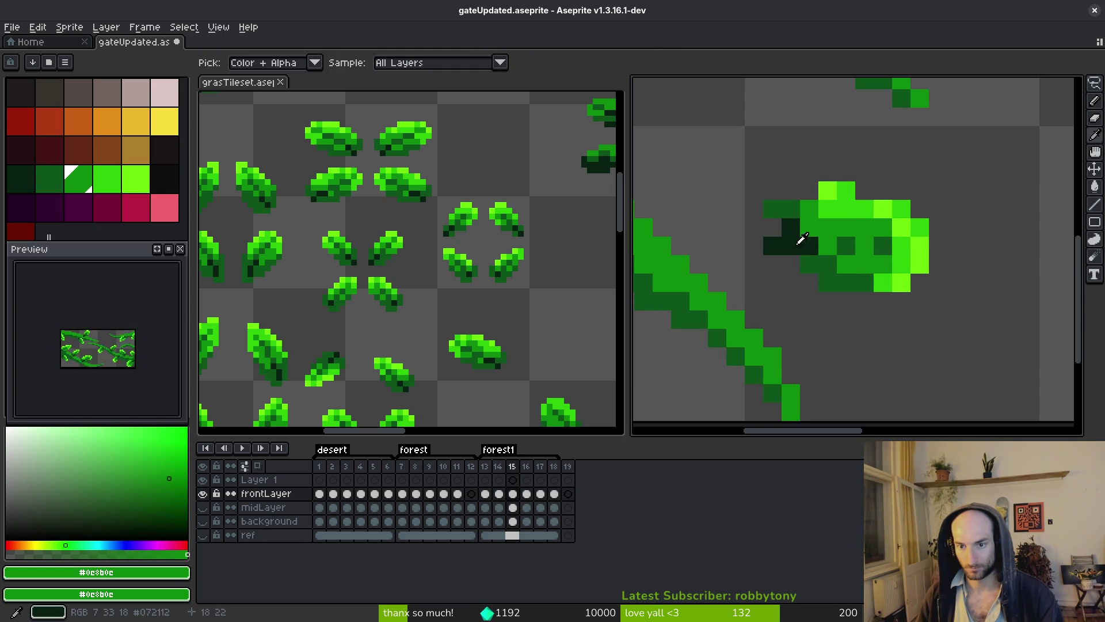
key("bracketleft")
left_click(779, 237)
- Paint bright and lime green highlight pixels on the leaf, then lasso-select it
left_click(790, 210, "alt")
left_click(821, 207, "alt")
left_click(801, 195)
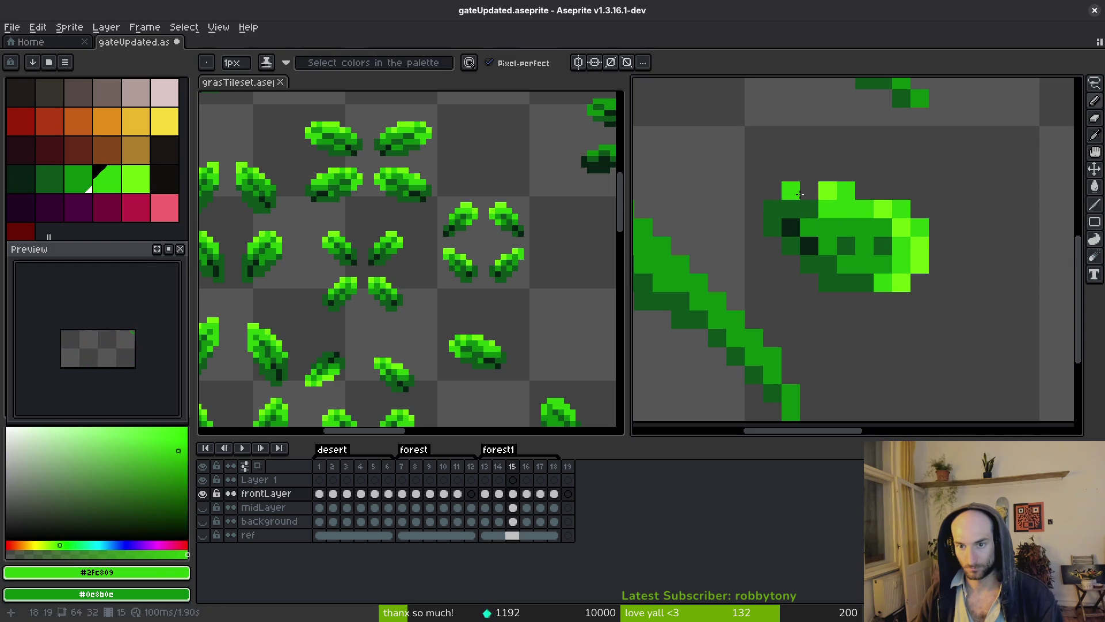
left_click(843, 192, "alt")
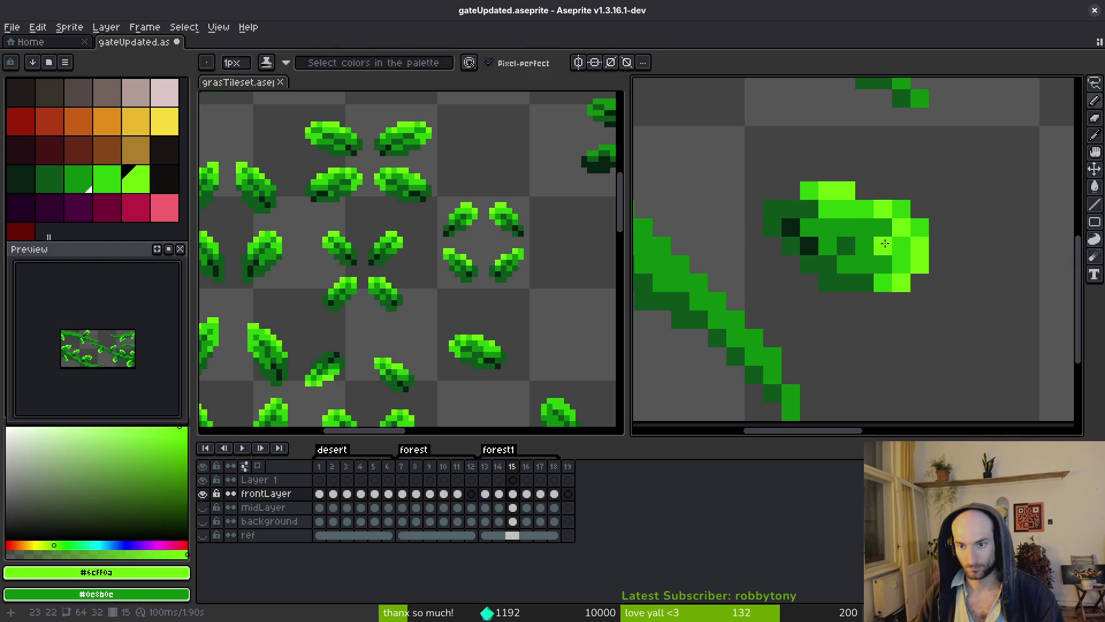
left_click(867, 210, "alt")
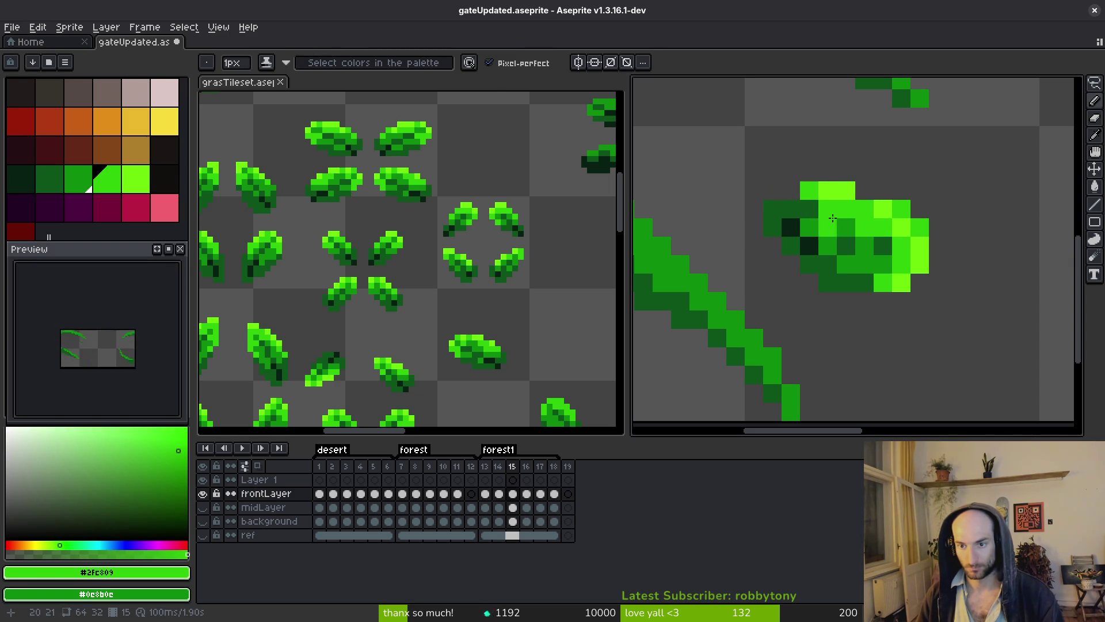
scroll(908, 256, "down", 3)
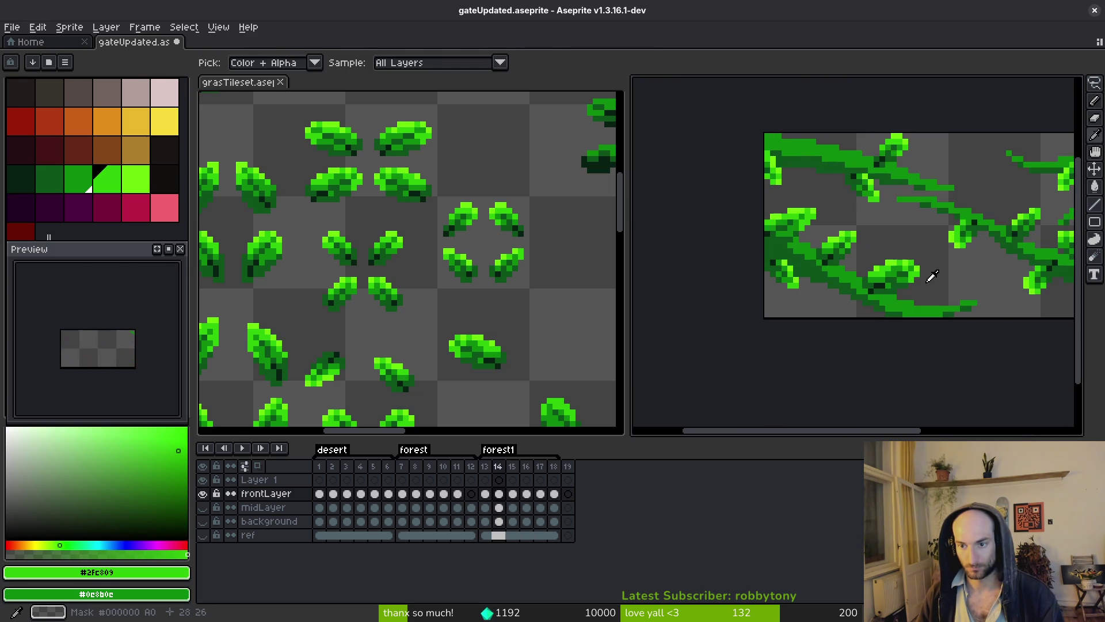
scroll(932, 275, "up", 3)
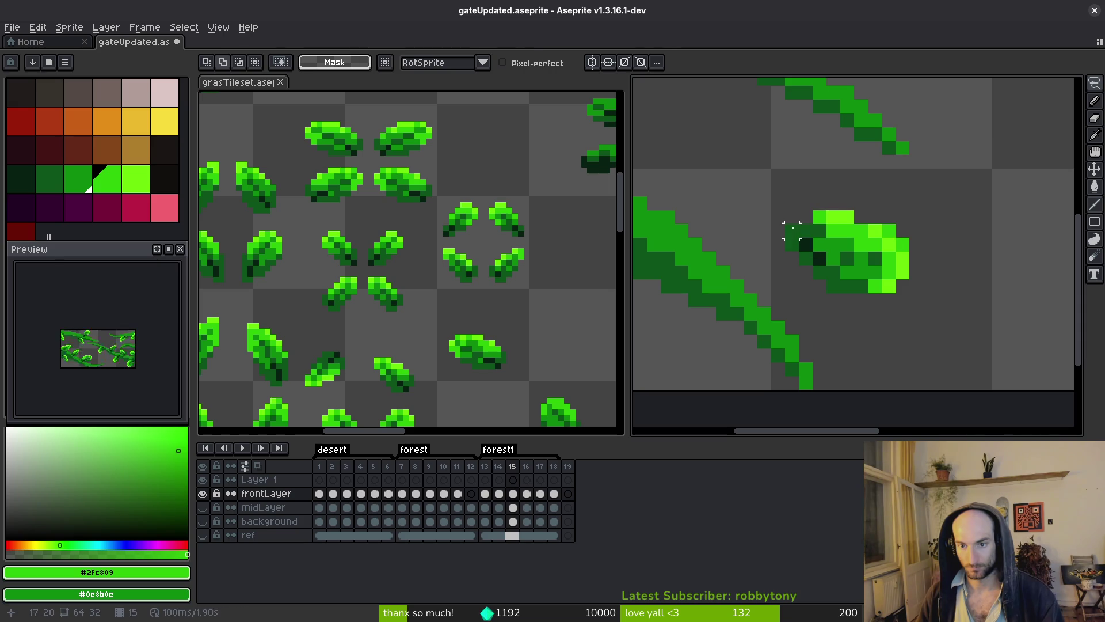
key("q")
mouse_move(794, 198)
left_mouse_down()
mouse_move(869, 198)
mouse_move(771, 207)
left_mouse_up()
- Move the floating leaf down and left, nudging it up a few pixels
mouse_move(872, 262)
left_mouse_down()
mouse_move(814, 294)
mouse_move(799, 271)
left_mouse_up()
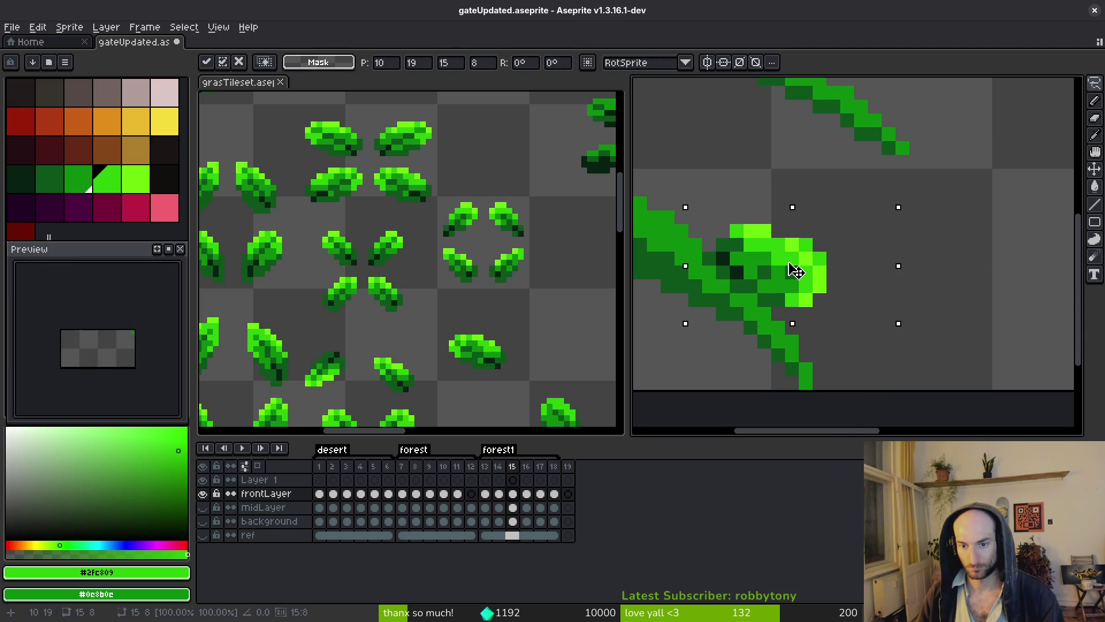
scroll(794, 269, "down", 3)
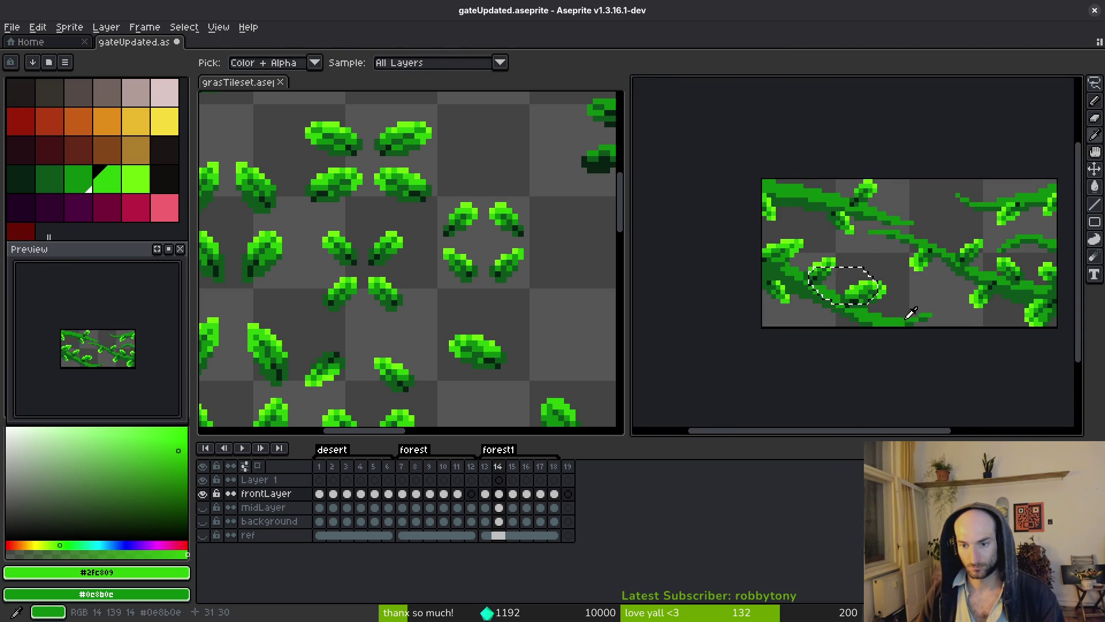
key("Up")
key("Up")
key("Up")
mouse_move(851, 271)
left_mouse_down()
mouse_move(840, 280)
mouse_move(785, 263)
left_mouse_up()
scroll(863, 282, "up", 2)
scroll(784, 265, "up", 2)
key("e")
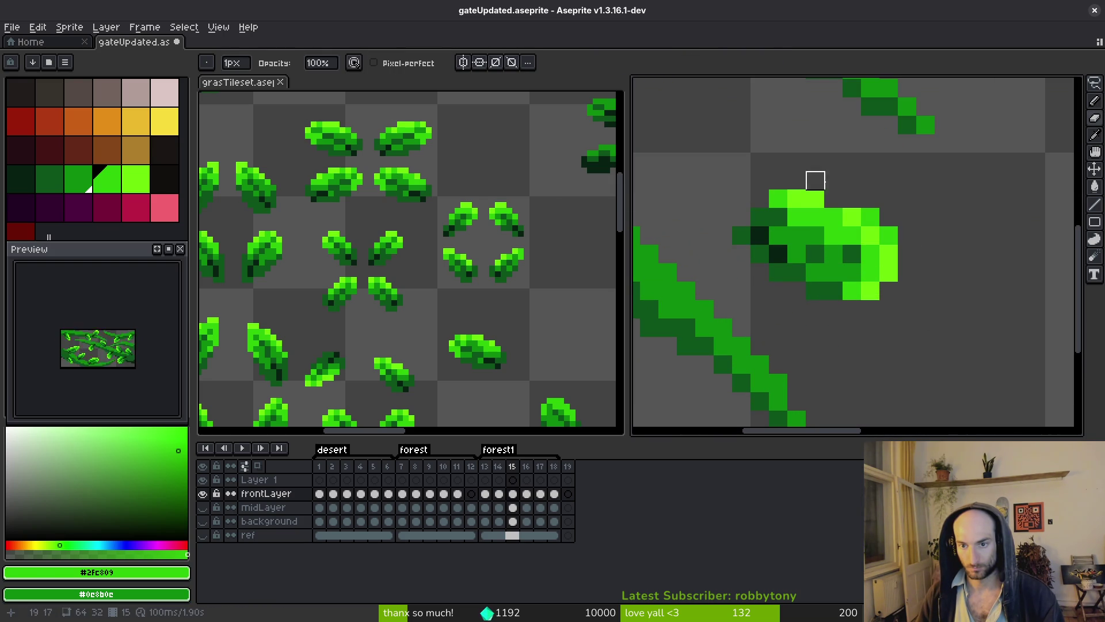
- Shift the leaf's top two rows down one pixel and pick its mid green
key("m")
mouse_move(752, 172)
left_mouse_down()
mouse_move(834, 193)
mouse_move(844, 208)
left_mouse_up()
mouse_move(820, 202)
left_mouse_down()
mouse_move(821, 221)
mouse_move(834, 210)
left_mouse_up()
left_click(870, 254)
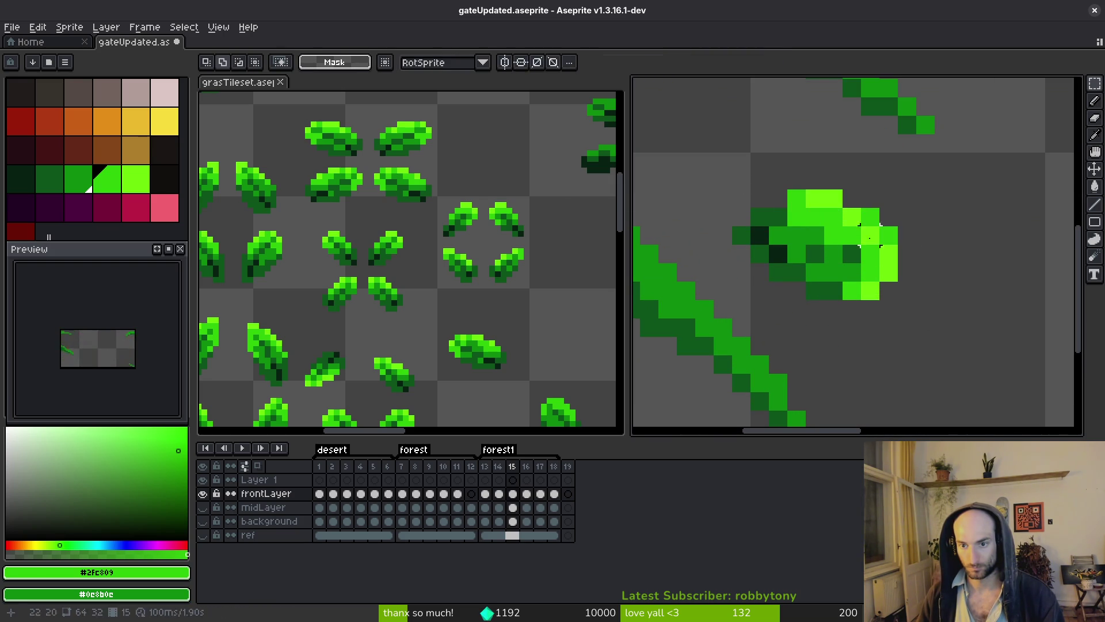
key("i")
left_click(836, 249)
key("b")
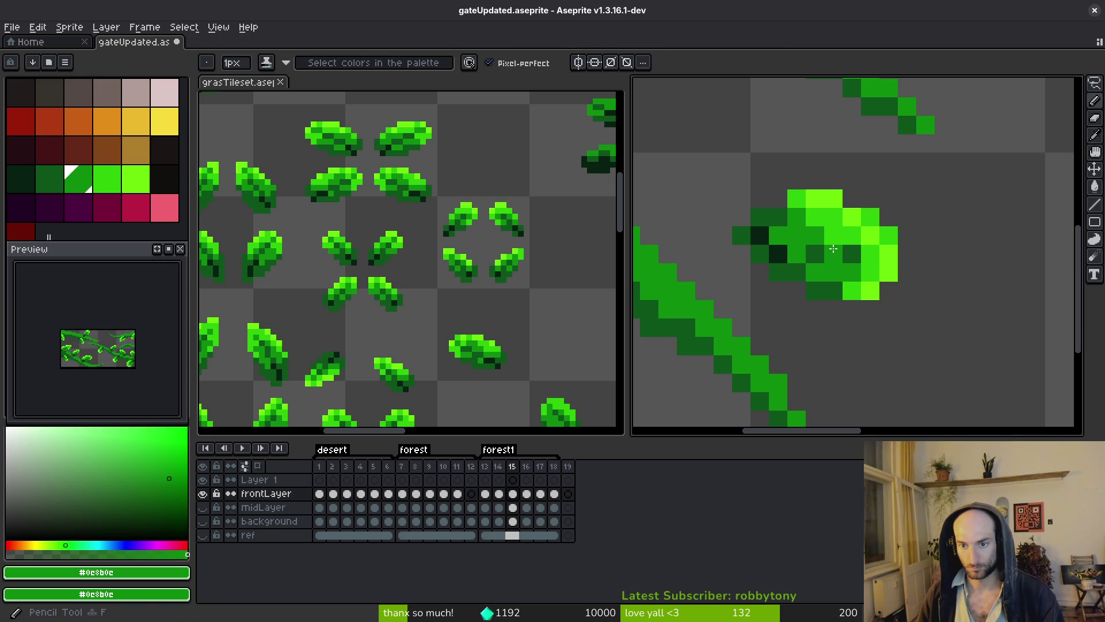
- Move the leaf onto the lower vine stem, commit it, and return to frame 14
key("q")
mouse_move(851, 190)
left_mouse_down()
mouse_move(789, 279)
mouse_move(852, 192)
left_mouse_up()
scroll(930, 294, "down", 4)
left_click_drag(930, 296, 856, 271)
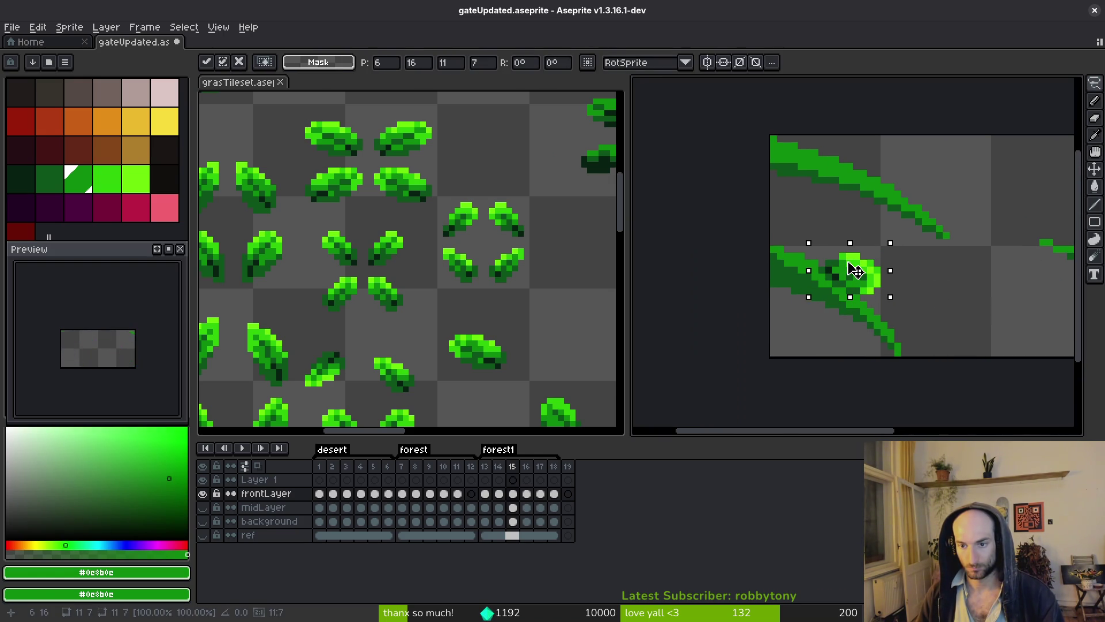
key("b")
scroll(929, 320, "down", 3)
key("Left")
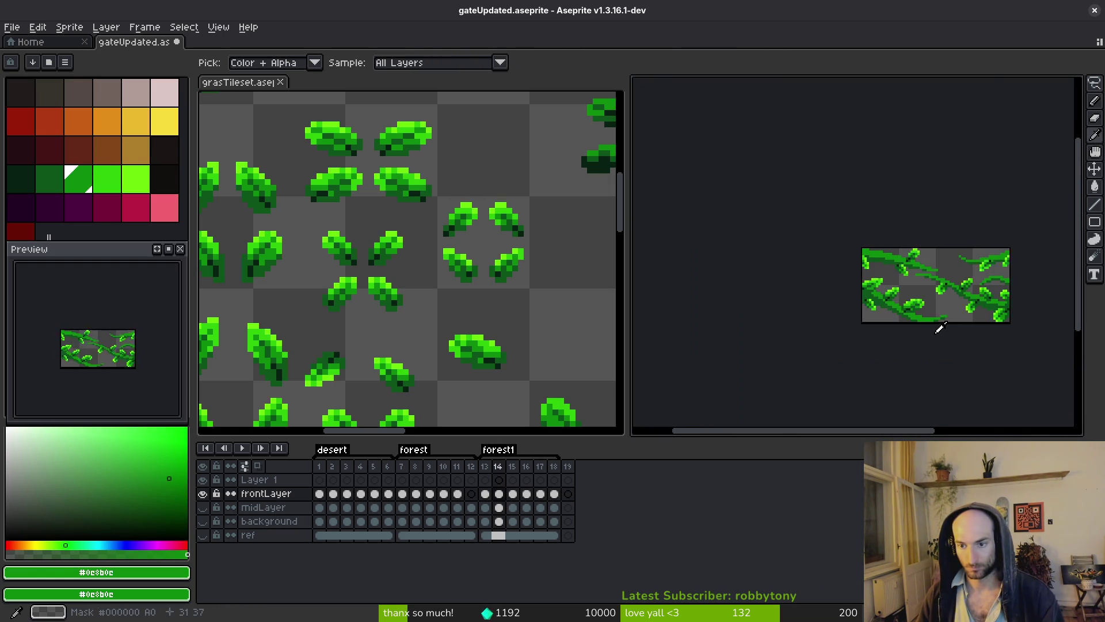
key("q")
scroll(909, 300, "up", 5)
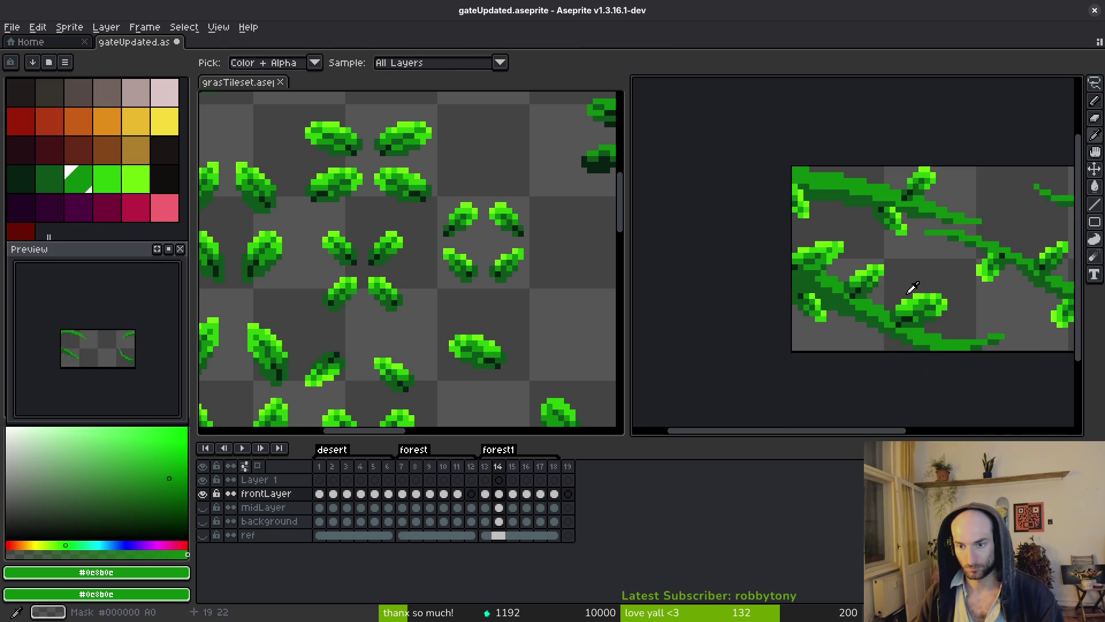
- Lasso a leaf and shift it up and left onto the upper vine in the next frame
mouse_move(846, 301)
left_mouse_down()
mouse_move(851, 320)
mouse_move(866, 295)
left_mouse_up()
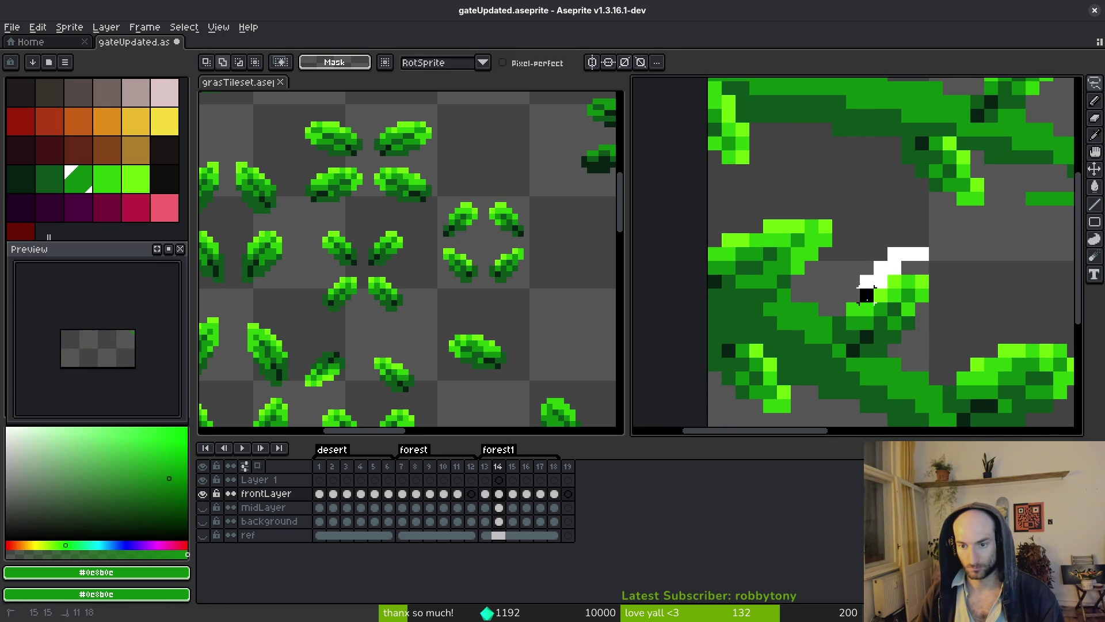
left_click_drag(852, 351, 944, 263)
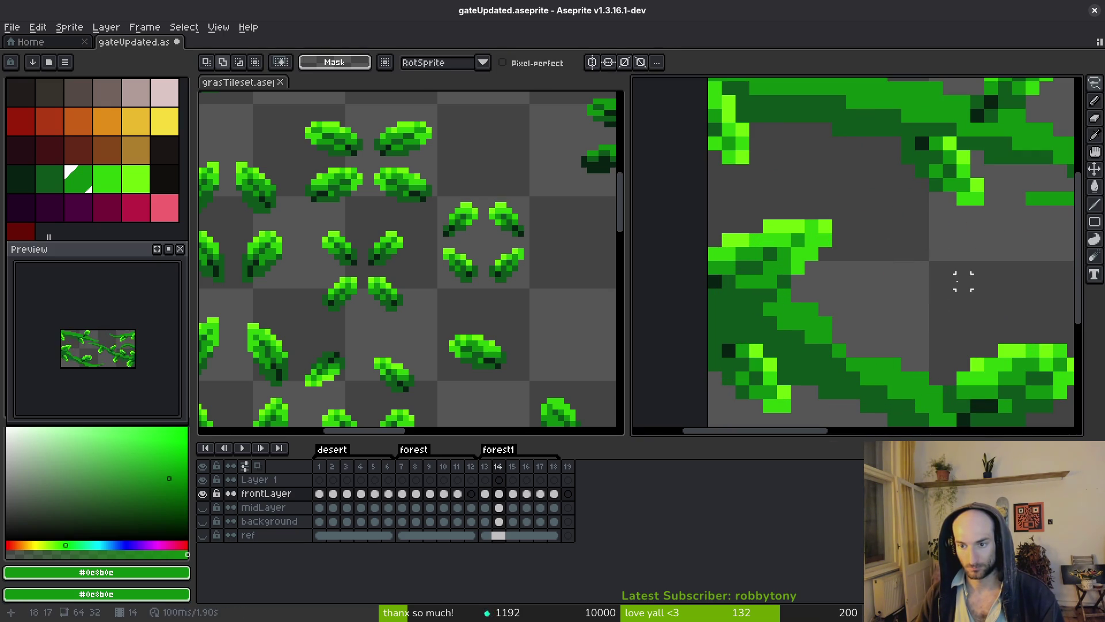
scroll(926, 310, "down", 3)
key("period")
left_click_drag(896, 299, 840, 272)
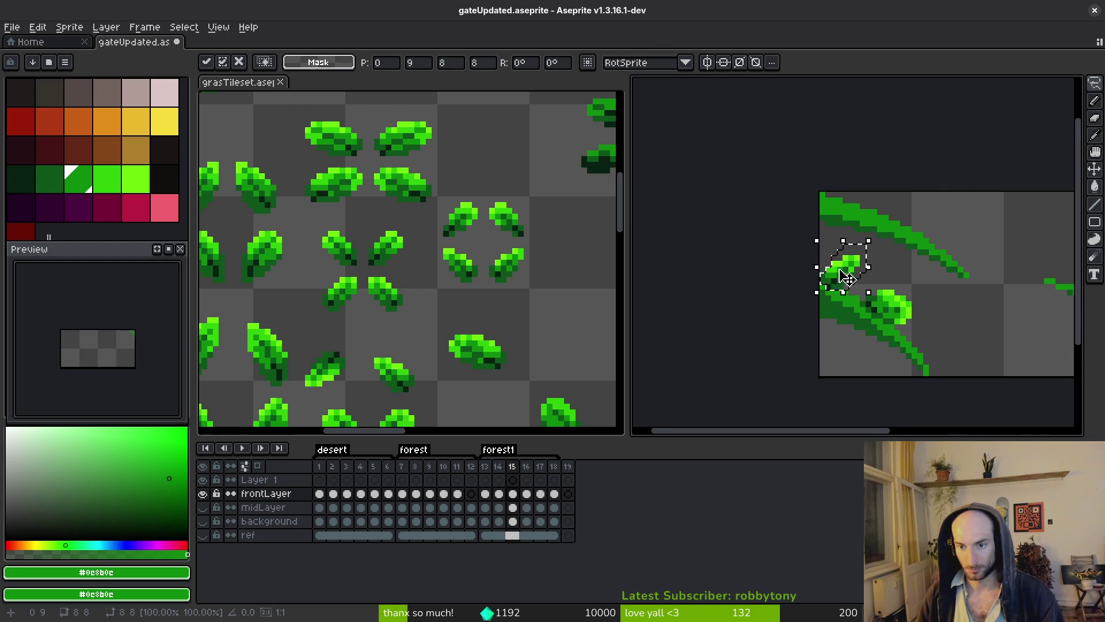
key("Return")
scroll(886, 307, "down", 3)
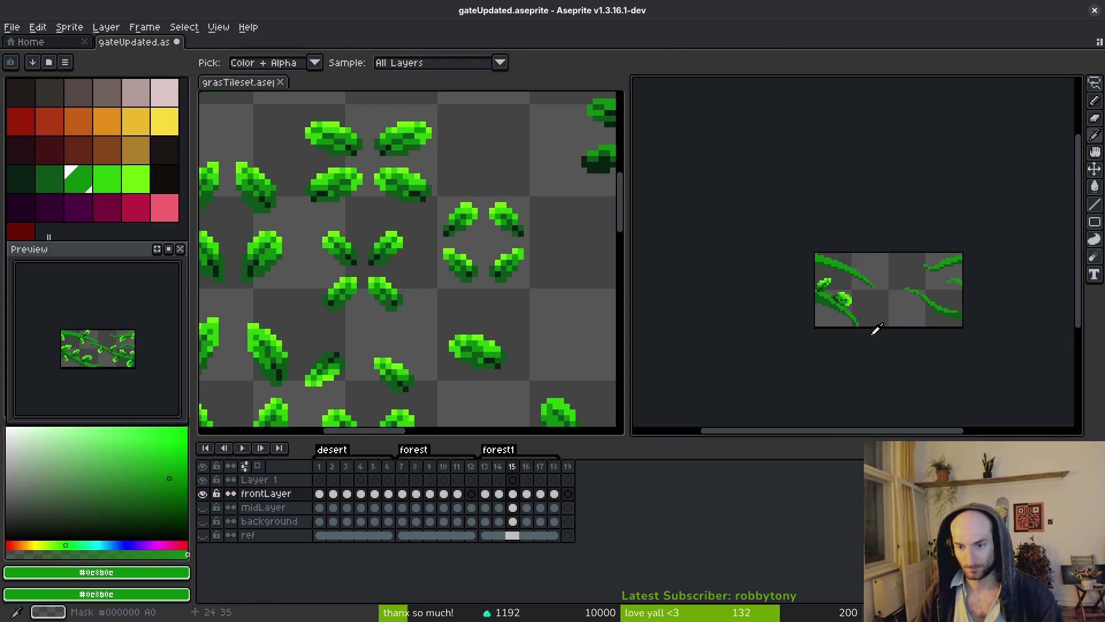
scroll(874, 328, "up", 3)
left_click(753, 308)
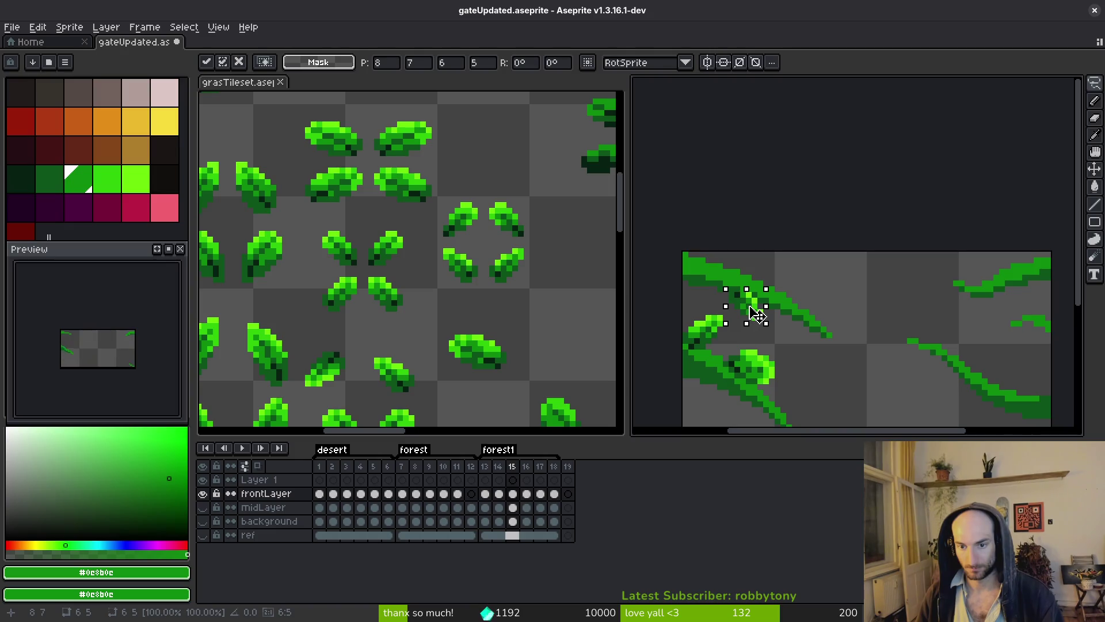
- Rectangle-select the leaf on frame 14 and paste a copy into frame 15
scroll(781, 333, "down", 1)
key("i")
key("Left")
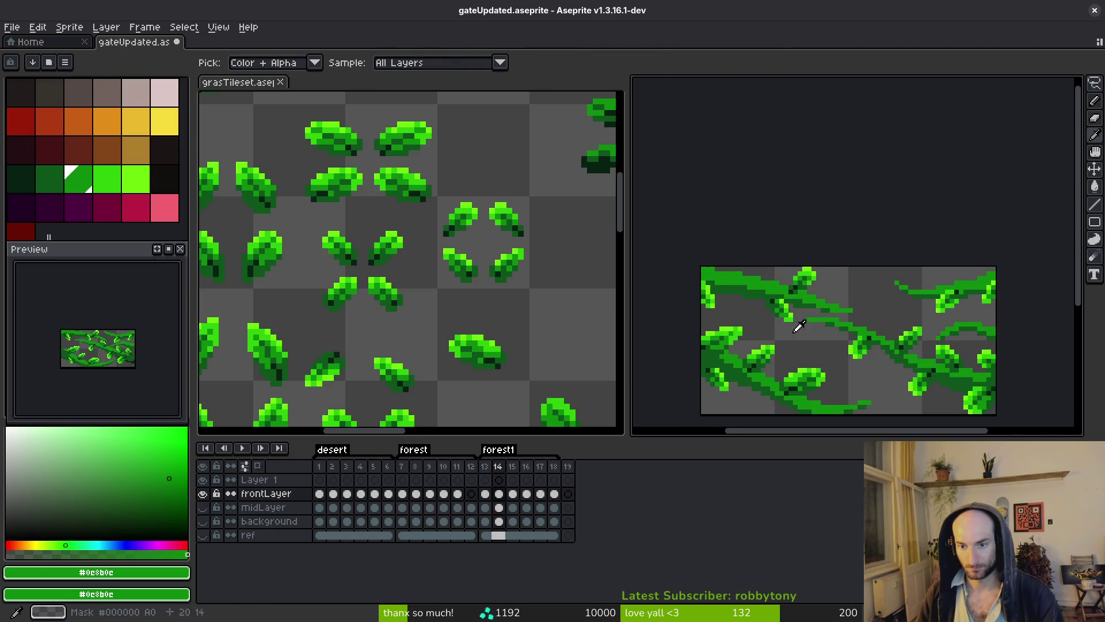
key("m")
scroll(785, 284, "up", 3)
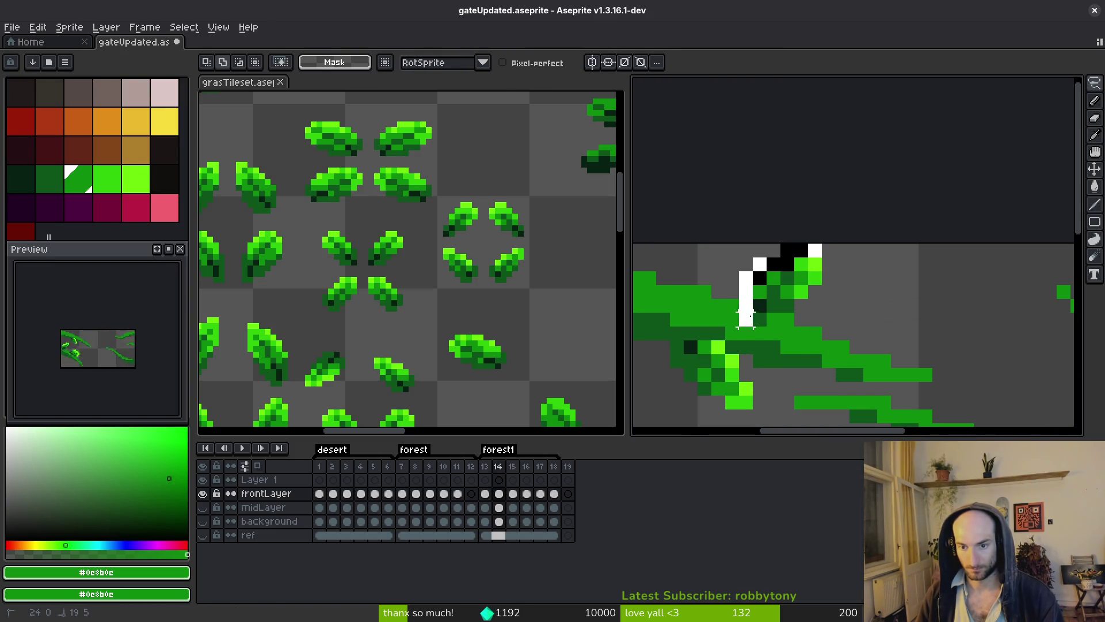
left_click_drag(735, 239, 840, 331)
scroll(866, 288, "down", 4)
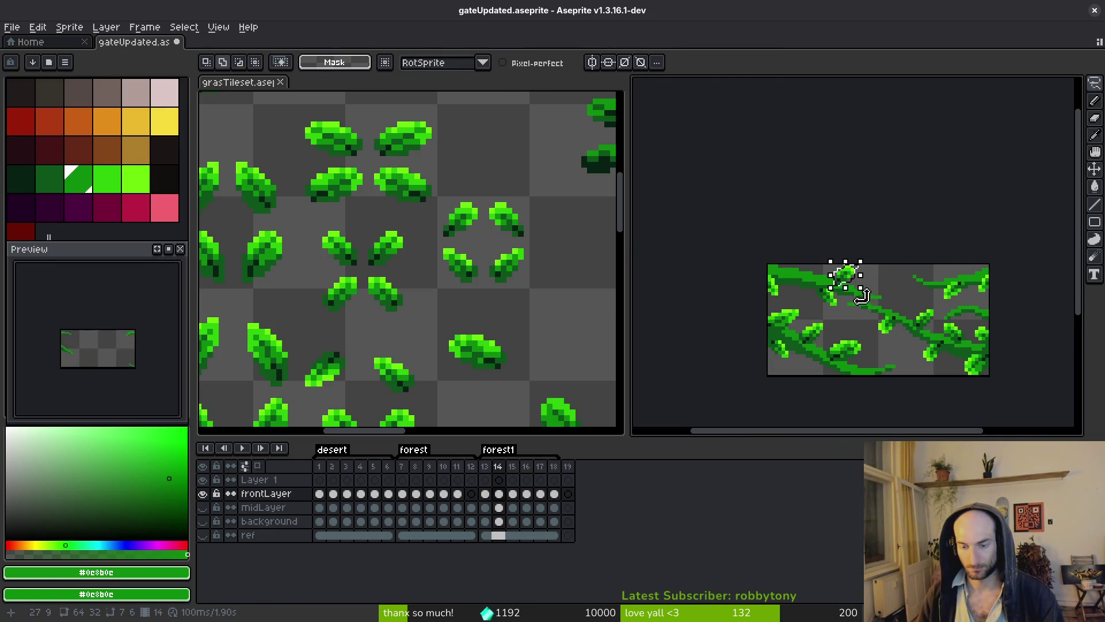
key("ctrl+v")
key("Left")
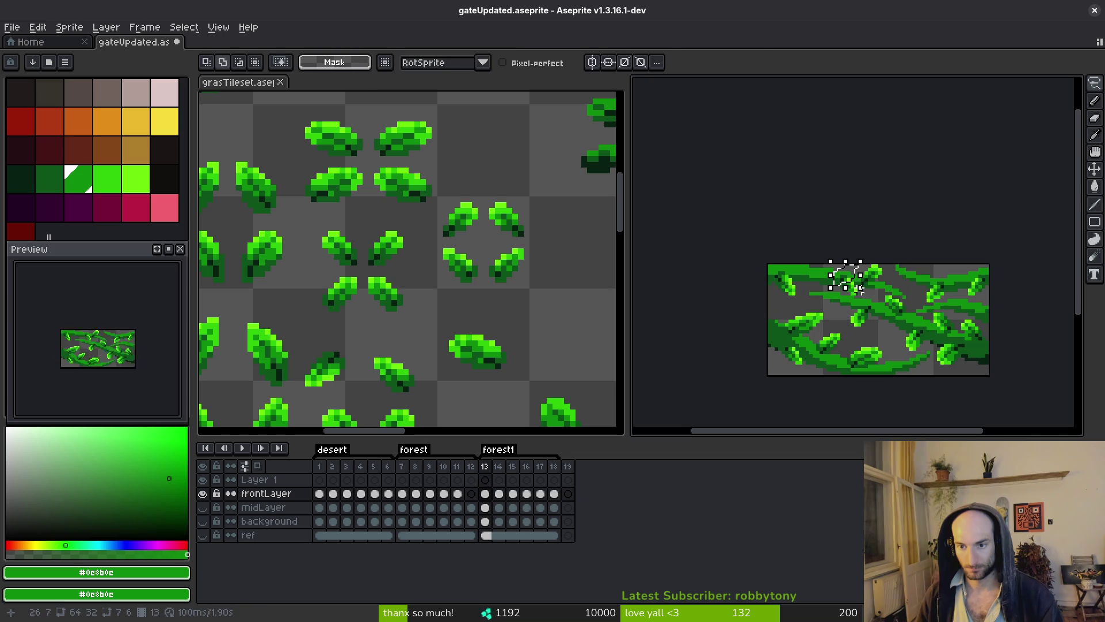
key("Right")
key("Right")
scroll(840, 276, "up", 2)
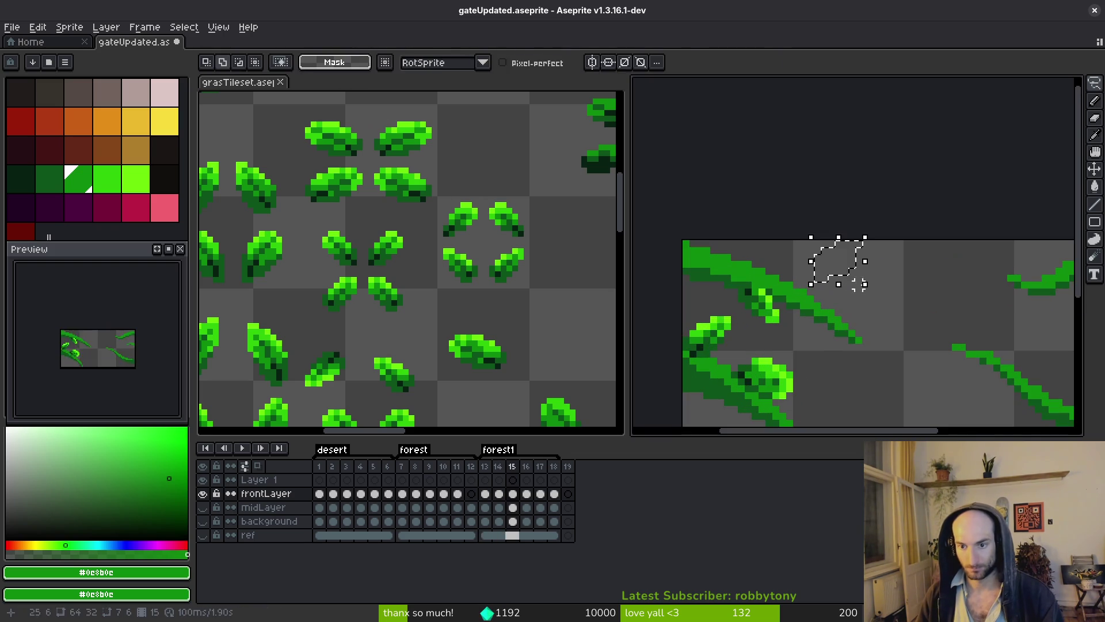
key("ctrl+v")
- Move the pasted leaf left, discarding unwanted rotations and re-pasting it
mouse_move(837, 262)
left_mouse_down()
mouse_move(818, 262)
mouse_move(864, 299)
mouse_move(845, 315)
mouse_move(905, 330)
mouse_move(927, 311)
mouse_move(890, 325)
left_mouse_up()
scroll(812, 241, "up", 2)
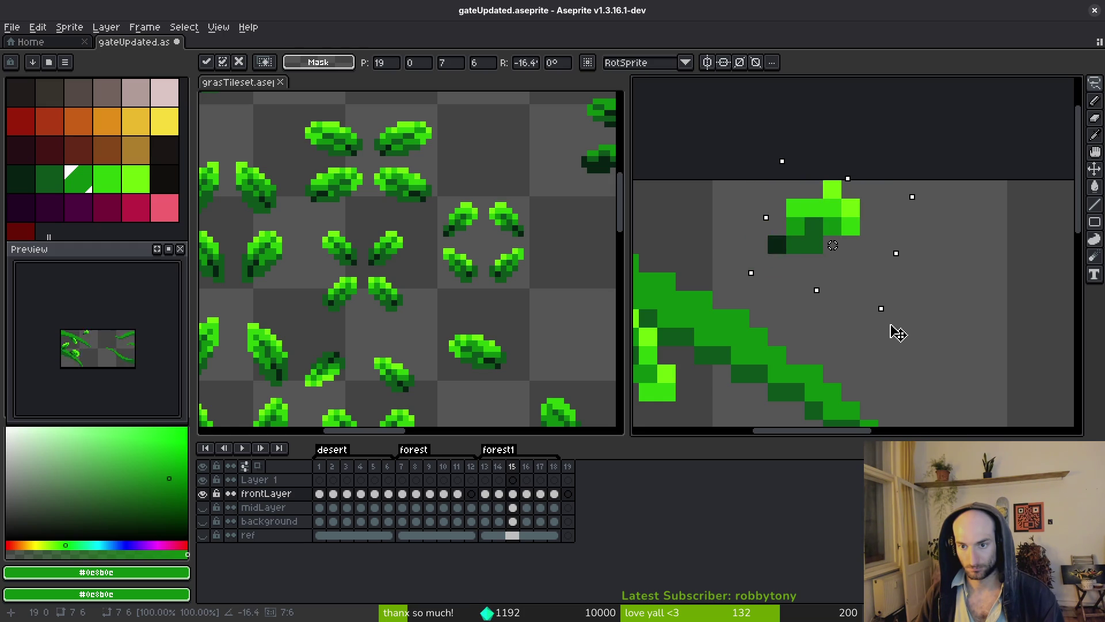
key("Escape")
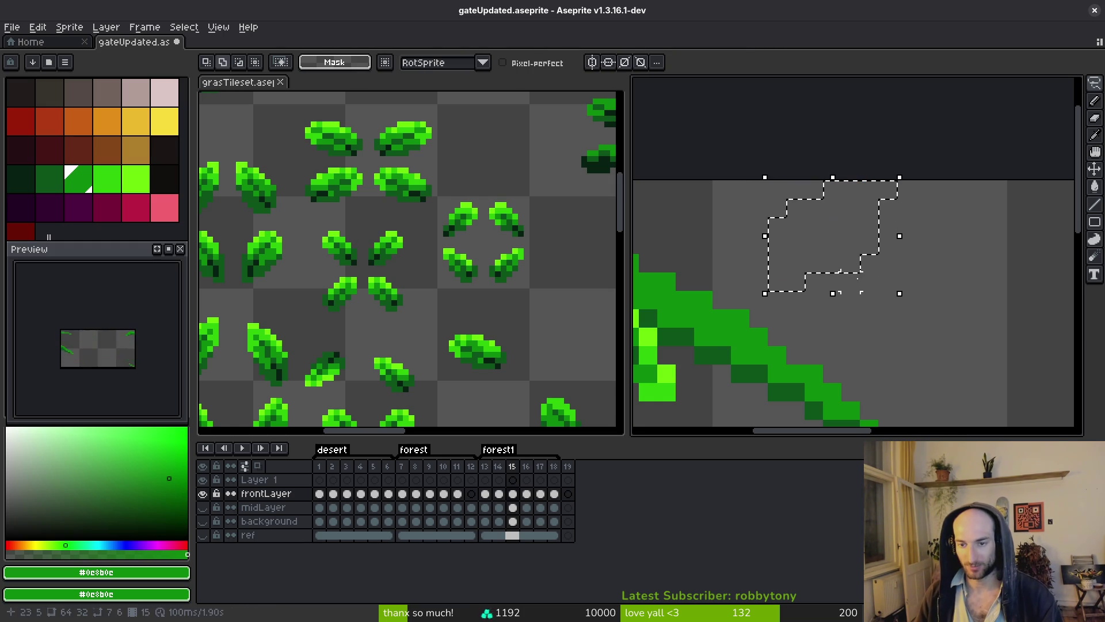
scroll(875, 303, "down", 1)
key("ctrl+d")
key("ctrl+v")
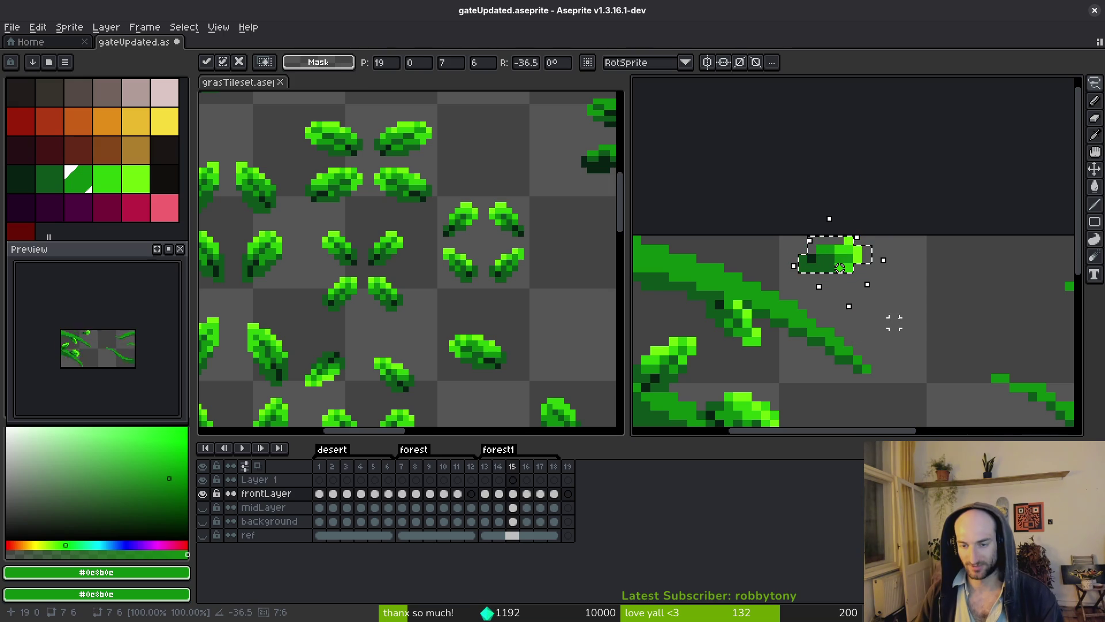
key("Escape")
key("ctrl+d")
key("ctrl+v")
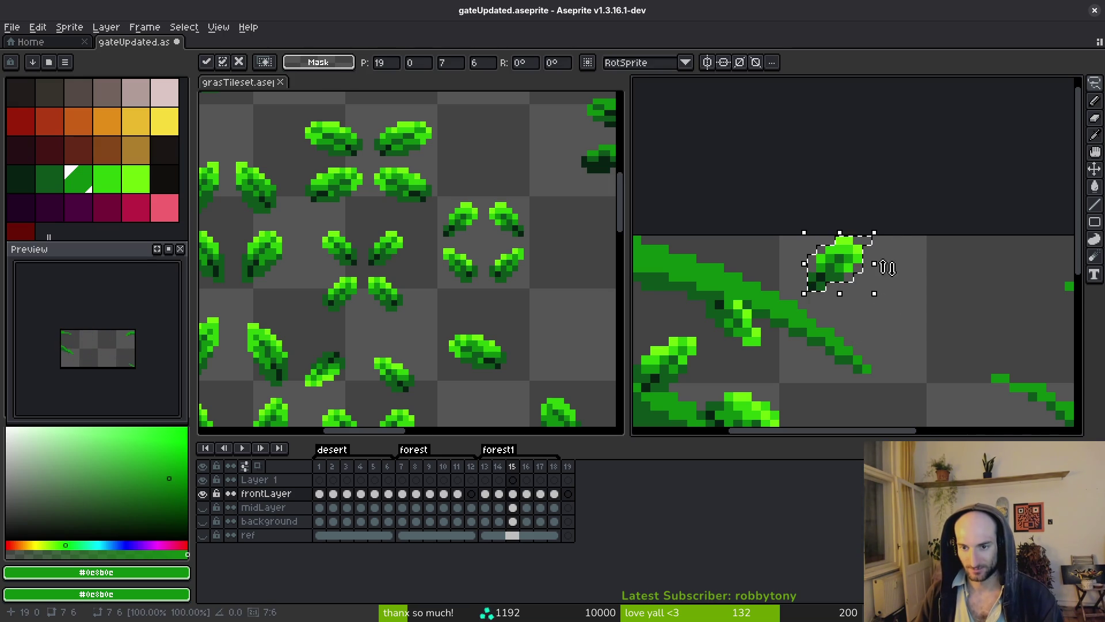
- Rotate the pasted leaf about -27° and commit it
left_click_drag(884, 230, 905, 260)
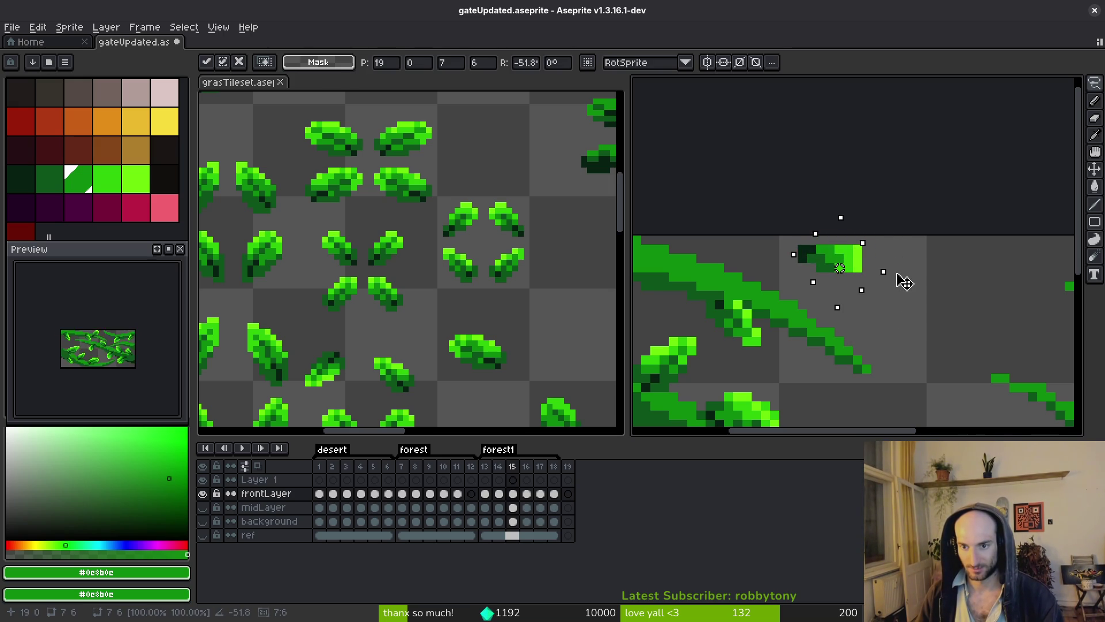
key("Return")
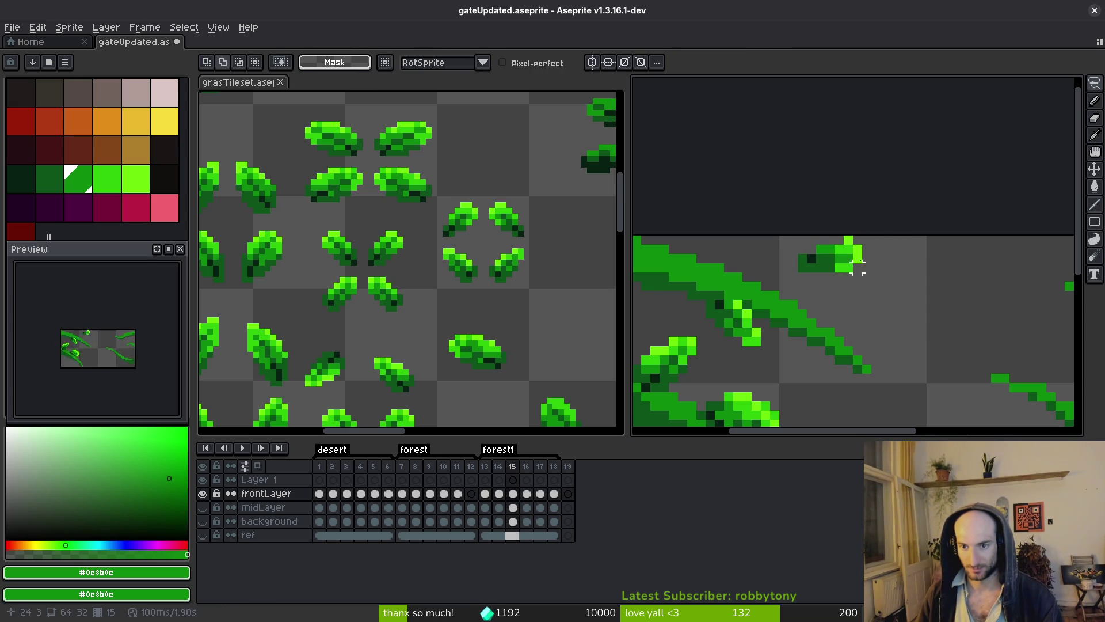
left_click_drag(826, 278, 829, 280)
scroll(832, 280, "up", 2)
- Reshade the leaf with lime #6cff0a highlights and mid green #0c8b0c pixels
left_click(837, 282, "alt")
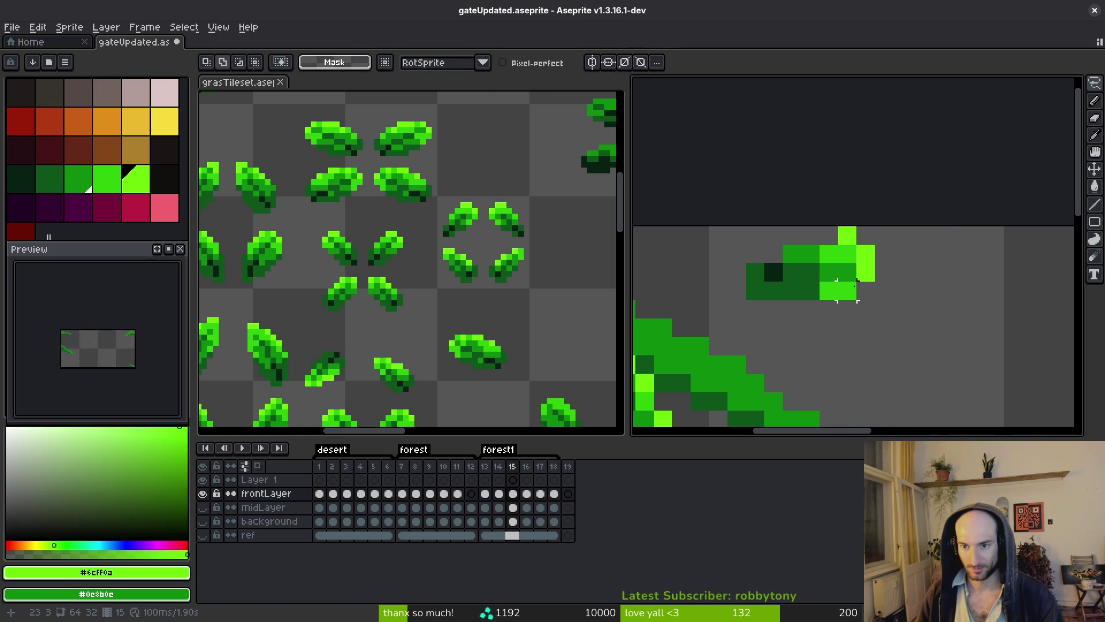
key("b")
left_click(829, 291, "alt")
left_click(795, 294)
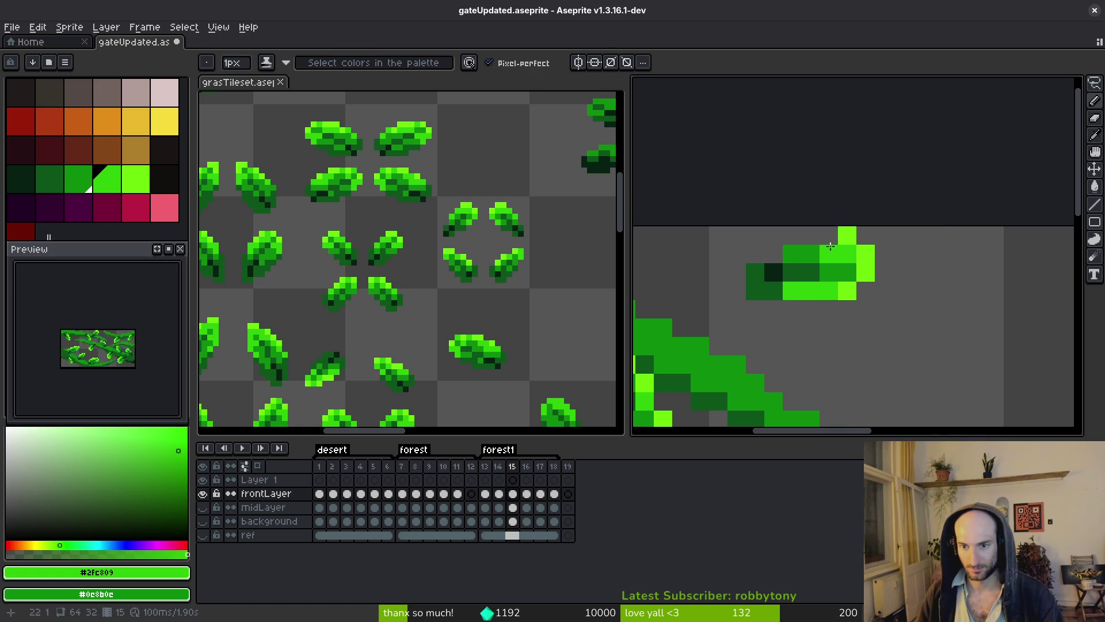
left_click(830, 238, "alt")
left_click(829, 253, "alt")
left_click(809, 252)
left_click(792, 253, "alt")
left_click(829, 253)
left_click(802, 251, "alt")
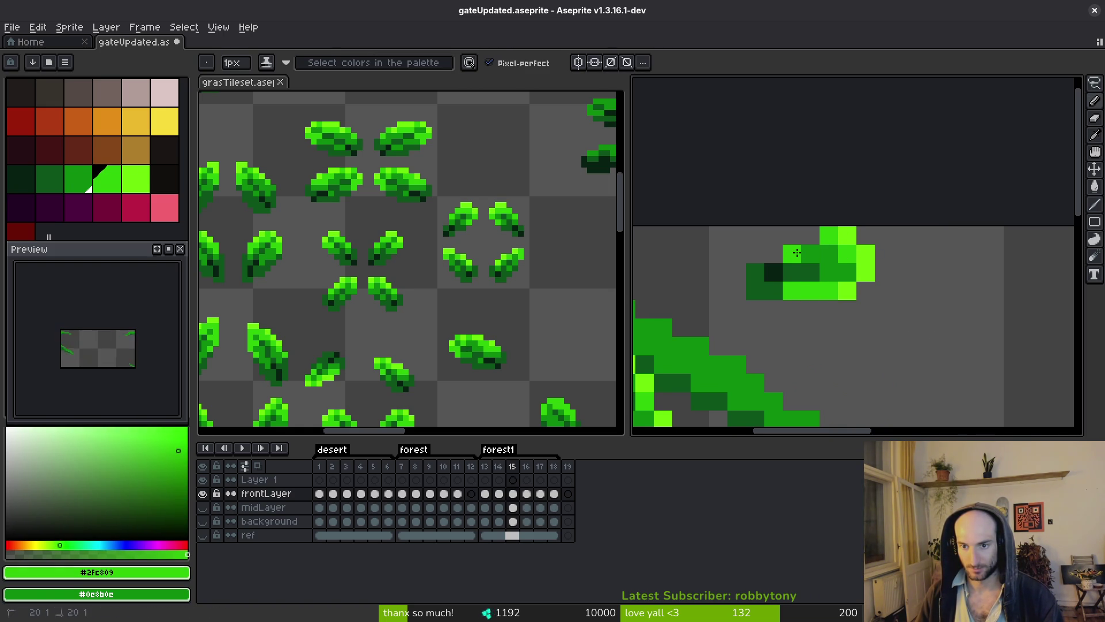
- Erase a stray pixel, add a top highlight, pick dark green #0d541b, and shift the leaf down-left
key("e")
left_click(755, 290)
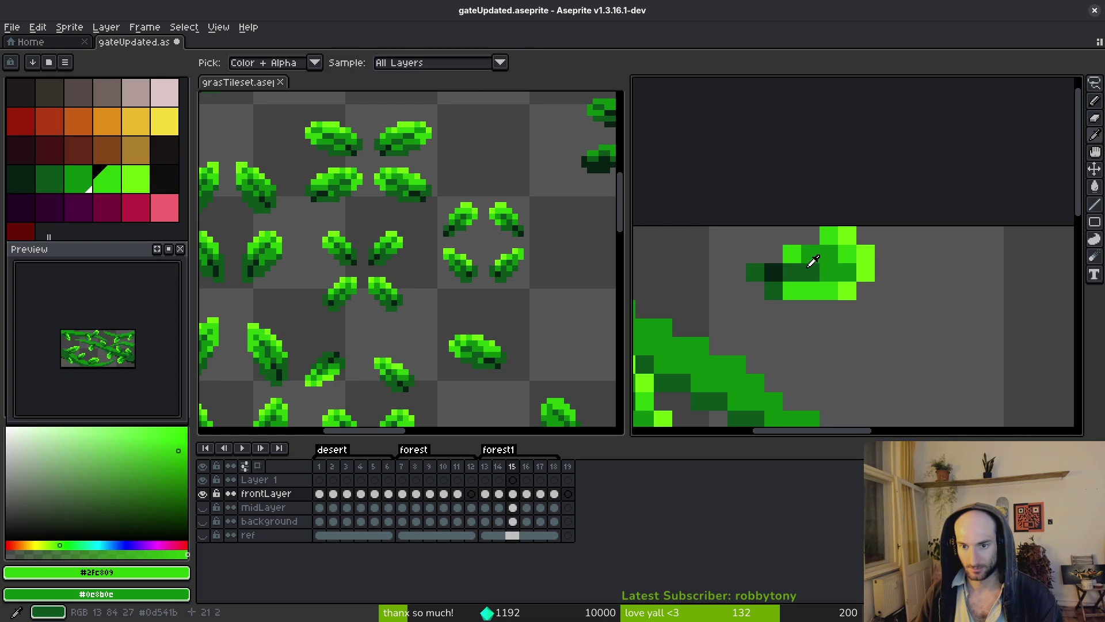
key("b")
left_click(810, 236)
left_click(814, 266, "alt")
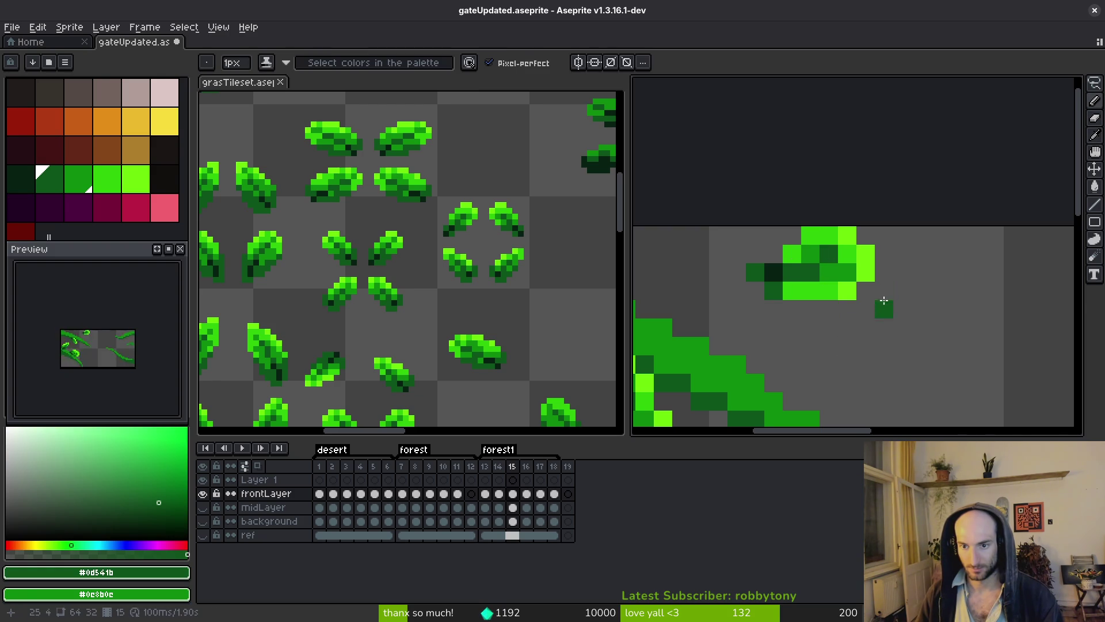
scroll(880, 306, "down", 2)
scroll(885, 282, "up", 1)
key("m")
mouse_move(773, 178)
left_mouse_down()
mouse_move(889, 246)
mouse_move(792, 256)
mouse_move(806, 262)
left_mouse_up()
- Commit the moved leaf and flip between frames 14 and 15 to compare
key("Return")
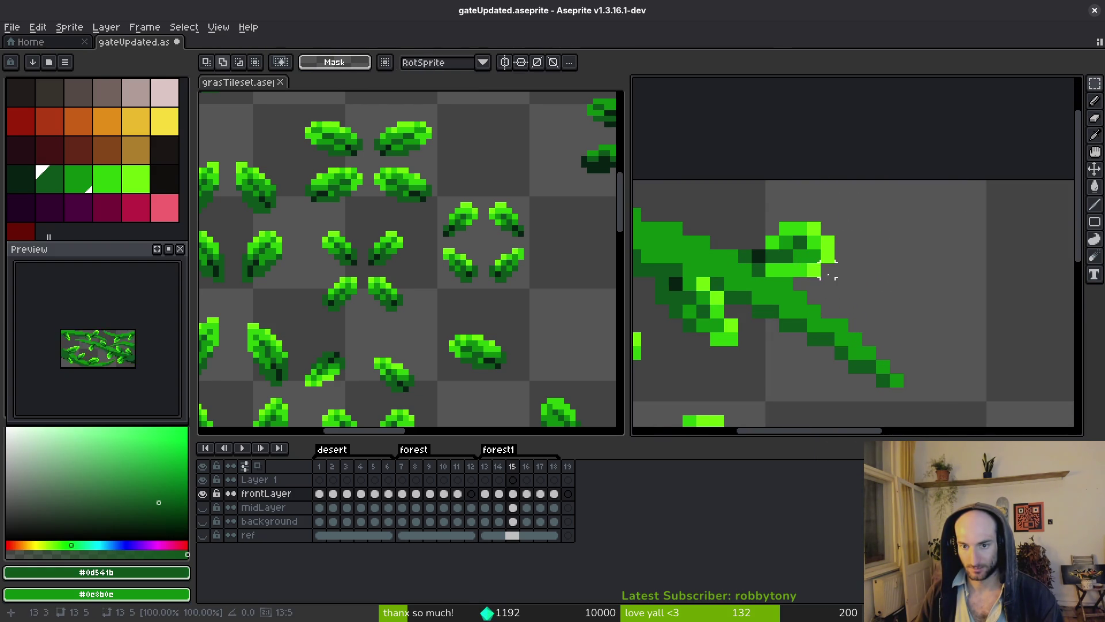
scroll(836, 276, "down", 3)
key("i")
key("Left")
key("Right")
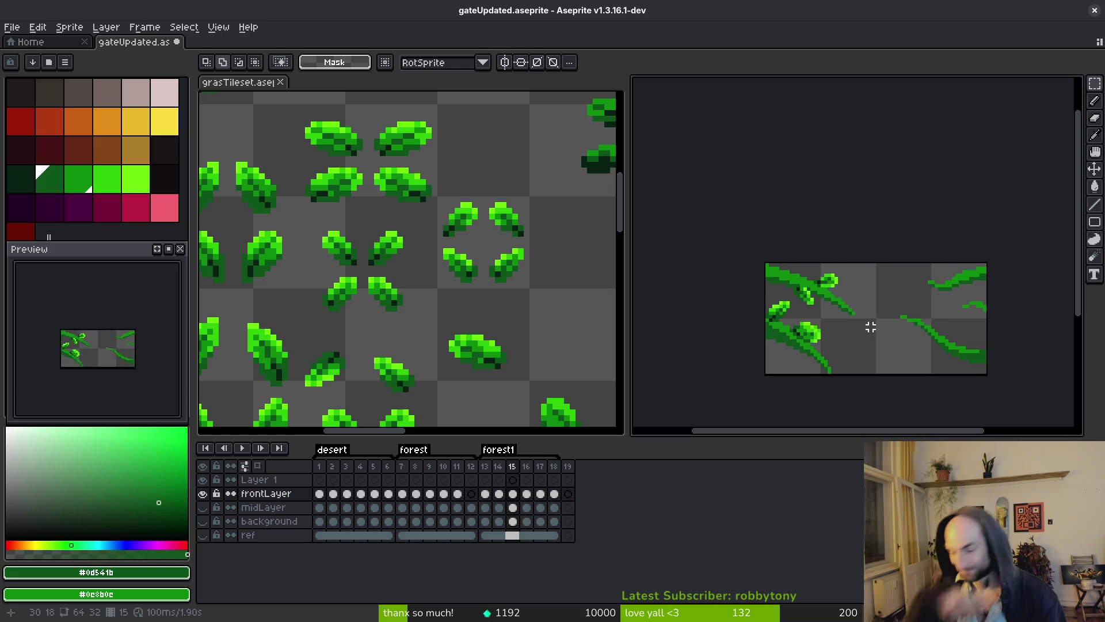
key("Left")
key("Right")
- Lasso the leaf at the vine tip on frame 14 and copy it
scroll(778, 345, "right", 3)
key("Left")
key("Right")
scroll(823, 316, "up", 1)
key("Left")
scroll(828, 299, "left", 3)
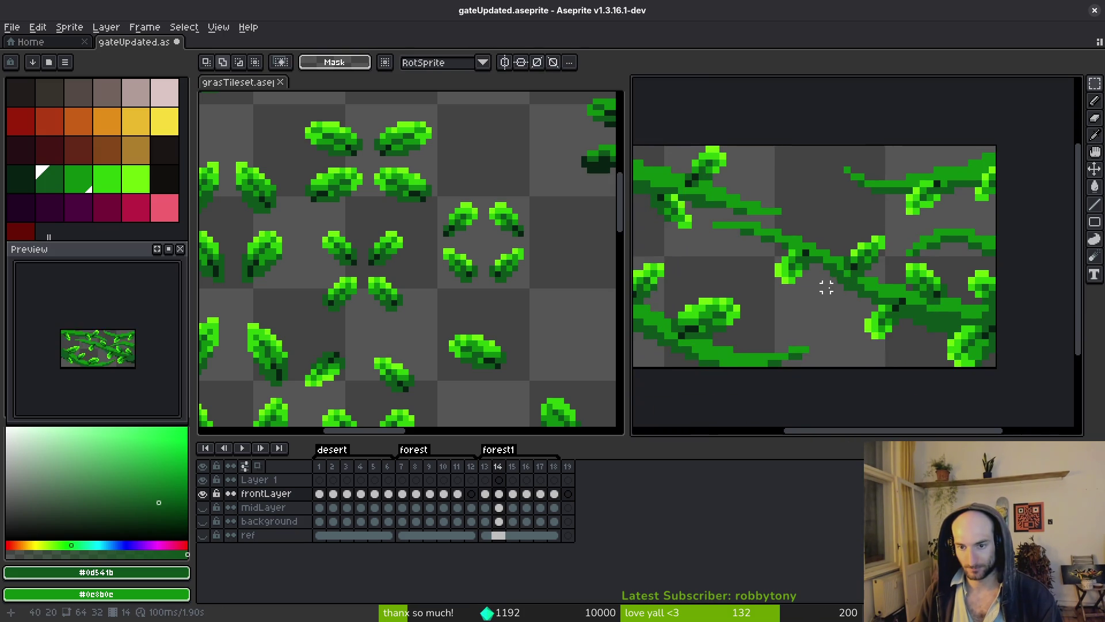
scroll(813, 266, "up", 2)
key("q")
mouse_move(816, 217)
left_mouse_down()
mouse_move(766, 228)
mouse_move(734, 305)
mouse_move(813, 267)
mouse_move(840, 332)
mouse_move(832, 344)
mouse_move(852, 322)
mouse_move(828, 303)
left_mouse_up()
scroll(813, 267, "down", 3)
key("ctrl+c")
- Paste the vine tip into frame 15 and rotate it about 41°
key("Right")
key("ctrl+v")
scroll(832, 344, "up", 2)
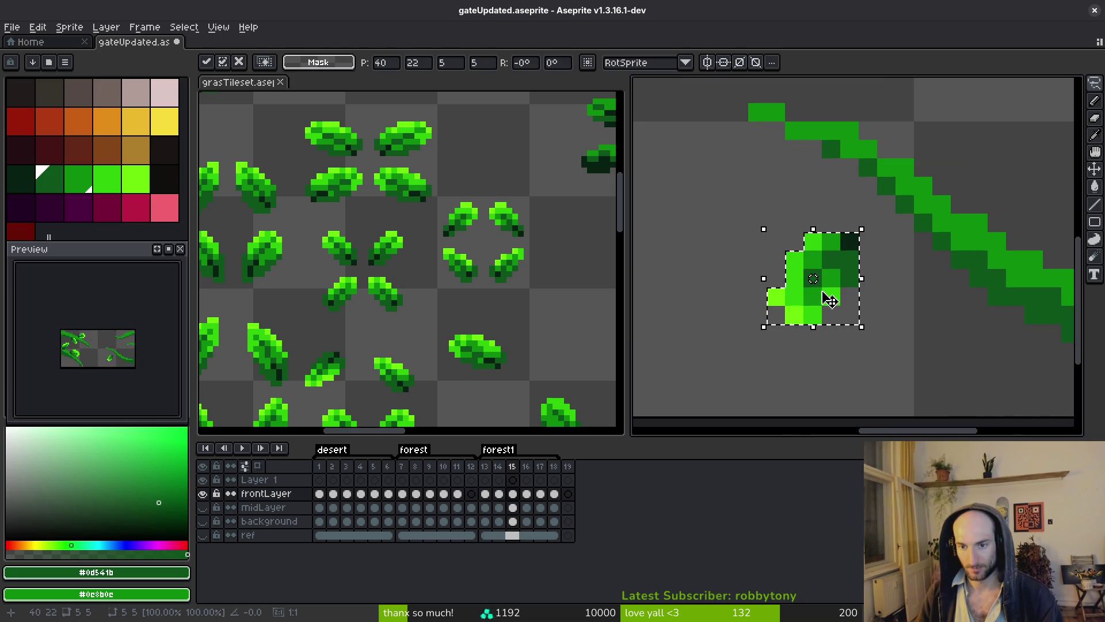
mouse_move(758, 340)
left_mouse_down()
mouse_move(743, 316)
mouse_move(743, 278)
left_mouse_up()
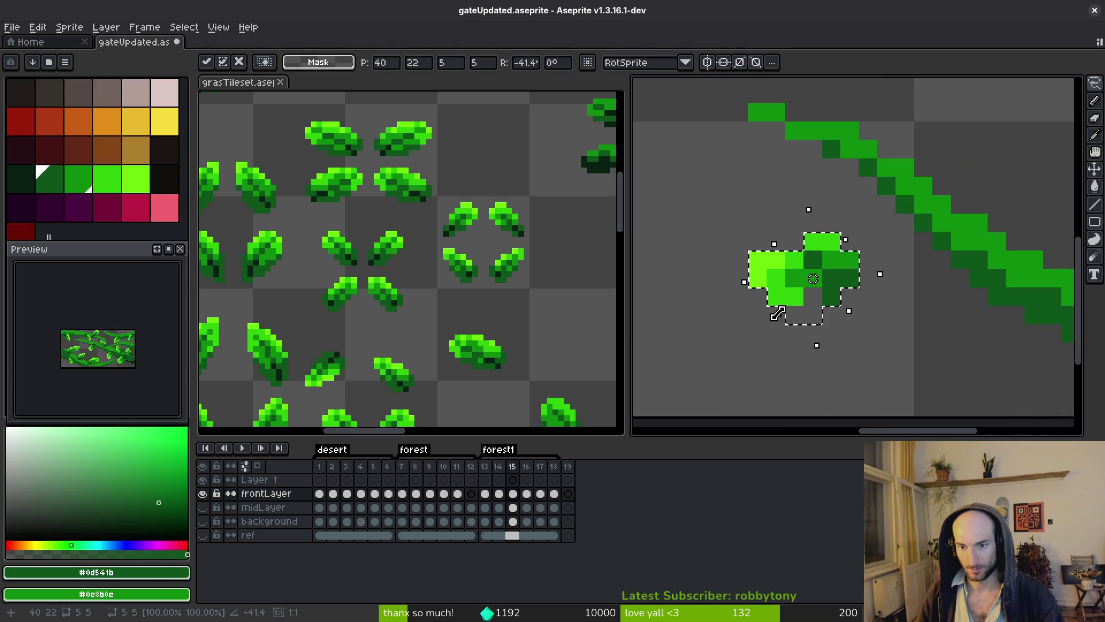
key("Return")
- Retouch the rotated leaf with bright green pixels and erase strays at its bottom-left
left_click(800, 256, "alt")
left_click(794, 242)
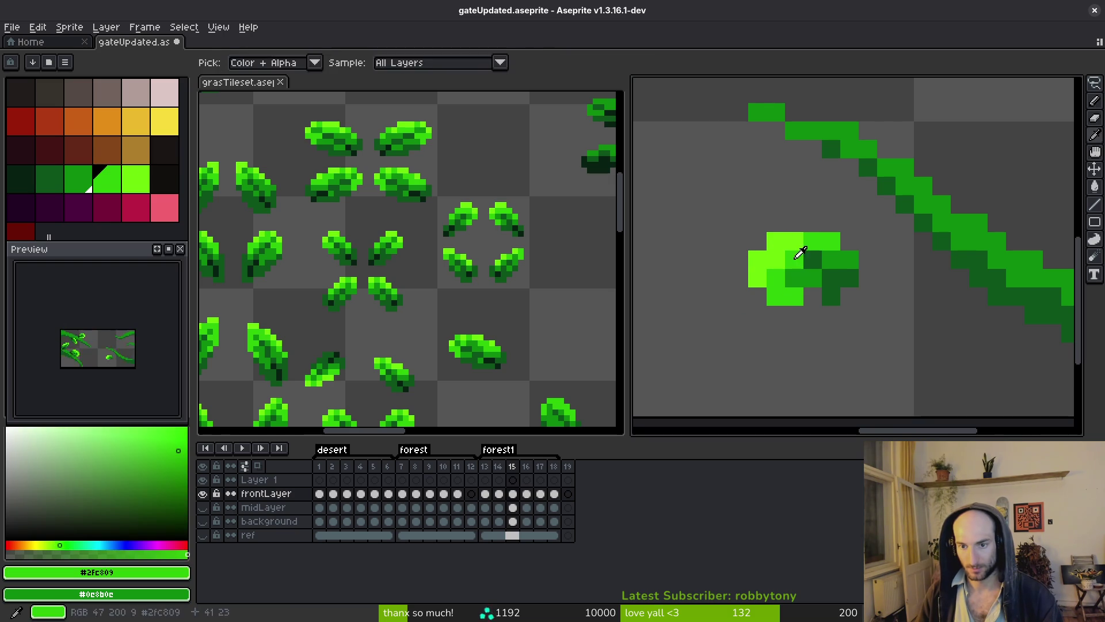
left_click(776, 296)
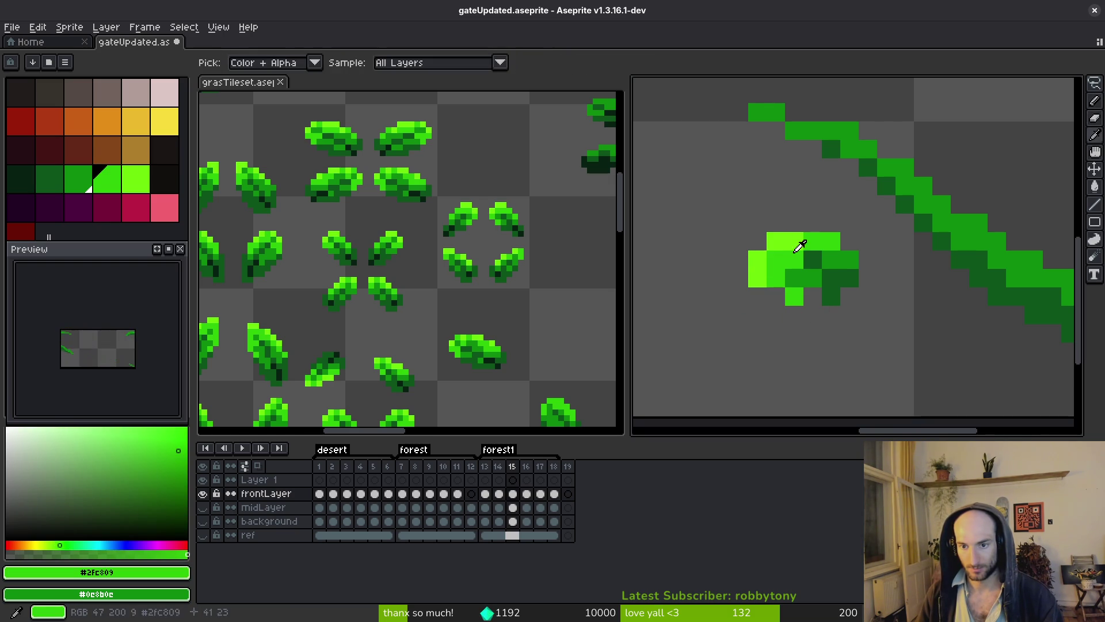
left_click(803, 278, "alt")
left_click(794, 242)
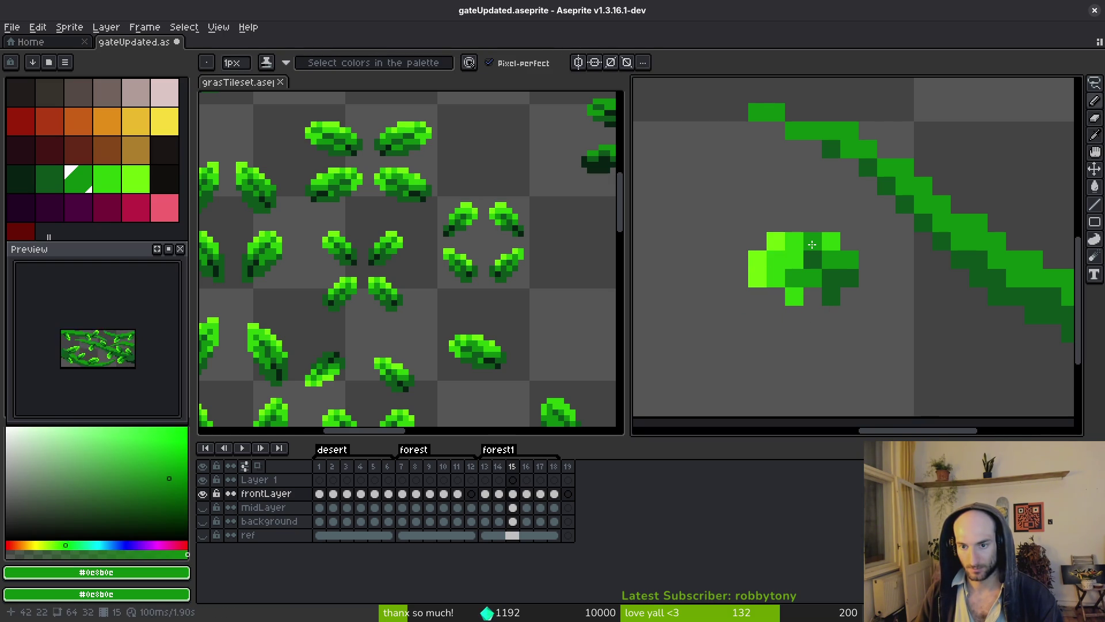
left_click(795, 295)
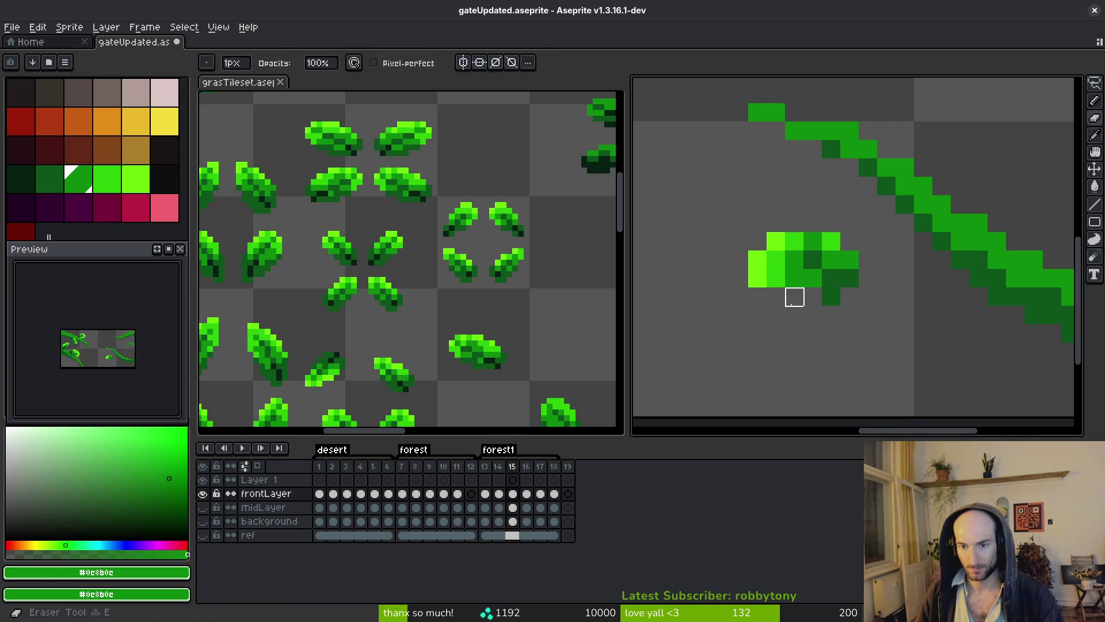
left_click(814, 296)
left_click(779, 260, "alt")
left_click(794, 296)
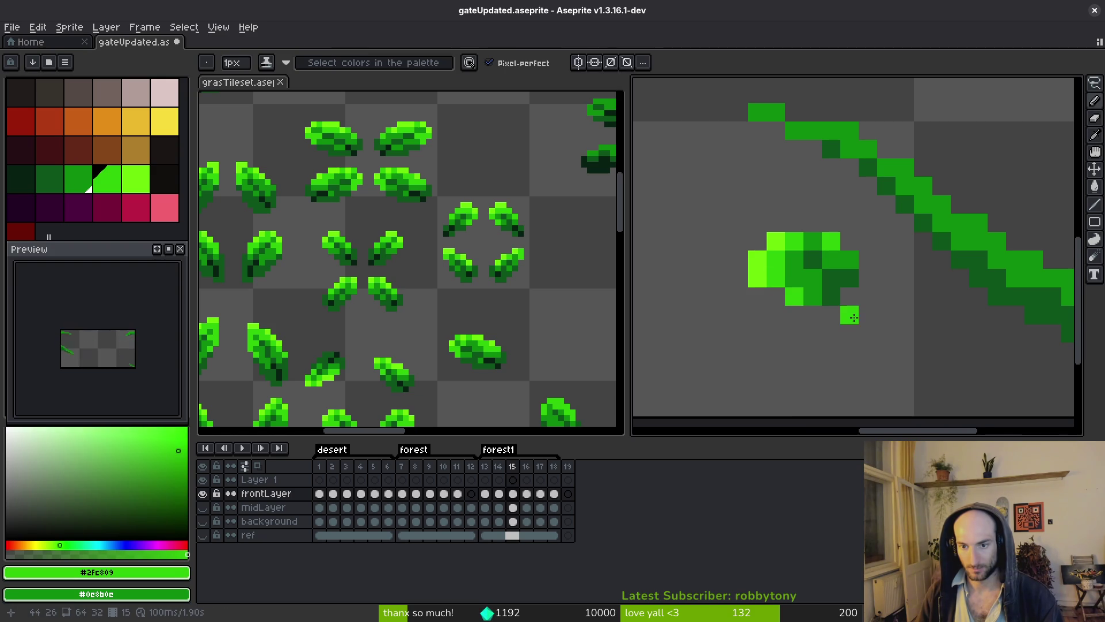
left_click(850, 278)
- Darken several leaf pixels and add mid-green shading on the leaf's left side
scroll(841, 280, "down", 1)
scroll(827, 259, "up", 2)
right_click(827, 259)
left_click(822, 227, "alt")
left_click(810, 281)
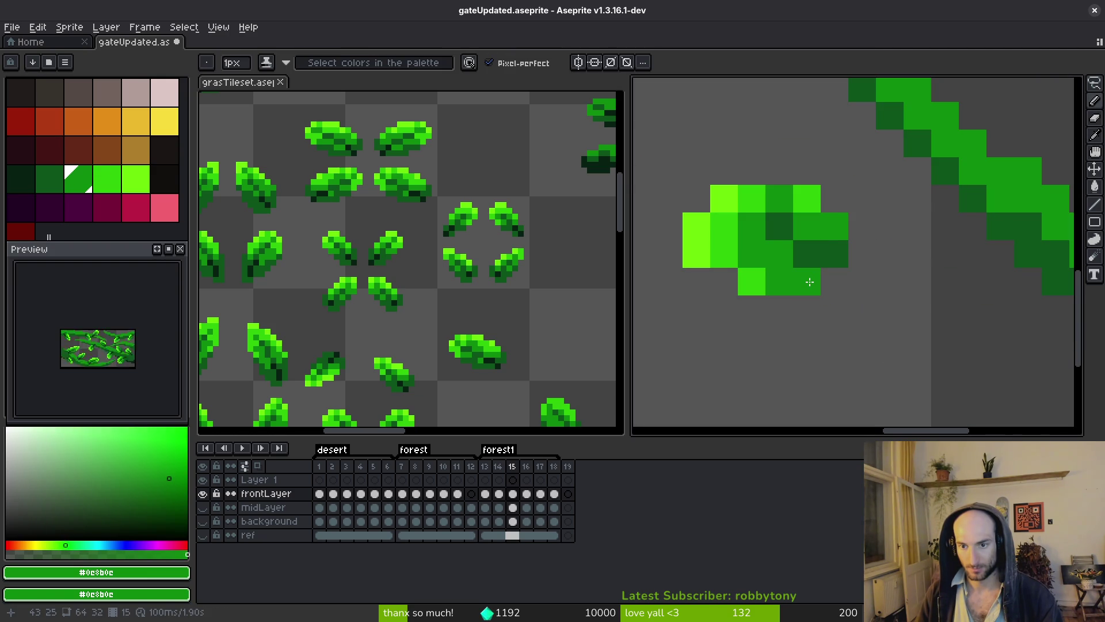
right_click(810, 282)
scroll(810, 282, "down", 1)
scroll(748, 265, "up", 1)
left_click(723, 255)
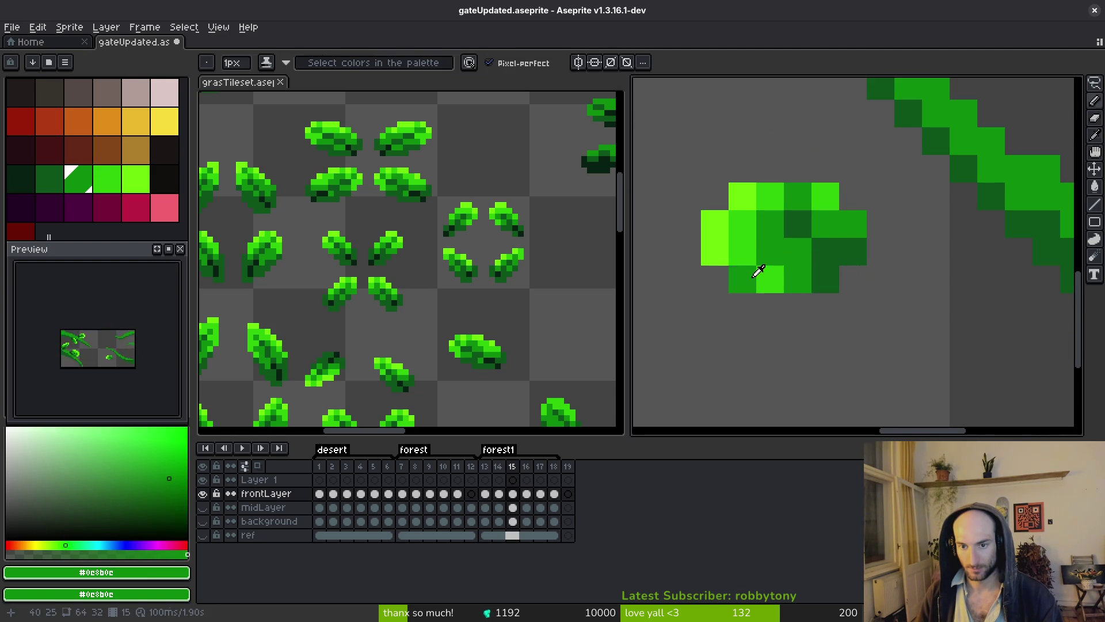
left_click(758, 268)
scroll(743, 242, "down", 1)
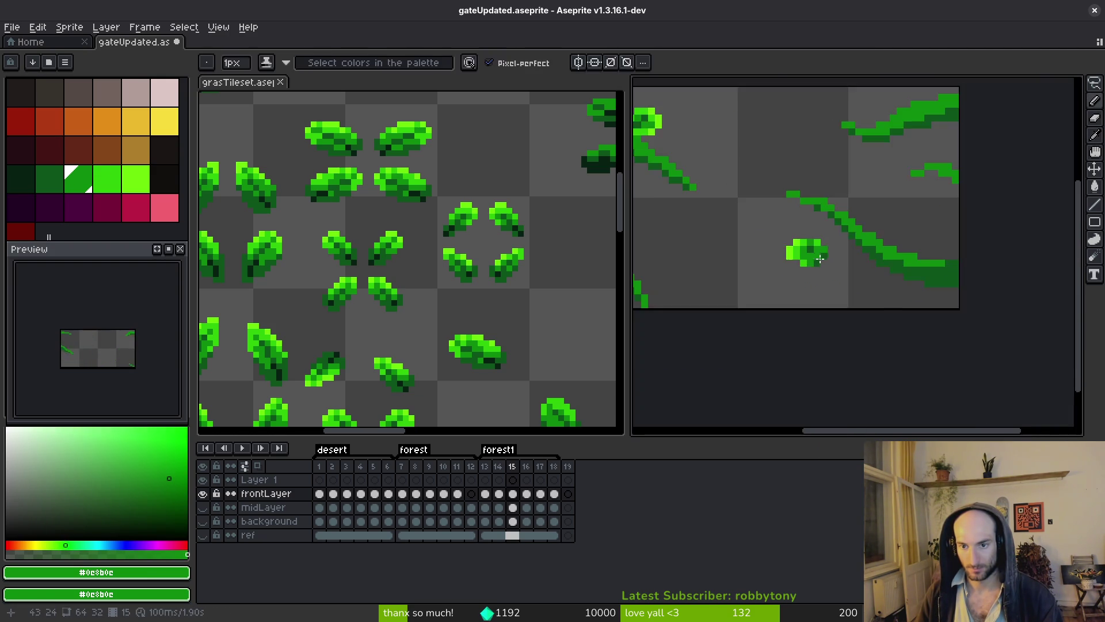
scroll(742, 242, "up", 1)
- Erase one leaf pixel, add bright and mid-green pixels, then undo the last one
key("e")
left_click(811, 192)
key("f")
left_click(760, 182, "alt")
left_click(807, 208)
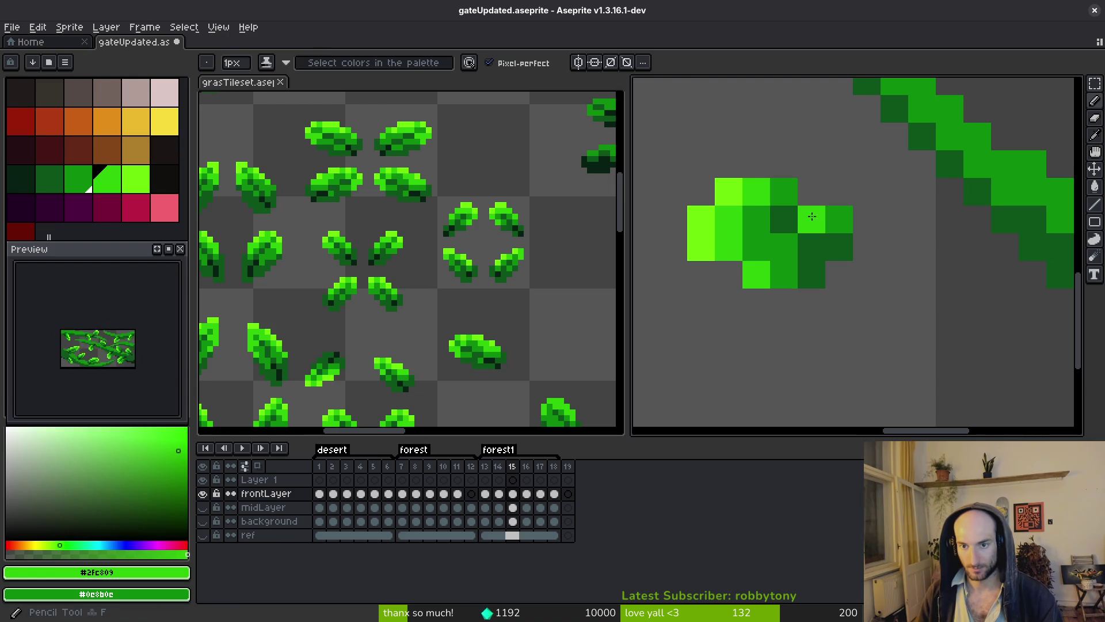
right_click(839, 220)
left_click(840, 218, "alt")
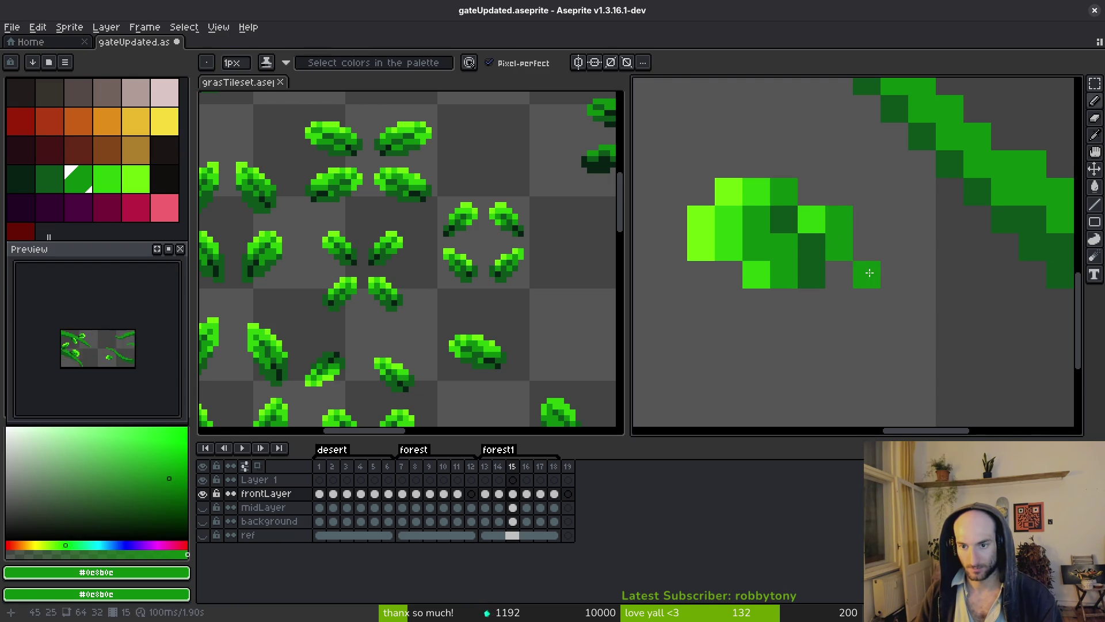
left_click(867, 219)
key("ctrl+z")
- Rectangle-select the finished leaf
scroll(898, 271, "down", 2)
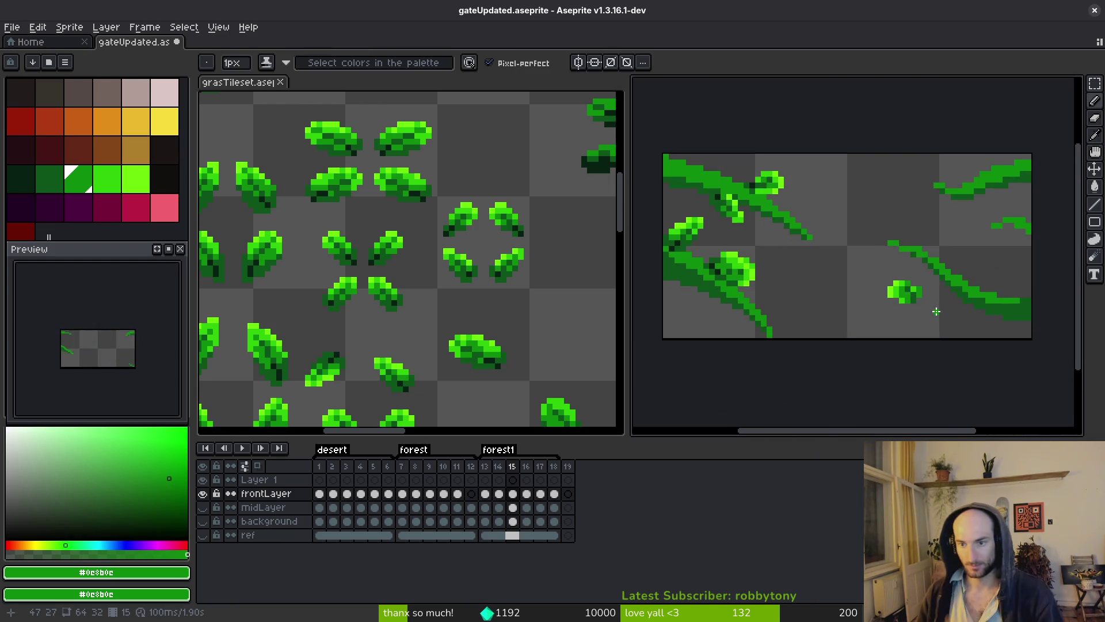
scroll(852, 288, "up", 2)
key("m")
left_click_drag(758, 216, 883, 305)
scroll(896, 321, "up", 2)
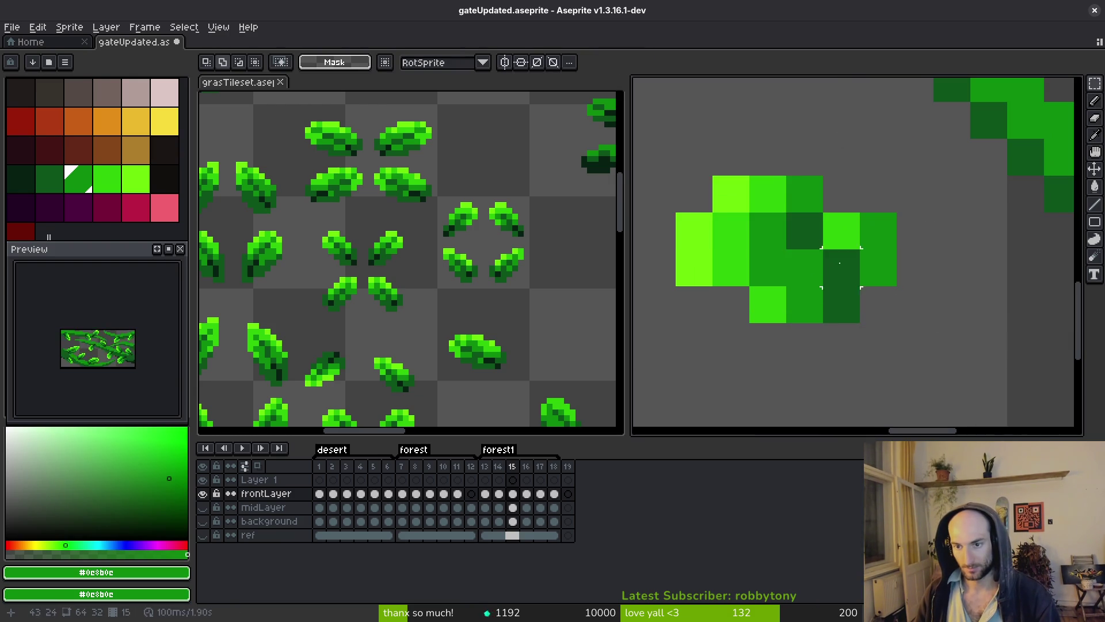
- Select the whole new leaf and move it onto the vine on frame 15
scroll(878, 303, "down", 2)
left_click_drag(800, 255, 873, 314)
left_click_drag(790, 242, 889, 321)
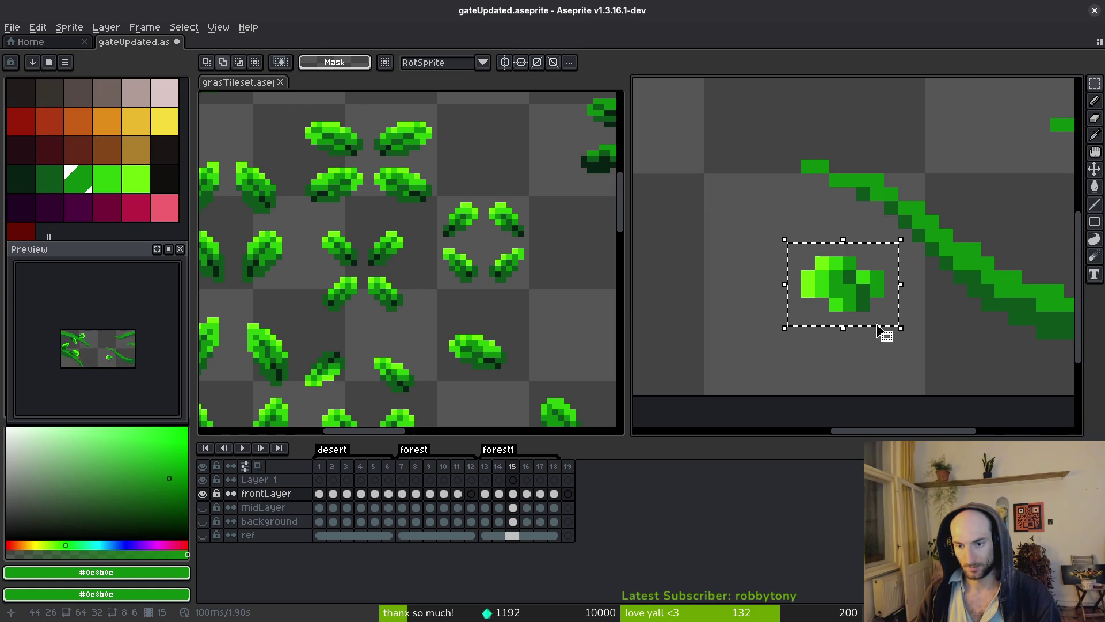
scroll(815, 320, "down", 1)
scroll(814, 320, "up", 1)
left_click_drag(815, 321, 884, 313)
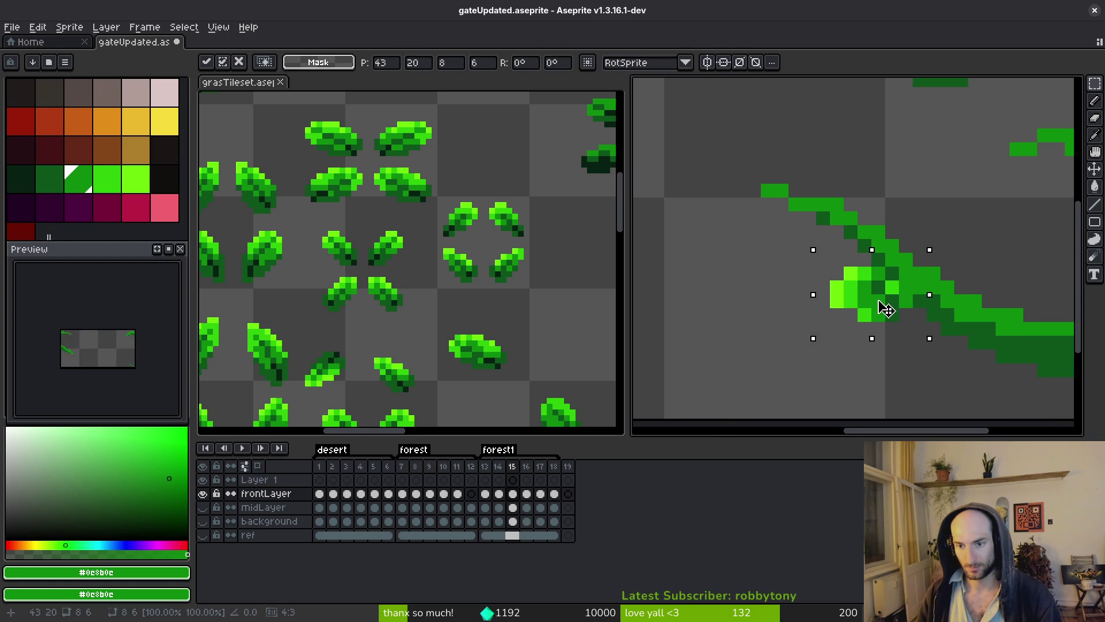
scroll(887, 312, "down", 3)
key("comma")
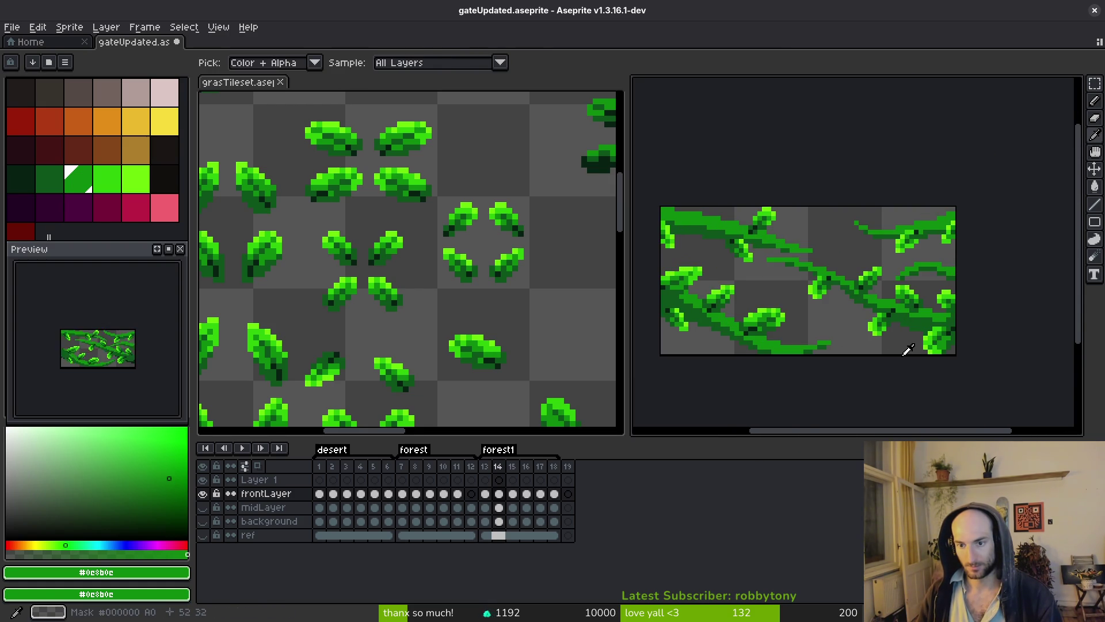
- Lasso a small leaf on frame 14's vine and copy it
scroll(908, 349, "up", 2)
scroll(809, 336, "down", 2)
scroll(812, 335, "up", 2)
scroll(821, 328, "down", 5)
scroll(835, 321, "up", 4)
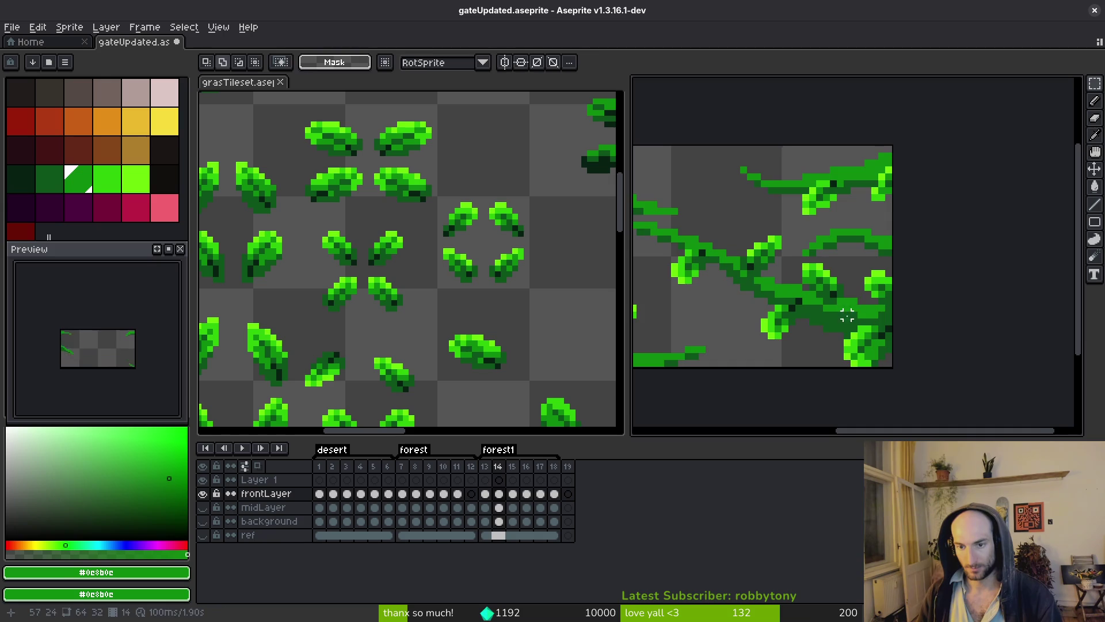
scroll(835, 299, "up", 2)
key("shift+w")
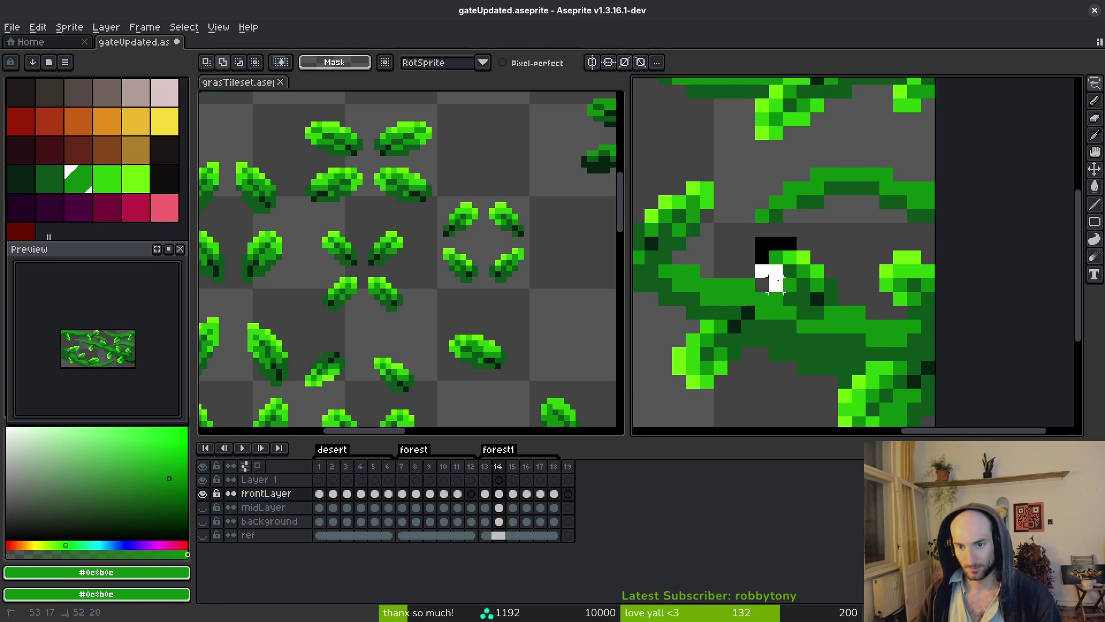
left_click_drag(832, 288, 835, 294)
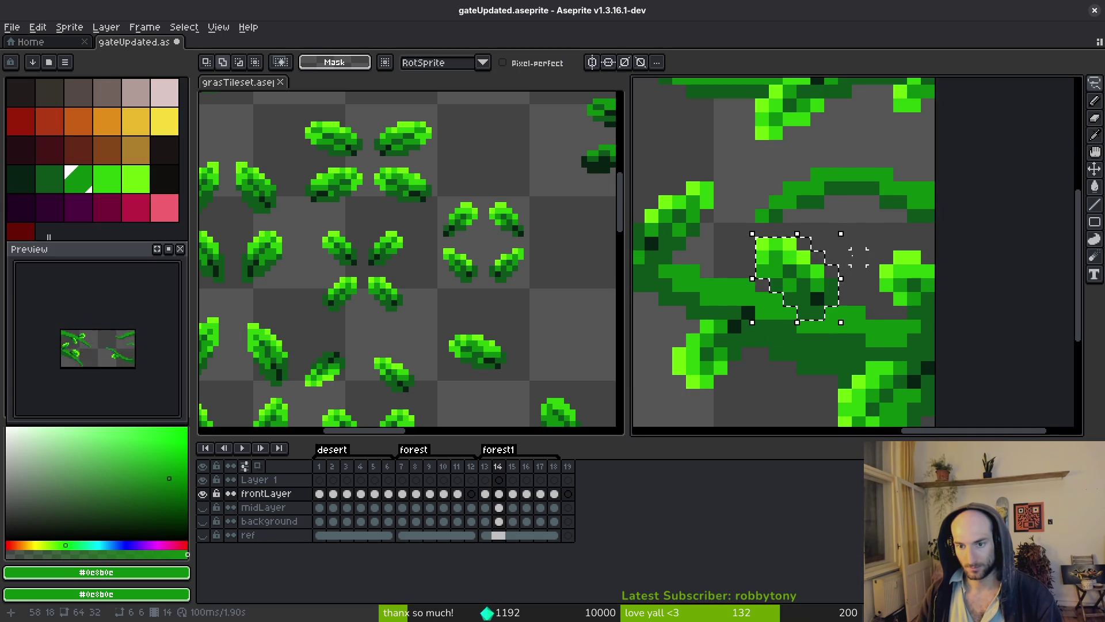
scroll(838, 294, "down", 3)
key("ctrl+d")
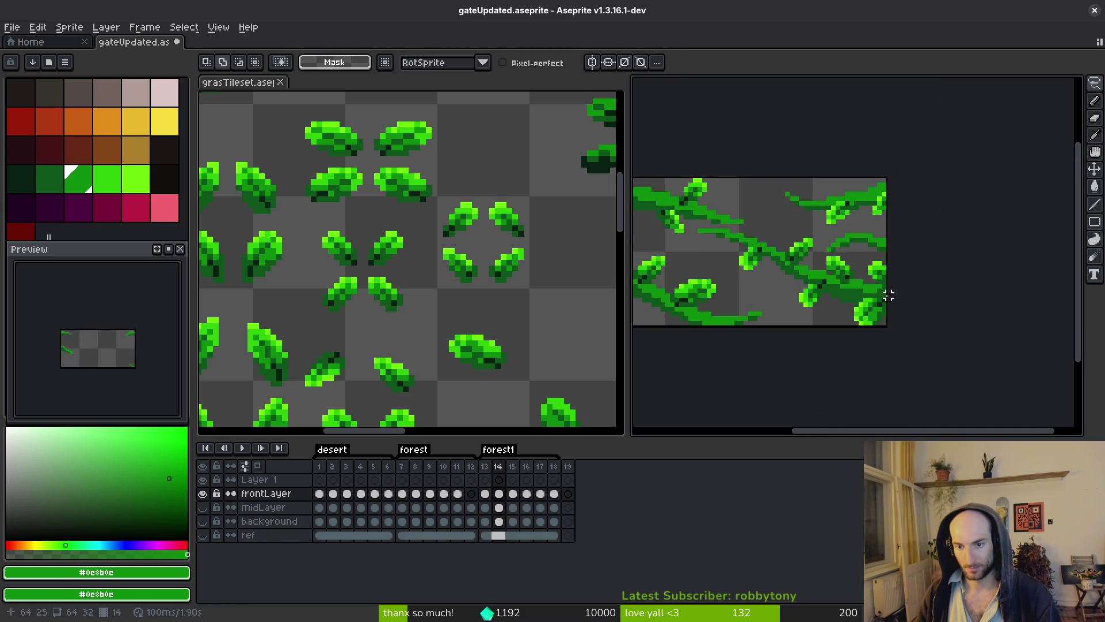
key("i")
- Paste the leaf into frame 15 at the lower-right vine end, then return to frame 14
key("Right")
key("ctrl+v")
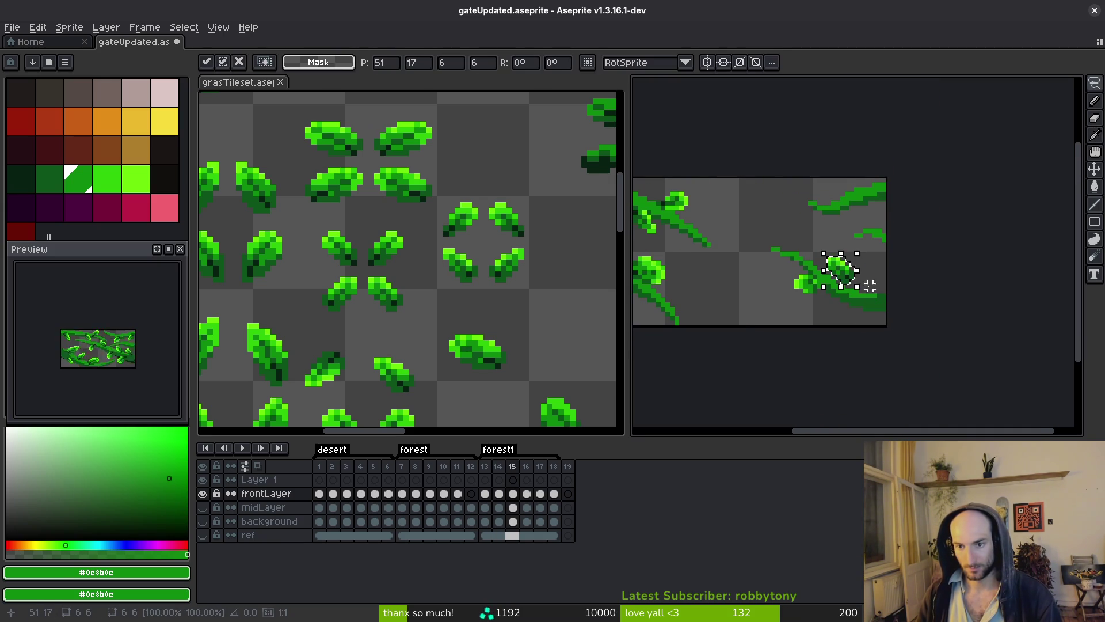
scroll(849, 279, "up", 3)
left_click_drag(849, 275, 931, 309)
key("Return")
scroll(931, 309, "down", 4)
key("comma")
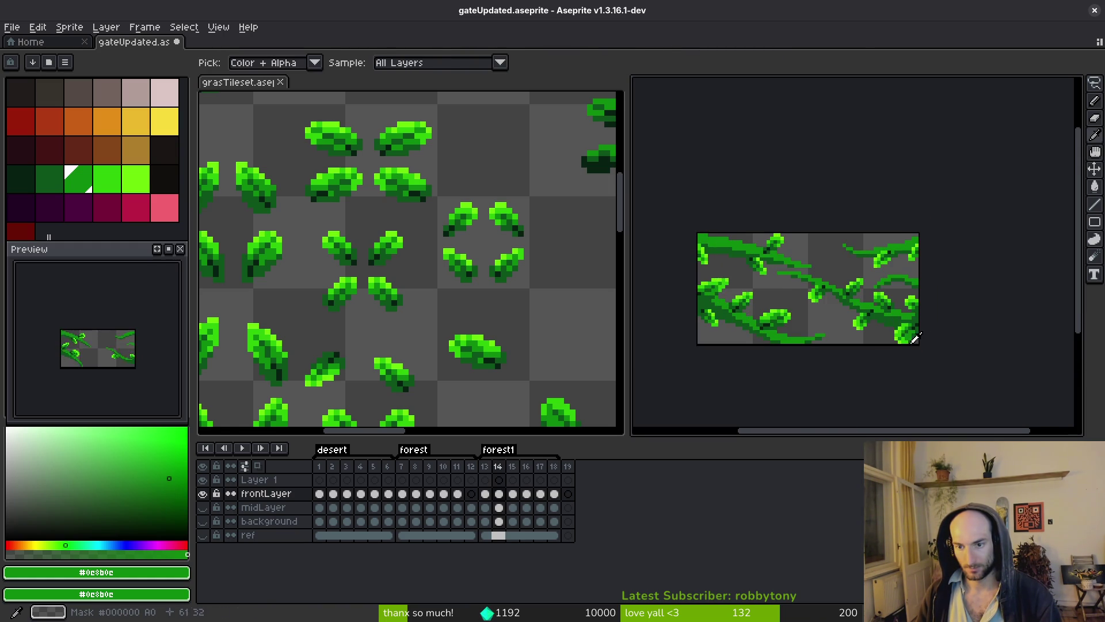
- Copy a leaf from the frame 14 vine and paste it onto the vine in frame 15
scroll(898, 310, "up", 3)
key("shift+w")
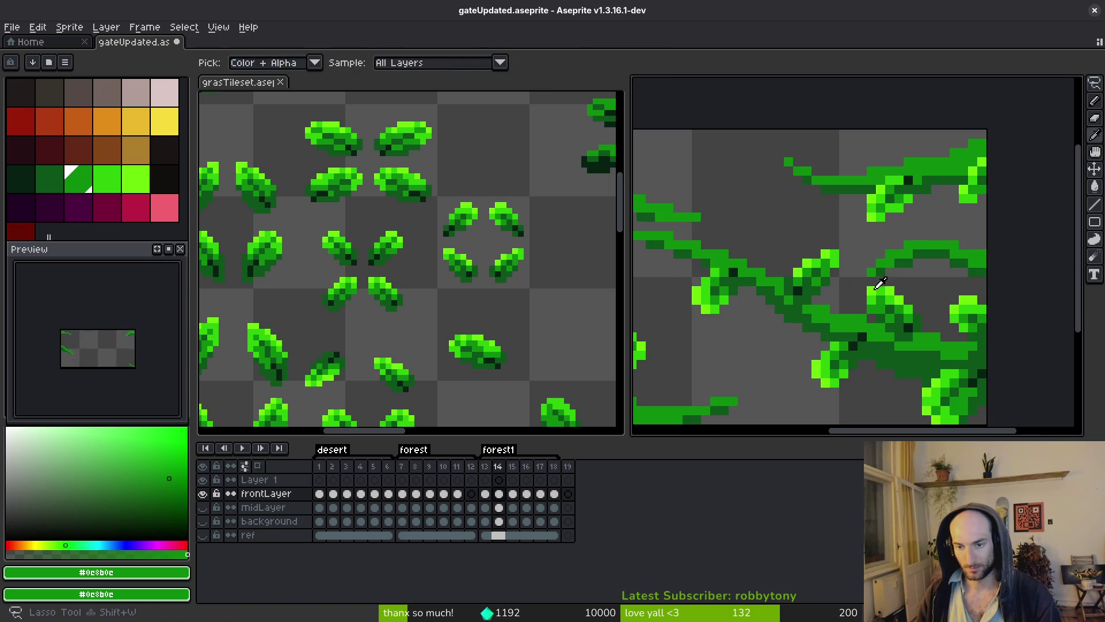
mouse_move(838, 234)
left_mouse_down()
mouse_move(806, 275)
mouse_move(826, 247)
left_mouse_up()
scroll(789, 301, "up", 2)
scroll(867, 294, "down", 3)
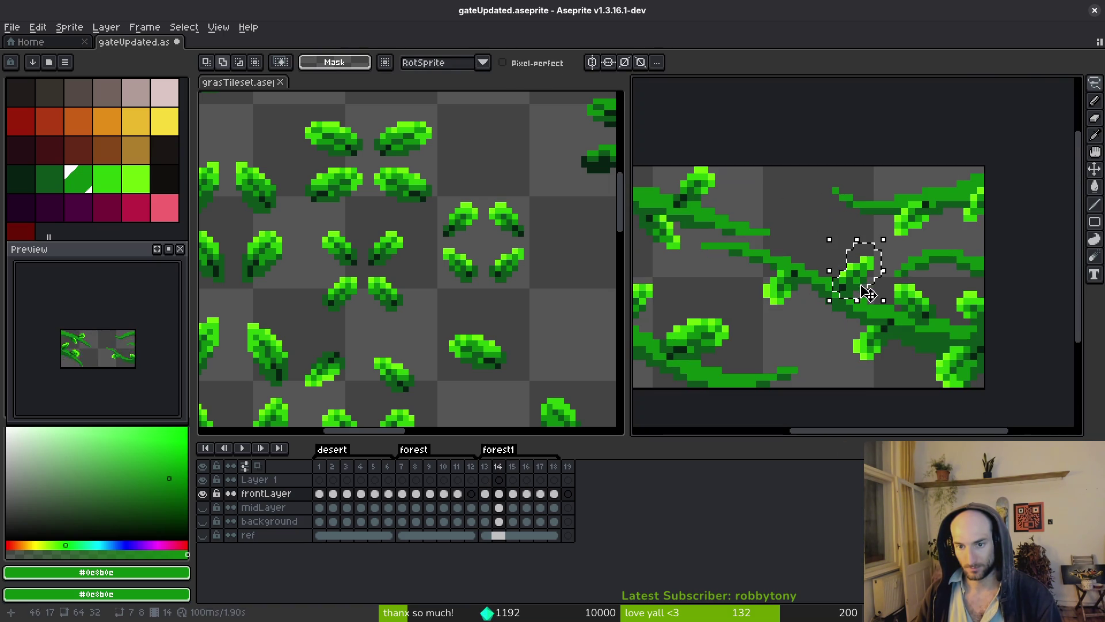
key("Right")
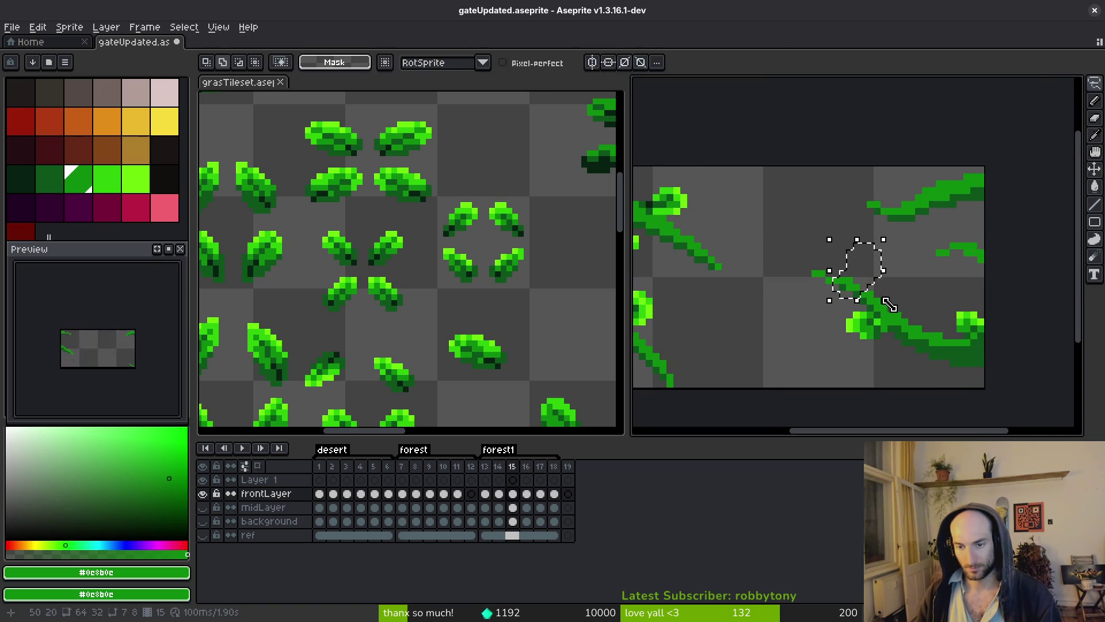
key("ctrl+v")
mouse_move(873, 278)
left_mouse_down()
mouse_move(947, 288)
mouse_move(937, 313)
left_mouse_up()
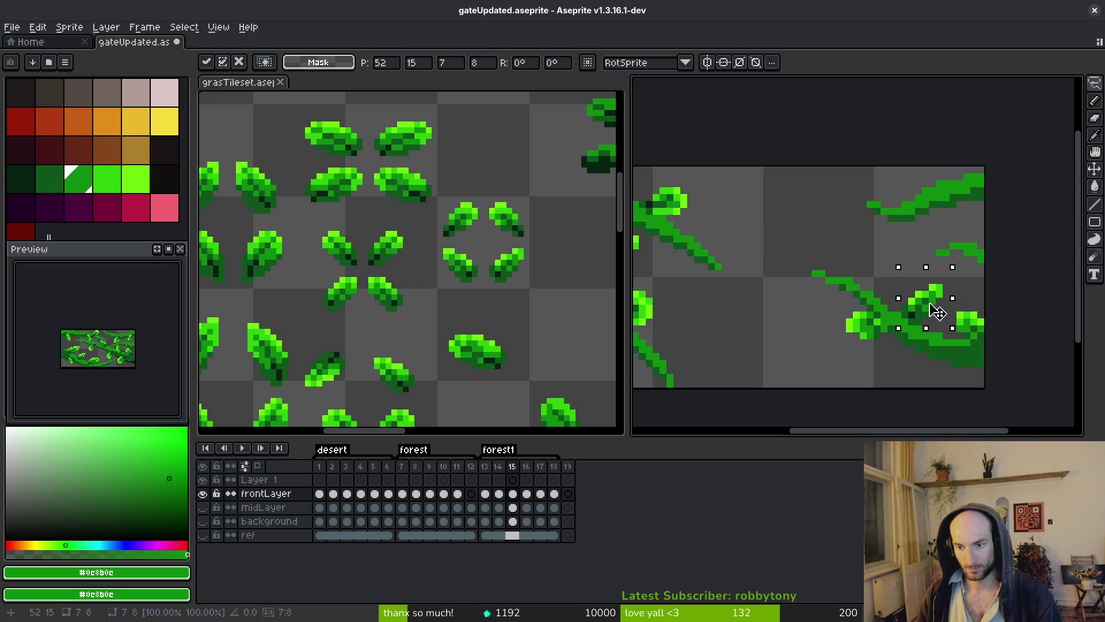
key("Return")
- Erase a lassoed leaf cluster on frame 14
key("Left")
scroll(915, 363, "down", 2)
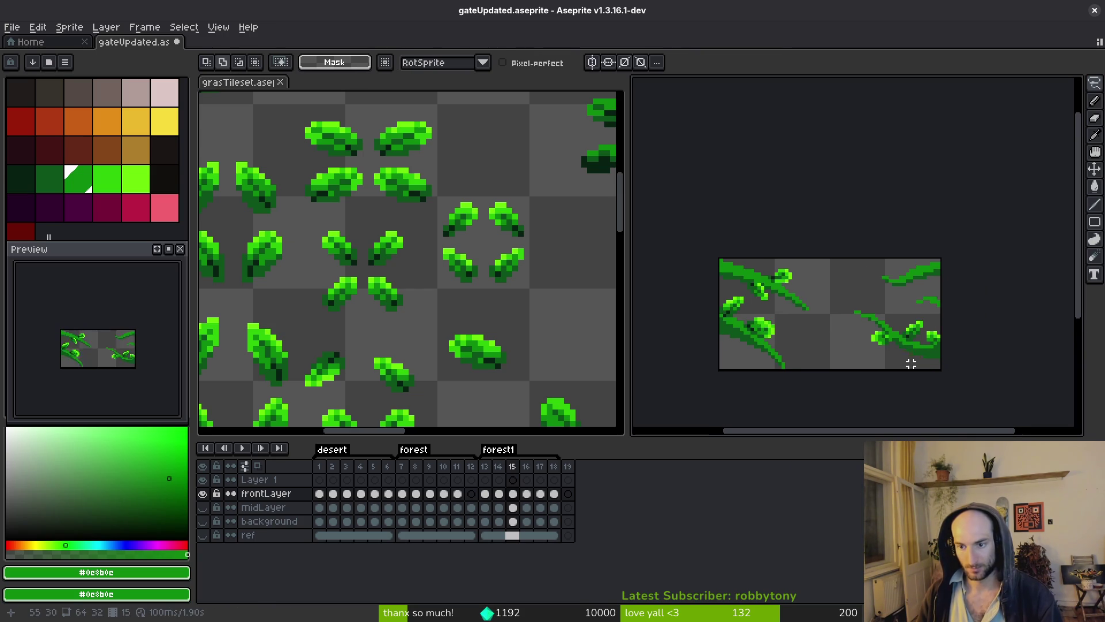
key("alt")
scroll(927, 366, "up", 4)
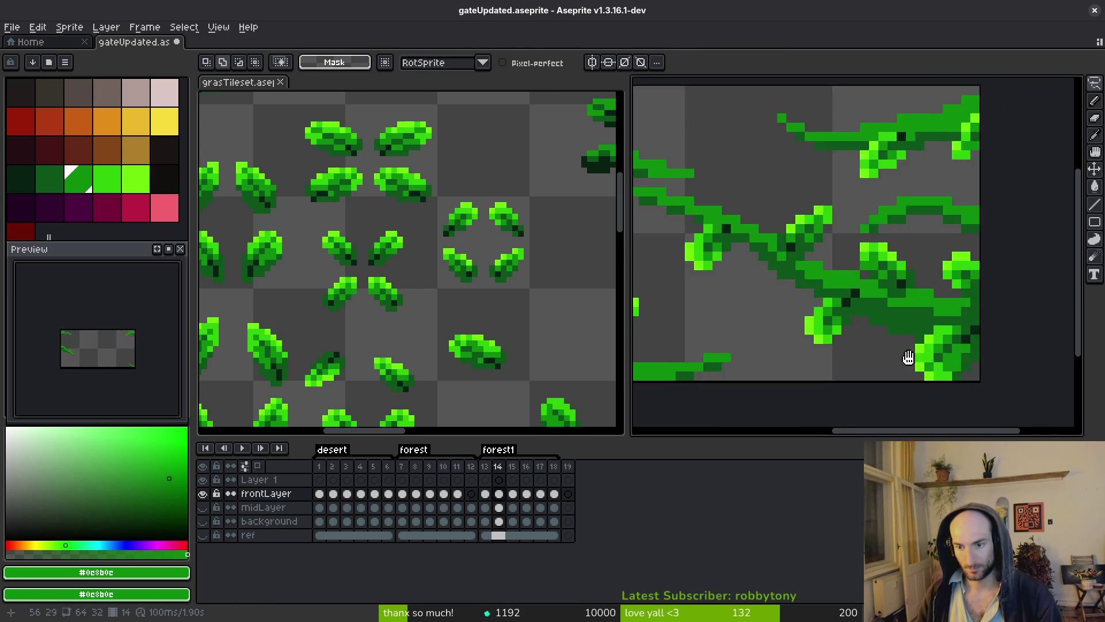
mouse_move(784, 210)
left_mouse_down()
mouse_move(717, 230)
mouse_move(728, 302)
mouse_move(766, 250)
left_mouse_up()
key("Delete")
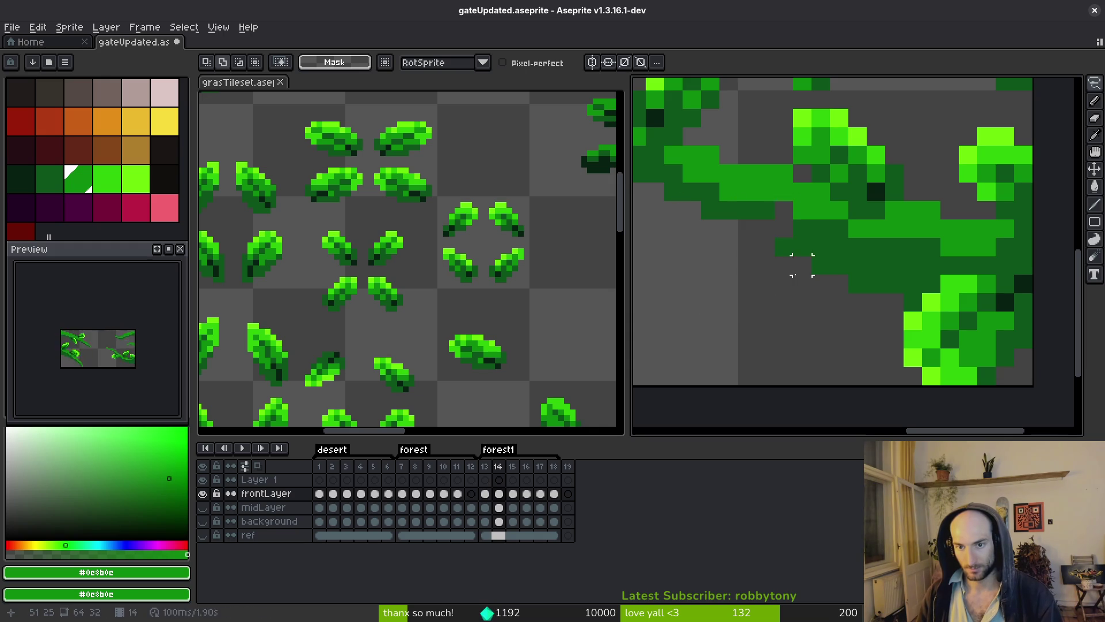
- Place the copied leaf block down-right on frame 15's vine and compare it against frame 14
scroll(802, 283, "down", 1)
key("Right")
key("ctrl+v")
left_click_drag(758, 292, 892, 342)
key("Return")
scroll(949, 353, "down", 3)
key("Left")
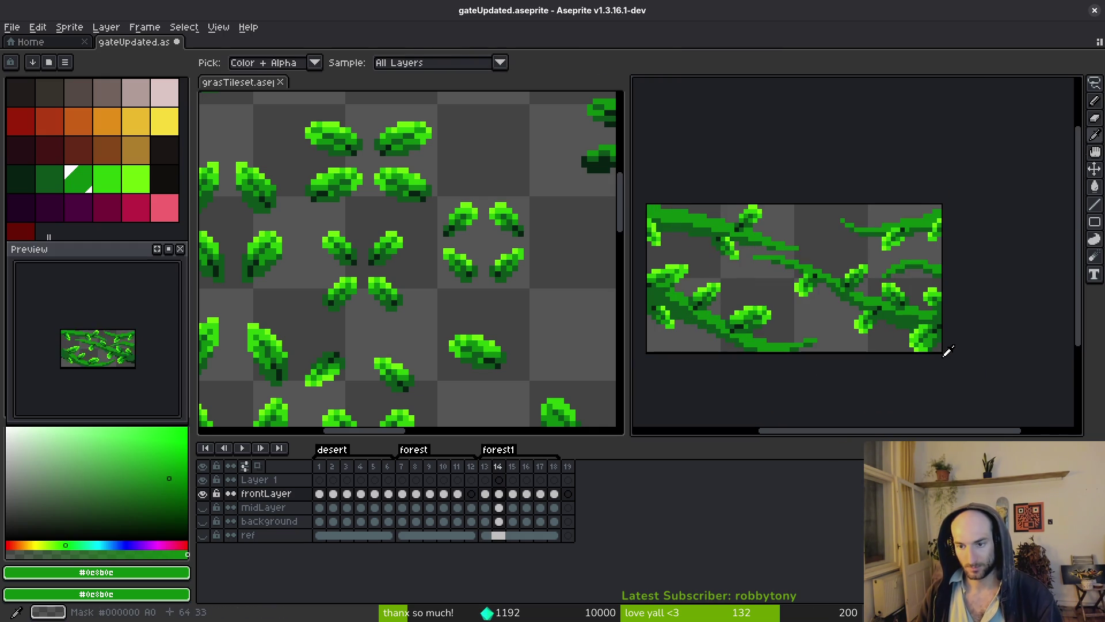
key("Right")
key("Left")
key("Right")
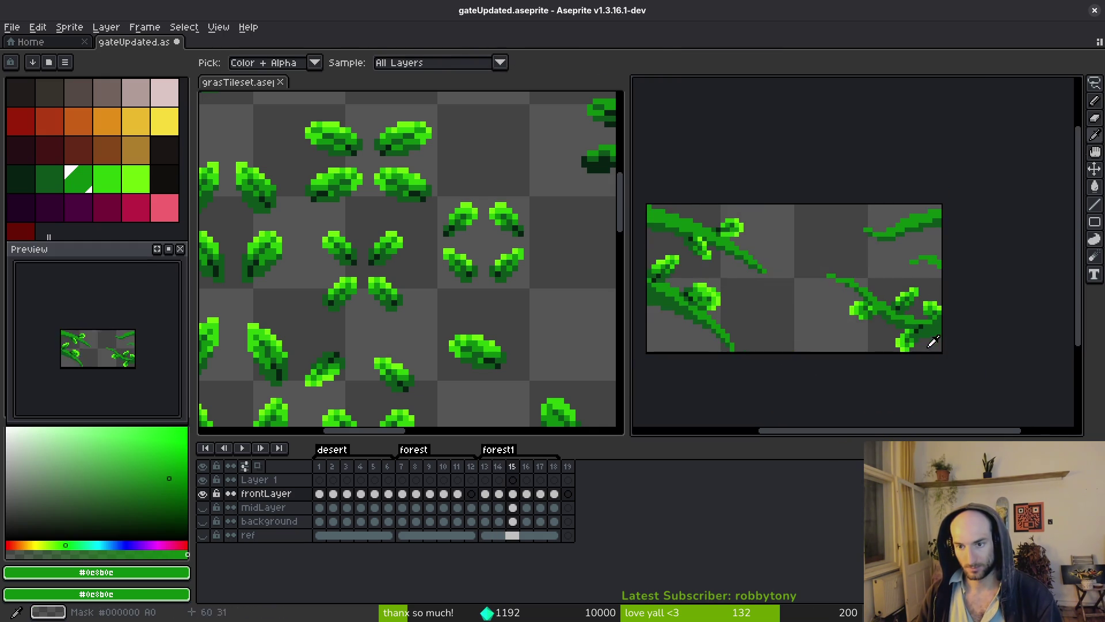
left_click_drag(934, 263, 898, 311)
- Paste another leaf block from frame 14 into frame 15
key("Left")
scroll(873, 288, "up", 3)
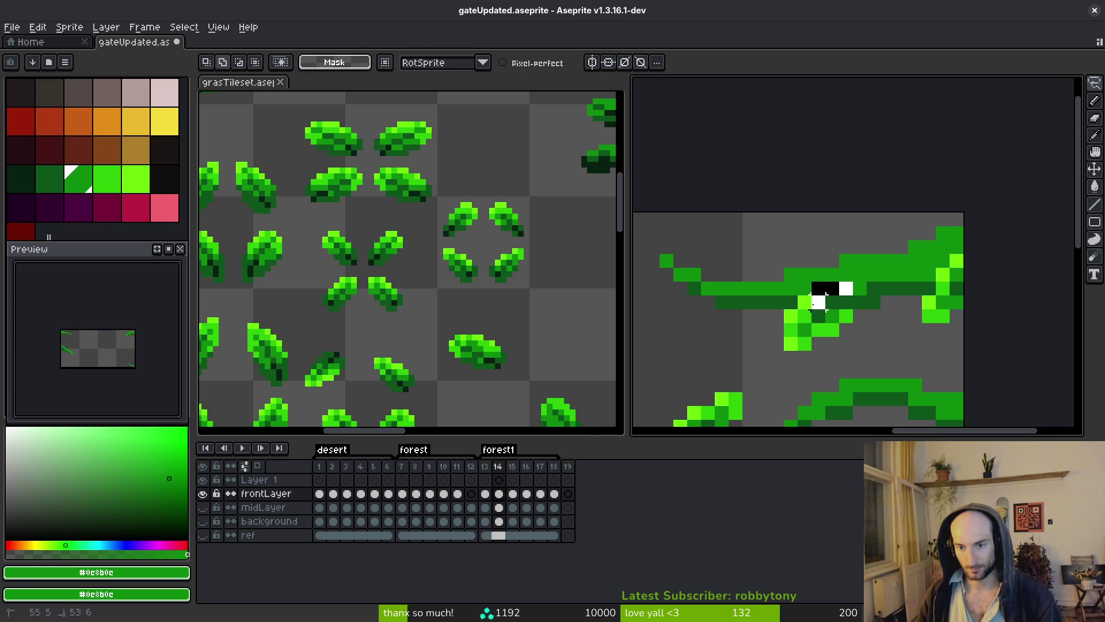
key("ctrl+v")
key("Right")
scroll(869, 316, "down", 3)
key("ctrl+v")
scroll(866, 308, "up", 2)
- Nudge the pasted leaf 4 px right on frame 15, then compare frames 14 and 15
mouse_move(863, 304)
left_mouse_down()
mouse_move(883, 305)
mouse_move(889, 293)
left_mouse_up()
key("Return")
scroll(887, 299, "down", 3)
key("i")
key("Left")
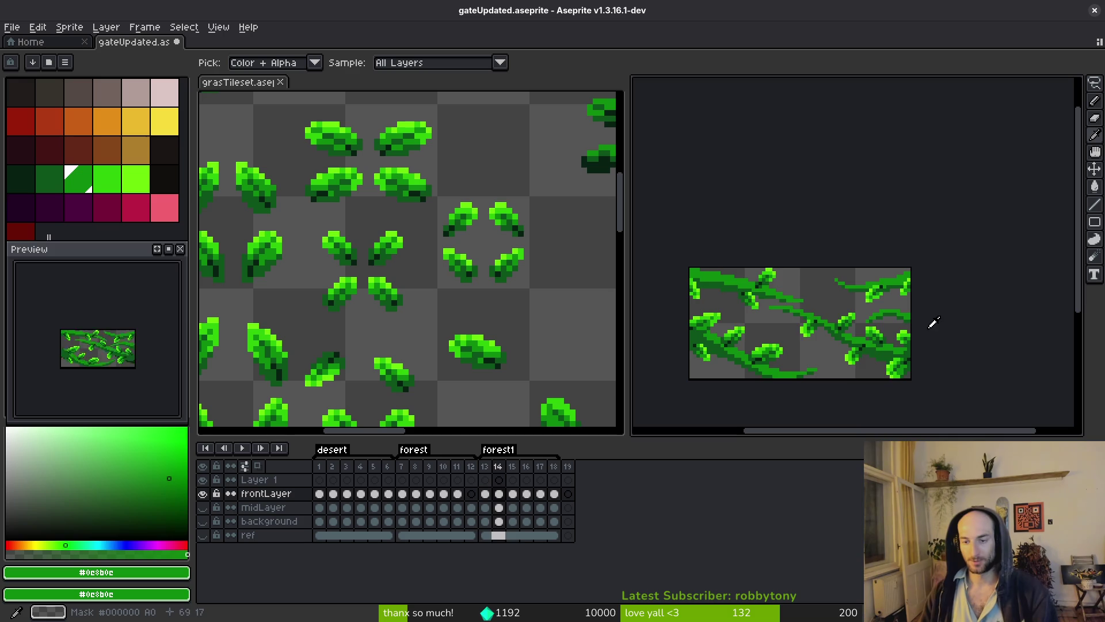
key("Right")
key("Left")
key("Right")
key("Right")
scroll(874, 291, "up", 3)
- Paste the leaf block onto the upper vine in frame 16 and compare it with frame 15
key("ctrl+v")
scroll(873, 291, "up", 2)
left_click_drag(863, 276, 1031, 254)
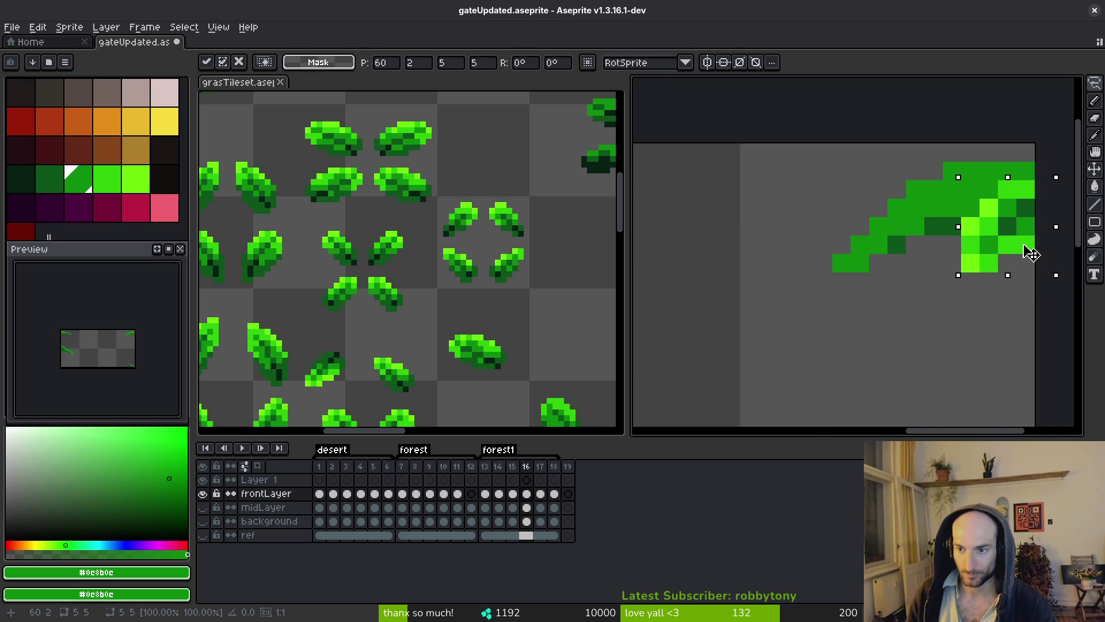
key("Return")
scroll(977, 328, "down", 3)
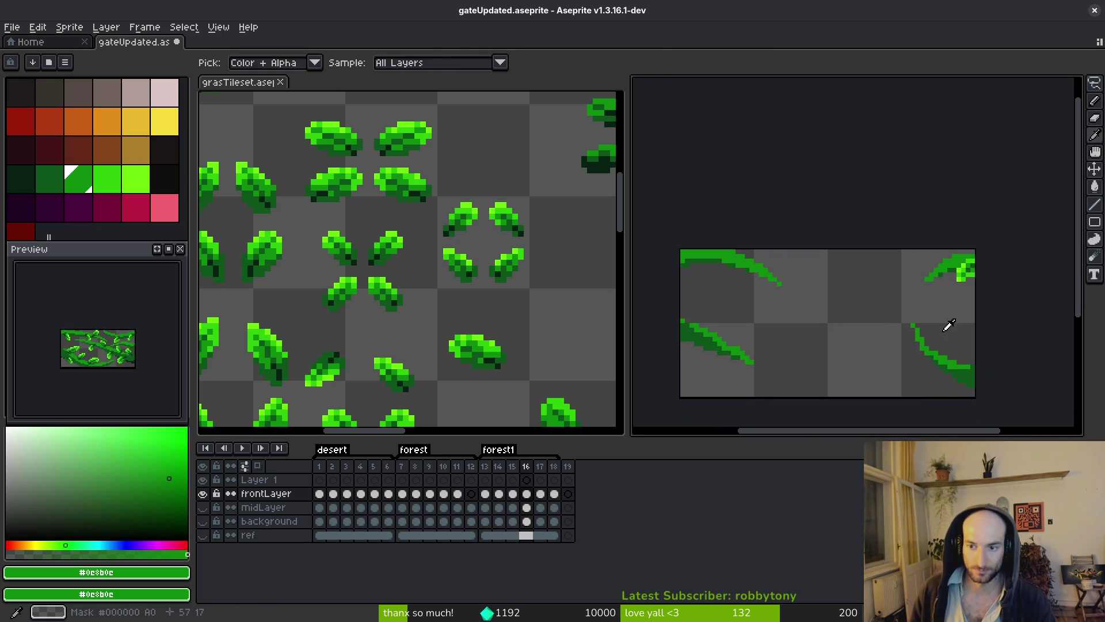
key("Left")
scroll(980, 370, "up", 3)
key("Right")
key("Left")
scroll(906, 291, "down", 2)
- Outline a leaf on frame 15, deselect it, and load light green #6cff0a into the Pencil
mouse_move(747, 281)
left_mouse_down()
mouse_move(765, 328)
mouse_move(800, 287)
left_mouse_up()
scroll(790, 326, "up", 2)
key("ctrl+d")
key("b")
left_click(674, 288, "alt")
scroll(766, 329, "down", 2)
scroll(766, 329, "up", 2)
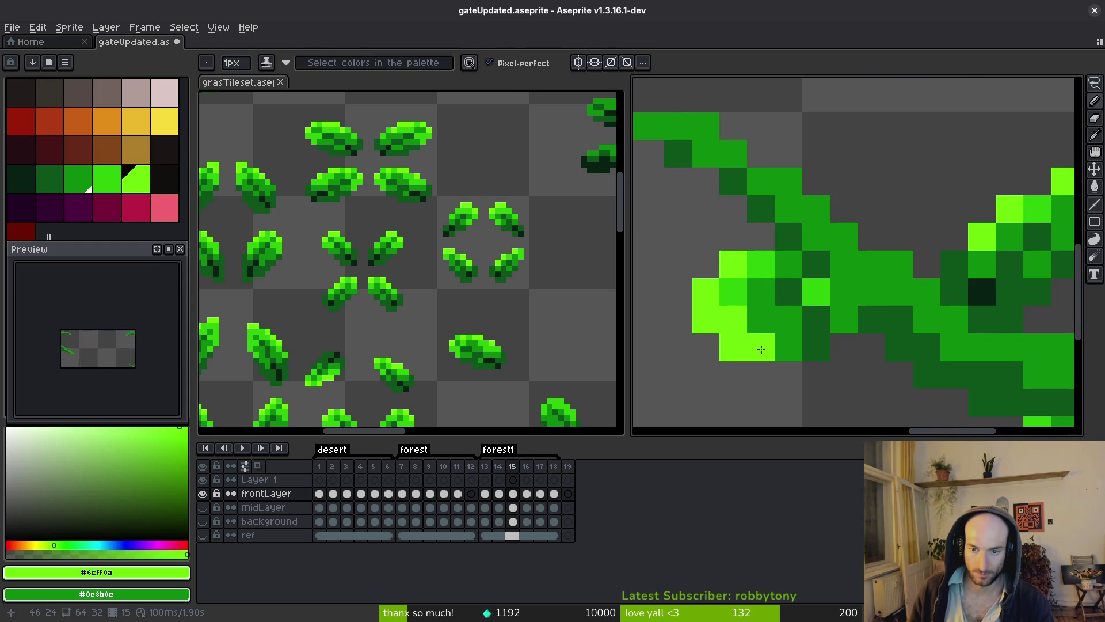
- Retouch frame 15's leaf pixels with mid green #2fc809 and light green #6cff0a
left_click(733, 374)
key("ctrl+z")
key("ctrl+z")
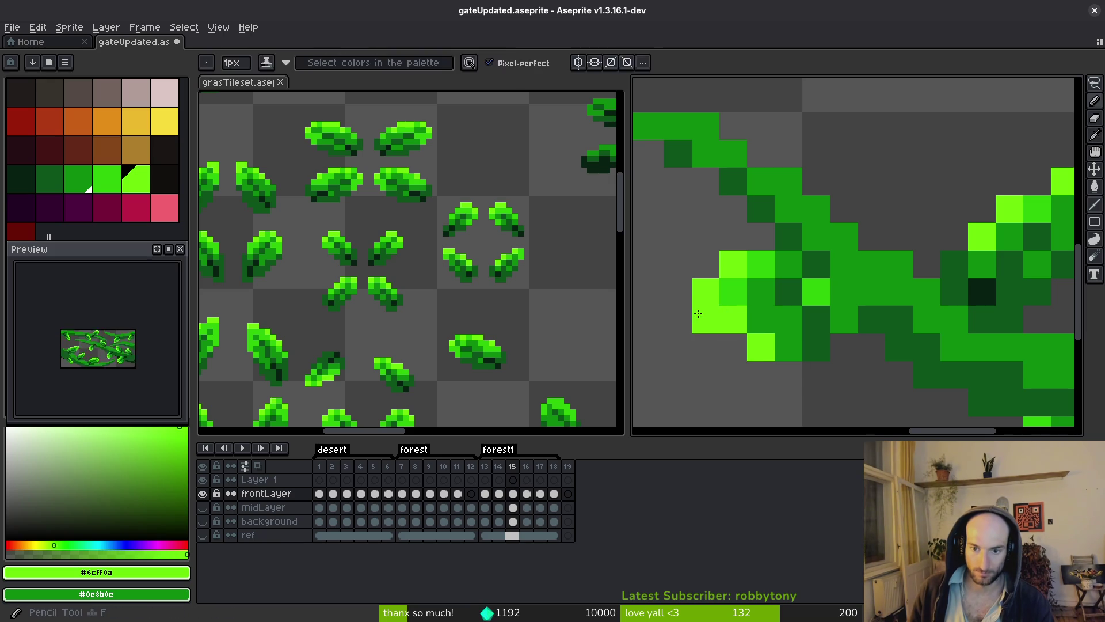
left_click(735, 295, "alt")
left_click(774, 362)
left_click(761, 347)
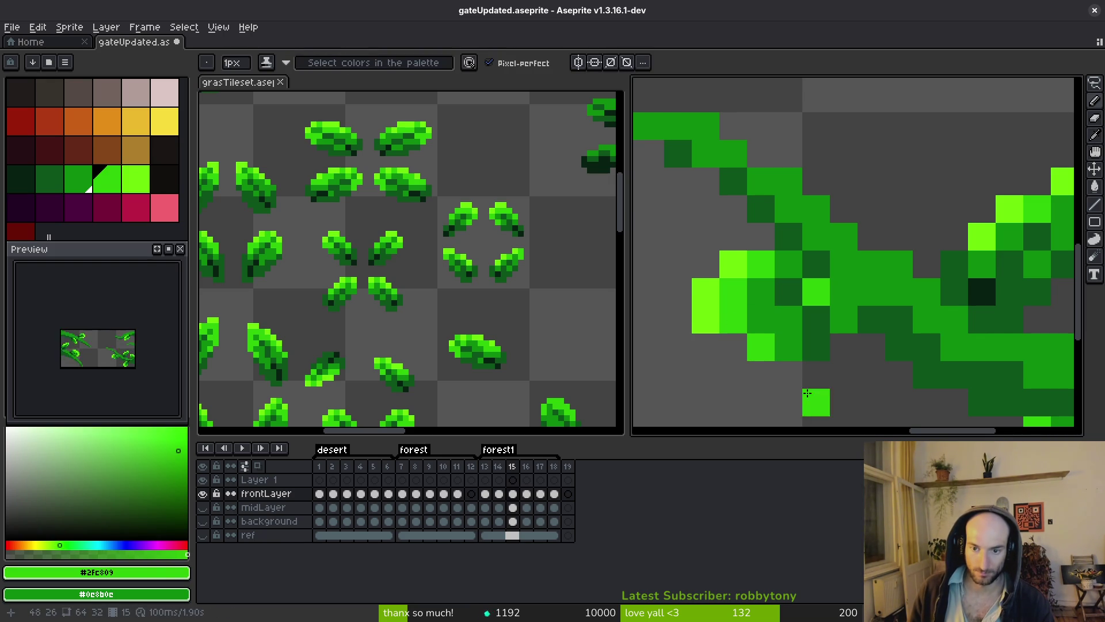
left_click(707, 311, "alt")
left_click(755, 346)
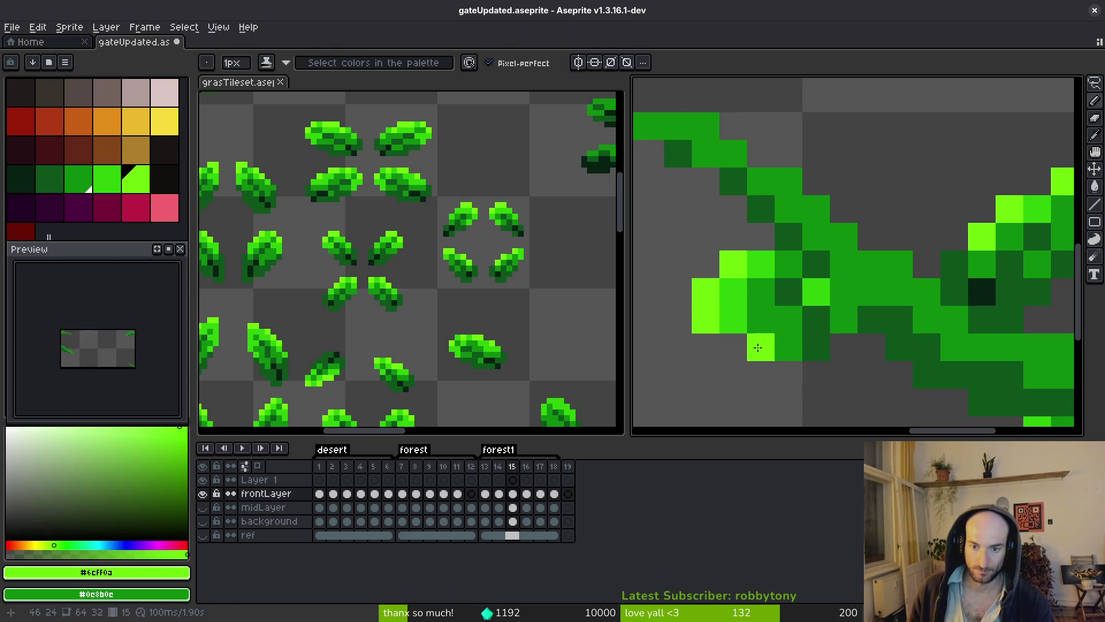
left_click(737, 289, "alt")
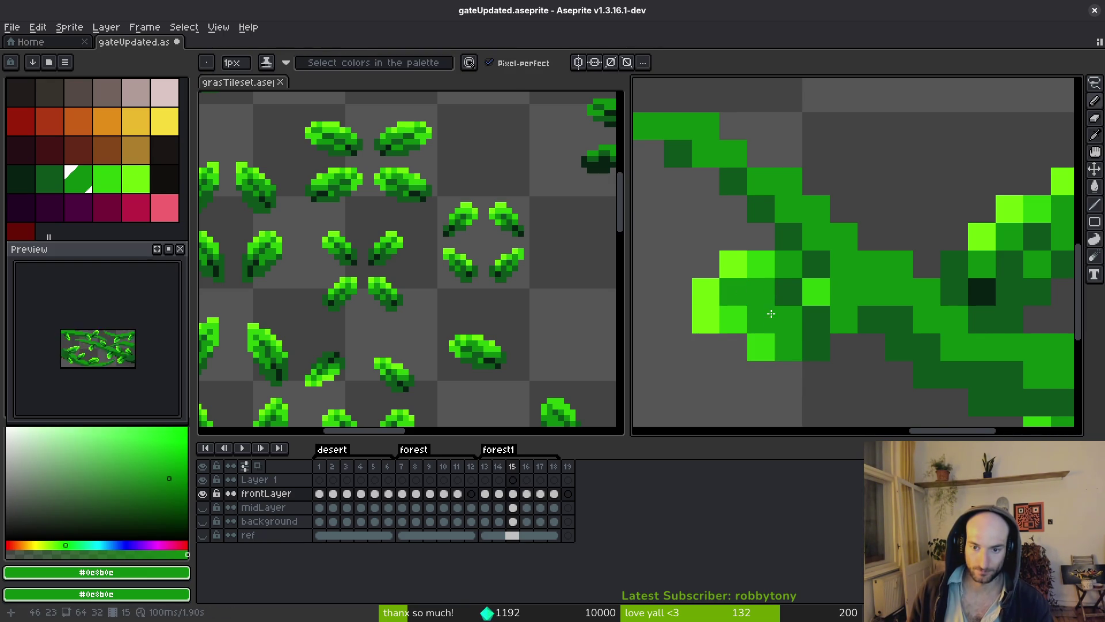
- Brighten a leaf-edge pixel in #2fc809 and sample vine greens #0c8b0c and #0d541b
scroll(766, 310, "down", 6)
scroll(748, 311, "up", 4)
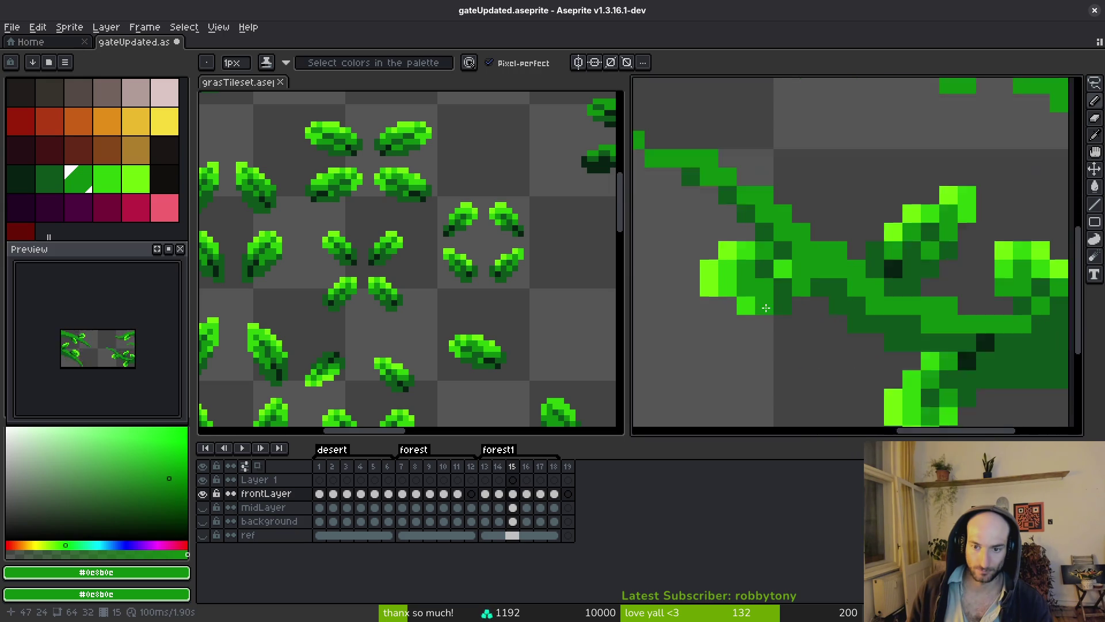
scroll(742, 299, "down", 2)
scroll(737, 293, "up", 1)
left_click(734, 289, "alt")
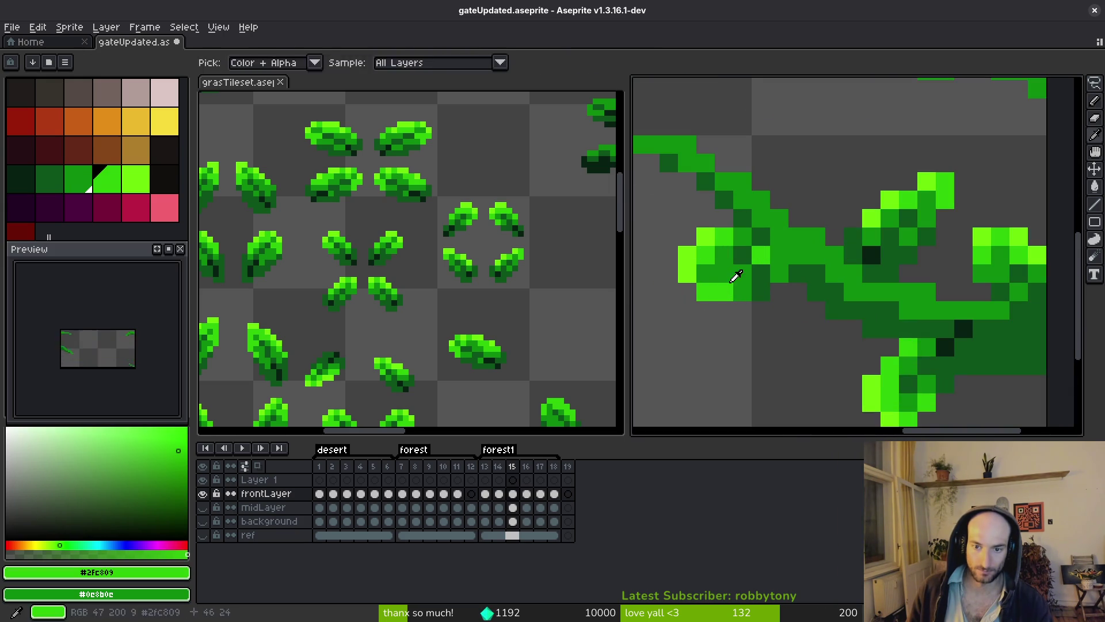
left_click(741, 290)
left_click(757, 293, "alt")
scroll(760, 323, "down", 3)
scroll(760, 323, "up", 3)
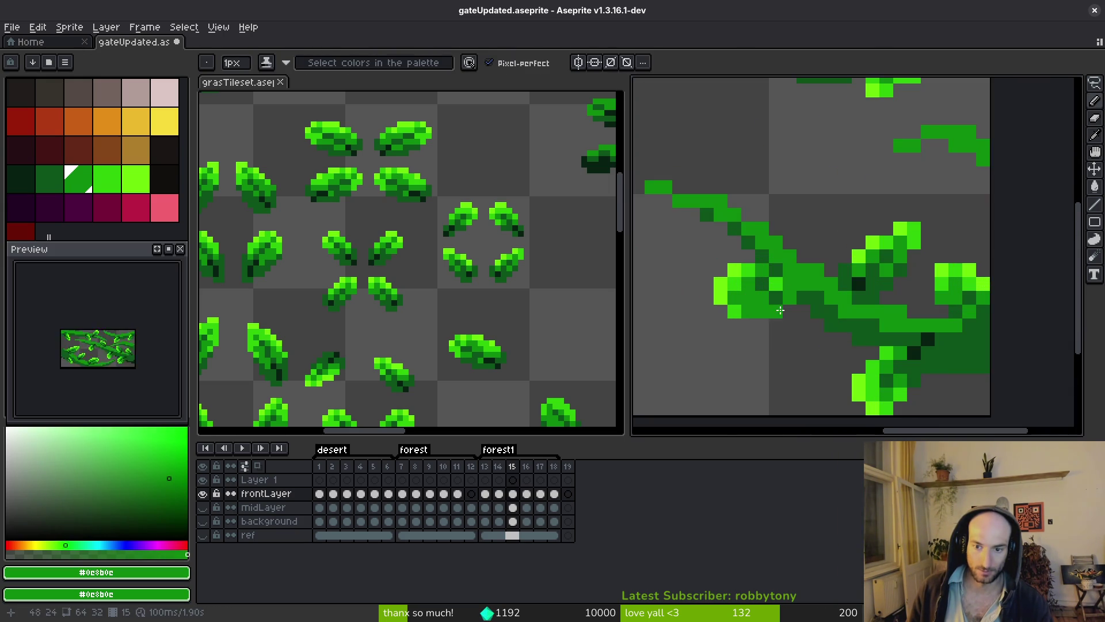
left_click(759, 309, "alt")
scroll(786, 327, "down", 4)
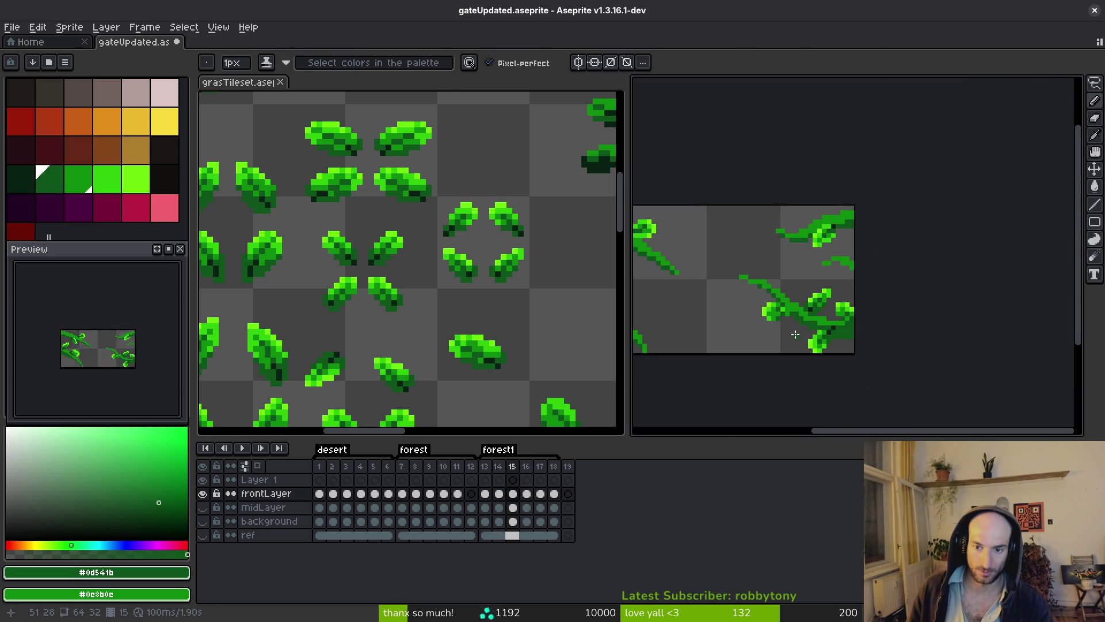
- Copy a leaf from frame 15 and place it onto the vine in frame 16
key("q")
scroll(795, 328, "down", 1)
scroll(803, 288, "up", 4)
mouse_move(805, 255)
left_mouse_down()
mouse_move(793, 281)
mouse_move(732, 302)
mouse_move(815, 283)
left_mouse_up()
key("ctrl+c")
key("period")
key("ctrl+v")
mouse_move(720, 271)
left_mouse_down()
mouse_move(772, 305)
mouse_move(866, 311)
left_mouse_up()
key("i")
- Darken two vine pixels on frame 16 with the Pencil
key("b")
left_click(838, 228)
left_click(821, 190)
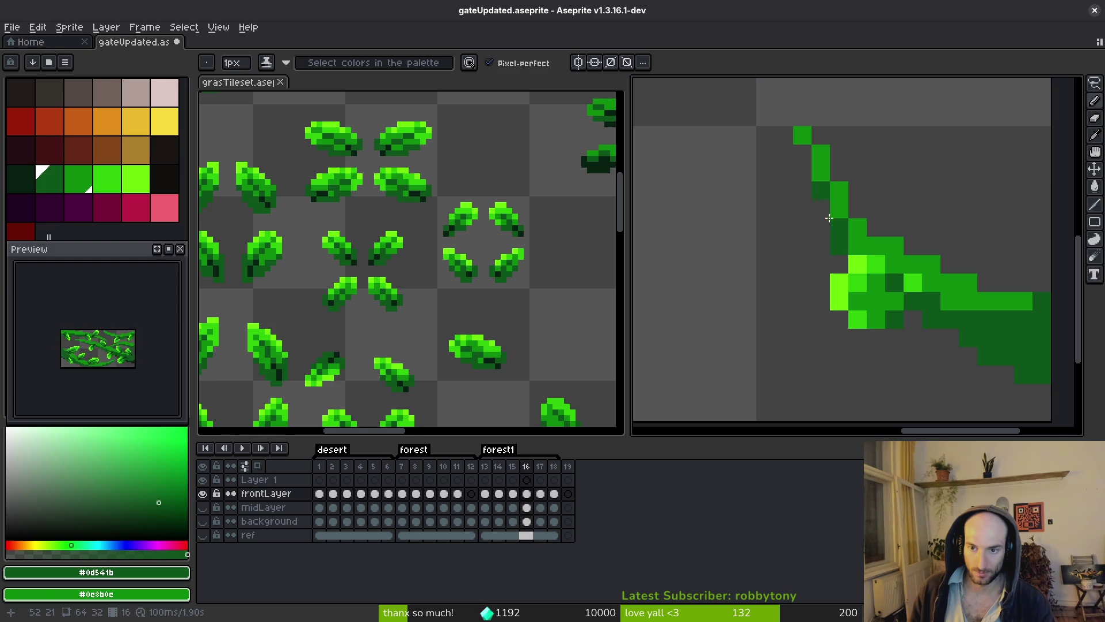
scroll(821, 179, "down", 2)
scroll(887, 350, "up", 2)
- Save gateUpdated.aseprite and compare frames 15 and 16
key("ctrl+s")
left_click_drag(887, 350, 846, 280)
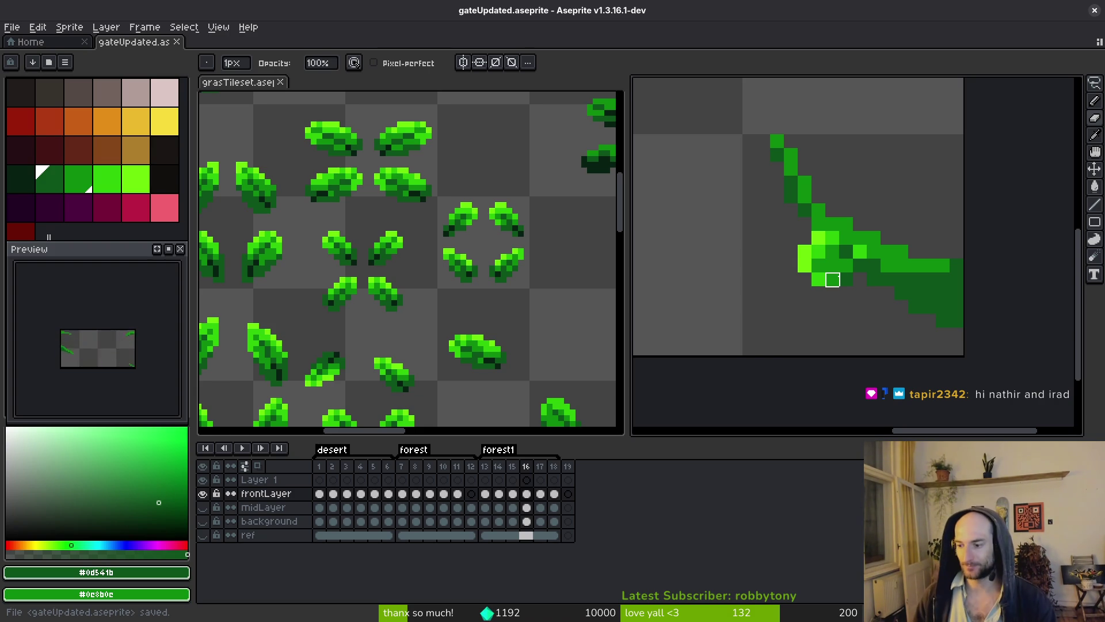
key("Left")
scroll(909, 291, "down", 2)
key("ctrl+s")
scroll(871, 308, "down", 1)
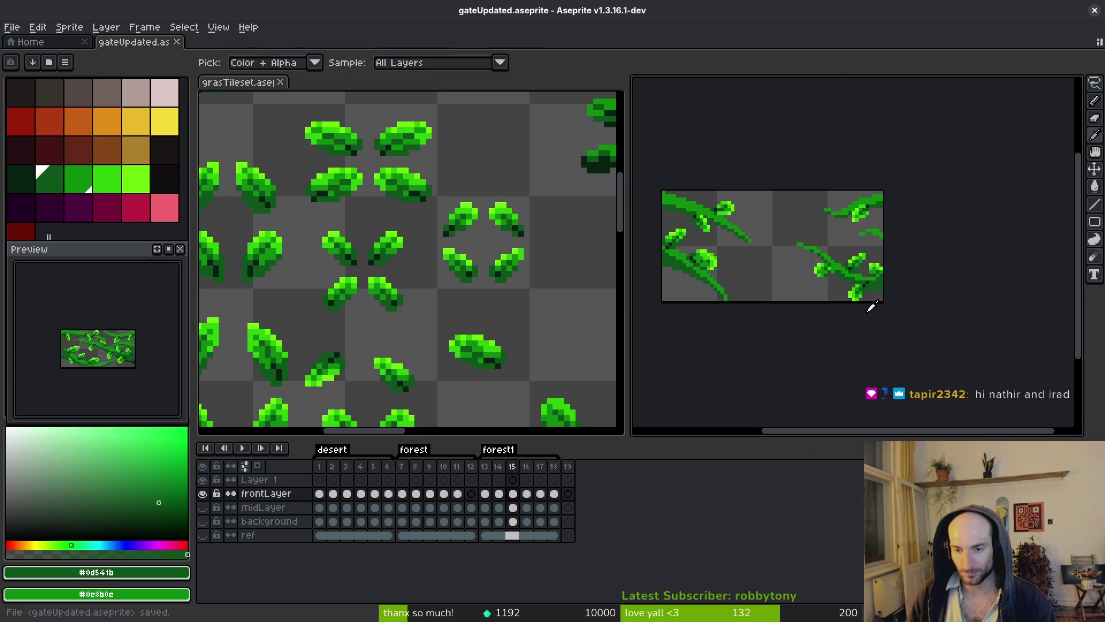
scroll(871, 300, "up", 3)
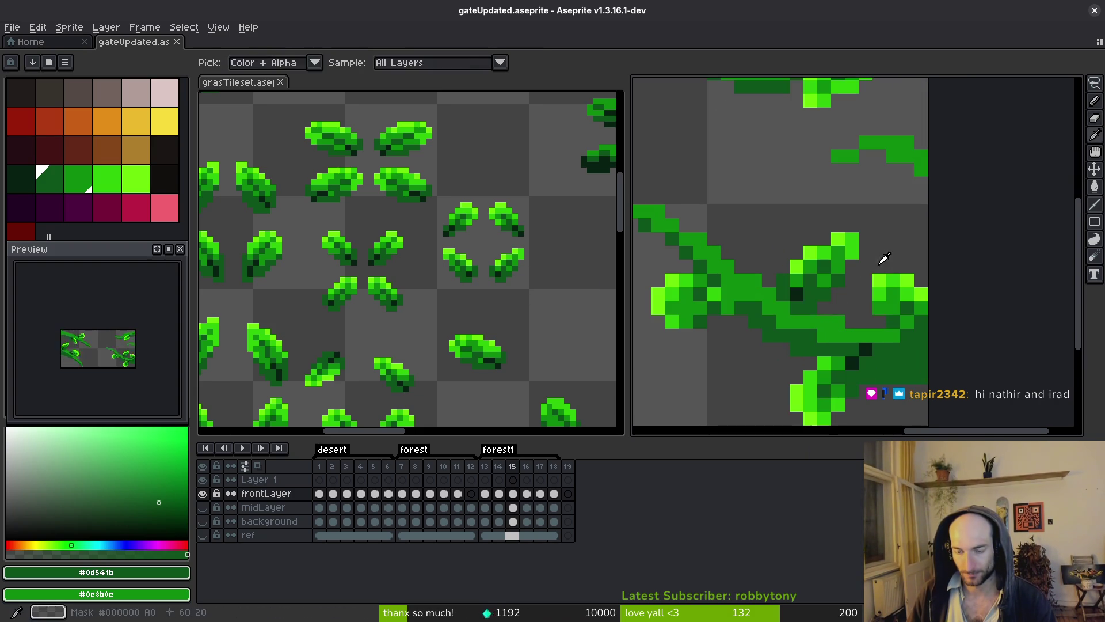
scroll(855, 271, "down", 3)
key("Right")
key("Left")
- Lasso a leaf cluster on frame 15, then paste and place it on the vine in frame 16
key("Right")
key("Left")
key("q")
left_click_drag(826, 135, 751, 210)
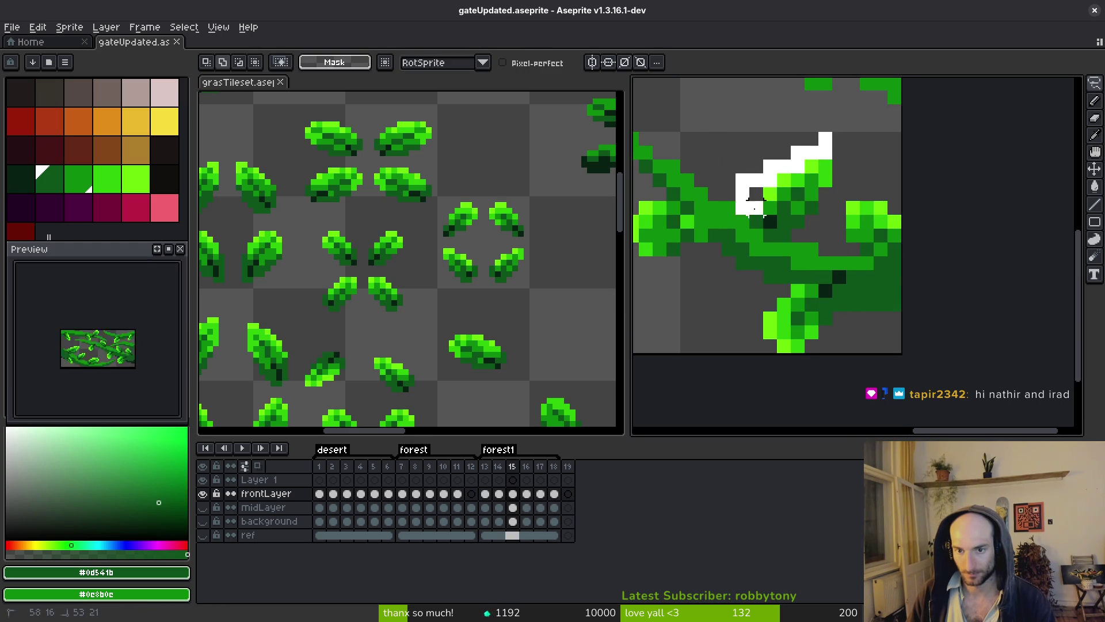
left_click_drag(825, 138, 823, 141)
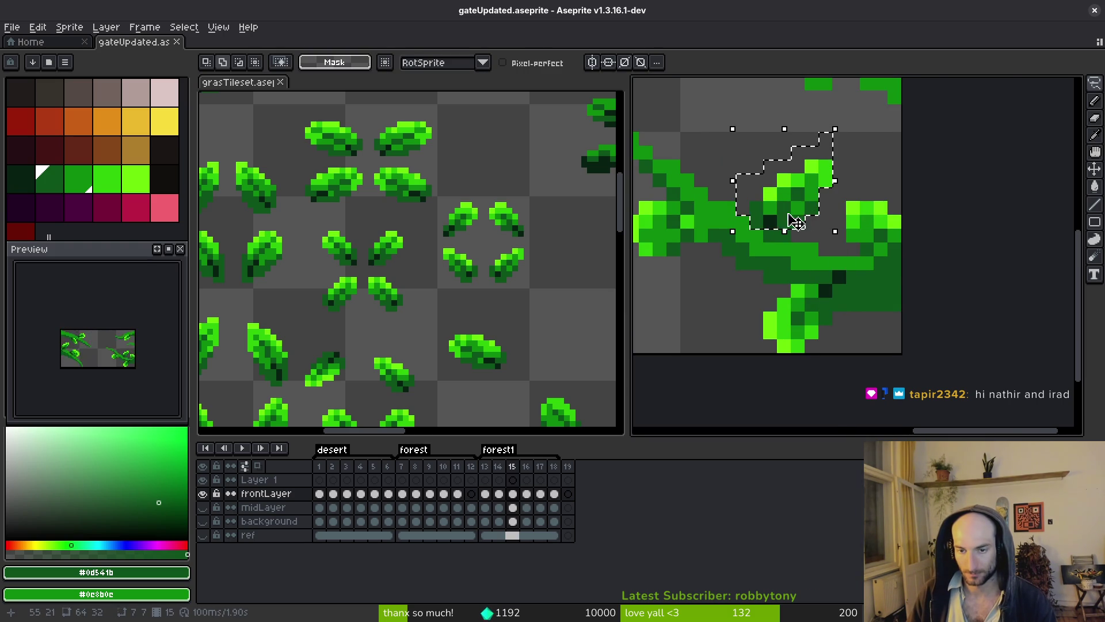
scroll(790, 235, "up", 2)
key("Right")
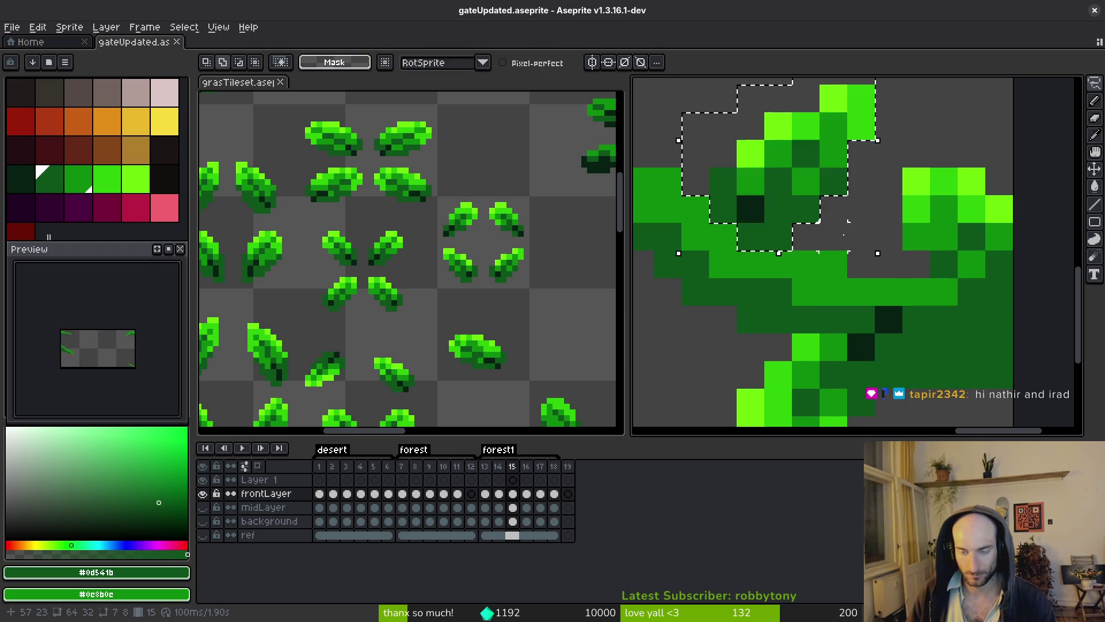
scroll(810, 244, "down", 3)
left_click_drag(829, 230, 878, 238)
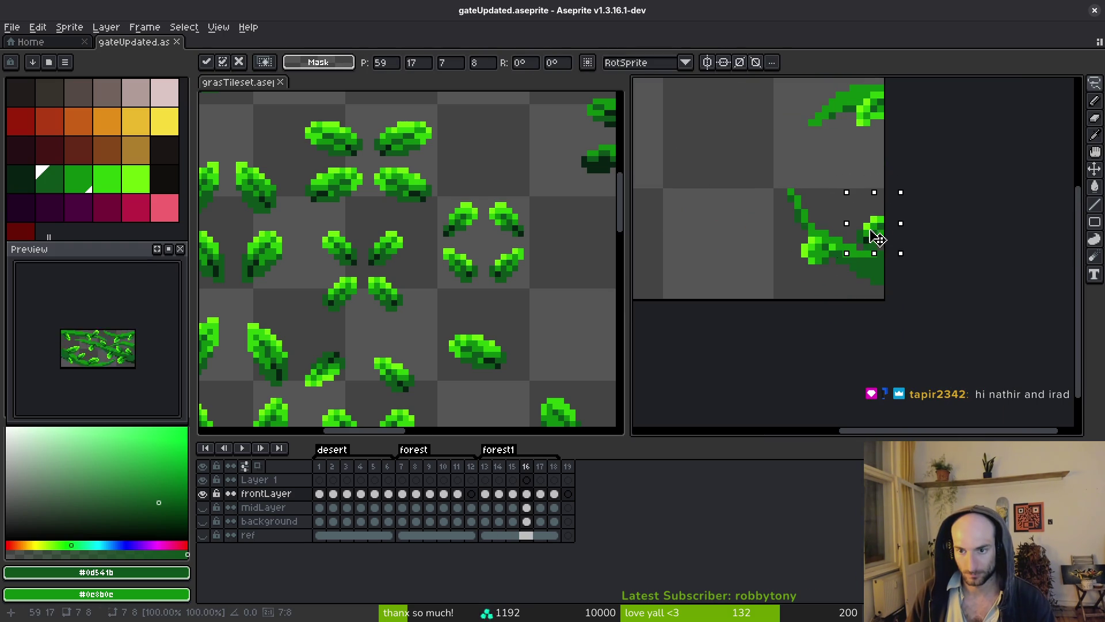
key("Return")
- Shift the pasted leaf further right onto the vine in frame 16
scroll(877, 238, "down", 3)
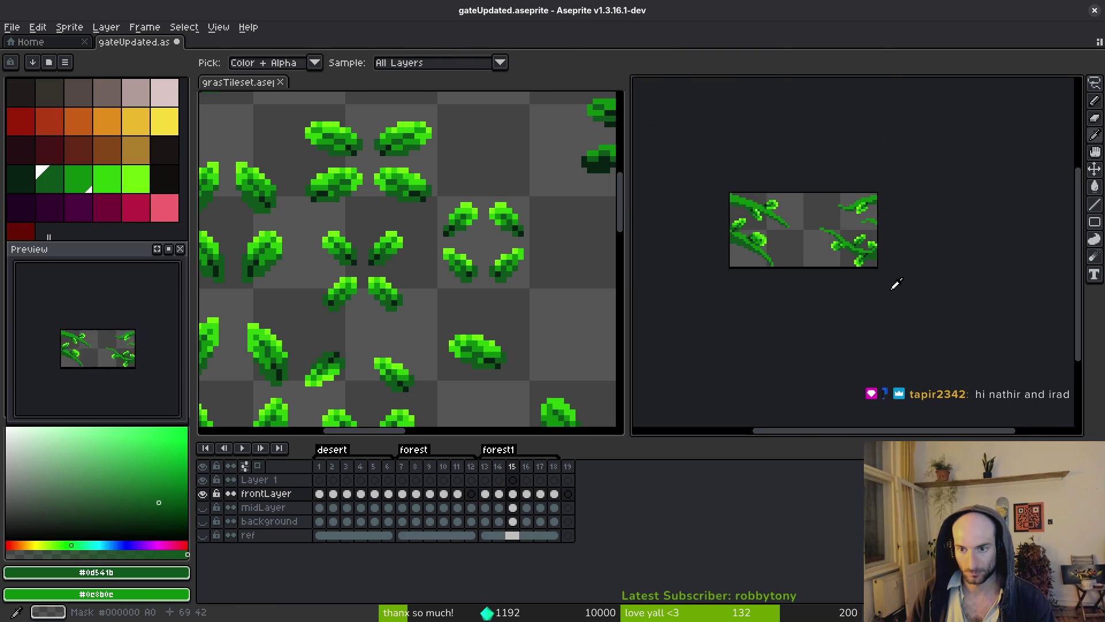
scroll(869, 247, "up", 3)
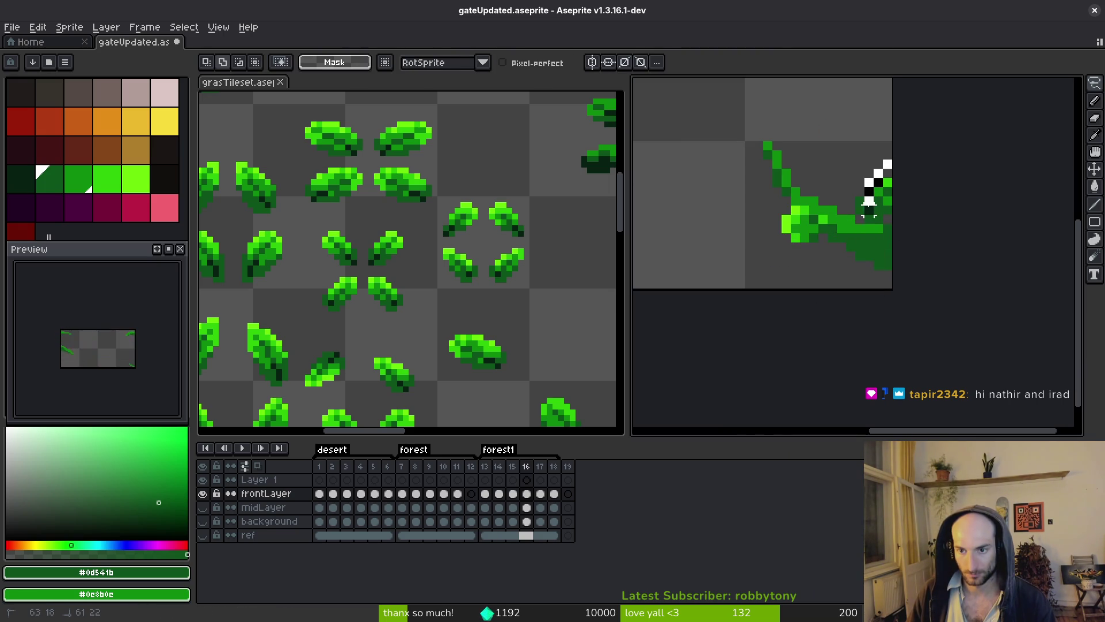
scroll(875, 219, "up", 2)
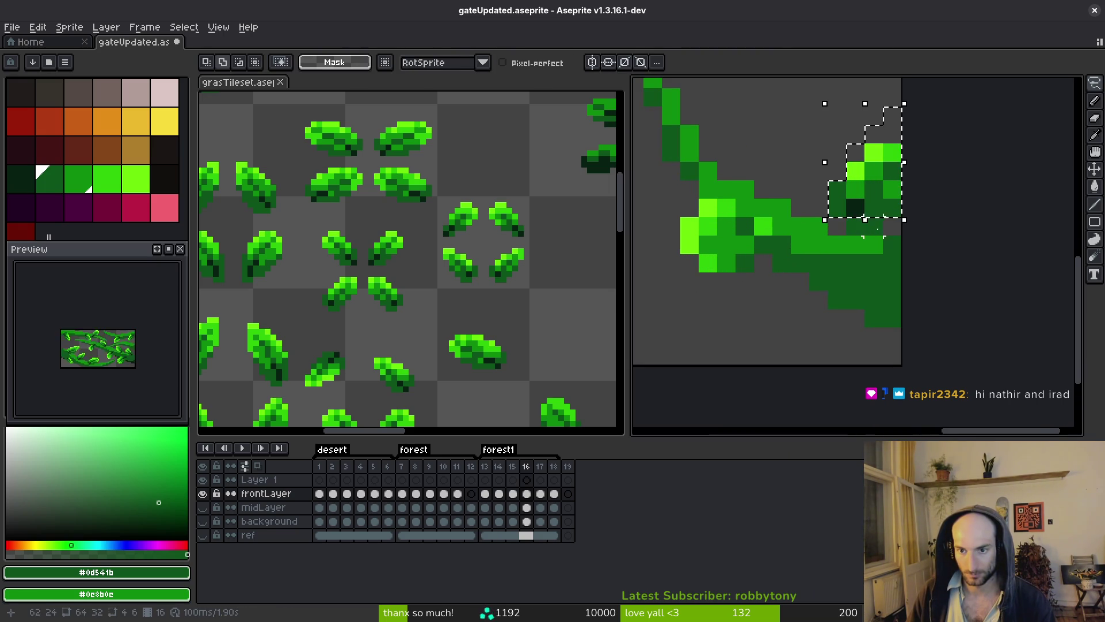
key("Left")
key("Left")
key("Left")
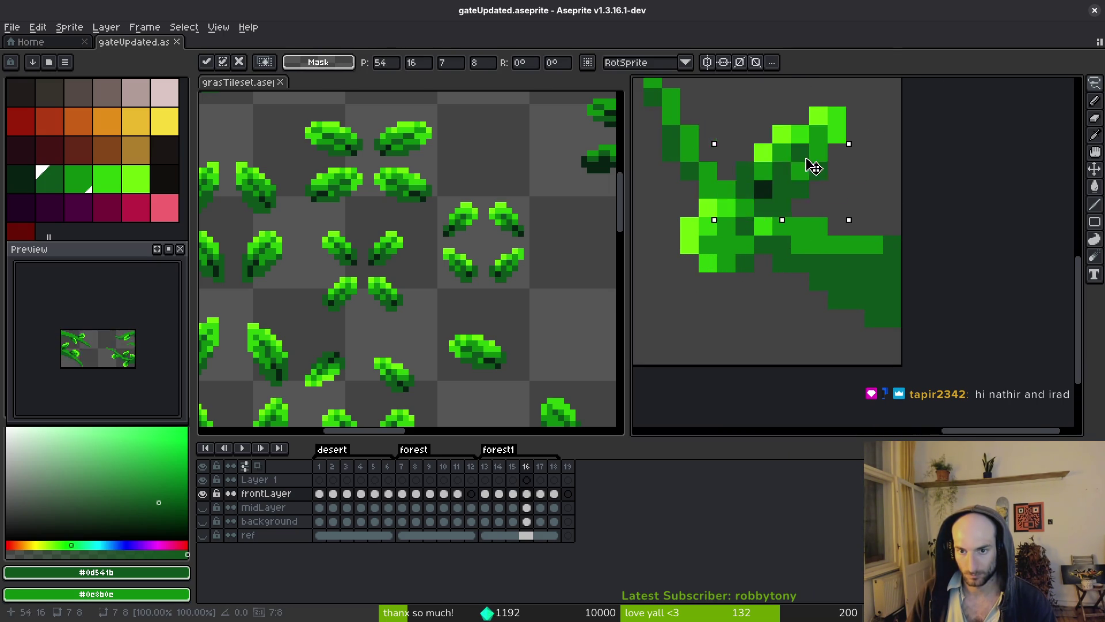
left_click_drag(772, 167, 868, 180)
key("Return")
scroll(887, 235, "down", 4)
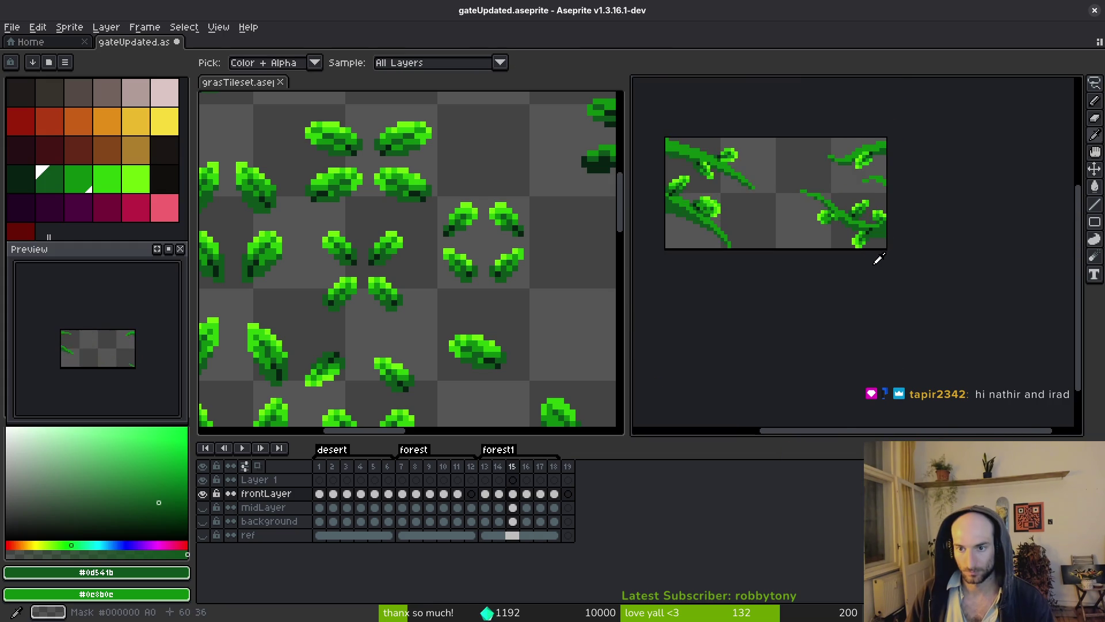
scroll(881, 259, "down", 2)
scroll(894, 271, "up", 2)
- Copy a vine leaf from frame 15 and paste it into frame 16
key("comma")
scroll(869, 218, "up", 3)
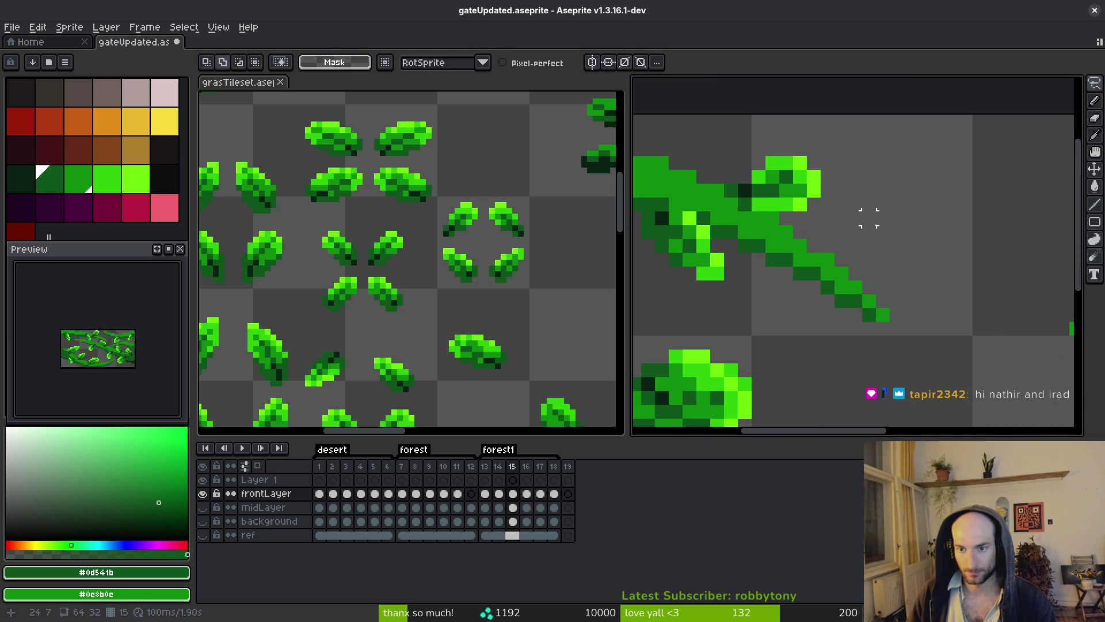
scroll(817, 210, "left", 3)
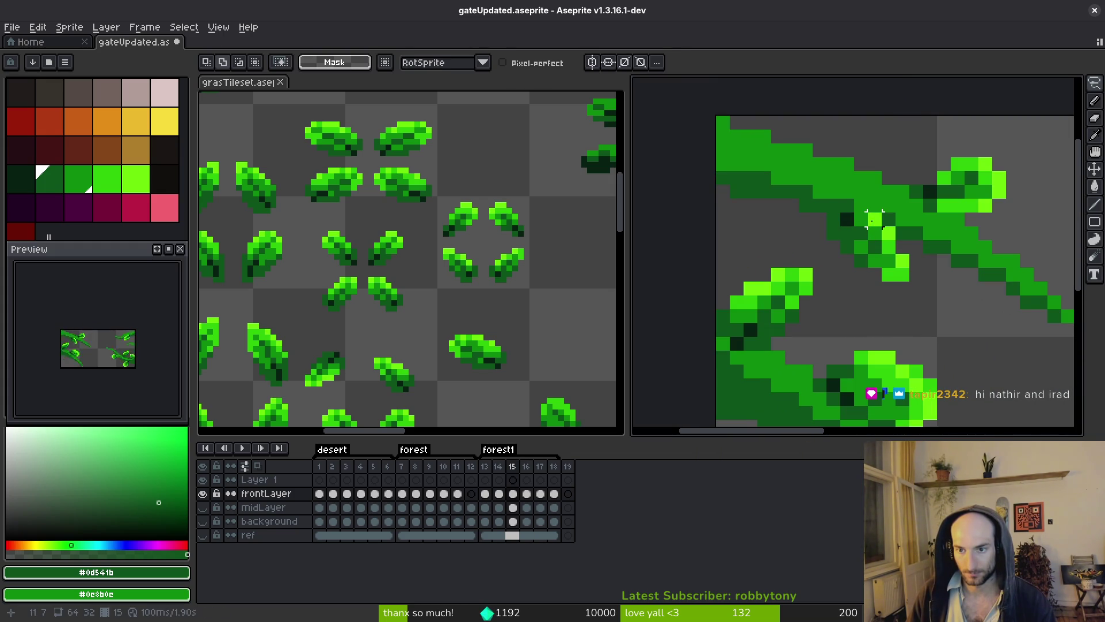
mouse_move(889, 231)
left_mouse_down()
mouse_move(905, 254)
mouse_move(815, 173)
left_mouse_up()
key("ctrl+c")
key("period")
key("ctrl+v")
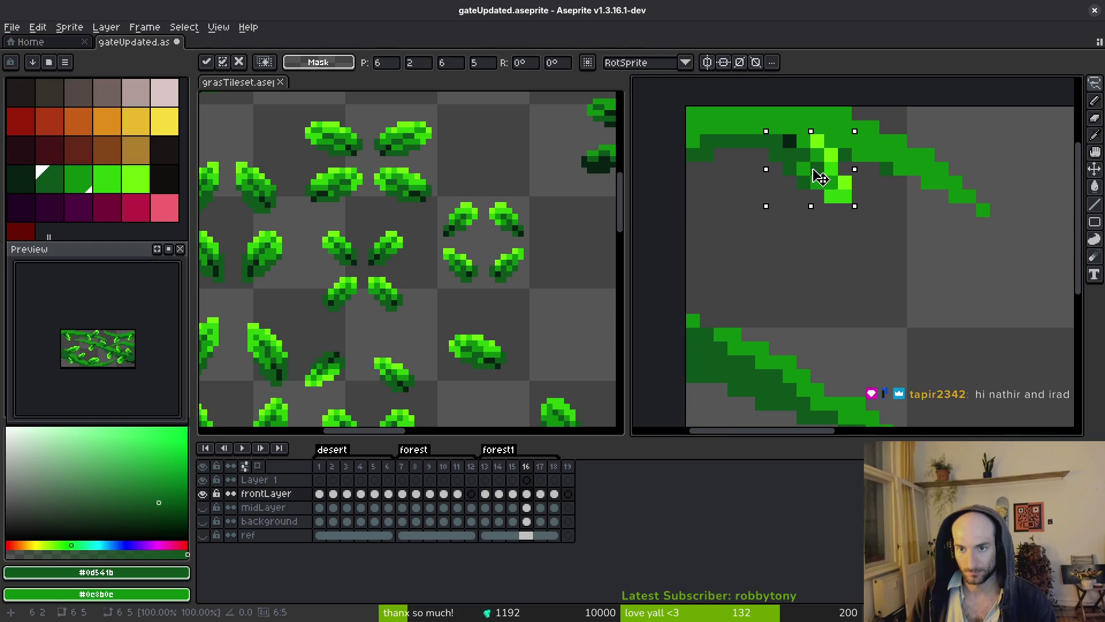
key("Return")
scroll(876, 254, "down", 3)
- Paste the copied leaf into frame 16 again and raise it onto the vine tip
key("comma")
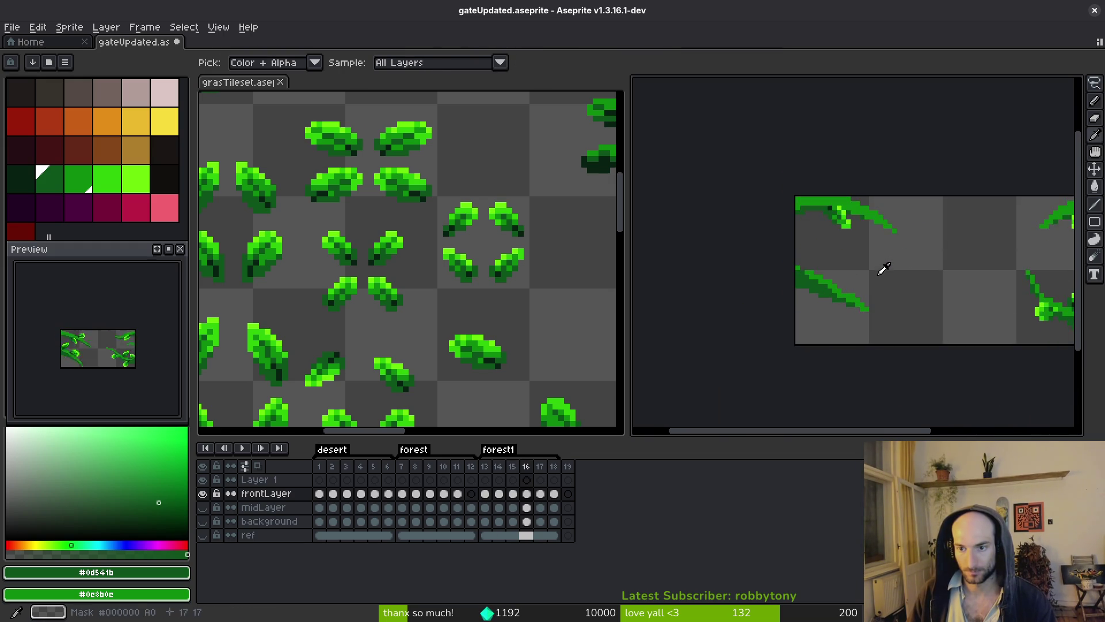
key("m")
scroll(884, 210, "up", 3)
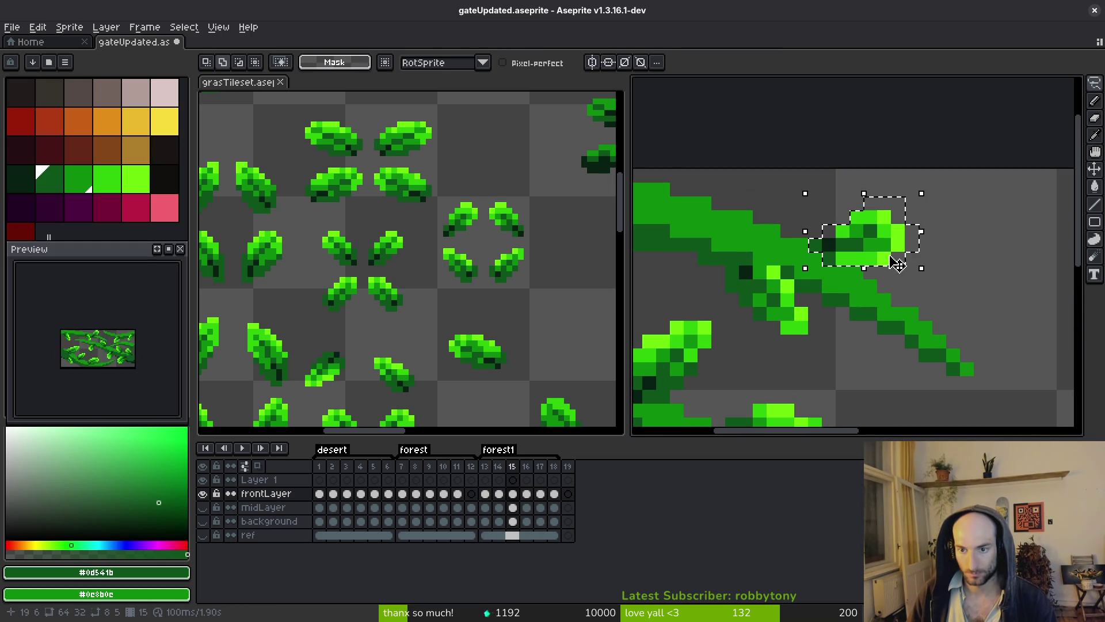
key("period")
key("ctrl+v")
mouse_move(873, 251)
left_mouse_down()
mouse_move(928, 190)
mouse_move(873, 194)
left_mouse_up()
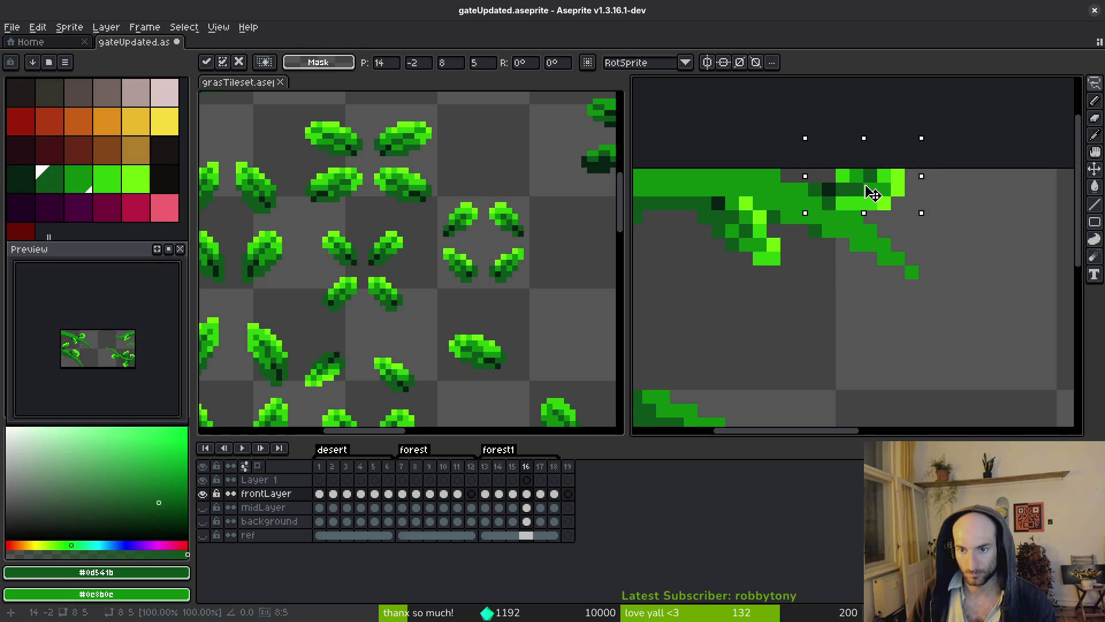
key("Return")
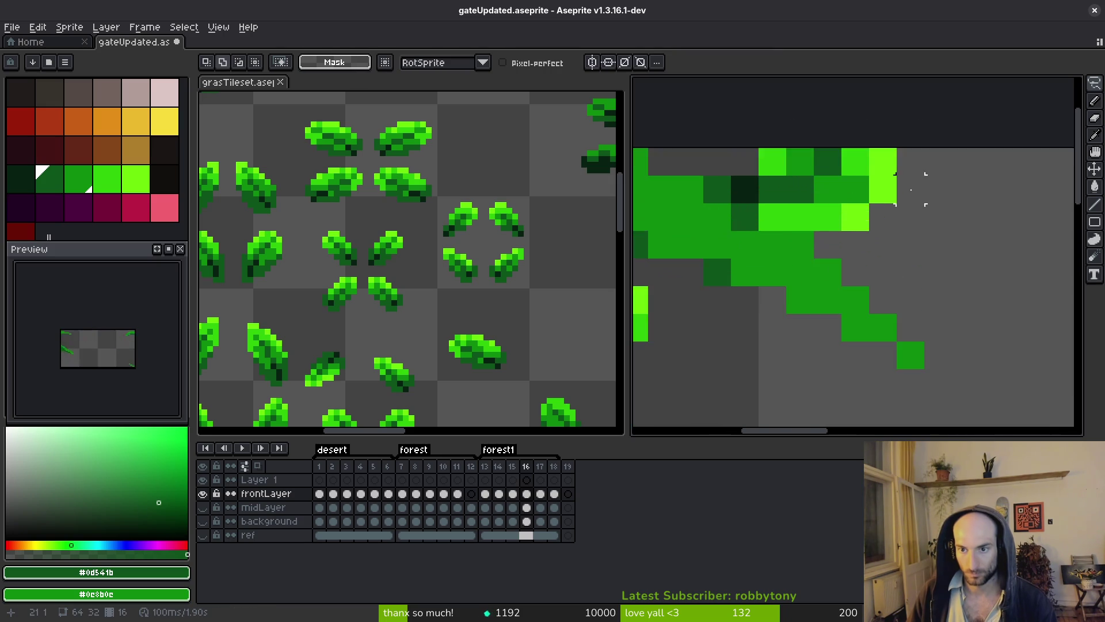
scroll(912, 217, "down", 4)
scroll(919, 231, "up", 3)
scroll(921, 231, "up", 3)
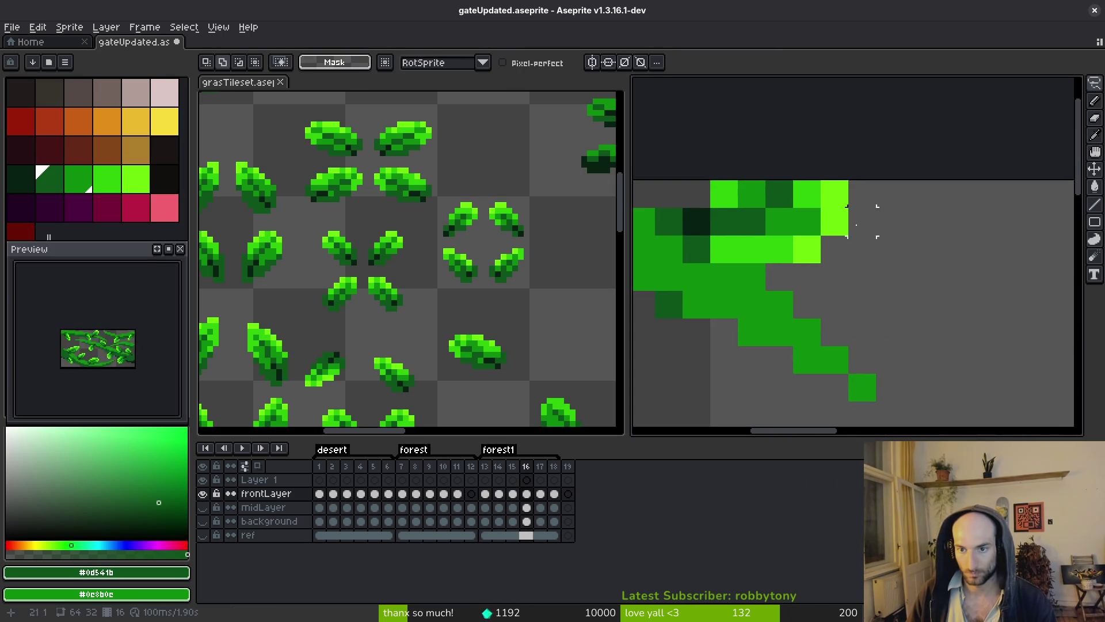
- Eyedrop the lime green and mid green from the leaf, then return to frame 15
left_click(830, 229, "alt")
scroll(830, 229, "down", 1)
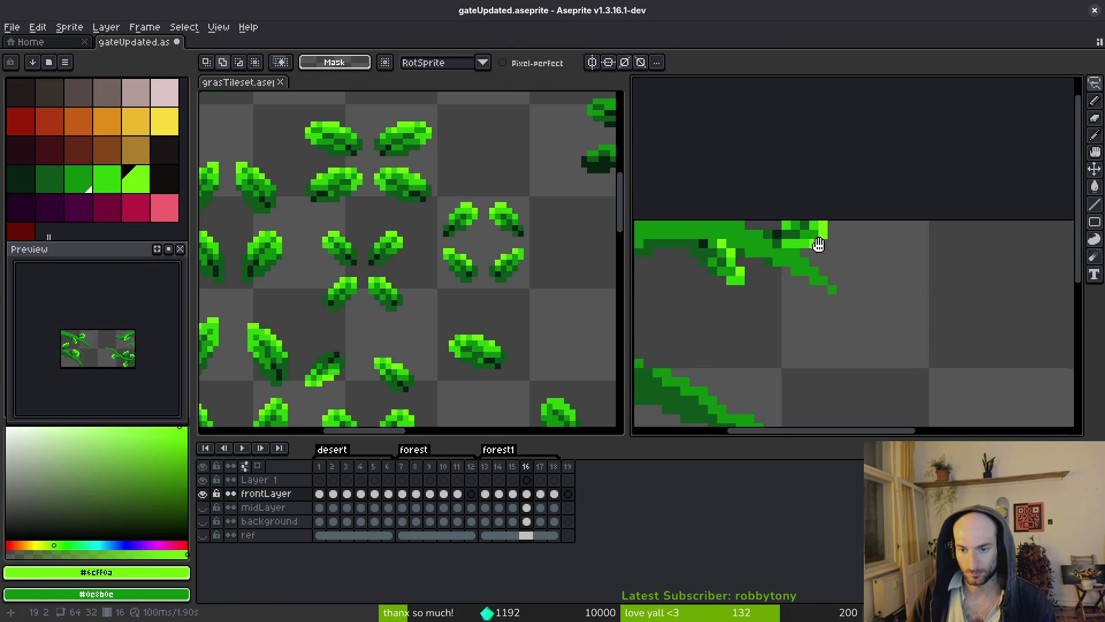
scroll(831, 229, "up", 2)
left_click(749, 187, "alt")
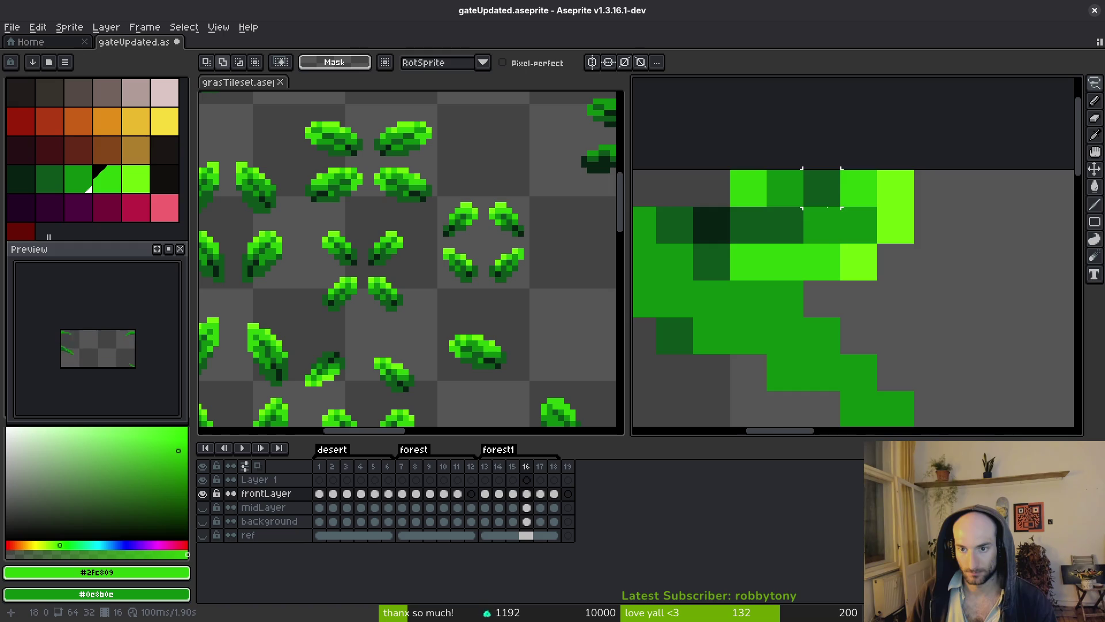
key("Left")
scroll(826, 254, "down", 5)
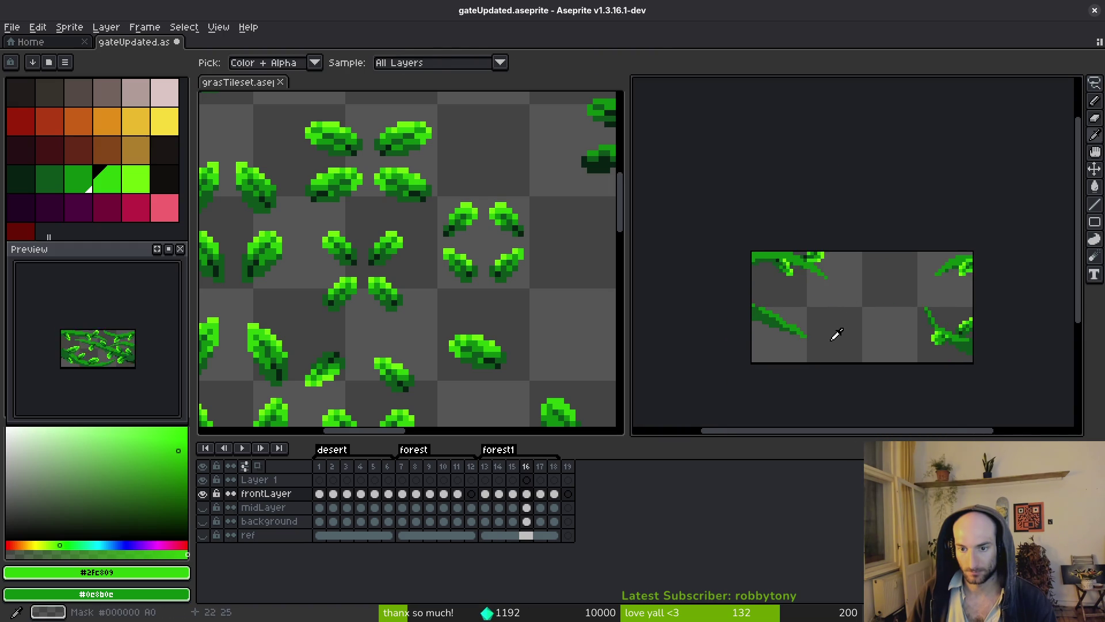
scroll(834, 333, "up", 5)
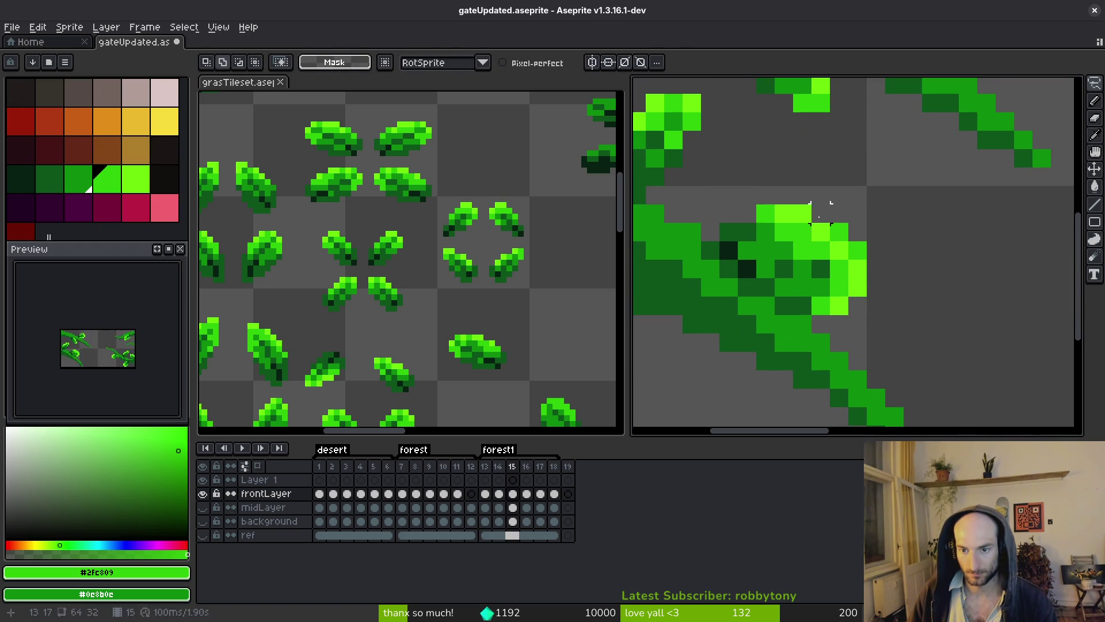
- Select the leaf cluster on the vine and try a slight rotation, then cancel it
mouse_move(793, 288)
left_mouse_down()
mouse_move(777, 313)
mouse_move(759, 293)
left_mouse_up()
left_click_drag(715, 262, 718, 260)
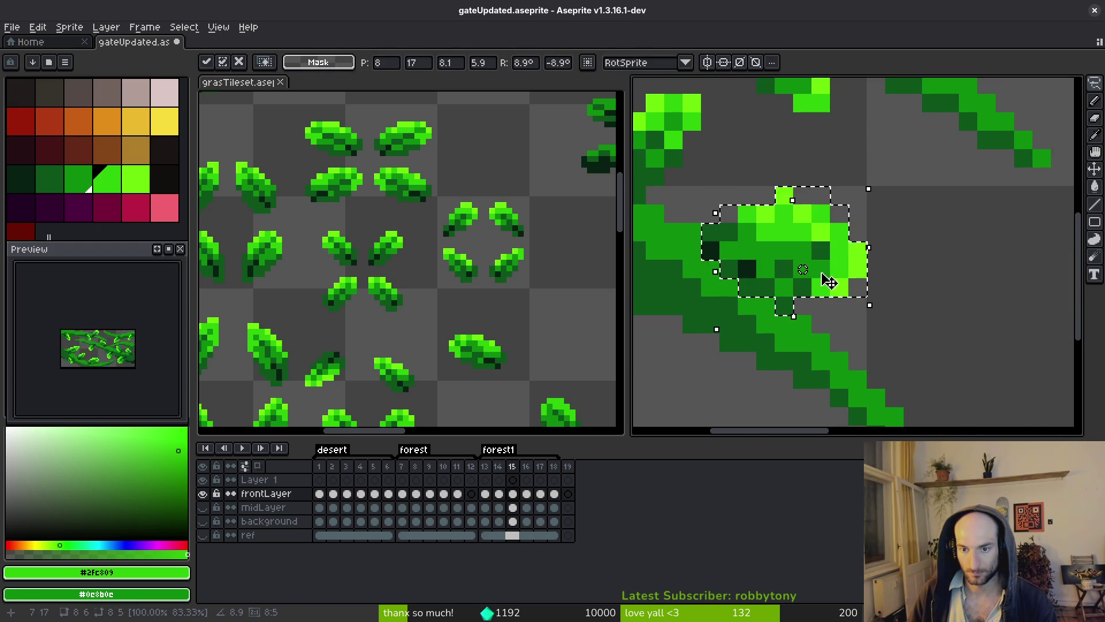
key("Escape")
scroll(717, 257, "up", 2)
scroll(835, 282, "down", 3)
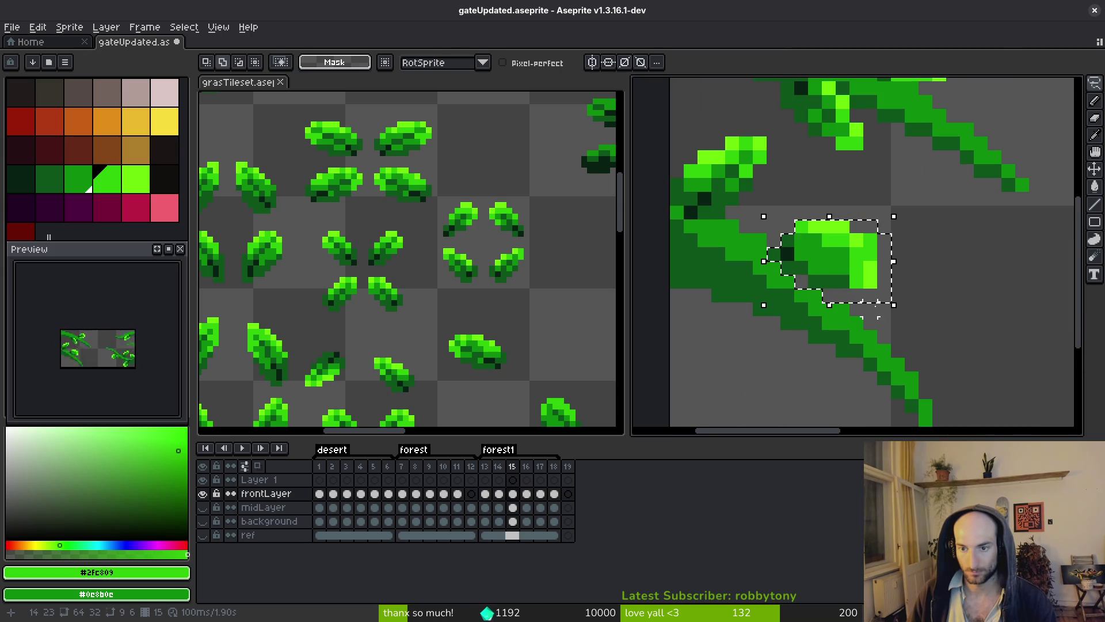
scroll(841, 288, "up", 1)
scroll(864, 262, "down", 3)
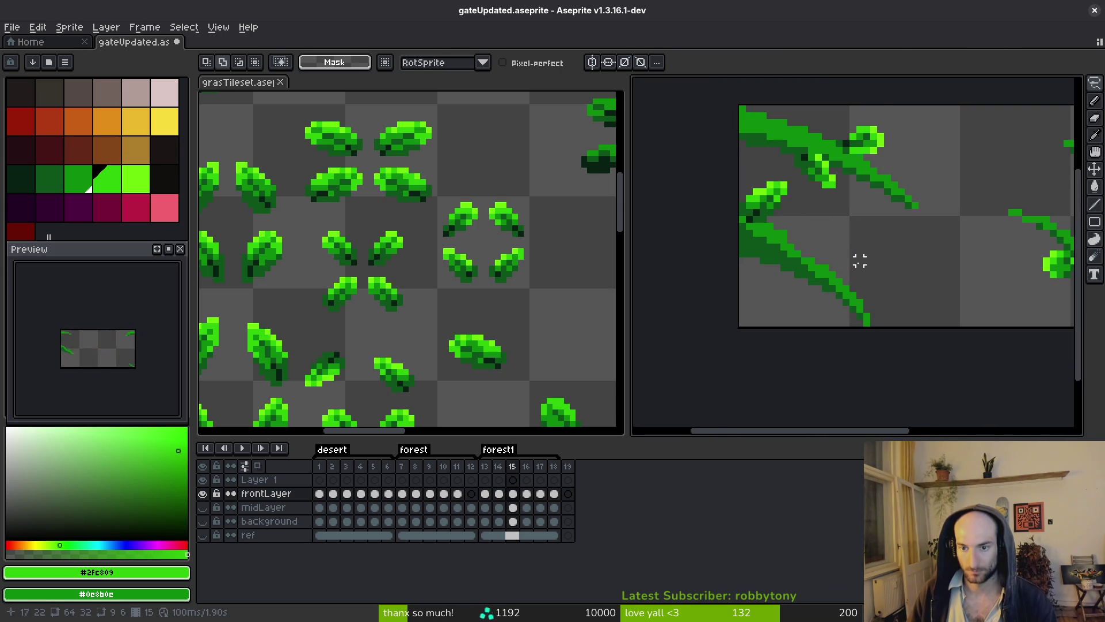
- Carry the leaf selection into frame 16, move it onto the vine, and test lime touch-ups
key(".")
mouse_move(823, 245)
left_mouse_down()
mouse_move(816, 216)
mouse_move(893, 217)
mouse_move(832, 230)
mouse_move(850, 237)
mouse_move(872, 219)
left_mouse_up()
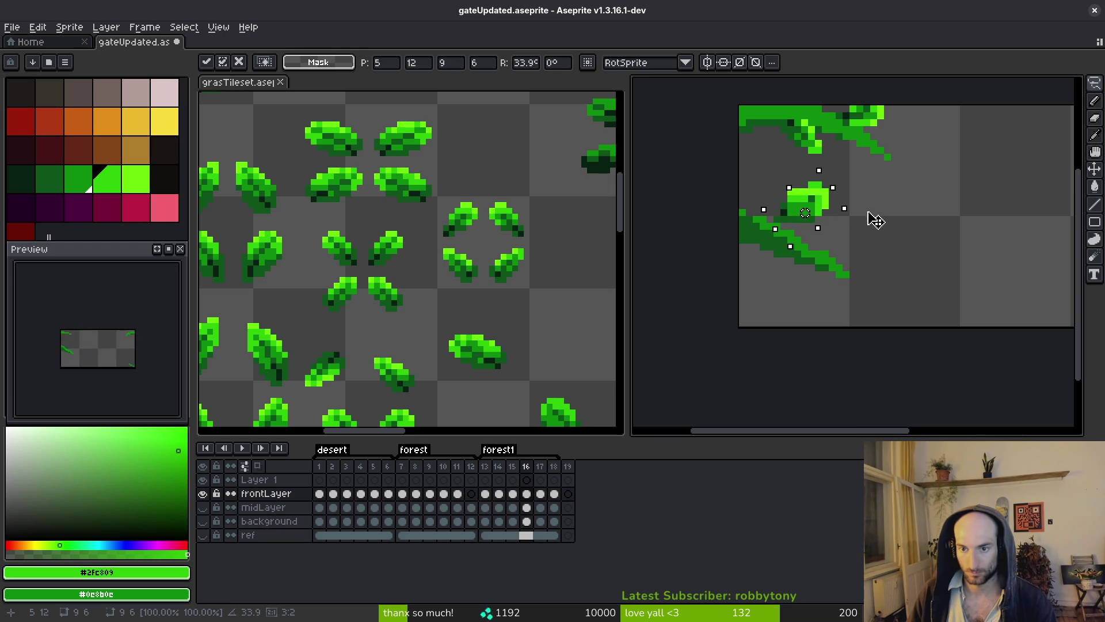
scroll(835, 216, "up", 4)
left_click(817, 158, "alt")
left_click(794, 138)
left_click(732, 171)
key("ctrl+z")
- Touch up the frame 16 leaf with mid green pixels
left_click(803, 172, "alt")
left_click(791, 160)
left_click(727, 197)
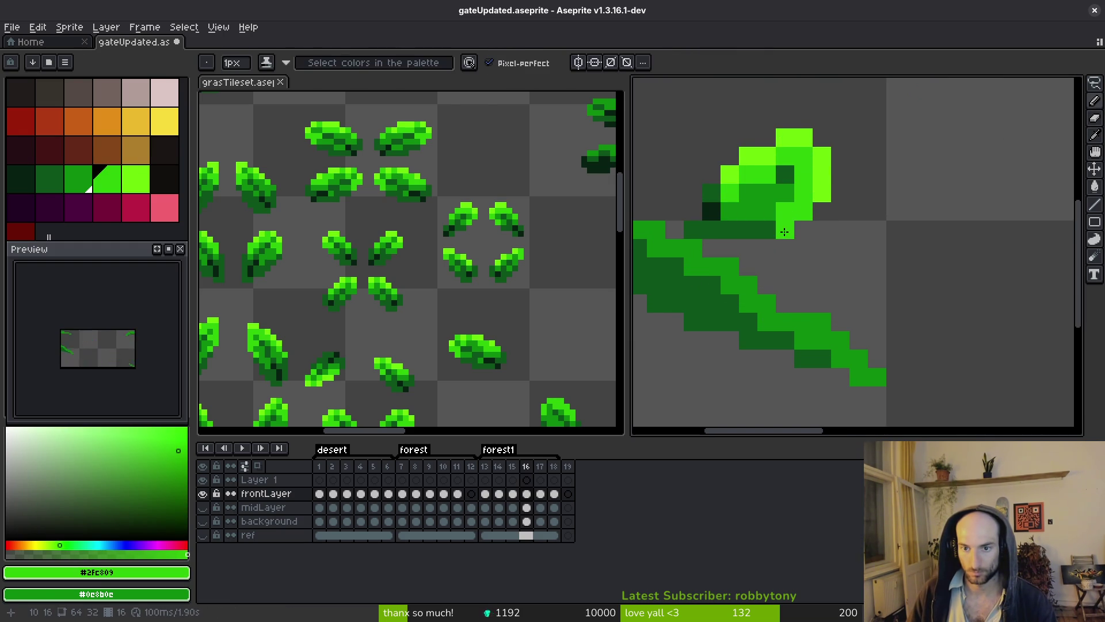
left_click(799, 192, "alt")
key("e")
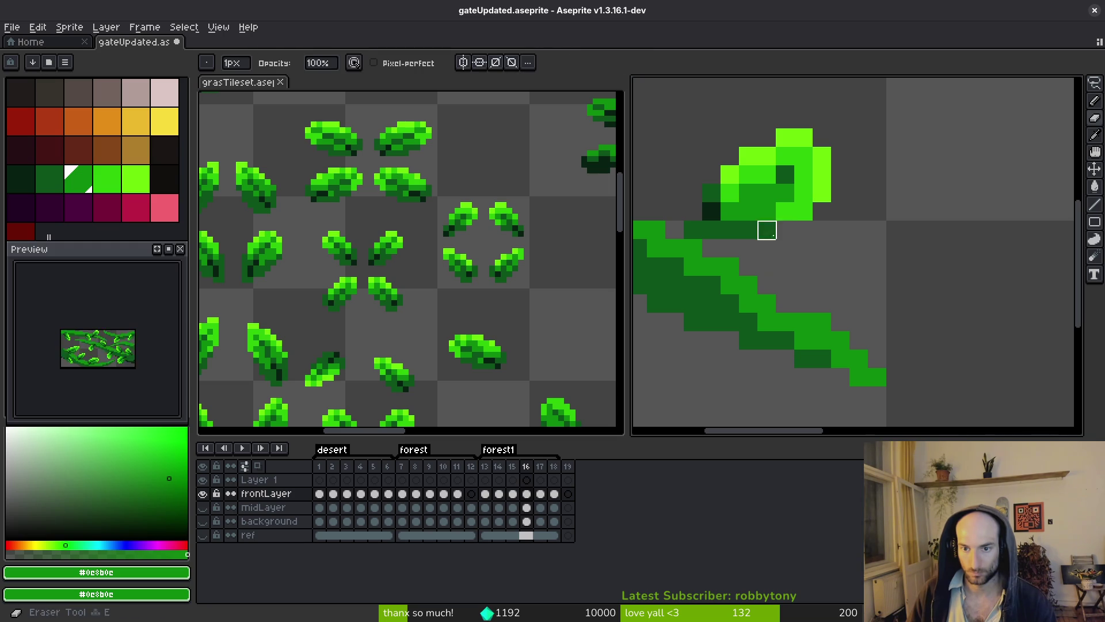
- Sample the lime, mid, dark and vine greens from the leaf
left_click(820, 183, "alt")
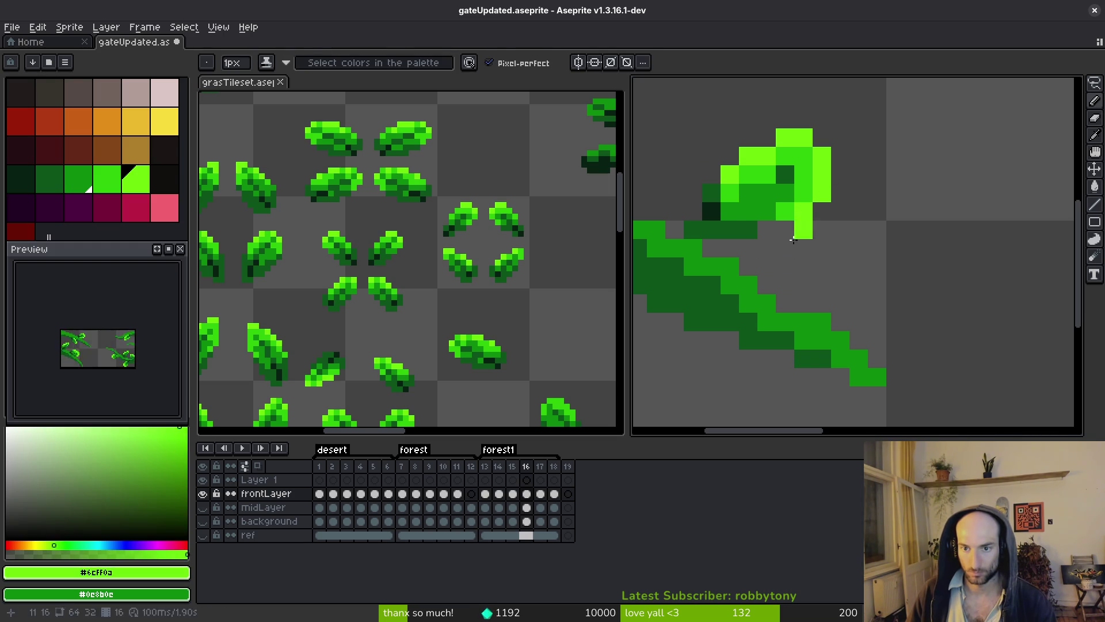
left_click(796, 209, "alt")
scroll(823, 230, "down", 3)
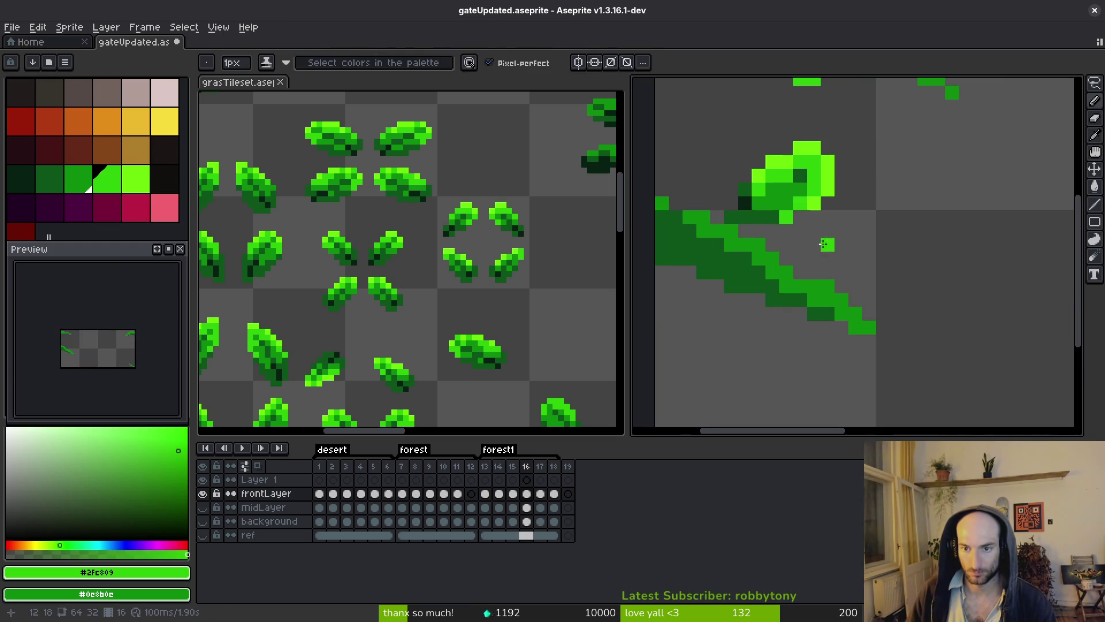
scroll(823, 230, "up", 2)
left_click(795, 182, "alt")
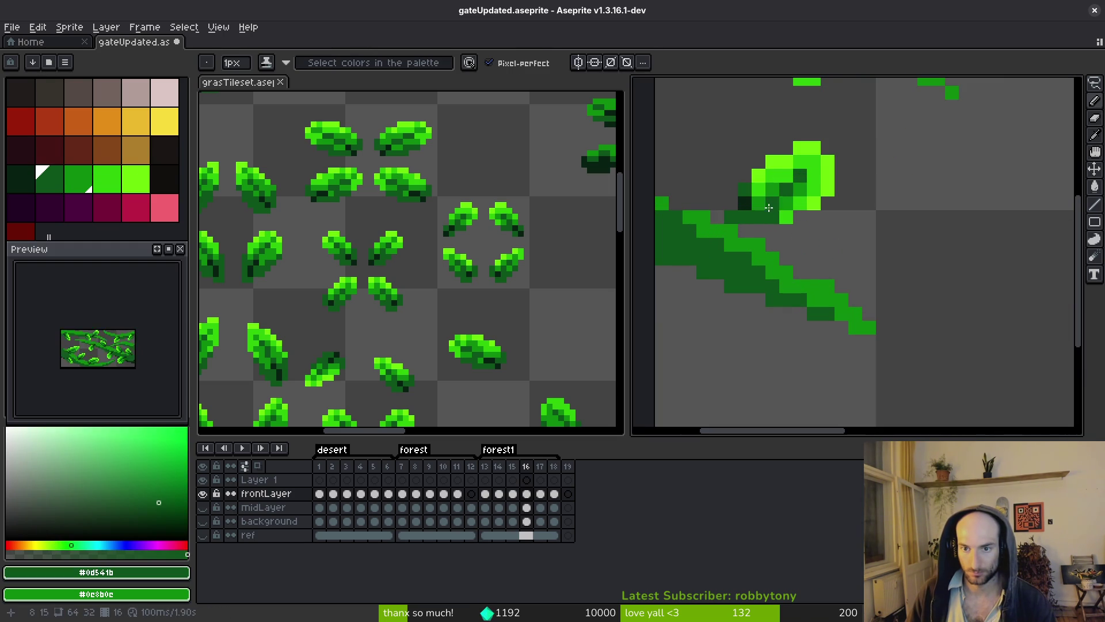
left_click(770, 204, "alt")
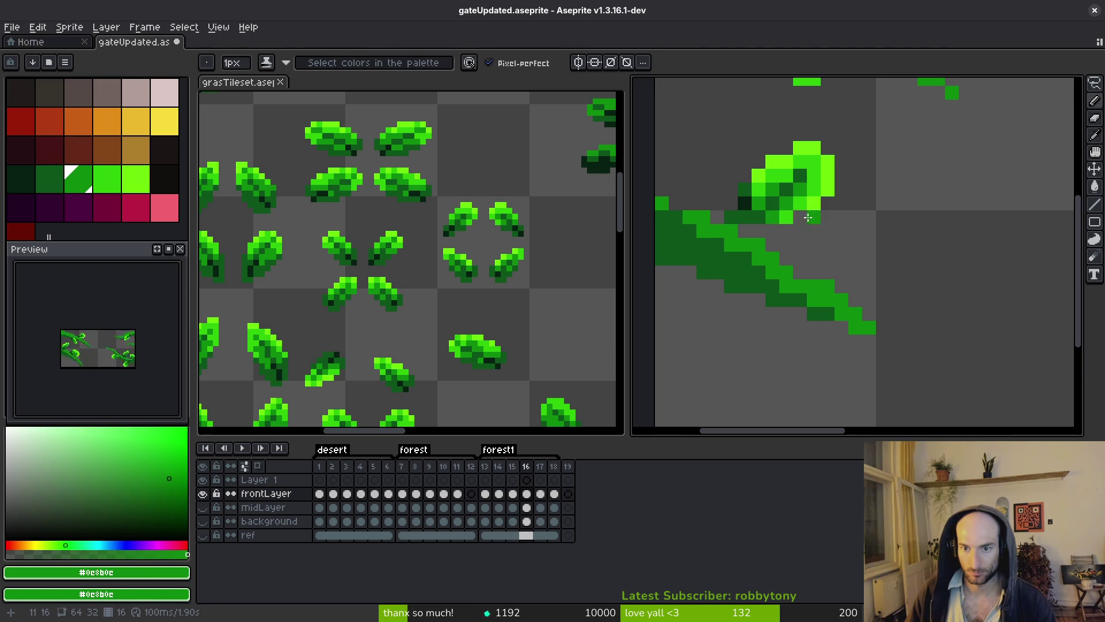
scroll(794, 196, "down", 3)
scroll(789, 190, "up", 3)
- Lasso a vine leaf, paste it into frame 16 and move it one cell up-right
key("shift+w")
mouse_move(743, 236)
left_mouse_down()
mouse_move(823, 230)
mouse_move(748, 242)
left_mouse_up()
scroll(794, 230, "up", 2)
scroll(818, 242, "down", 2)
key("Right")
key("i")
key("Left")
key("Left")
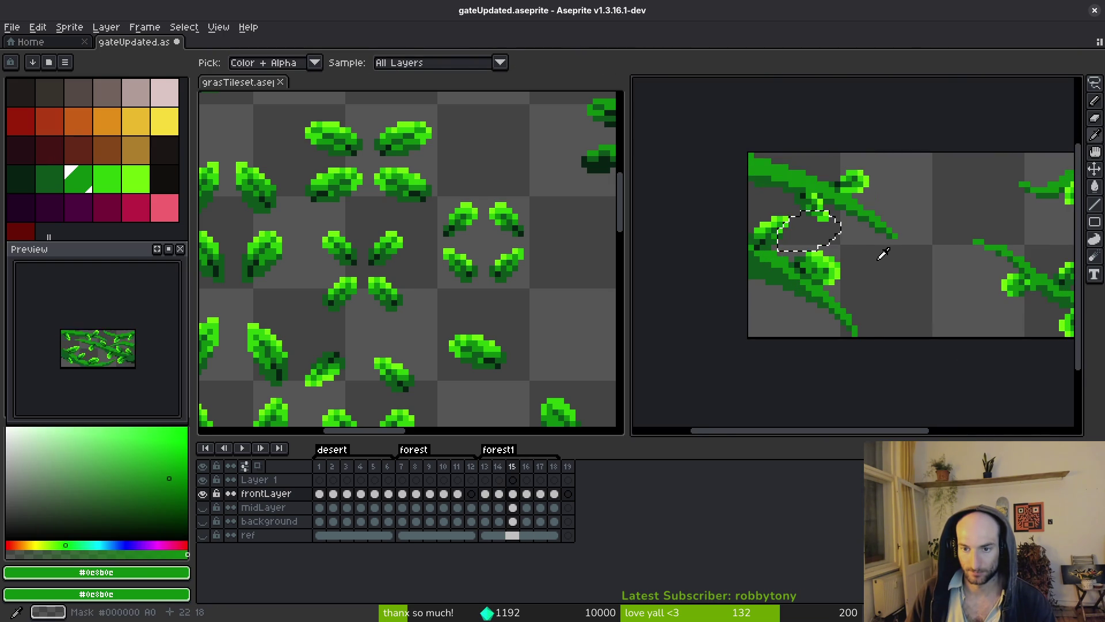
key("Right")
key("ctrl+v")
scroll(802, 222, "up", 2)
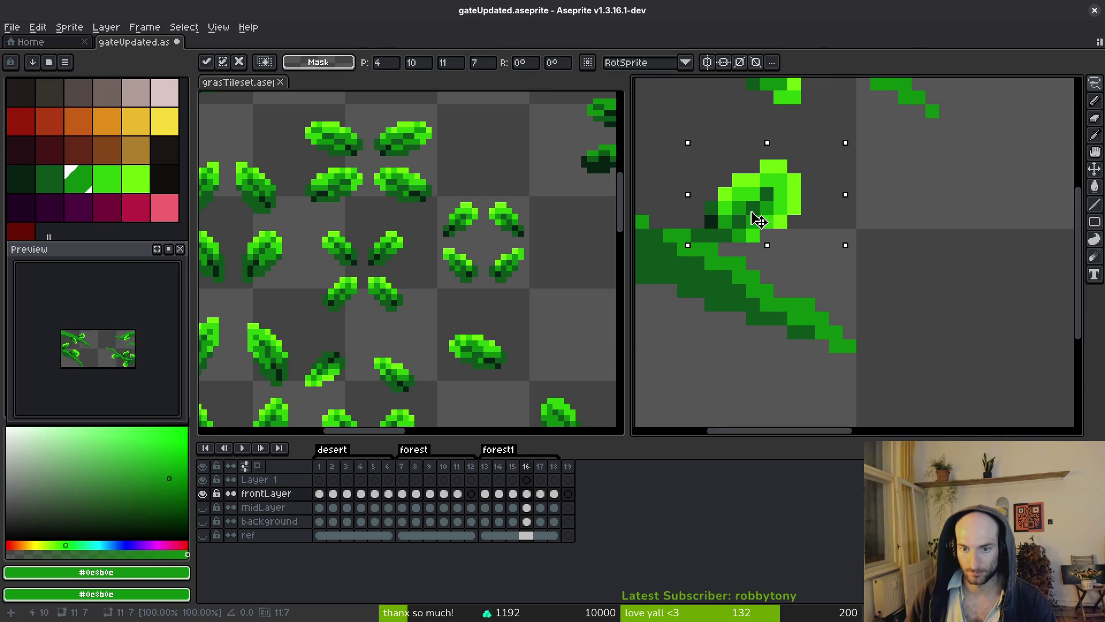
left_click_drag(756, 229, 770, 215)
- Clear the selection and flip between frames 15 and 16 to compare the leaves
key("e")
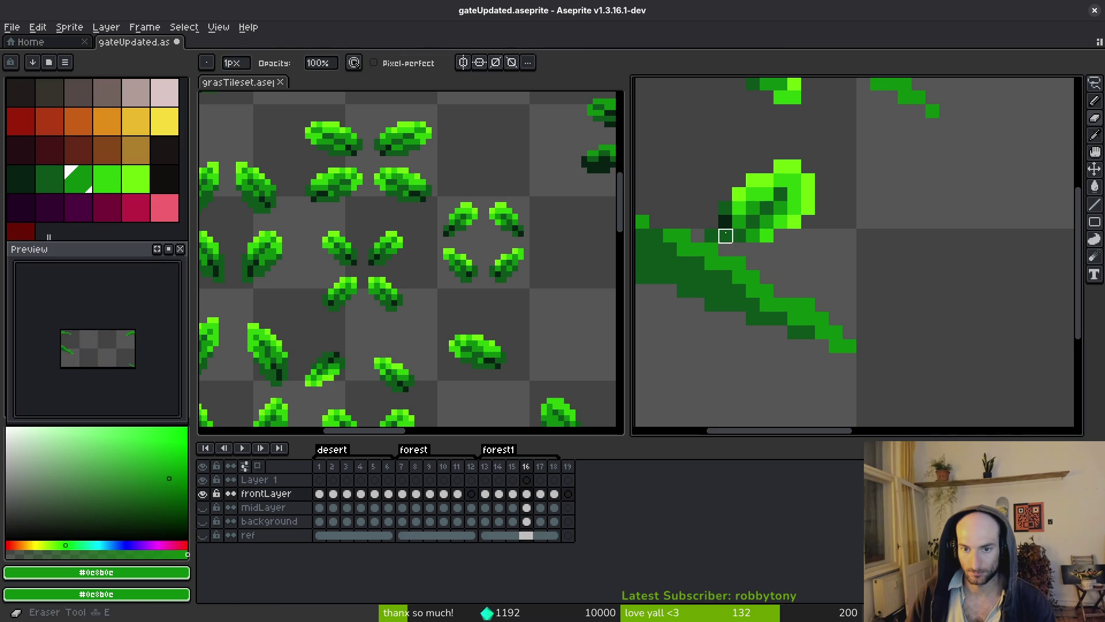
key("m")
left_click_drag(841, 222, 843, 222)
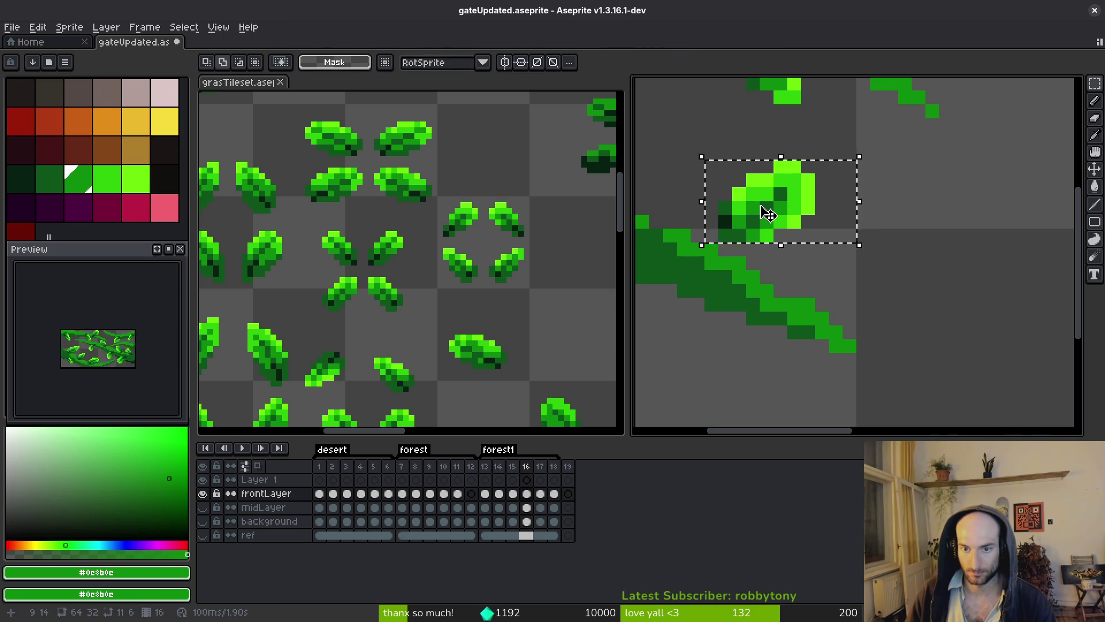
key("ctrl+d")
scroll(768, 227, "down", 3)
scroll(768, 227, "down", 1)
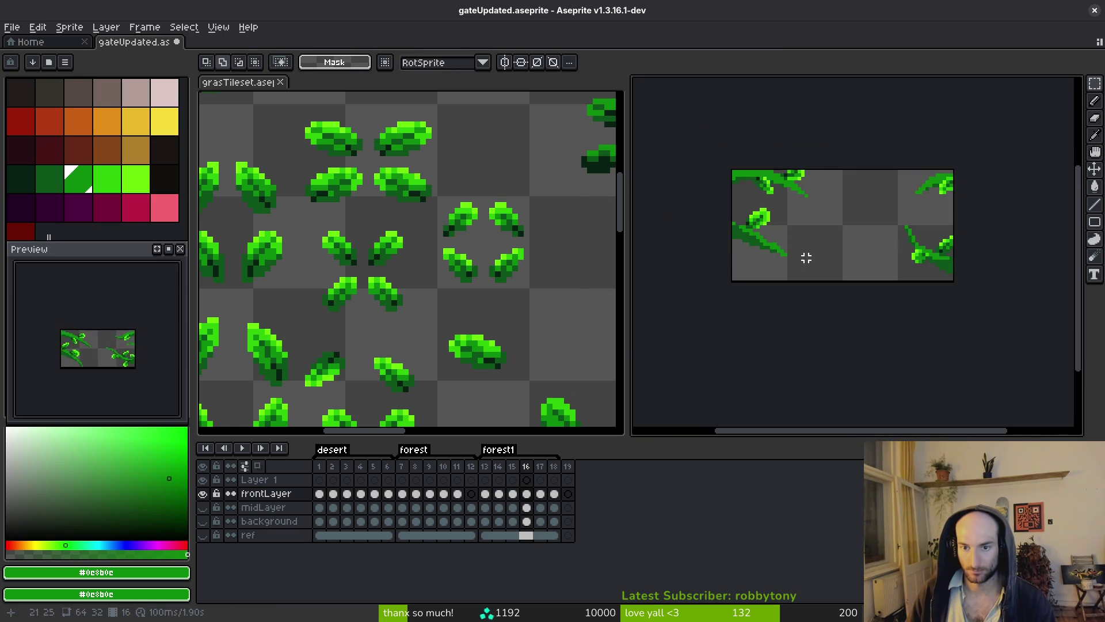
key("i")
key("Left")
key("Right")
key("Left")
key("Right")
key("Left")
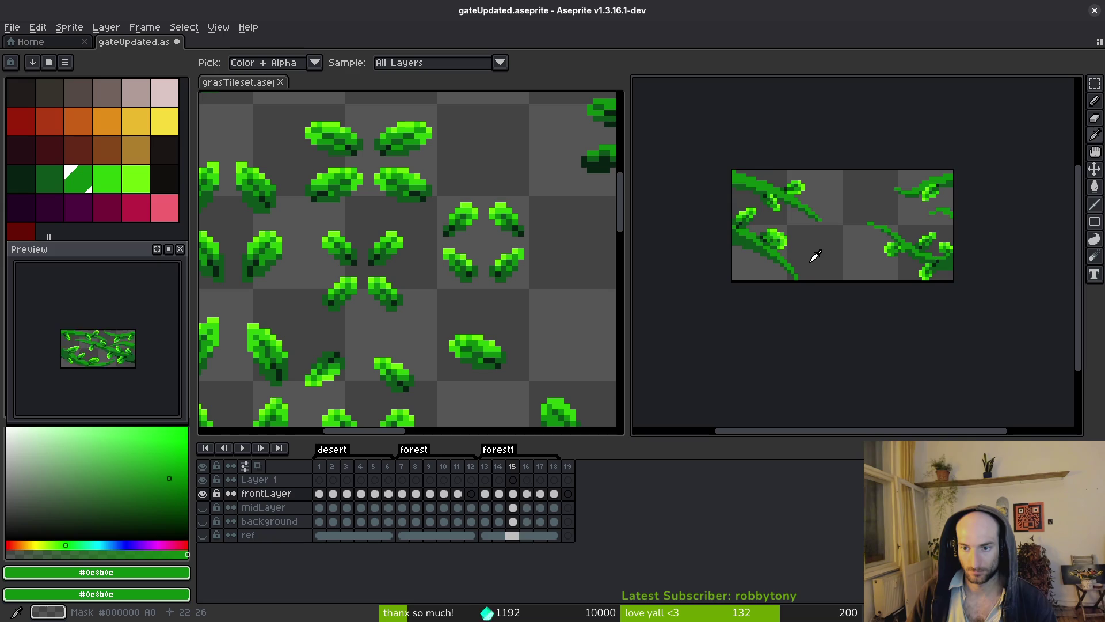
- Paste the leaf into frame 17 and try moving and tilting it, then cancel
key("Right")
key("Right")
key("ctrl+v")
scroll(815, 242, "up", 3)
left_click_drag(813, 270, 801, 231)
mouse_move(816, 190)
left_mouse_down()
mouse_move(835, 229)
mouse_move(806, 230)
left_mouse_up()
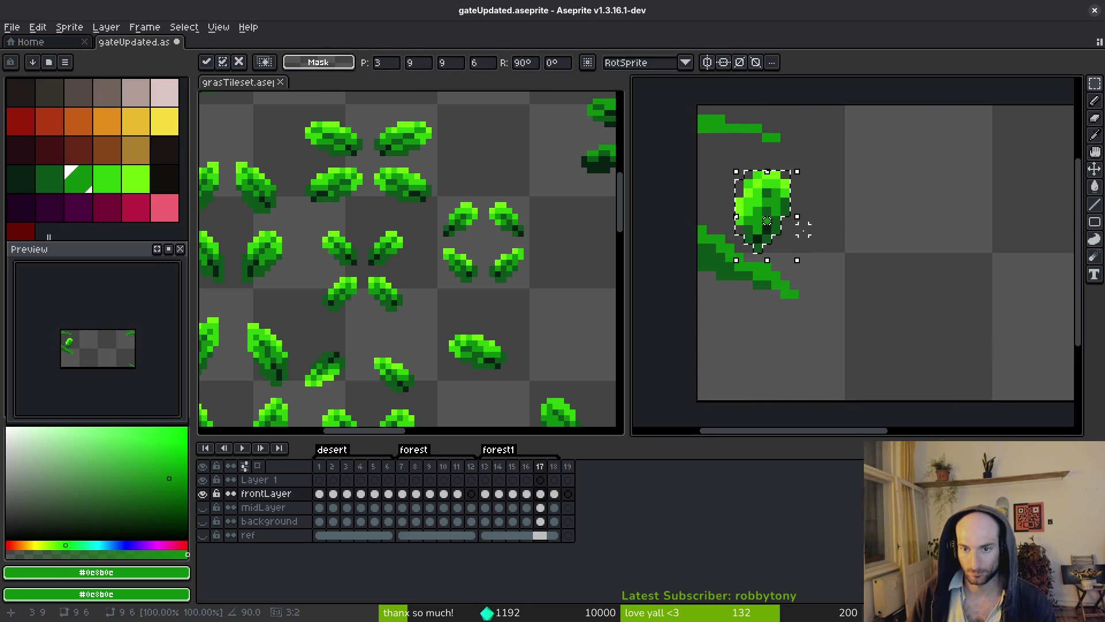
mouse_move(804, 167)
left_mouse_down()
mouse_move(841, 225)
mouse_move(766, 217)
left_mouse_up()
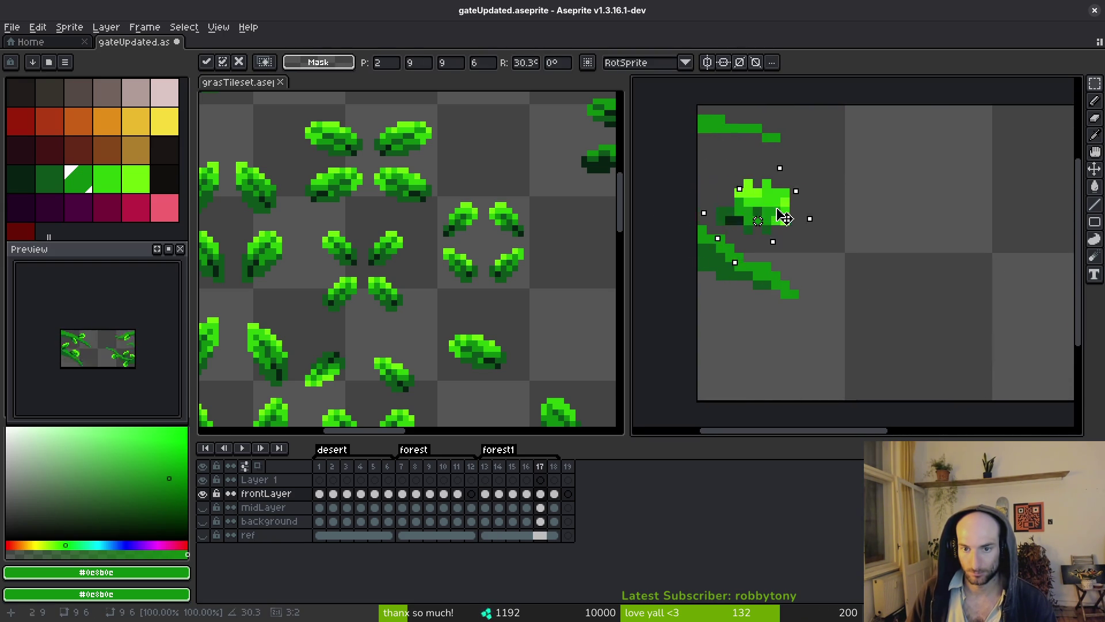
key("Escape")
- Copy the leaf from frame 16 and paste it in place on frame 17
key("Left")
scroll(748, 230, "up", 2)
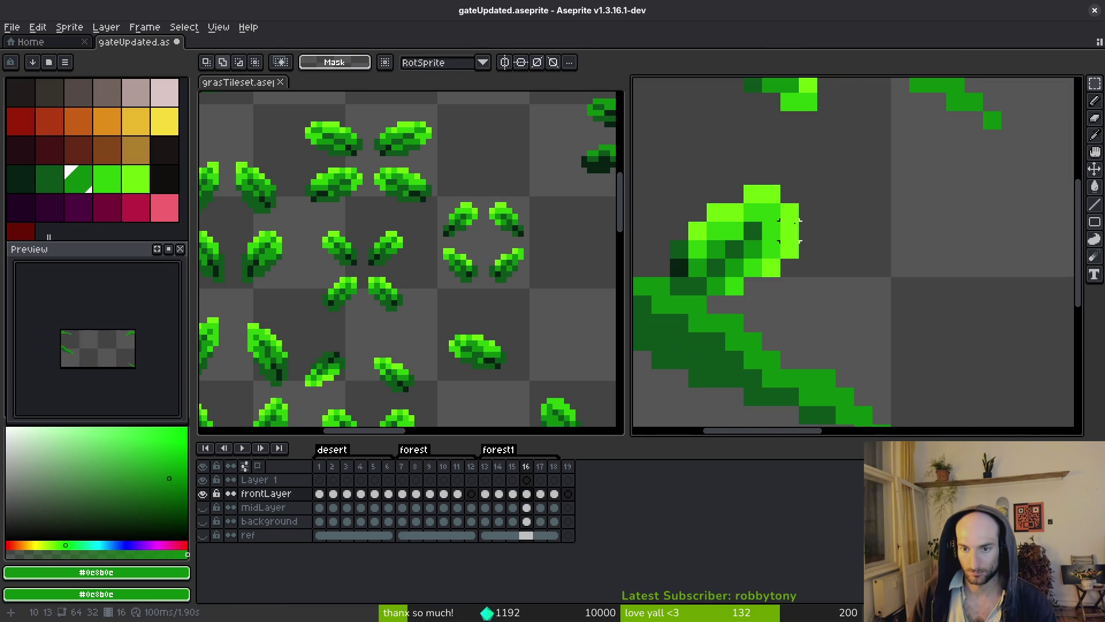
mouse_move(661, 175)
left_mouse_down()
mouse_move(844, 284)
mouse_move(651, 222)
mouse_move(678, 193)
mouse_move(826, 267)
mouse_move(742, 219)
mouse_move(748, 233)
left_mouse_up()
key("ctrl+c")
key("Right")
scroll(834, 286, "down", 2)
key("ctrl+v")
scroll(811, 282, "up", 2)
left_click(834, 271)
scroll(834, 271, "down", 2)
- Play and stop the animation twice to check the leaf, ending on frame 16
key("Return")
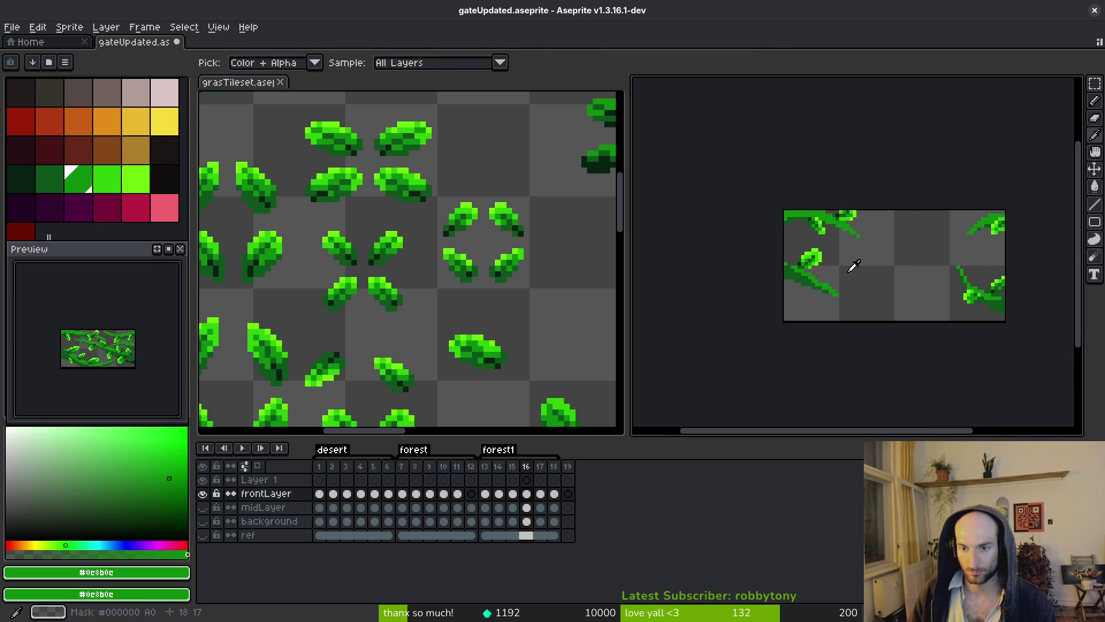
key("Return")
scroll(829, 240, "up", 1)
scroll(829, 240, "up", 1)
key("Return")
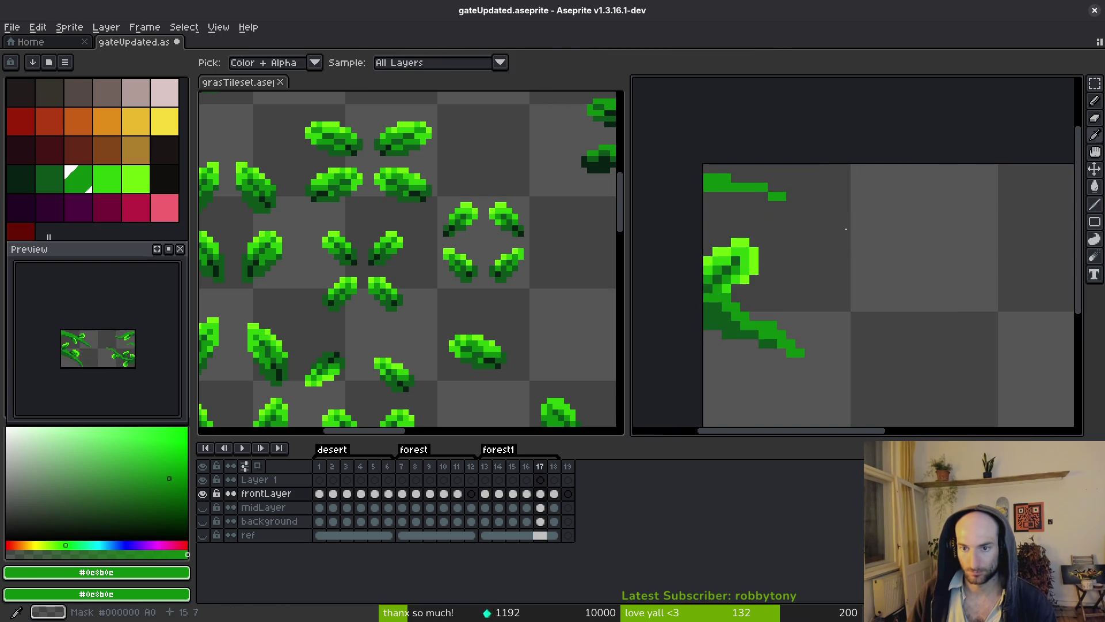
key("Return")
scroll(1022, 132, "up", 2)
- Lasso the upper-right leaf, paste it into frame 17, then delete the misplaced pixels
key("q")
mouse_move(844, 95)
left_mouse_down()
mouse_move(852, 162)
mouse_move(1036, 133)
mouse_move(1008, 176)
left_mouse_up()
key("Return")
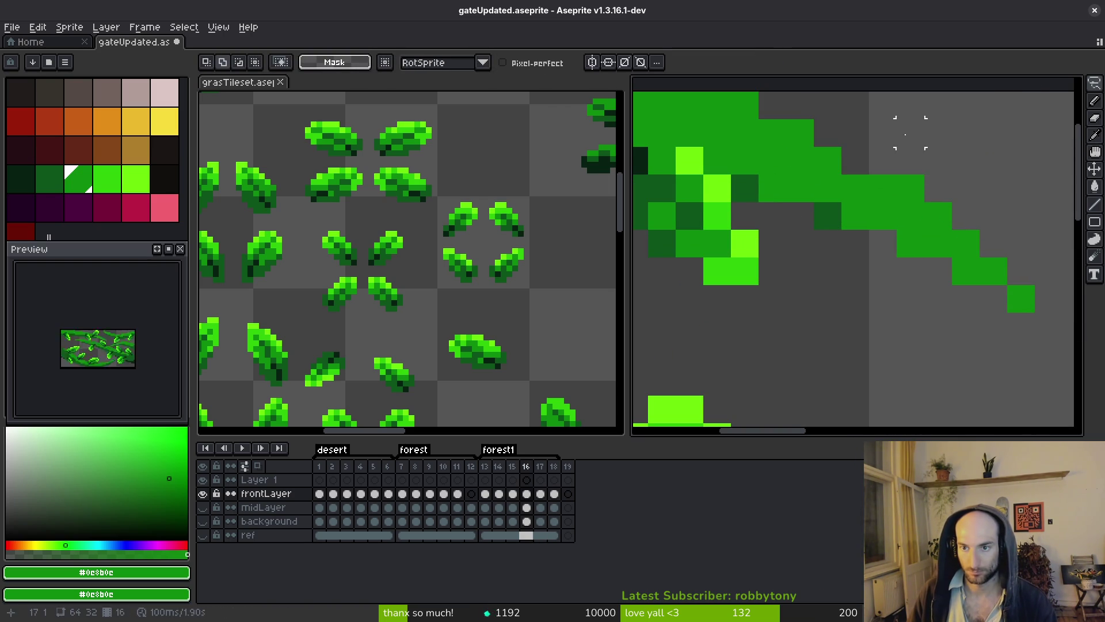
scroll(954, 161, "down", 2)
key("ctrl+v")
mouse_move(921, 158)
left_mouse_down()
mouse_move(814, 160)
mouse_move(823, 208)
mouse_move(904, 207)
left_mouse_up()
key("Return")
key("Delete")
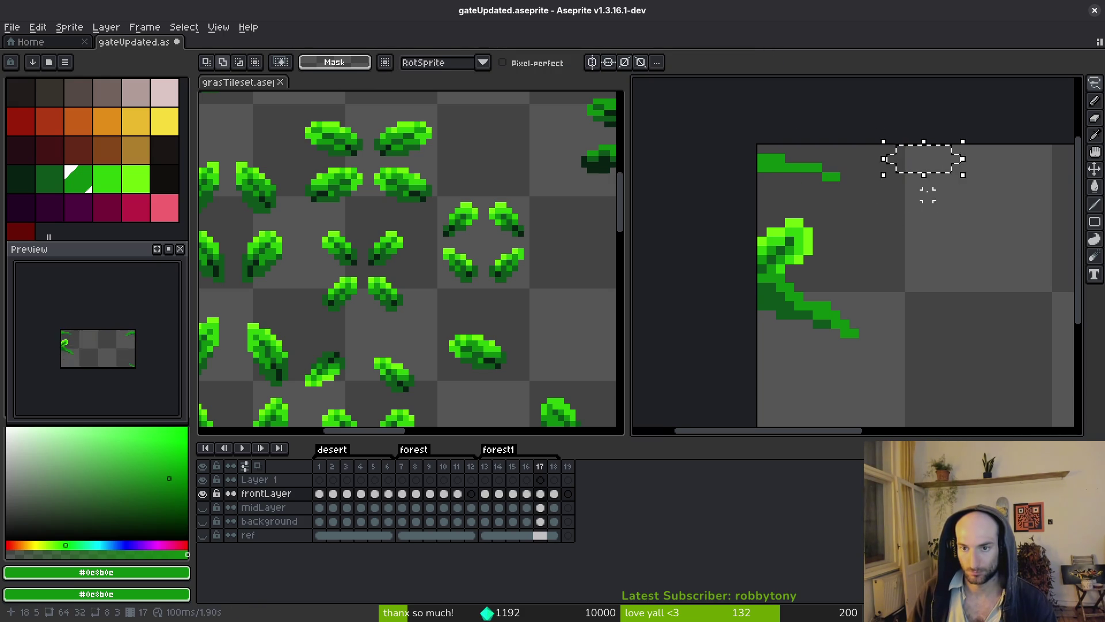
- Paste the leaf at the sprite's top-left on frame 17 and move it down
scroll(921, 205, "down", 2)
scroll(790, 228, "down", 1)
scroll(708, 227, "up", 2)
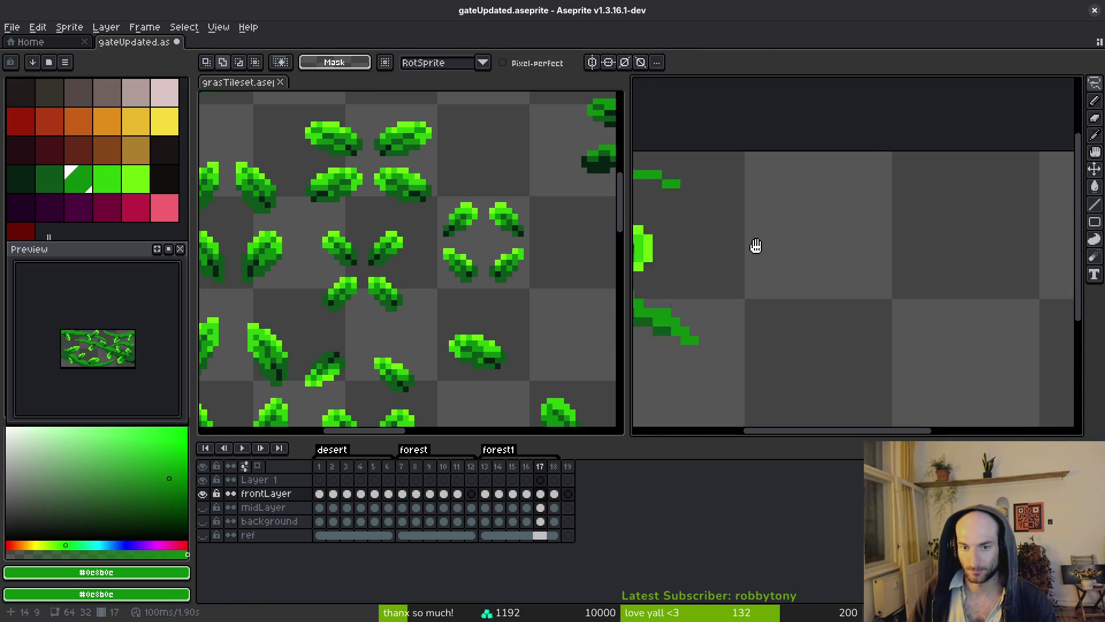
scroll(762, 153, "up", 1)
key("ctrl+shift+d")
left_click(754, 207)
left_click_drag(754, 207, 851, 239)
key("ctrl+d")
- Lasso the leaf in the top-right area of frame 16
key("Left")
key("q")
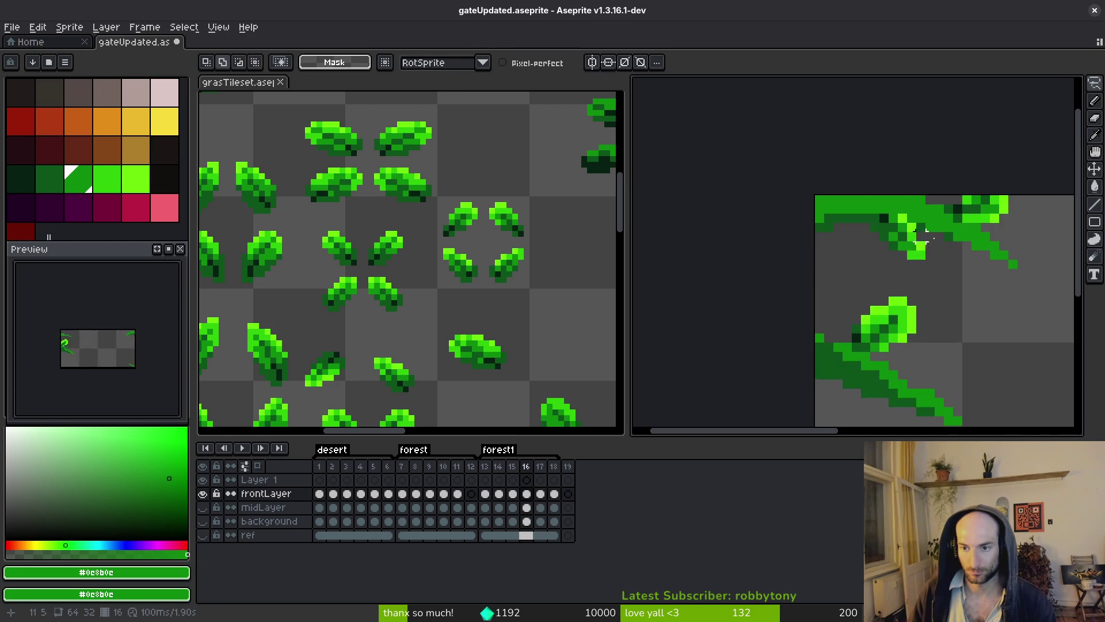
scroll(914, 218, "up", 2)
mouse_move(916, 201)
left_mouse_down()
mouse_move(927, 230)
mouse_move(723, 222)
left_mouse_up()
- Paste the leaf onto the plant on frame 17
key("Right")
key("ctrl+v")
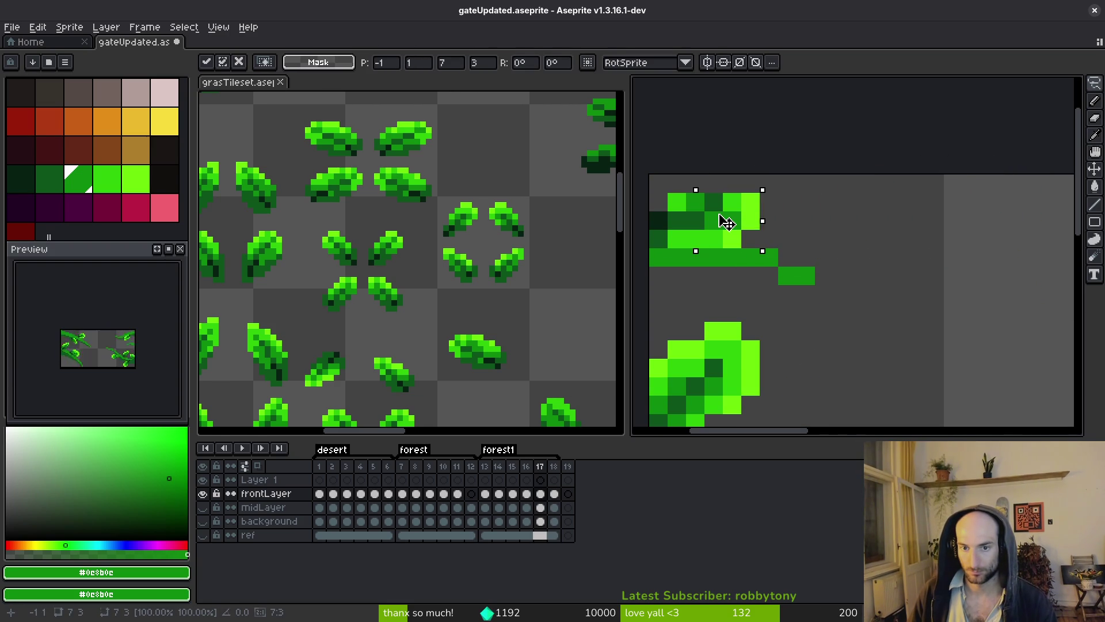
key("i")
left_click(754, 200)
- Paint two bright green pixels above the plant on frame 17 and pick the mid green
key("b")
left_click(733, 183)
left_click(714, 183)
key("i")
left_click(724, 193)
key("b")
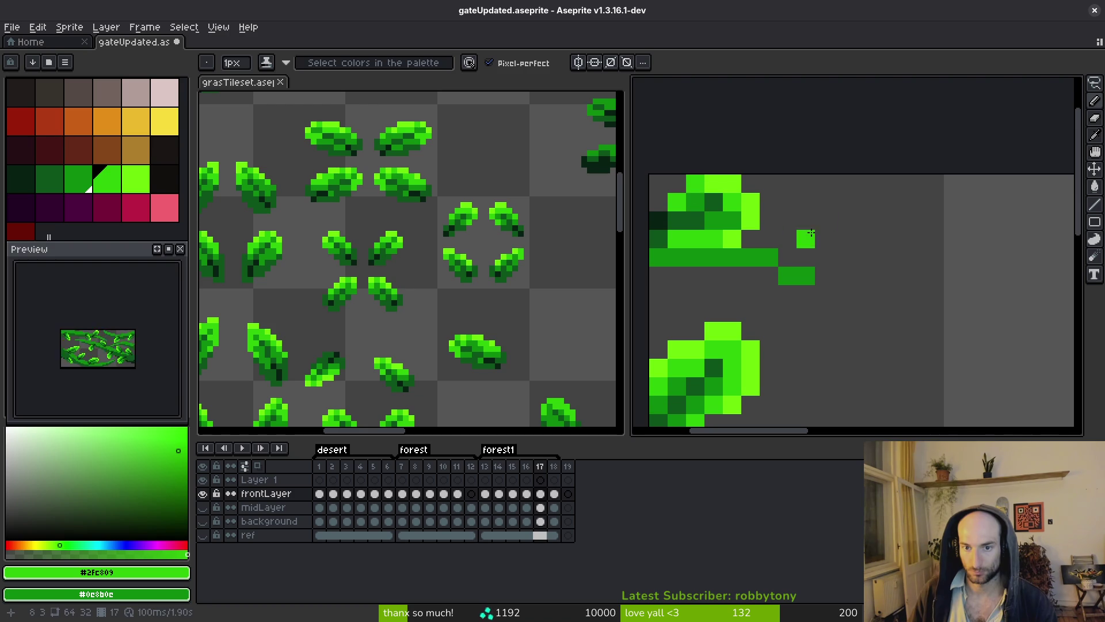
scroll(849, 248, "down", 2)
scroll(834, 248, "down", 1)
key("i")
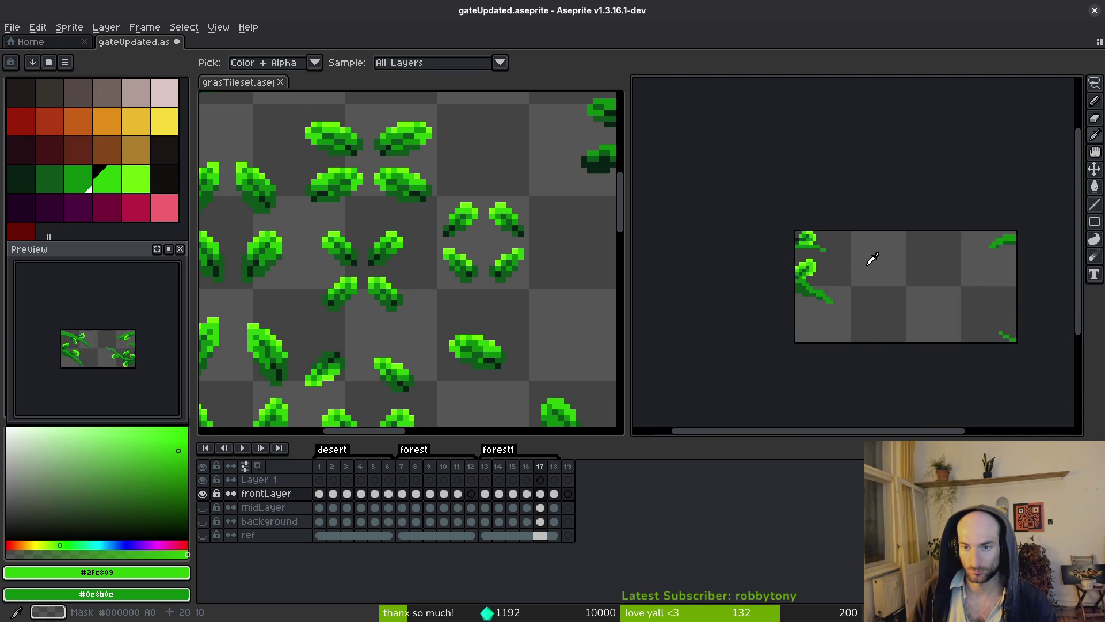
- On frame 16, nudge the top strip of vine pixels down one pixel
key("comma")
scroll(868, 219, "up", 4)
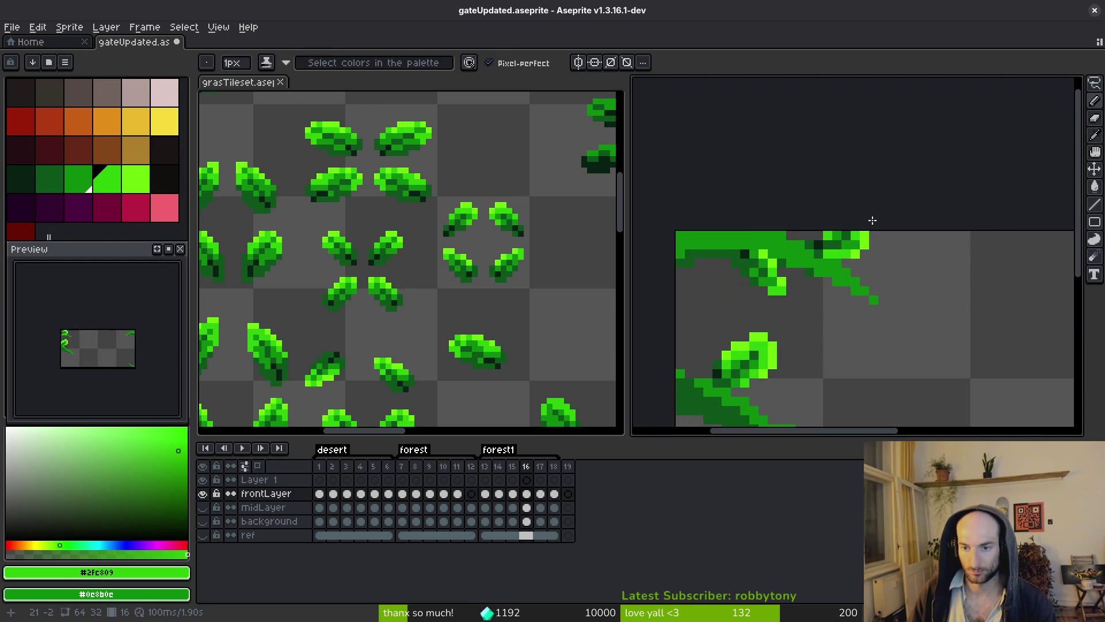
key("m")
mouse_move(751, 236)
left_mouse_down()
mouse_move(895, 238)
mouse_move(898, 214)
left_mouse_up()
key("Down")
key("ctrl+d")
- Touch up frame 16 with a light green pixel and a dark green diagonal vine stroke
key("0")
key("b")
left_click(837, 220)
left_click(836, 222, "alt")
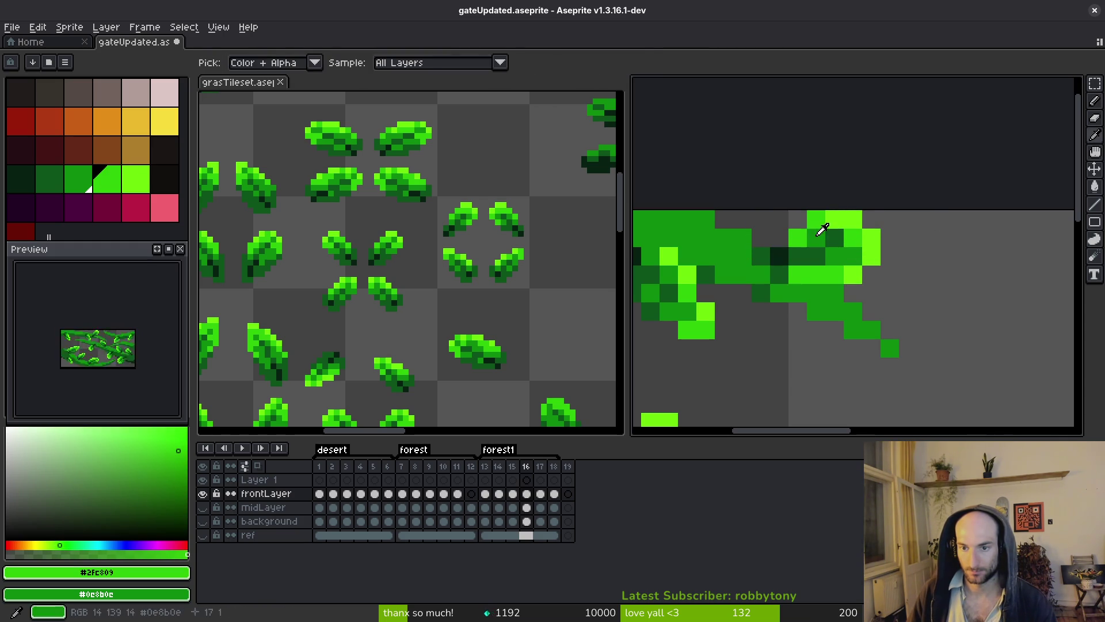
left_click(818, 236, "alt")
scroll(868, 278, "down", 5)
scroll(872, 293, "down", 4)
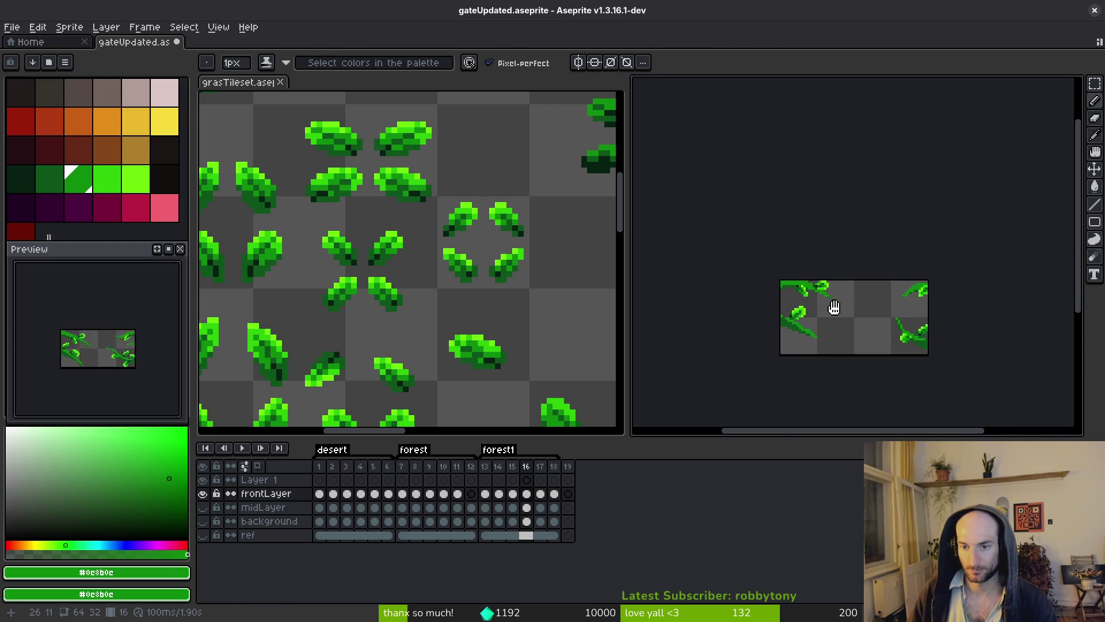
scroll(817, 311, "up", 3)
left_click(783, 265, "alt")
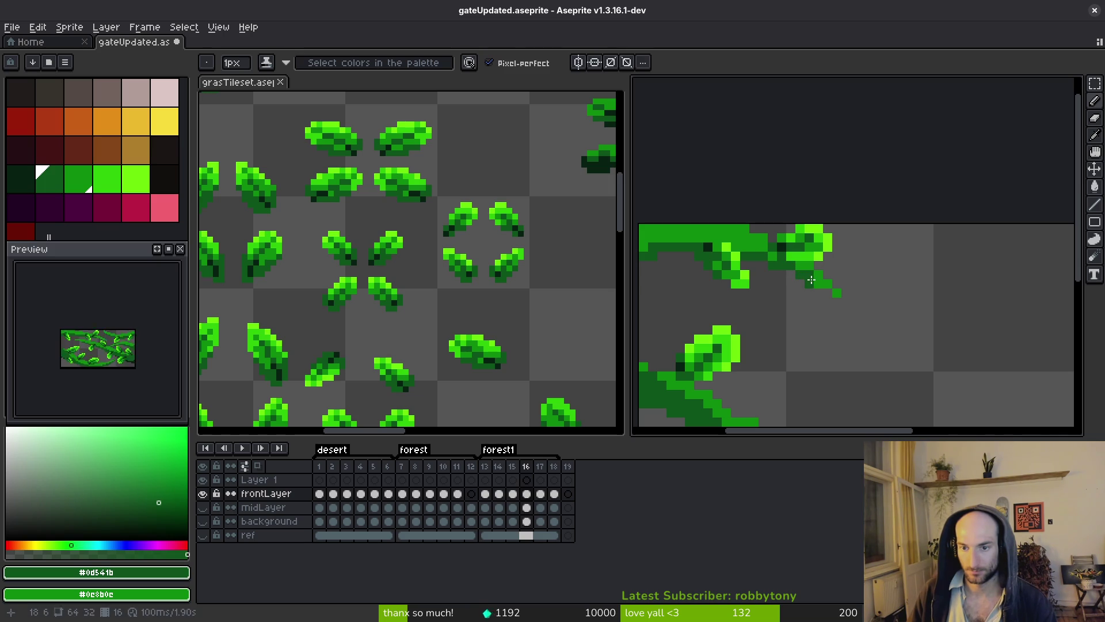
left_click_drag(816, 281, 833, 298)
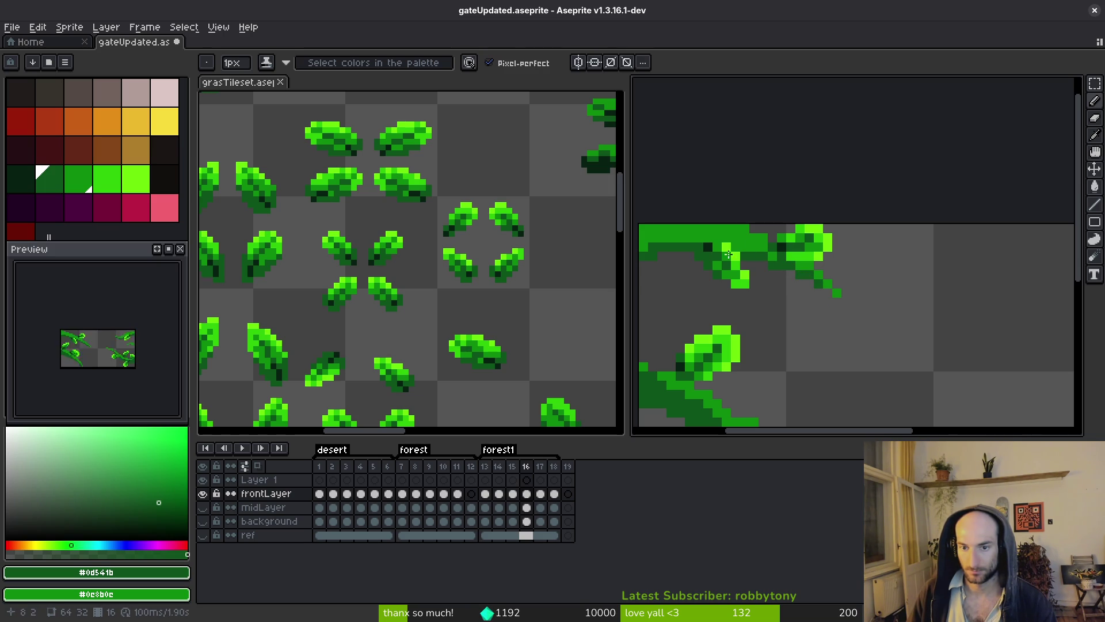
- Compare frames 15 and 16, save gateUpdated.aseprite, and view frame 13
scroll(749, 259, "down", 3)
key("comma")
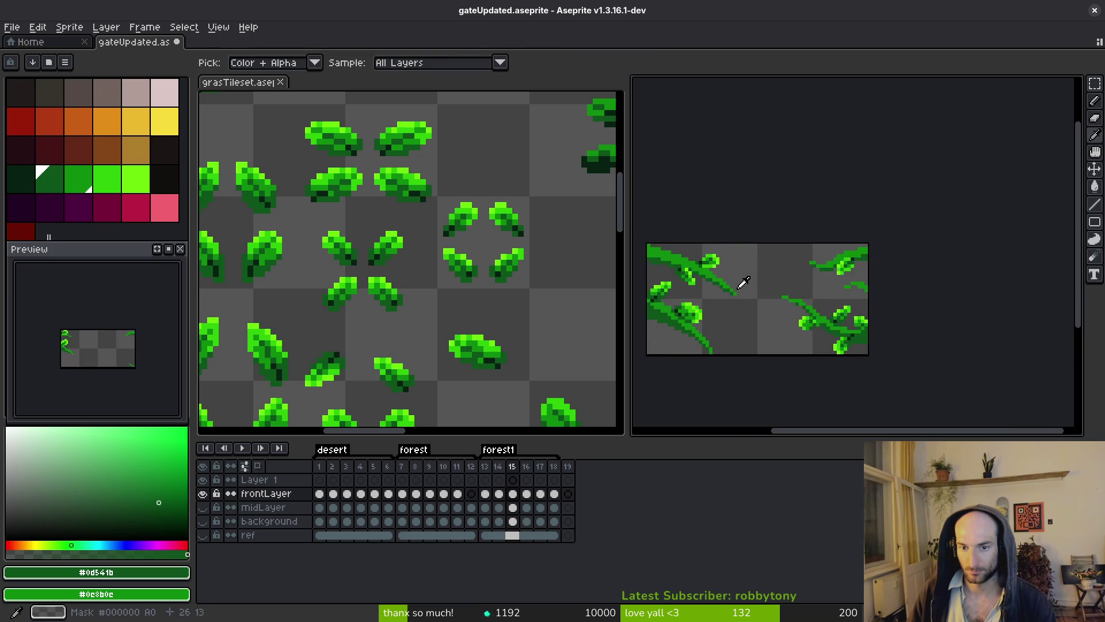
scroll(737, 285, "down", 1)
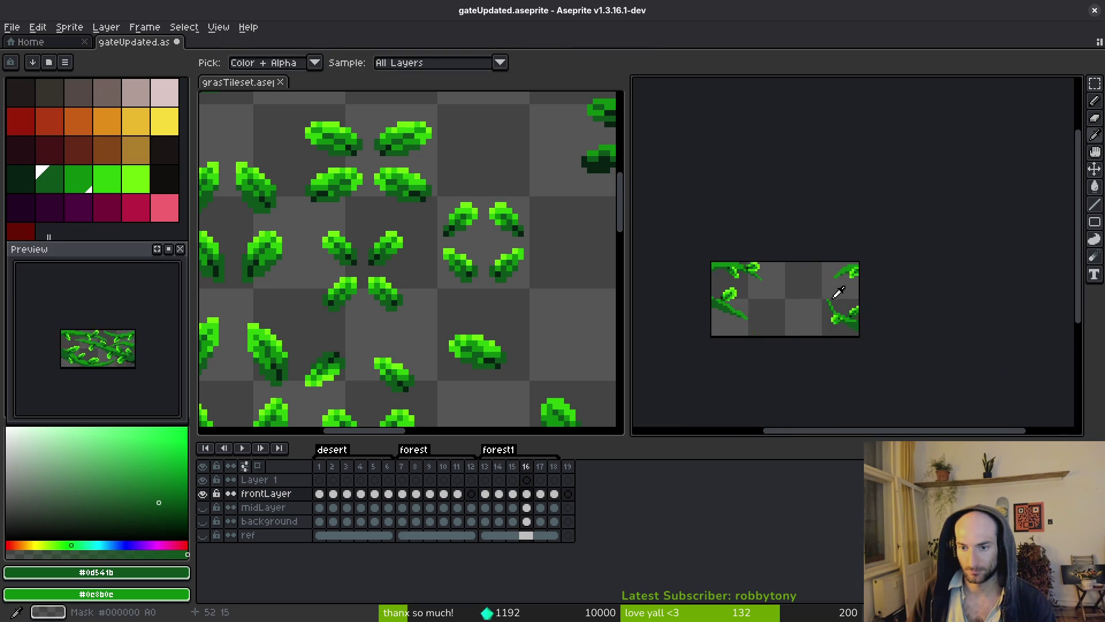
scroll(833, 294, "up", 3)
key("period")
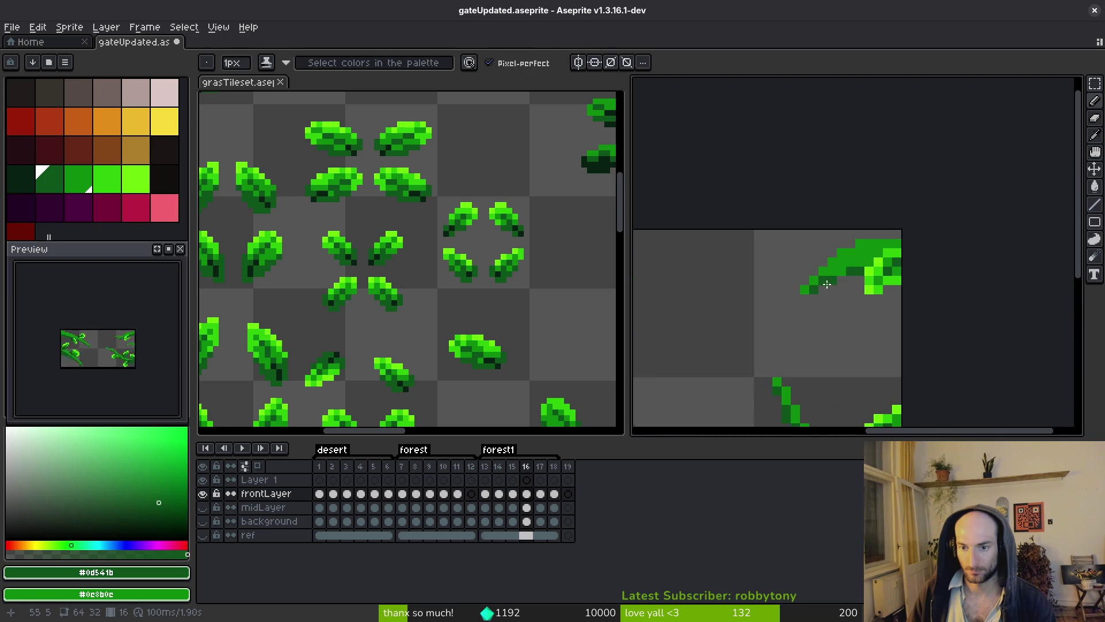
scroll(823, 287, "down", 3)
scroll(952, 275, "up", 2)
scroll(952, 275, "up", 1)
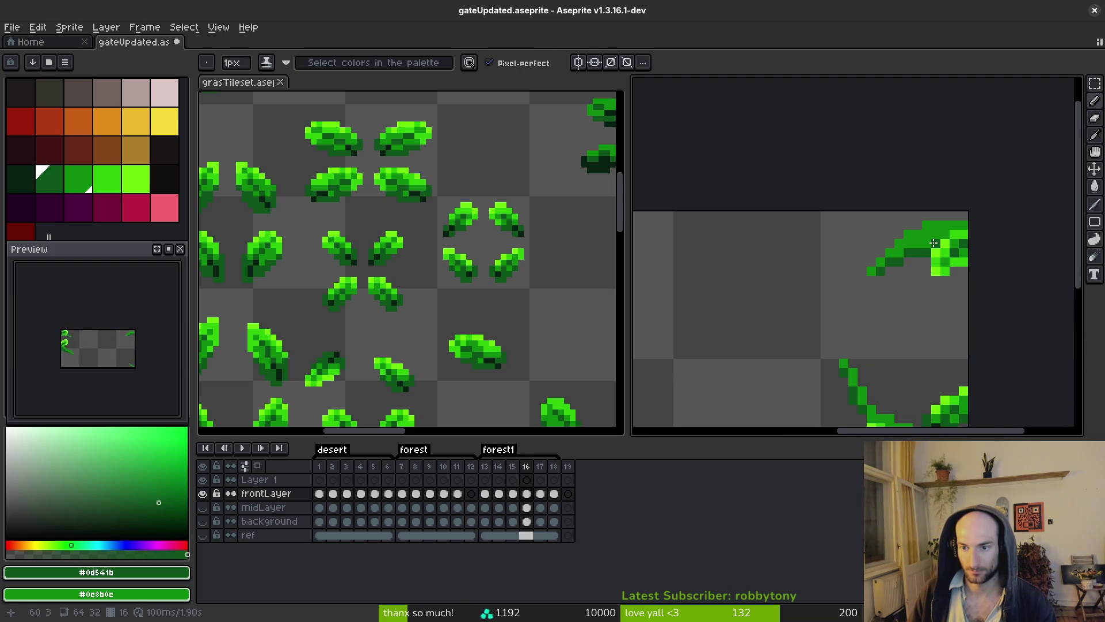
scroll(967, 265, "down", 4)
key("alt+comma")
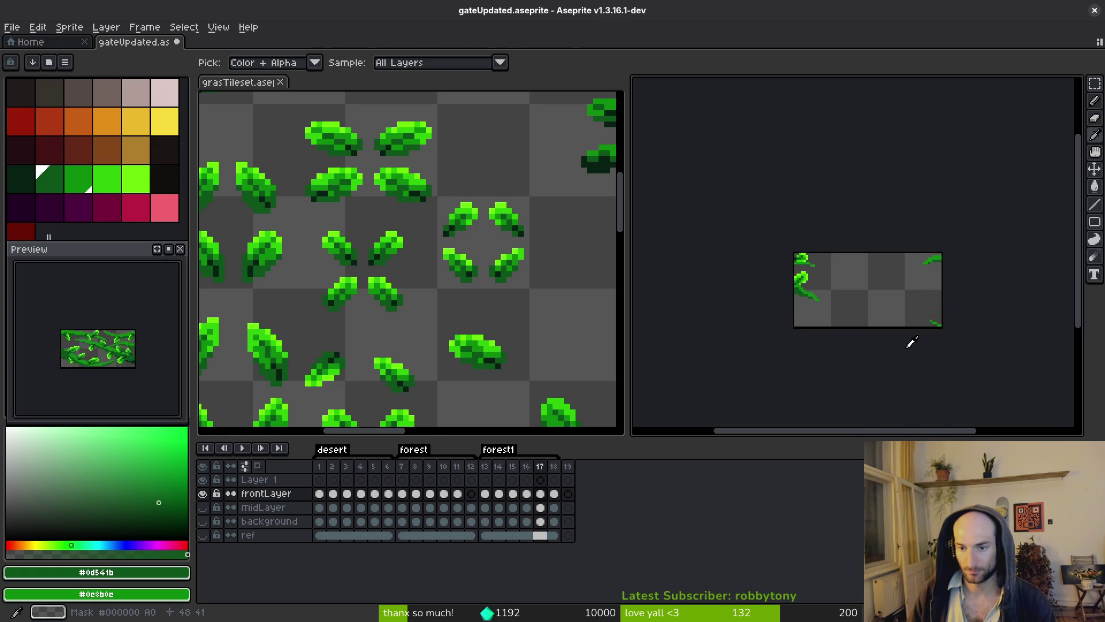
key("ctrl+s")
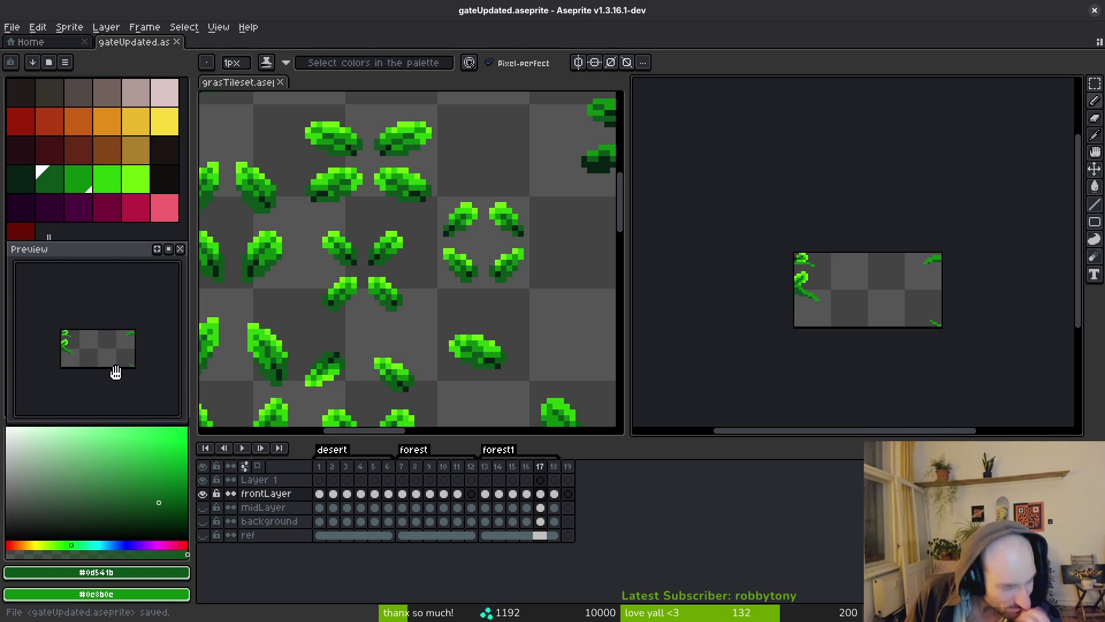
left_click(485, 507)
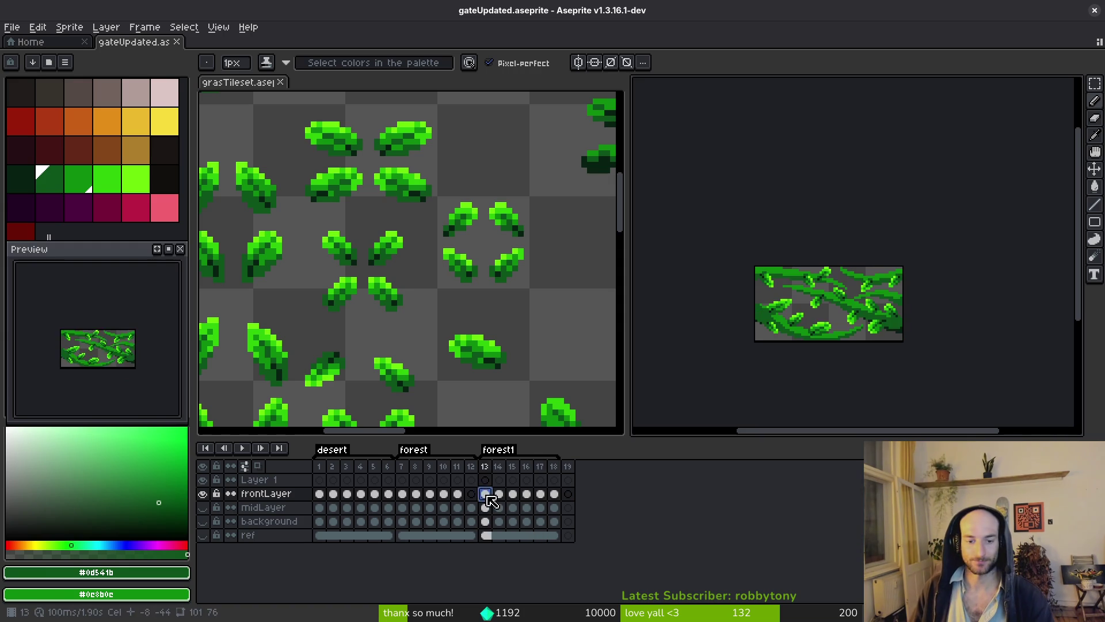
- Delete the old forest frames, rename the forest1 tag to forest, and save
left_click(413, 450)
key("alt+c")
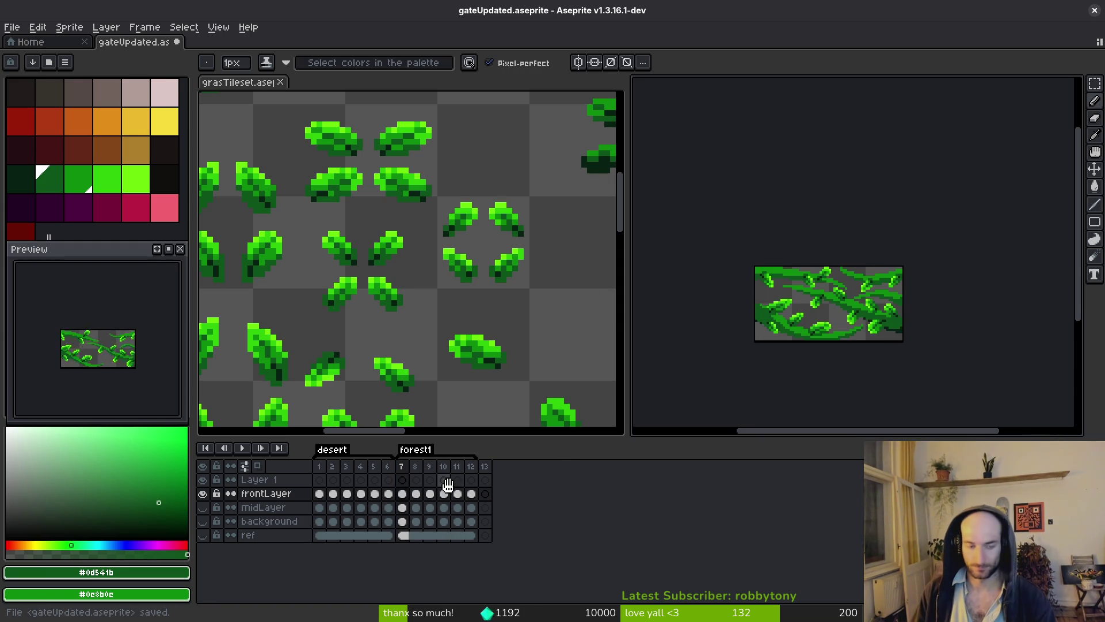
double_click(413, 450)
left_click(598, 268)
key("BackSpace")
key("Return")
key("ctrl+s")
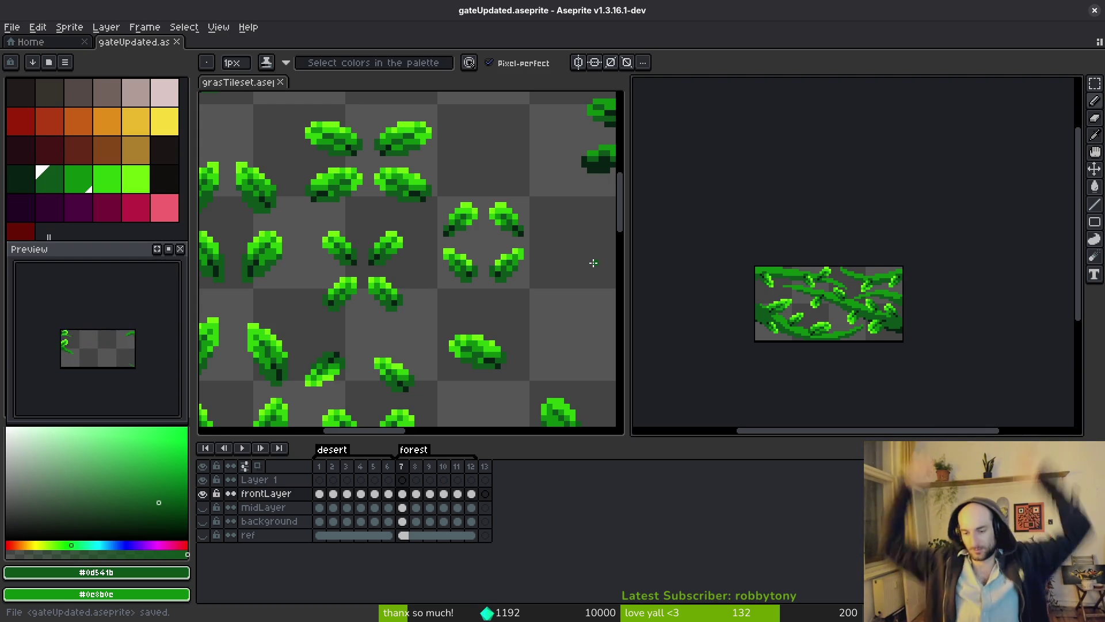
- Fill the grey gaps in the vine with mid green and save
scroll(768, 277, "up", 4)
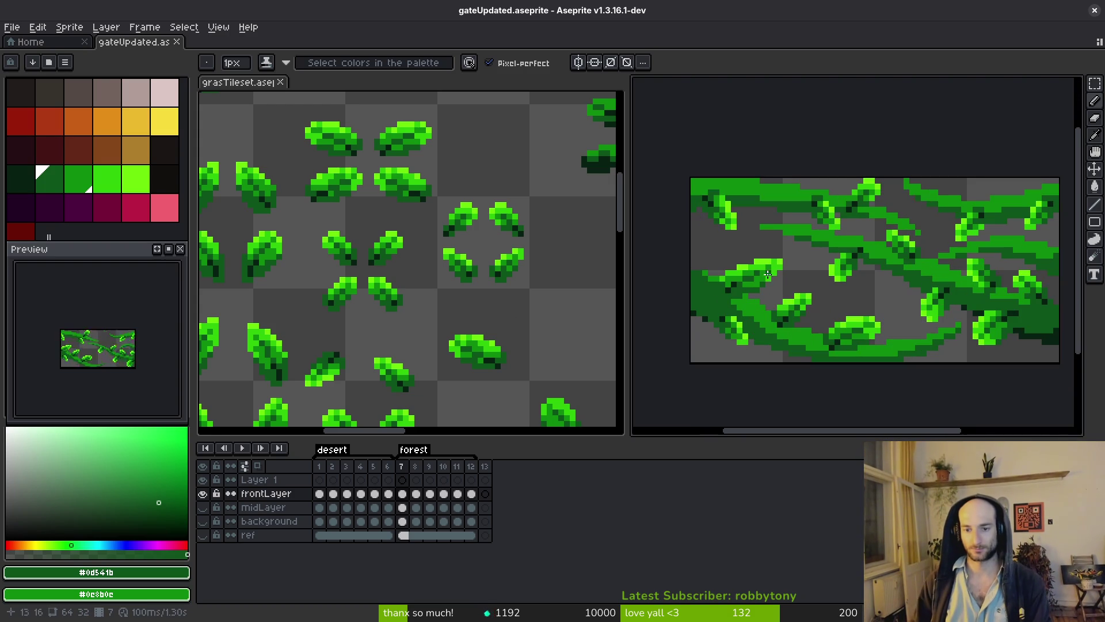
left_click(708, 274, "alt")
scroll(704, 270, "up", 2)
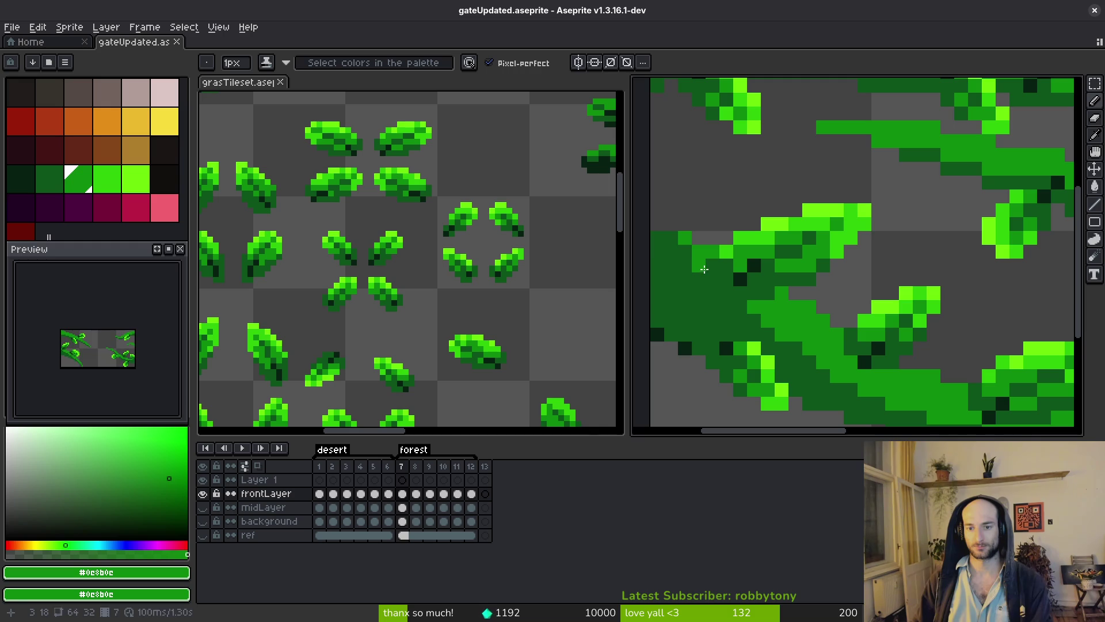
left_click_drag(688, 259, 654, 236)
left_click(669, 238)
left_click(711, 265)
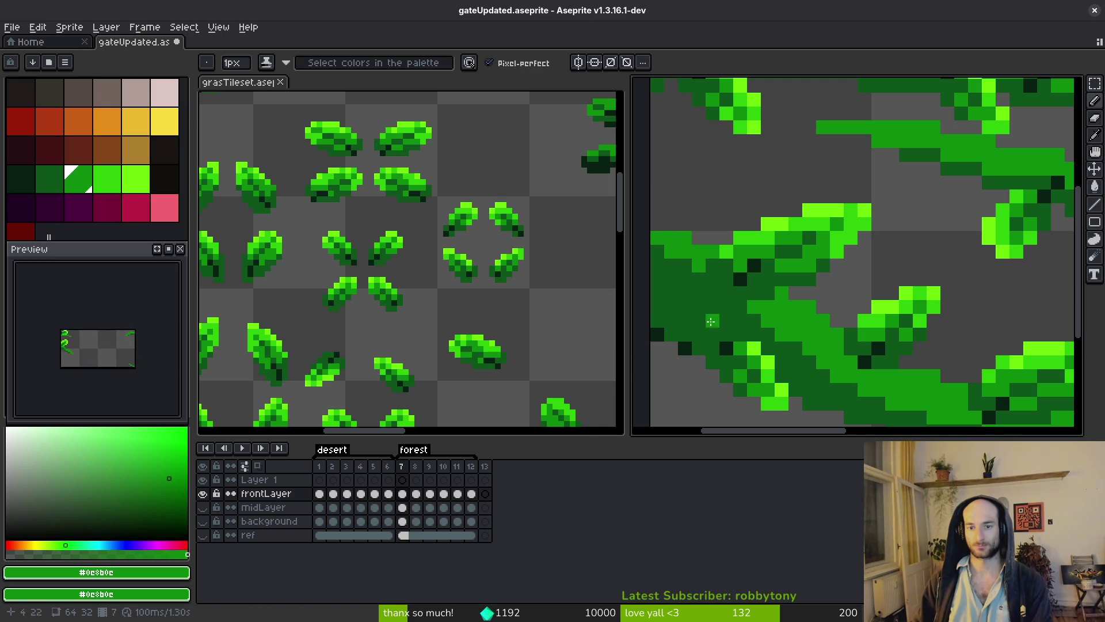
scroll(714, 328, "down", 4)
scroll(723, 333, "up", 2)
key("ctrl+s")
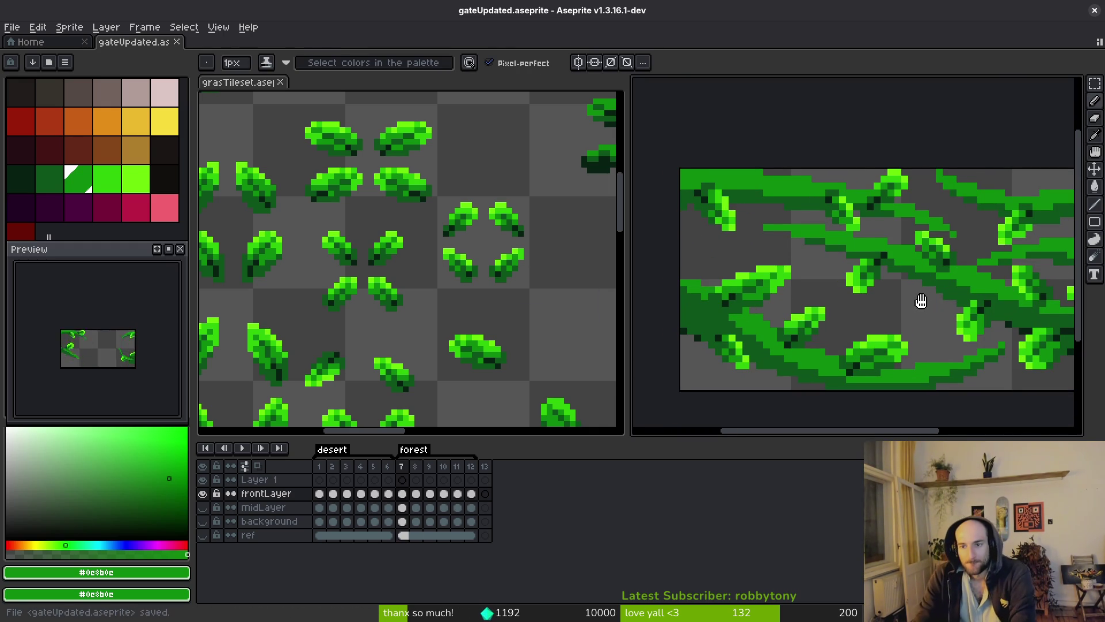
- Close the grasTileset and gateUpdated tabs and quit Aseprite
scroll(921, 300, "down", 1)
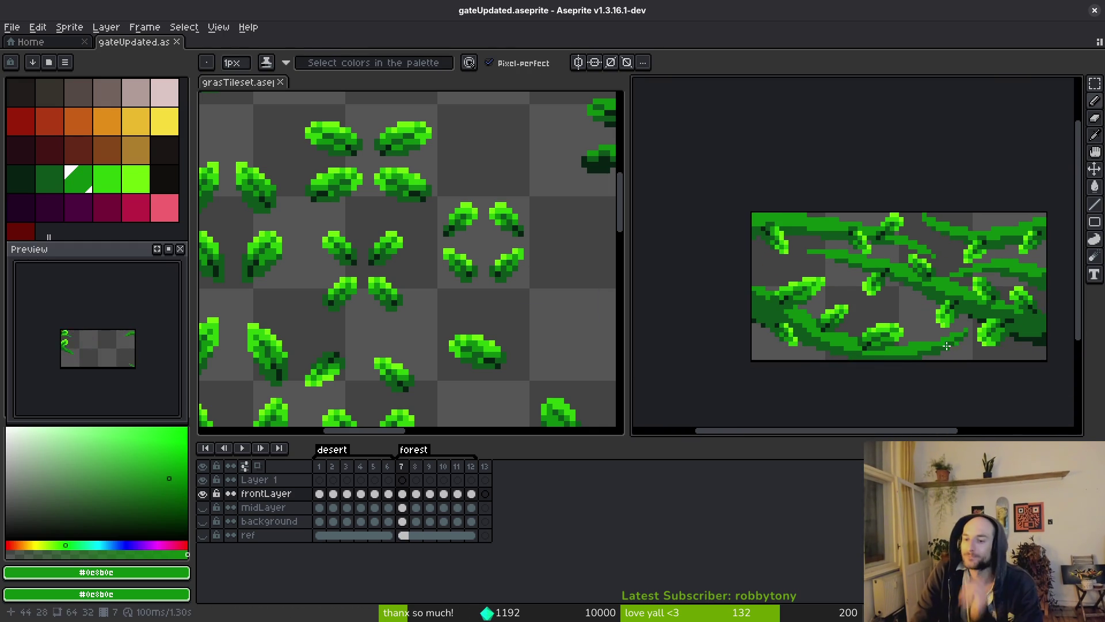
scroll(878, 326, "up", 1)
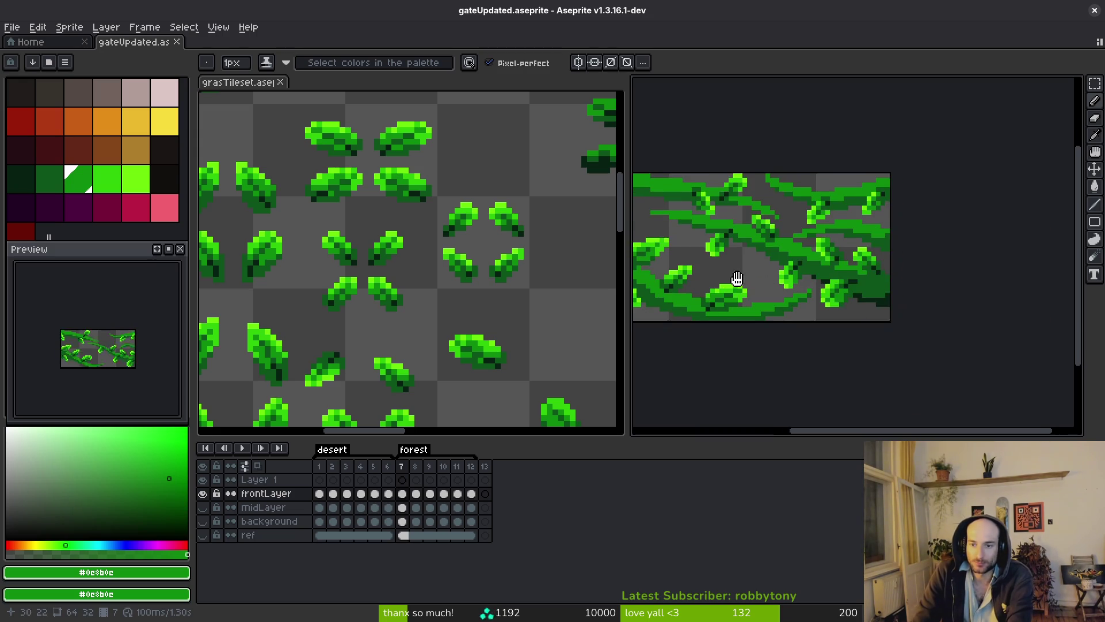
scroll(733, 291, "down", 1)
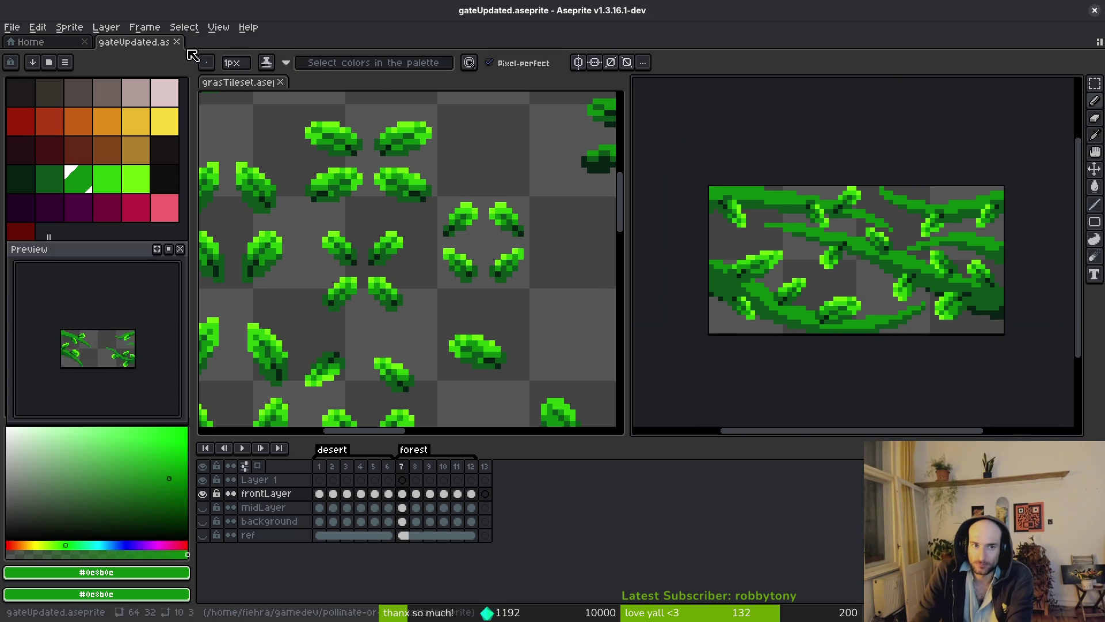
left_click(280, 82)
left_click(176, 43)
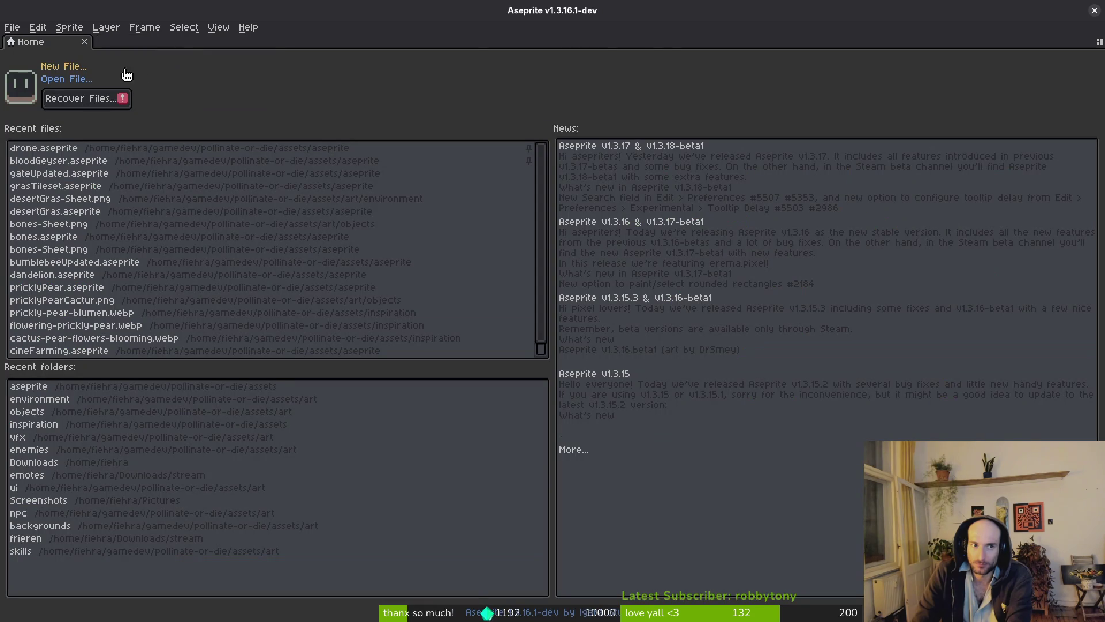
left_click(1095, 11)
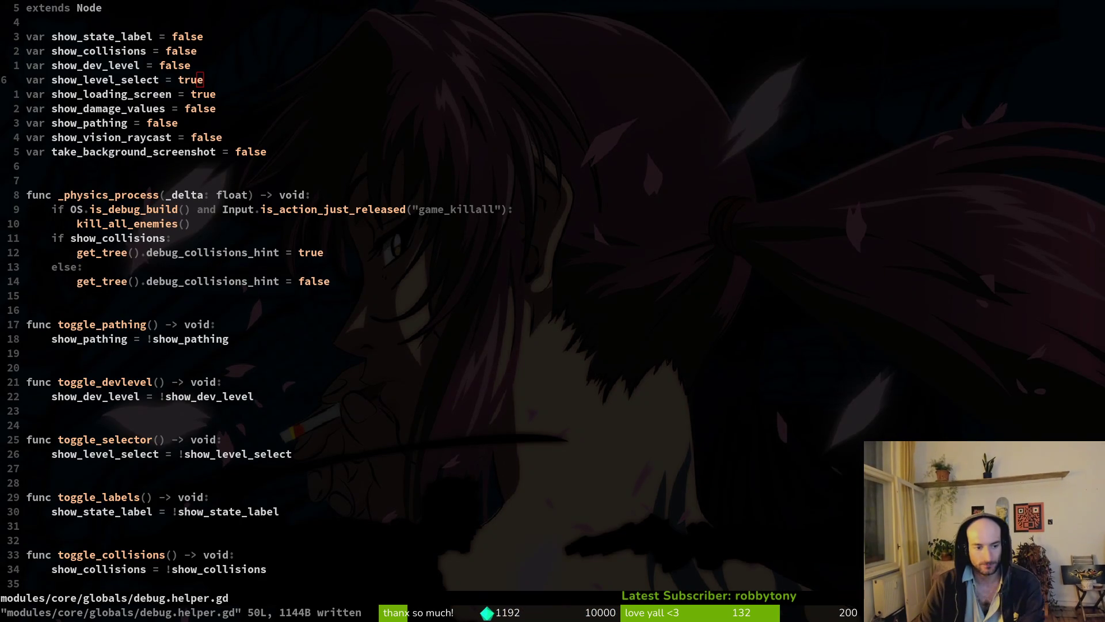
- Move down 18 lines and quit Vim with :q
key("1")
key("8")
key("j")
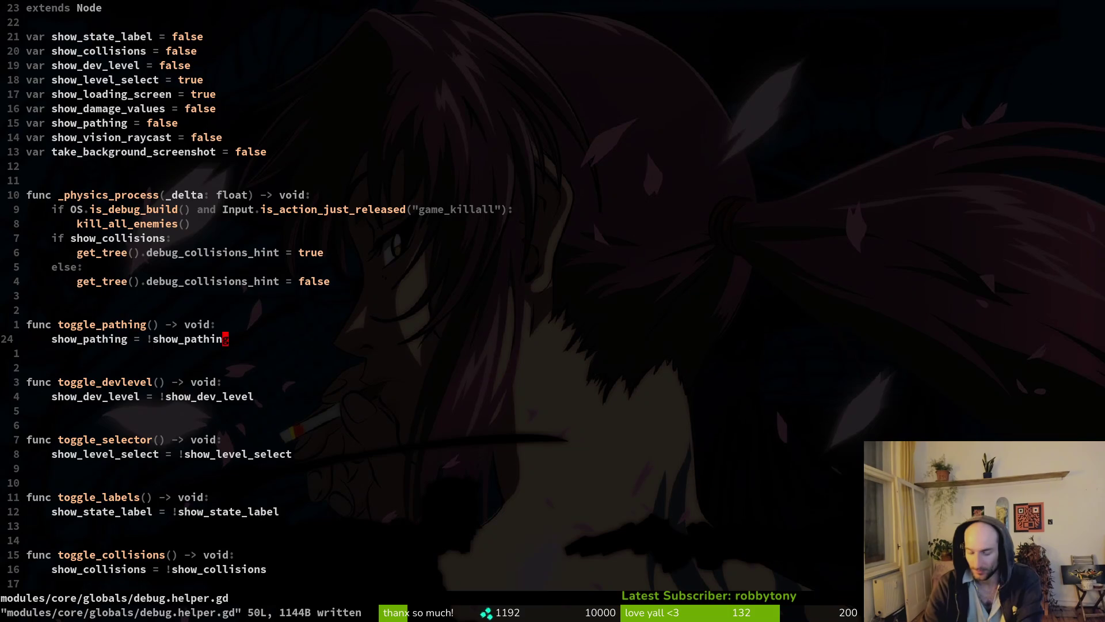
type(":q")
key("Return")
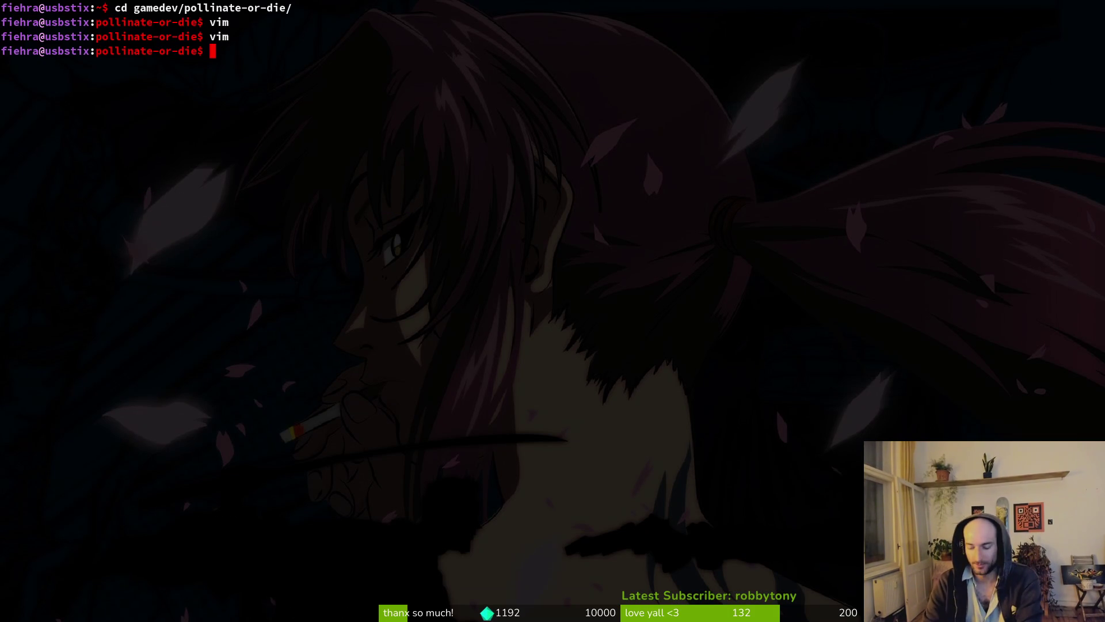
- Relaunch vim and fuzzy-find game.controller.gd to open it
type("vim")
key("Return")
key("space")
type("pfgamec")
key("Return")
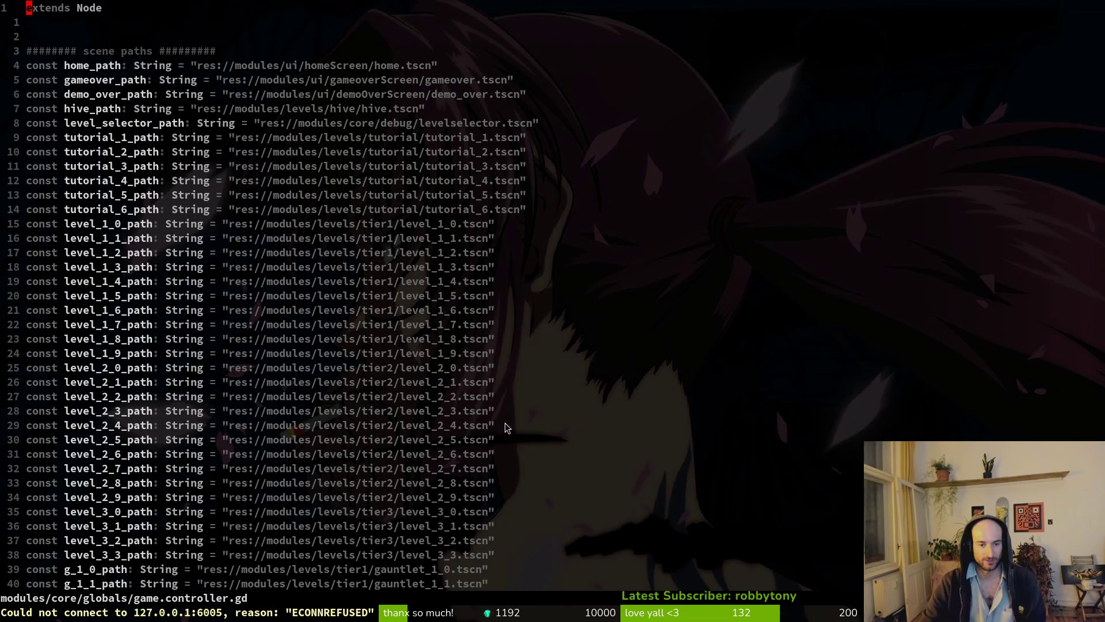
- Delete the commented-out r_1_0_path constant line and save with :w
scroll(556, 455, "down", 5)
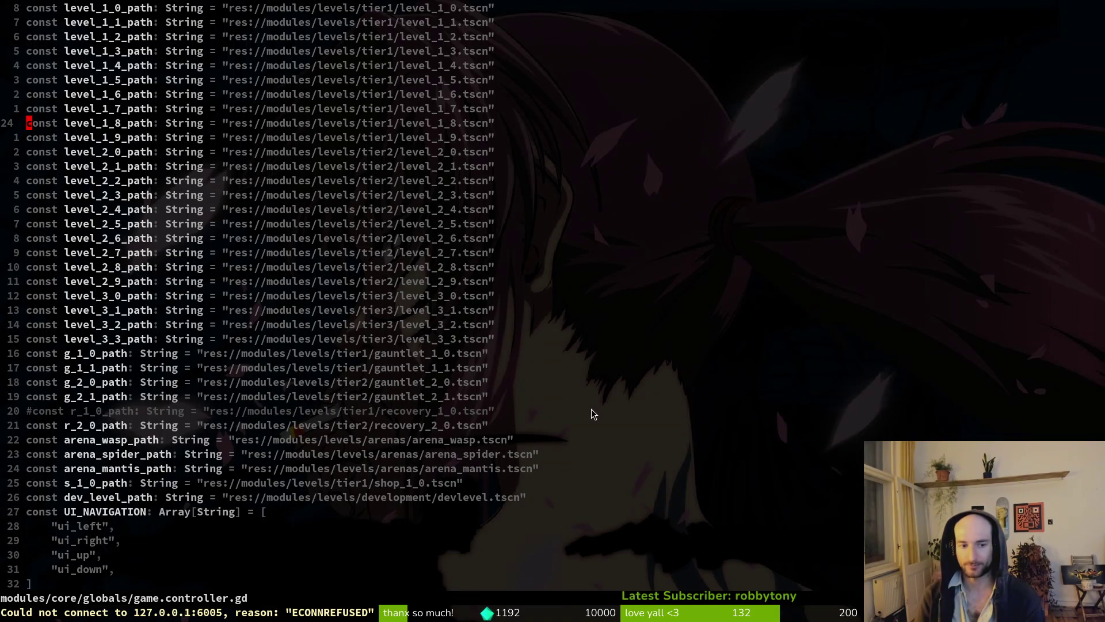
scroll(151, 265, "down", 3)
left_click(377, 282)
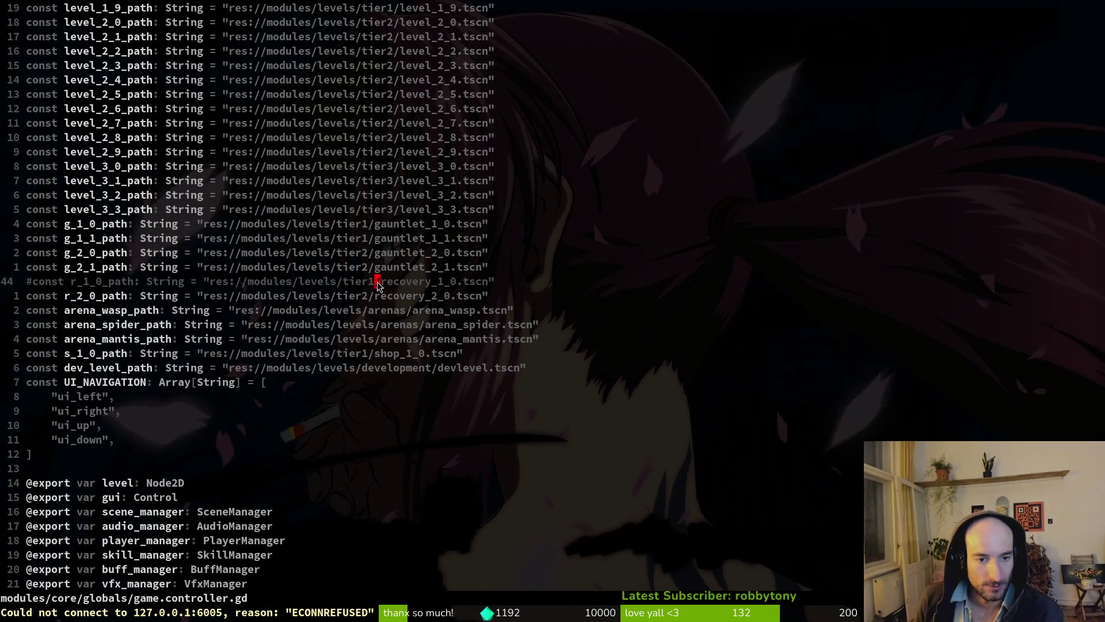
key("d")
key("d")
type(":w")
key("Return")
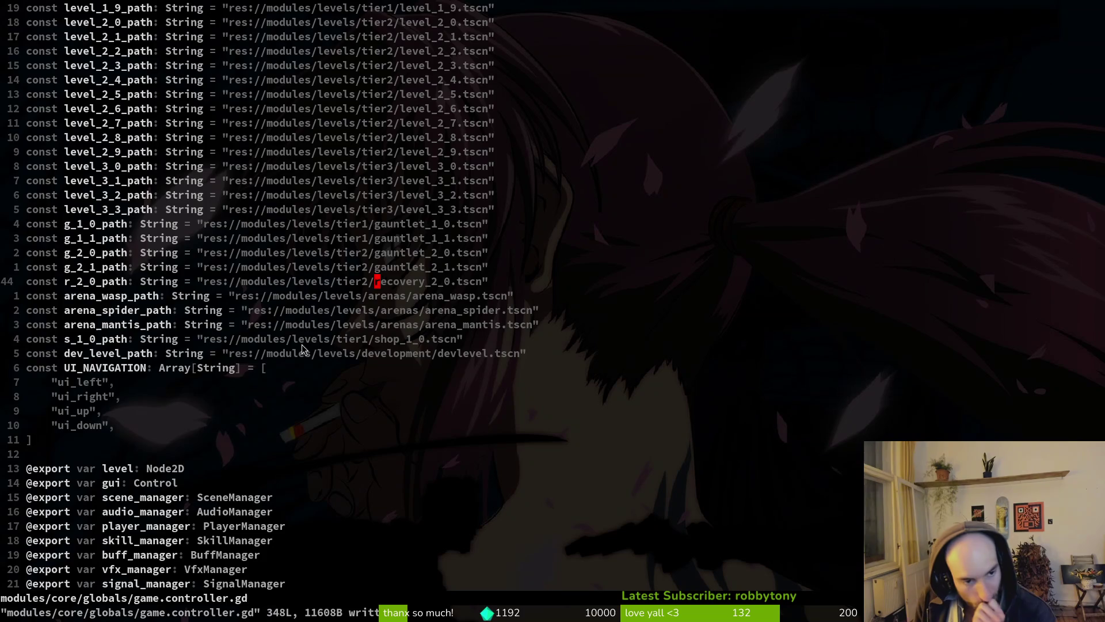
- Review the level_templates tiers and place the cursor on cut_random_level_from_tier
scroll(291, 340, "down", 14)
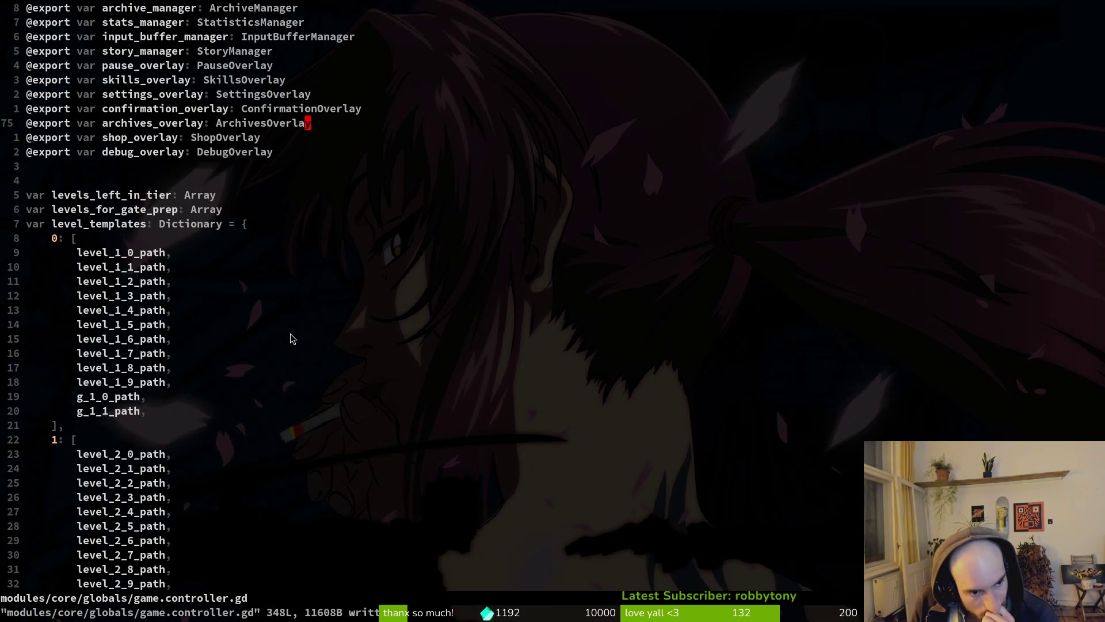
scroll(290, 339, "down", 6)
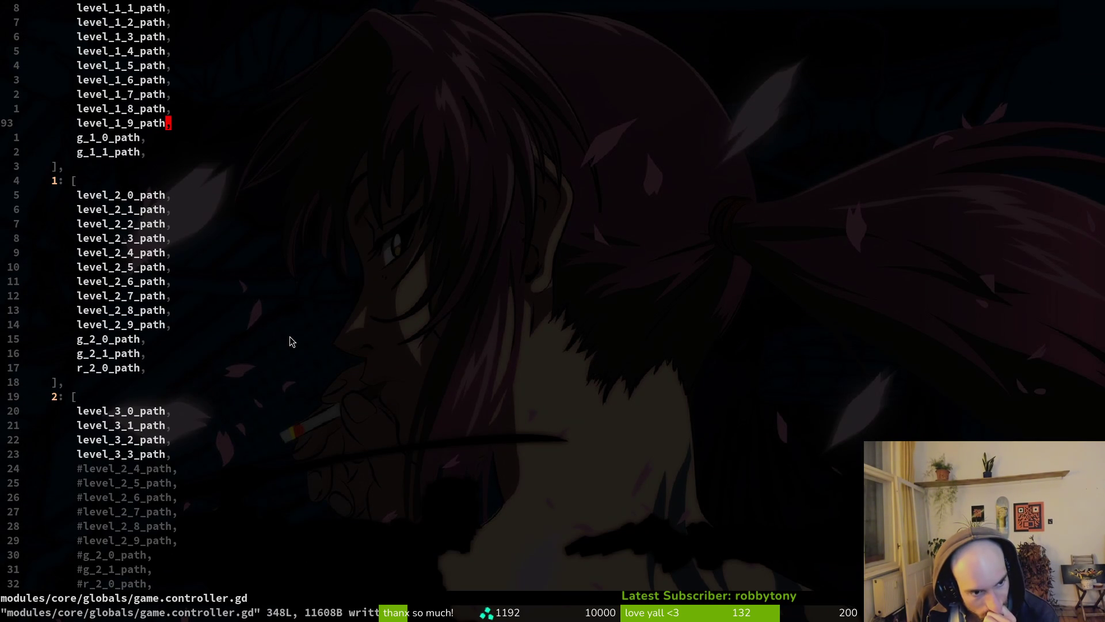
scroll(291, 340, "up", 4)
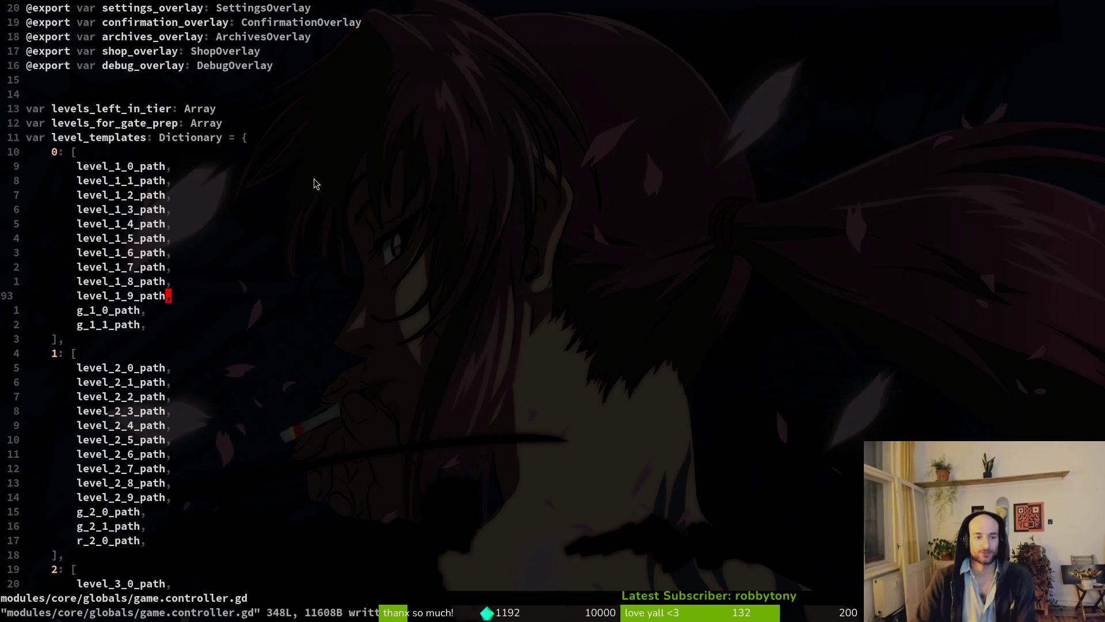
scroll(430, 267, "down", 4)
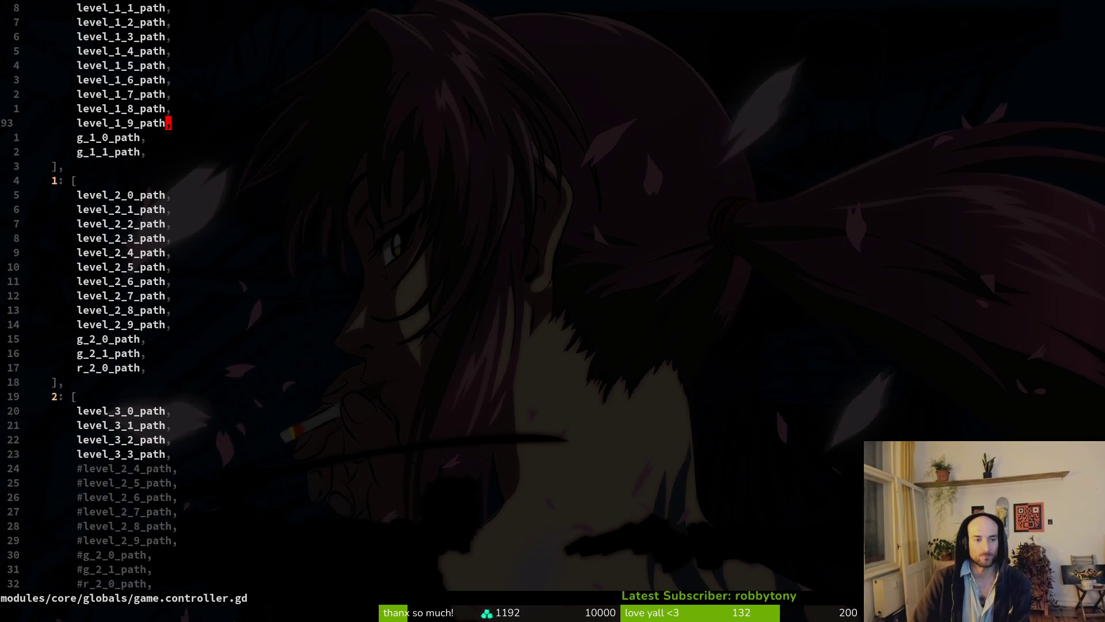
scroll(492, 294, "down", 5)
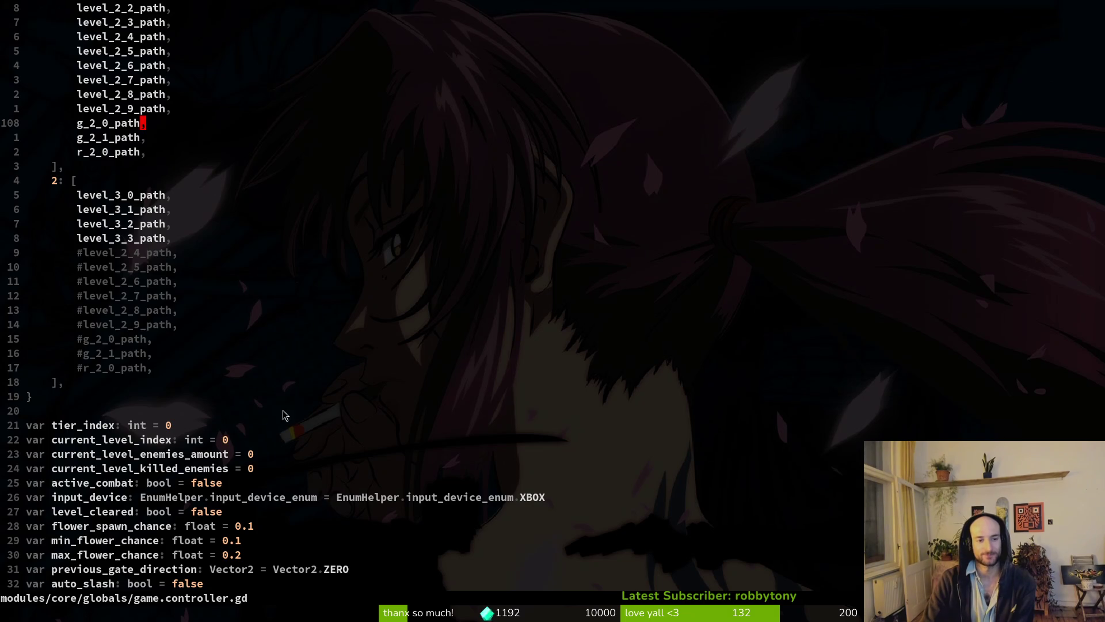
scroll(299, 357, "down", 6)
scroll(367, 274, "up", 9)
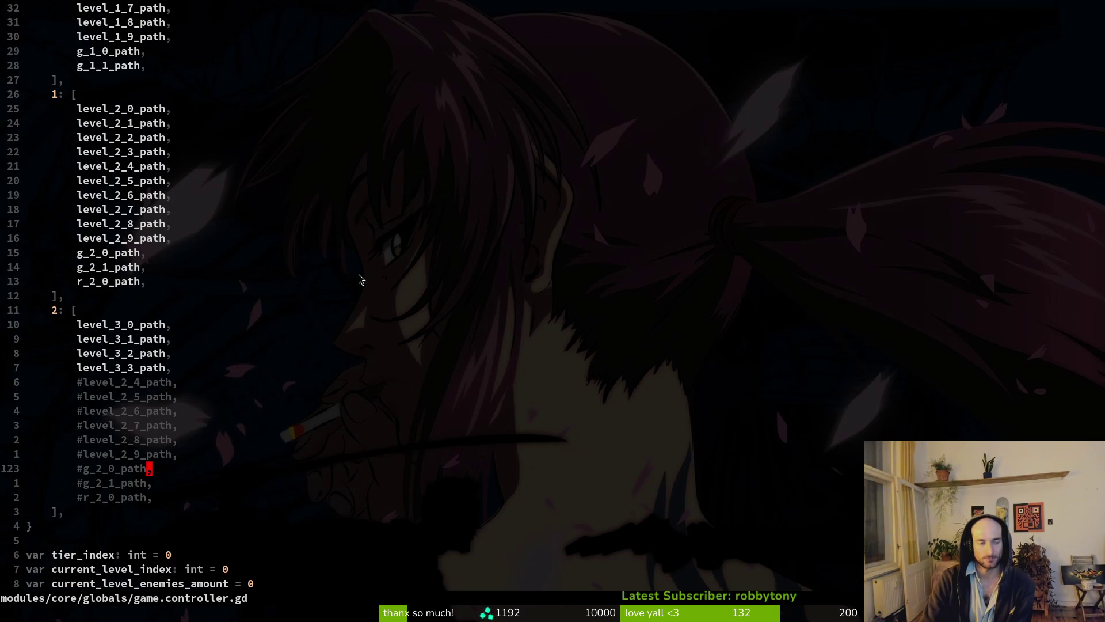
scroll(295, 278, "up", 4)
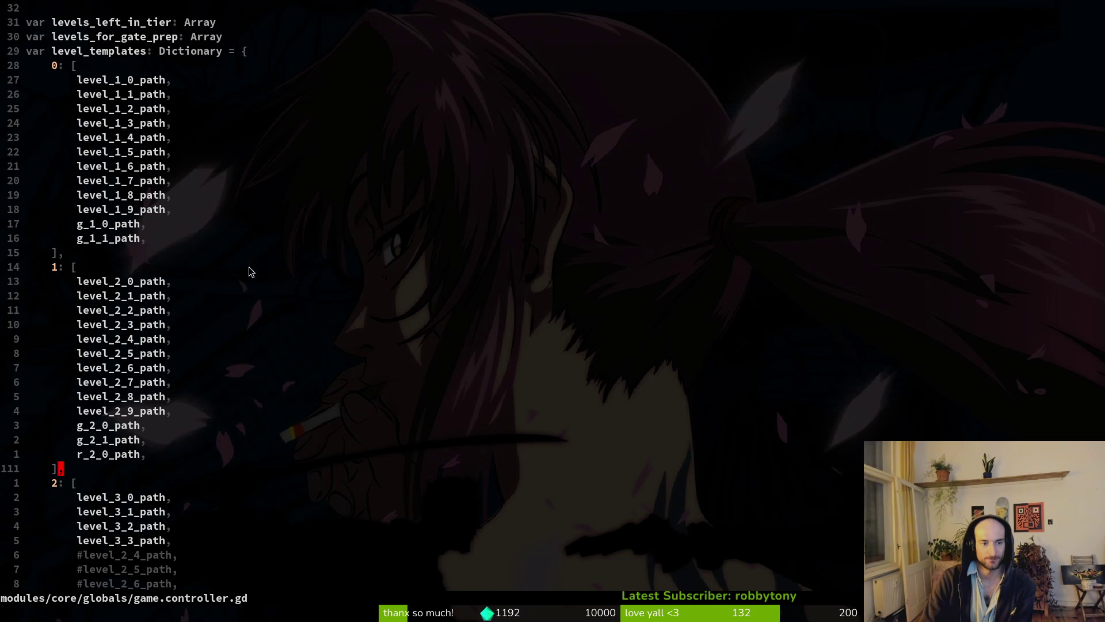
scroll(244, 254, "down", 3)
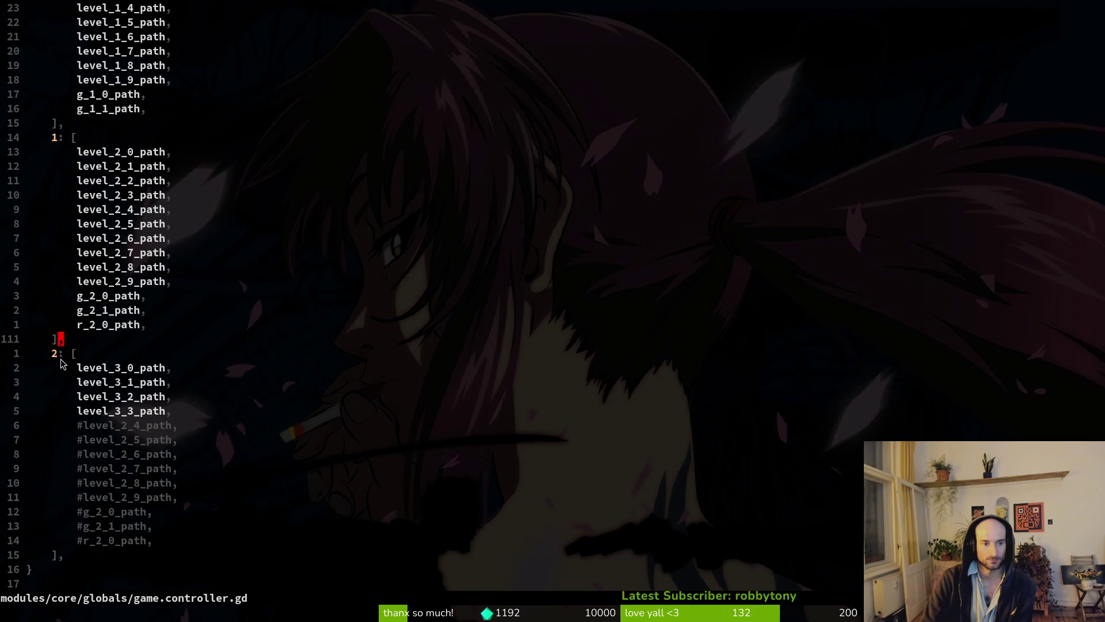
scroll(122, 371, "up", 4)
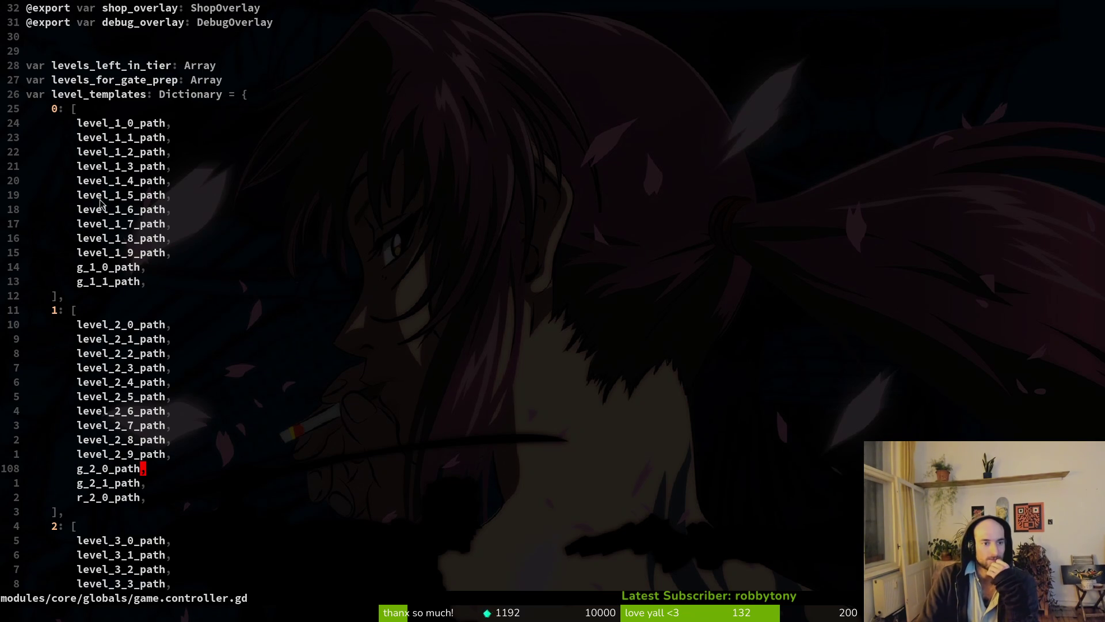
scroll(369, 310, "down", 15)
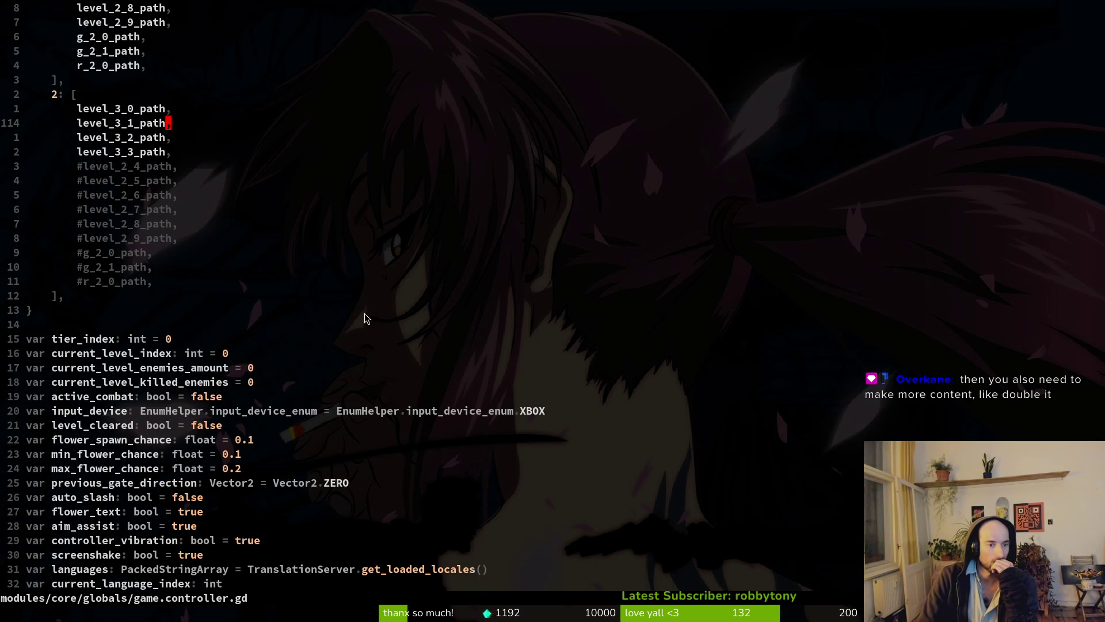
scroll(363, 420, "down", 4)
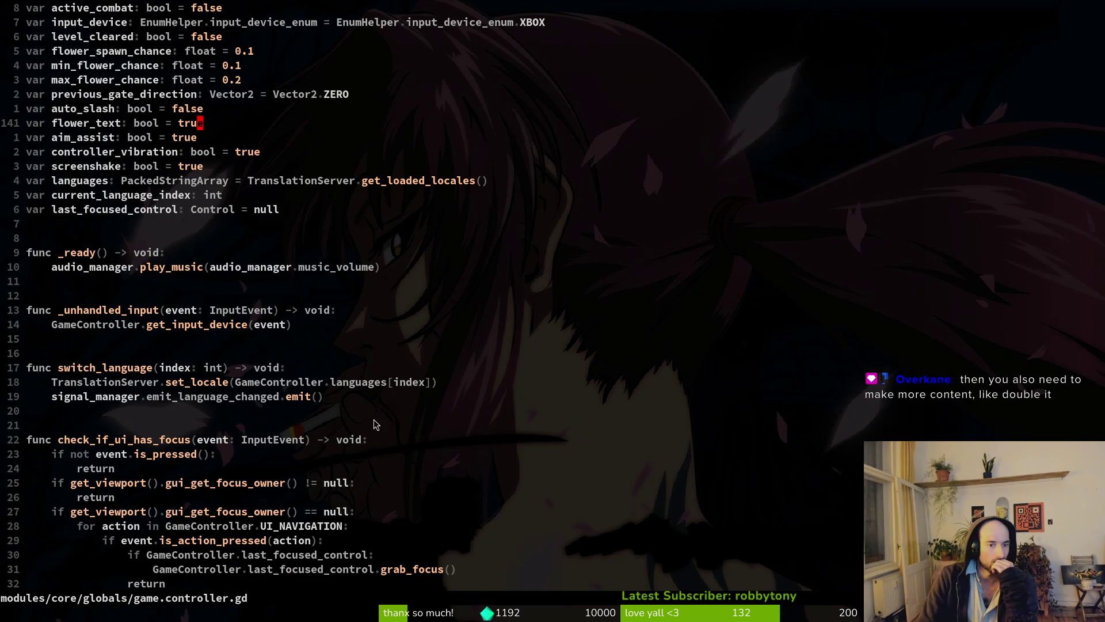
scroll(398, 411, "down", 4)
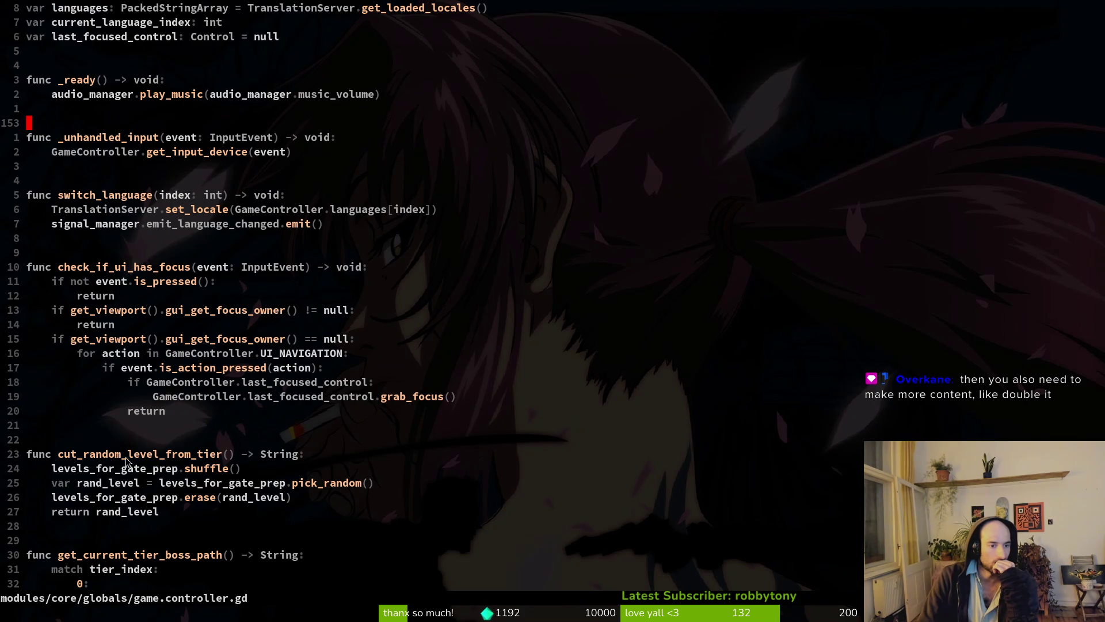
left_click(67, 454)
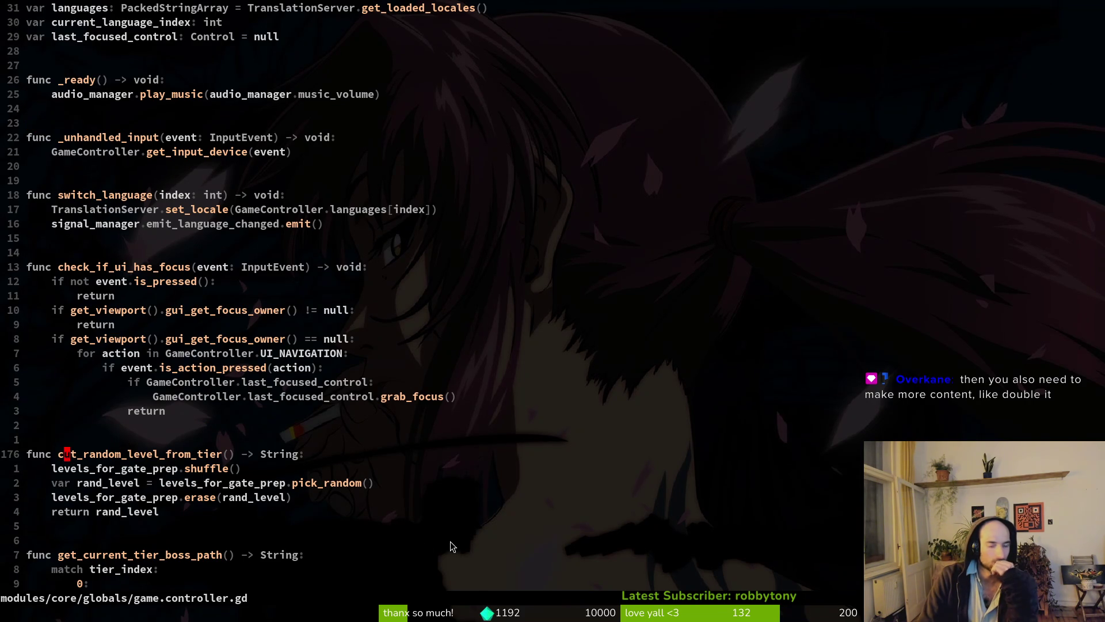
- Select the cut_random_level_from_tier name and start a project-wide word search for it
key("v")
key("i")
key("w")
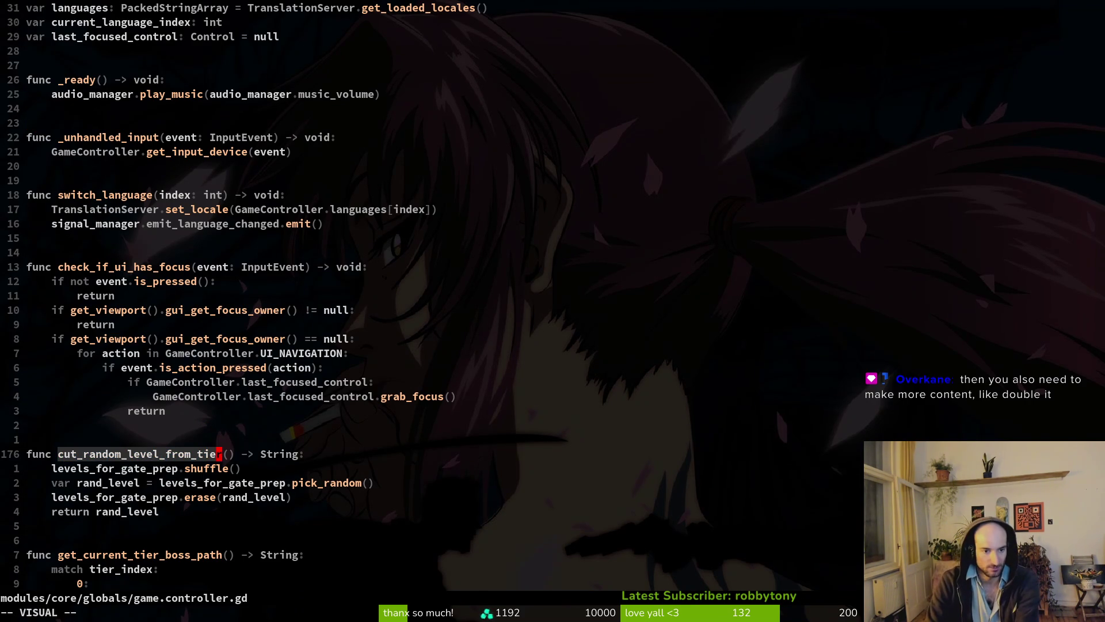
key("space")
key("s")
key("w")
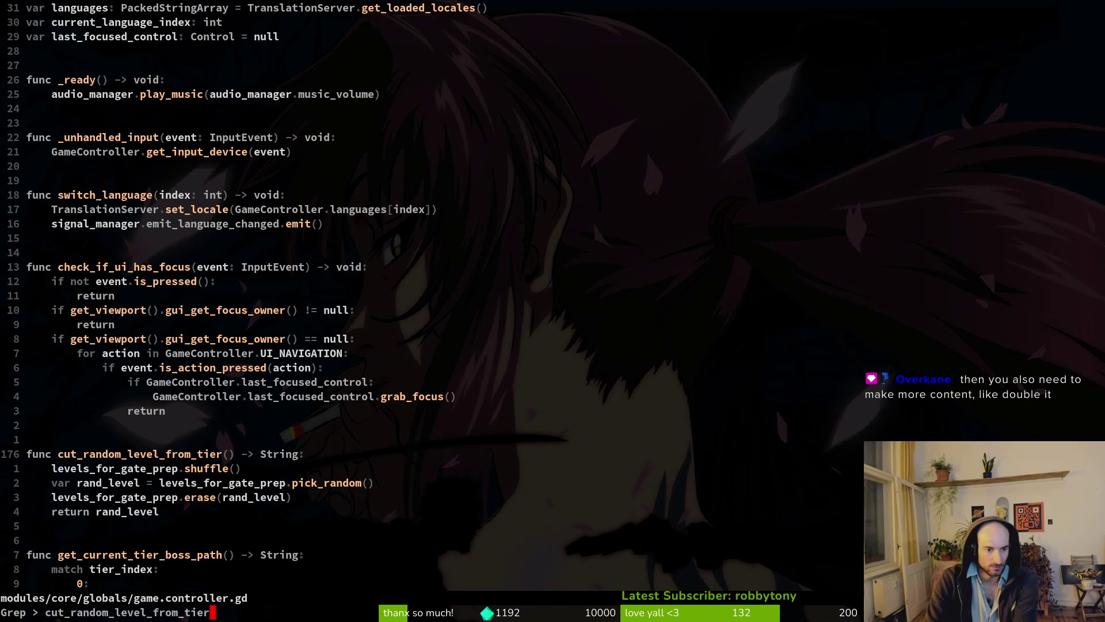
key("Escape")
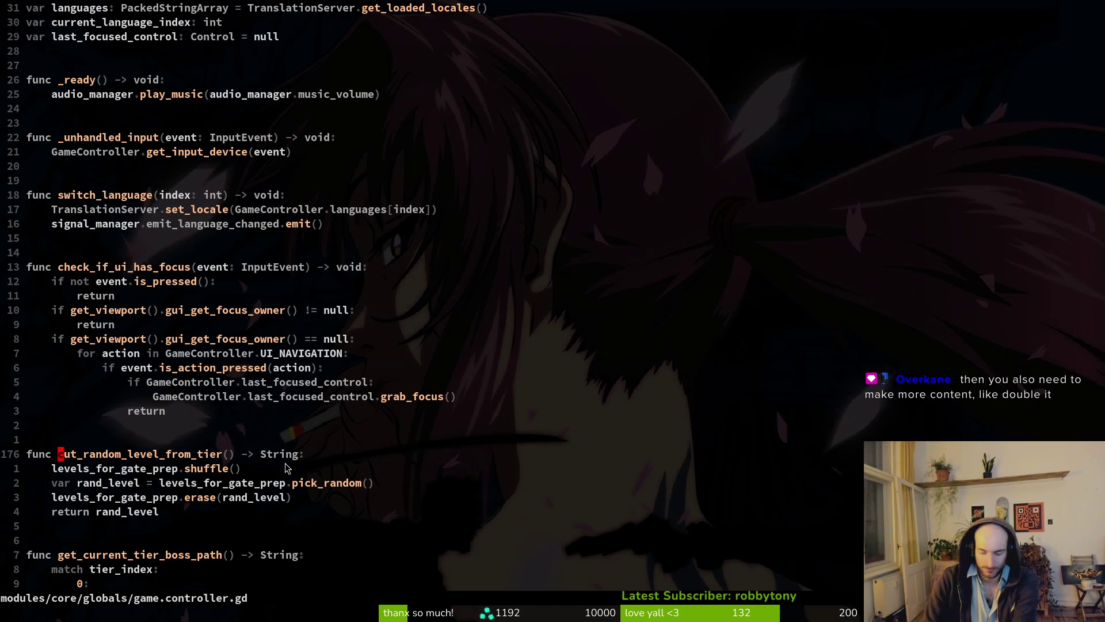
- List every use of cut_random_level_from_tier, previewing gate.gd and hive.gd
key("space")
key("s")
key("w")
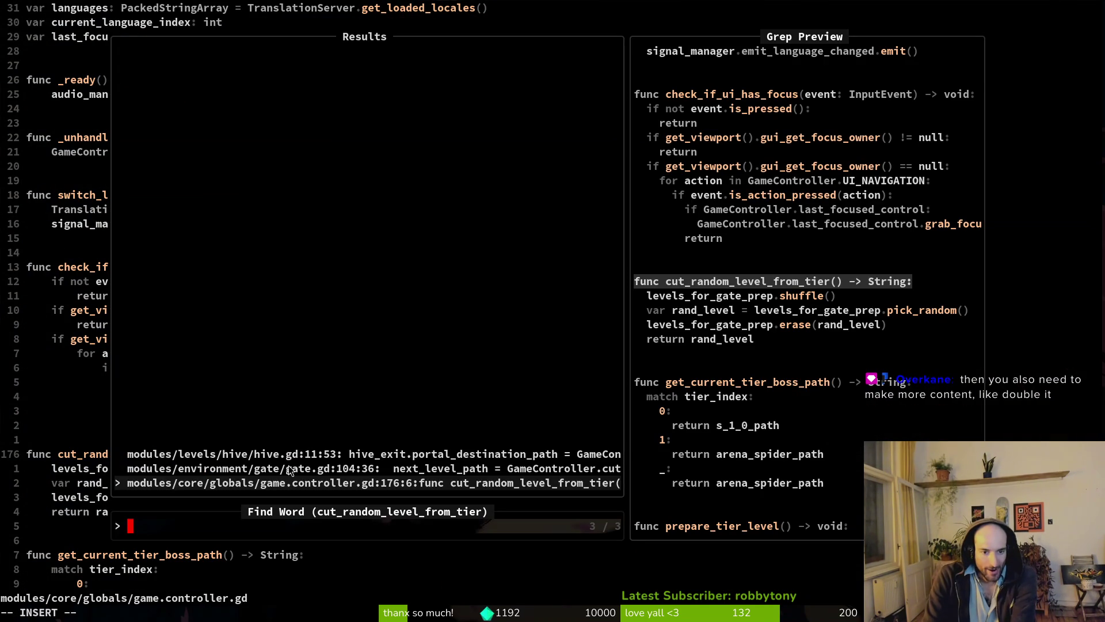
key("ctrl+p")
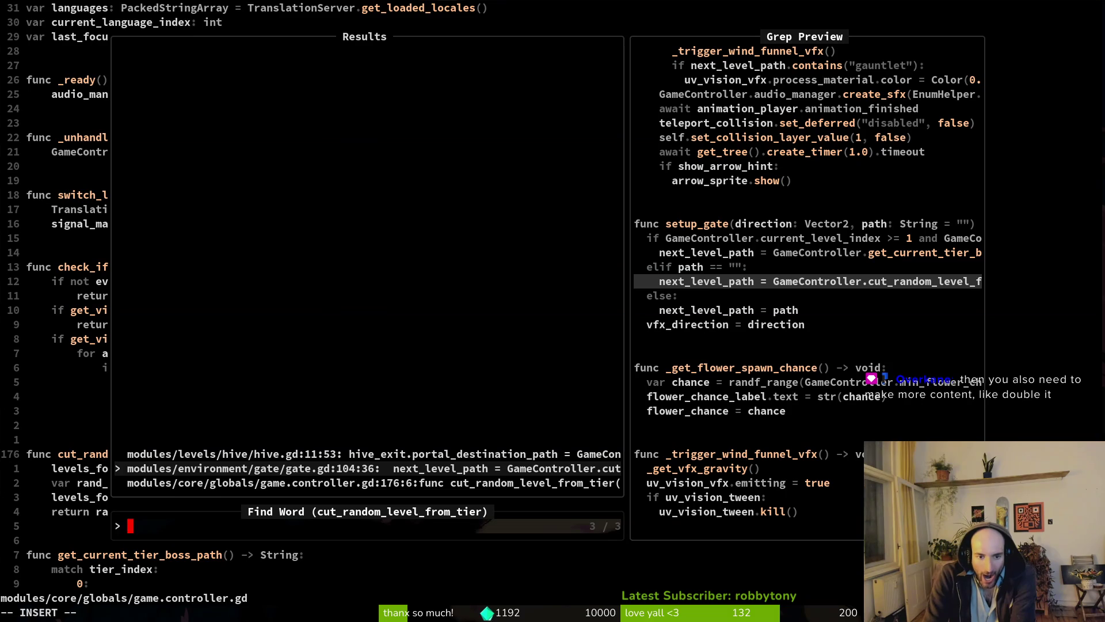
key("ctrl+p")
key("ctrl+n")
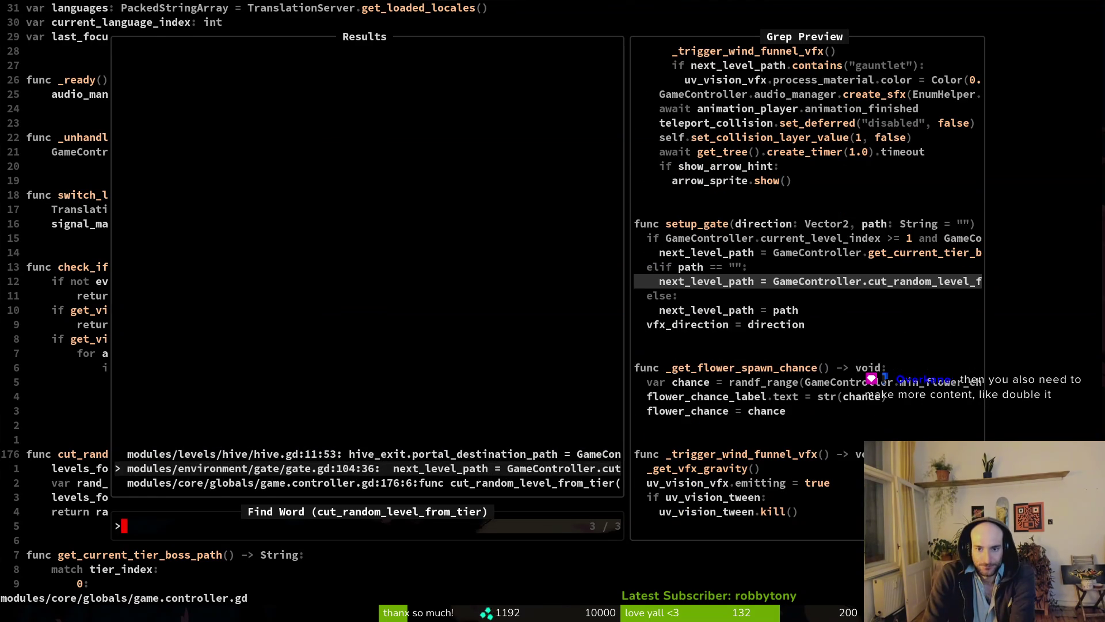
key("Escape")
- Rename the function to choose_random_level_from_tier and save with :w
type("ciw")
type("choose")
key("Escape")
key("u")
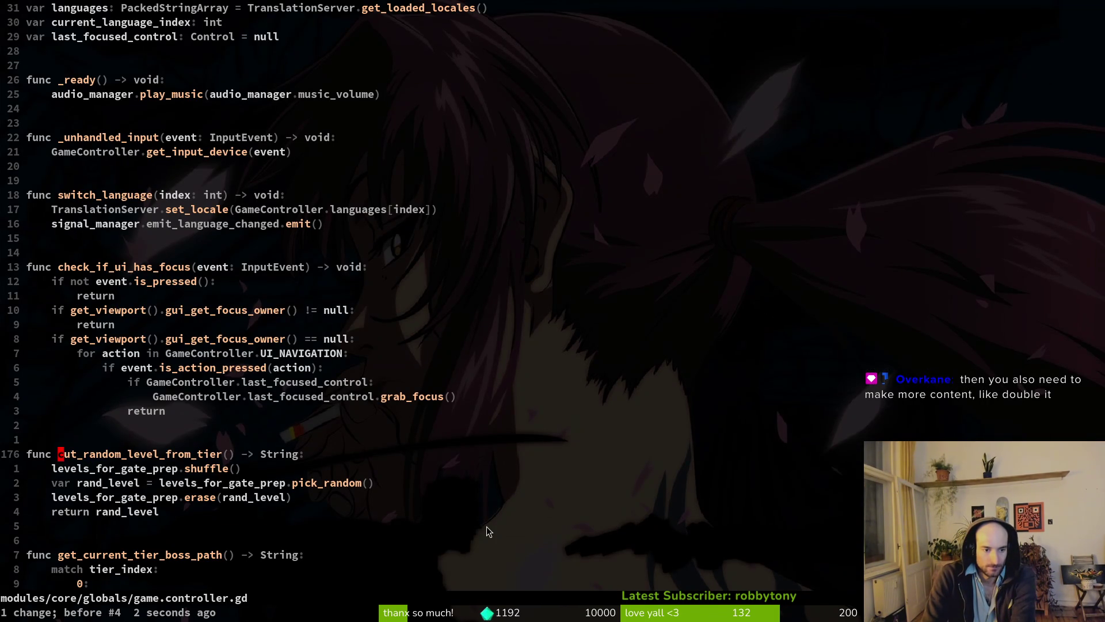
key("l")
key("x")
key("x")
type("h")
type("ahoose")
key("Escape")
type(":w")
key("Return")
key("b")
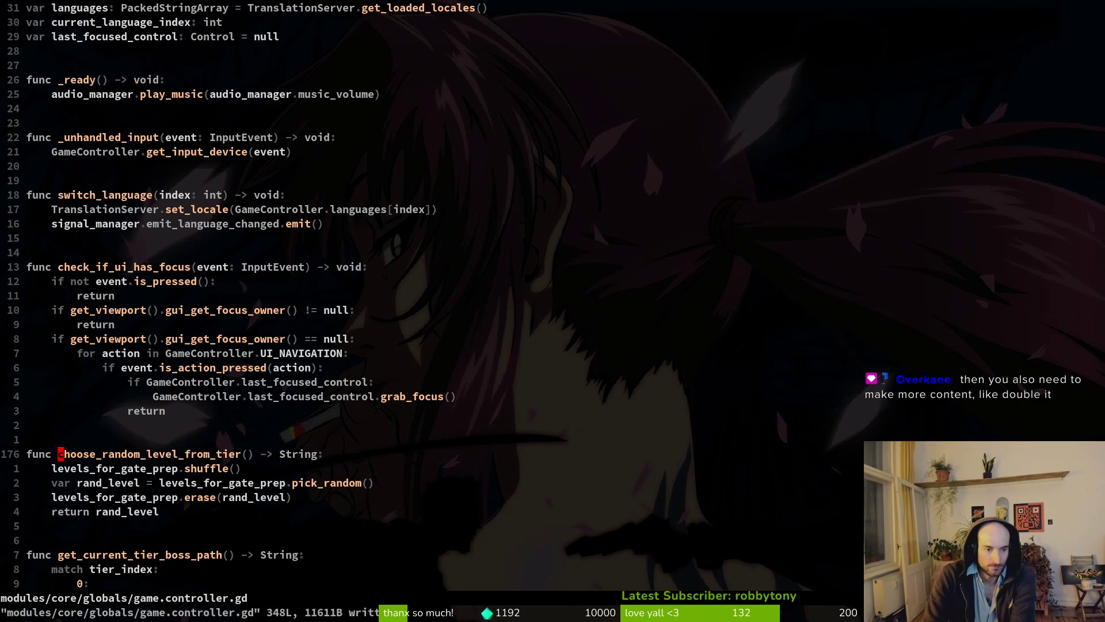
- Find and open modules/environment/gate/gate.gd with the file search
key("space")
key("f")
key("f")
type("gate")
key("Return")
key("space")
key("f")
key("f")
type("gatetd")
key("Return")
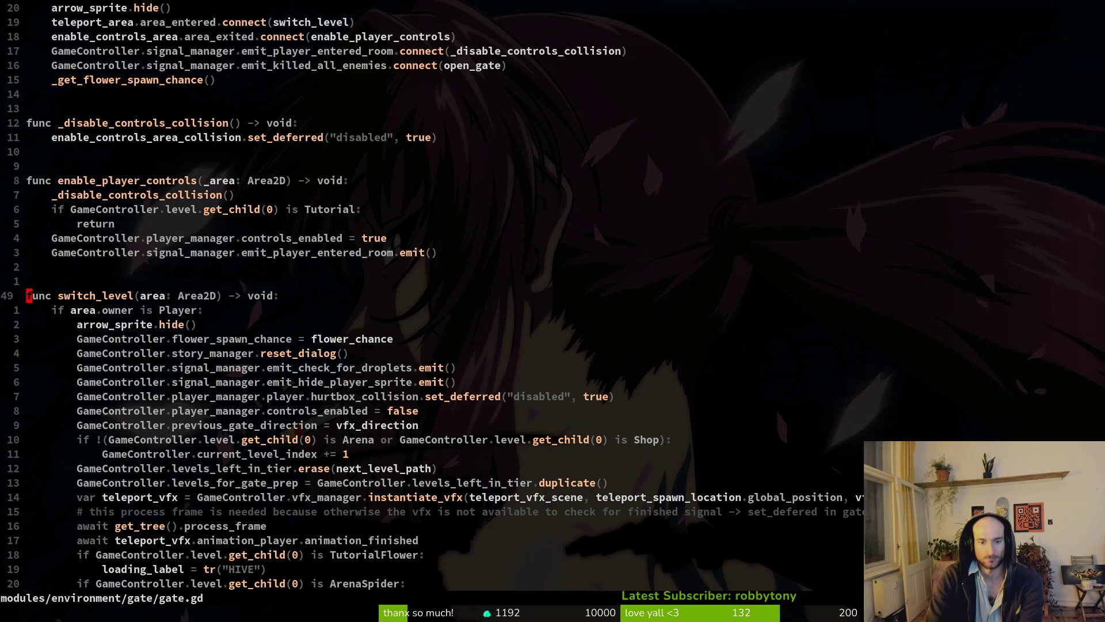
- Search /cut in gate.gd and replace that word in setup_gate's call with 'choose'
type("/cut")
key("Return")
type("ciwchoose(")
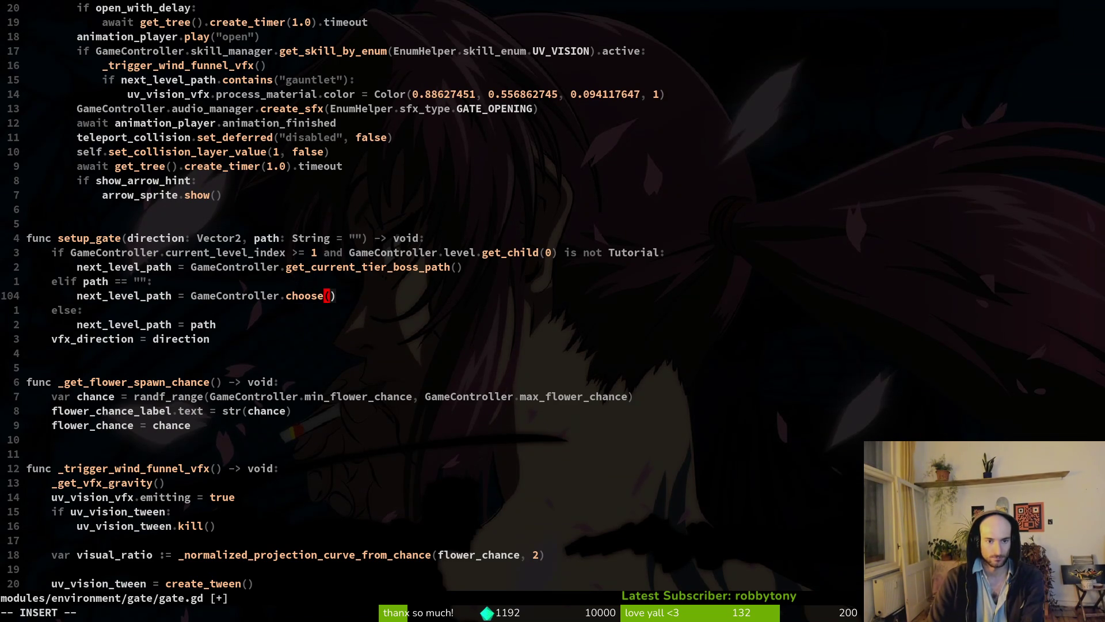
key("Escape")
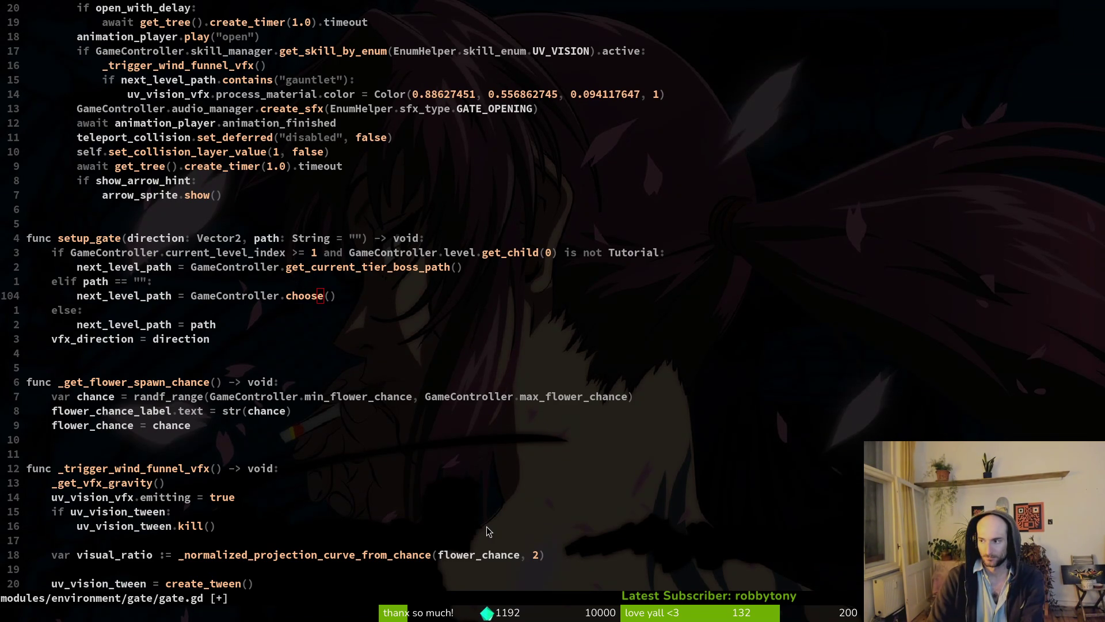
key("super+g")
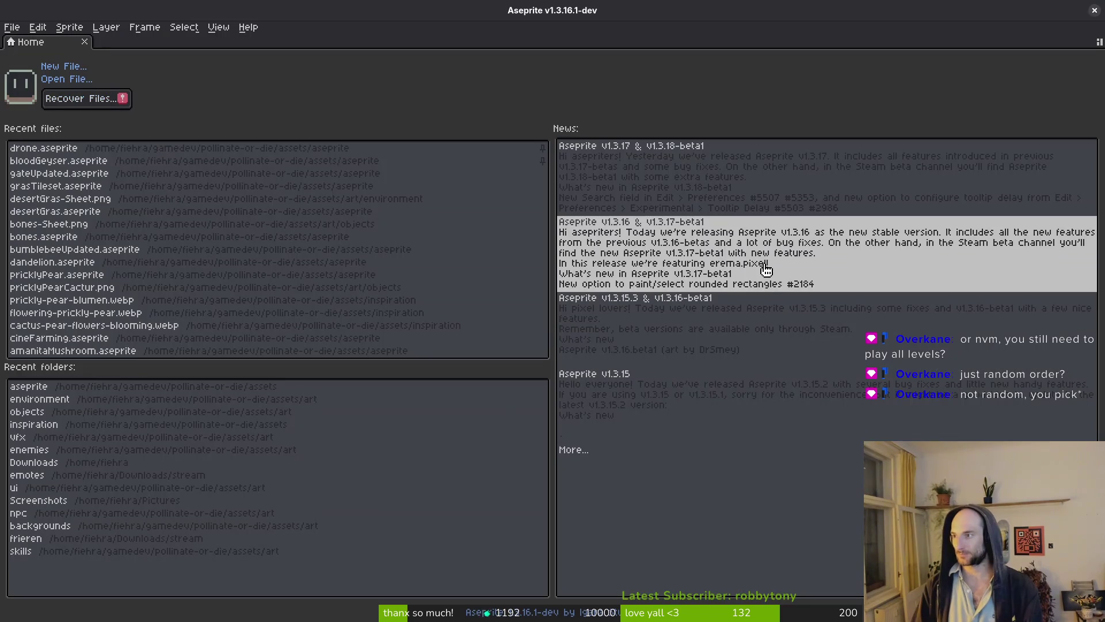
- Create a new 192×192 px sprite and pick the yellow palette swatch
left_click(63, 71)
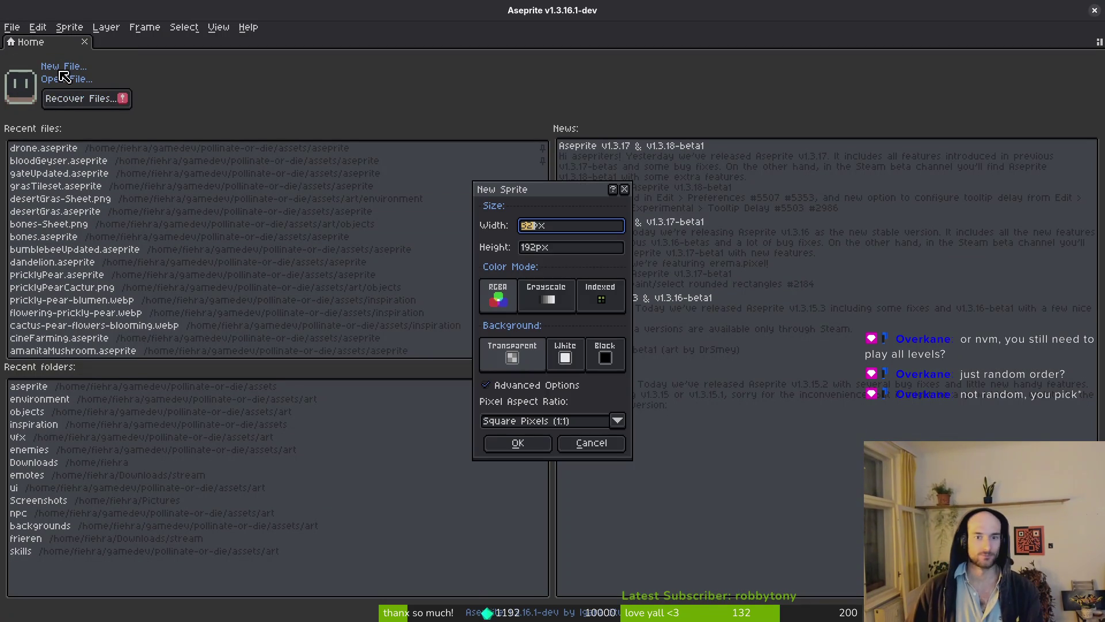
type("192")
key("Return")
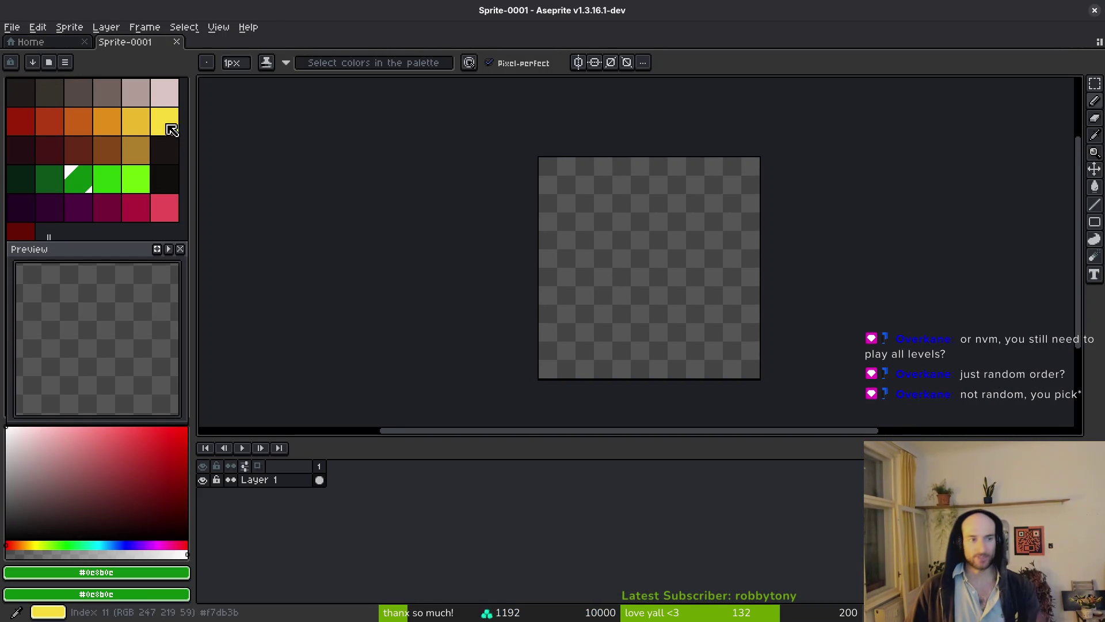
left_click(137, 122)
scroll(687, 309, "up", 4)
scroll(687, 308, "left", 2)
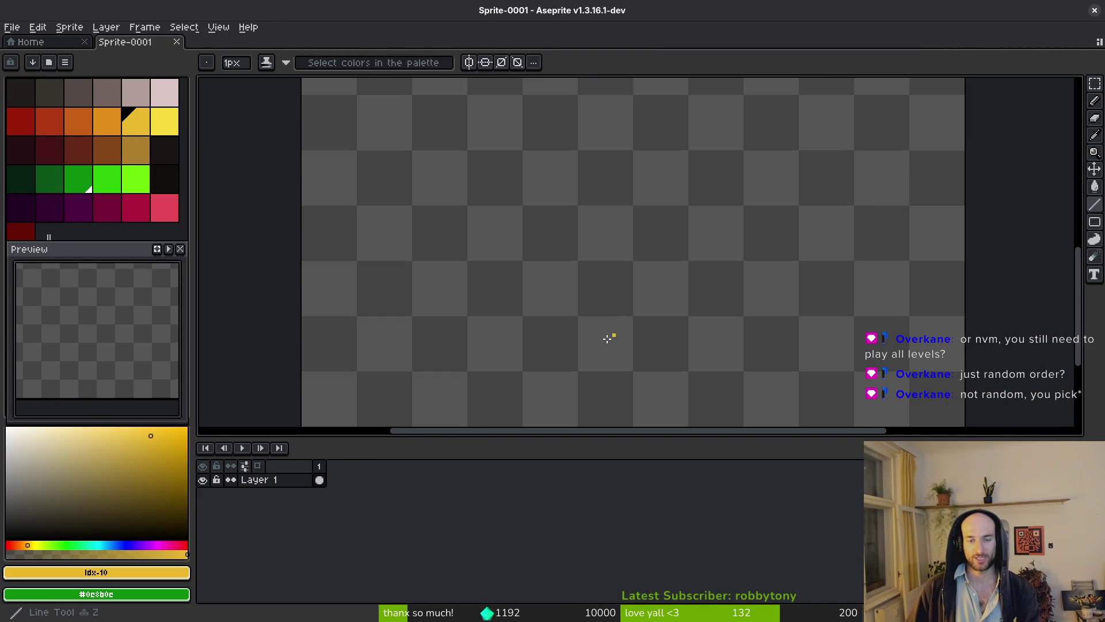
- Discard a trial selection and draw a yellow rectangle outline near the bottom of the sprite
key("m")
left_click_drag(476, 273, 744, 391)
scroll(731, 368, "down", 4)
key("ctrl+d")
key("b")
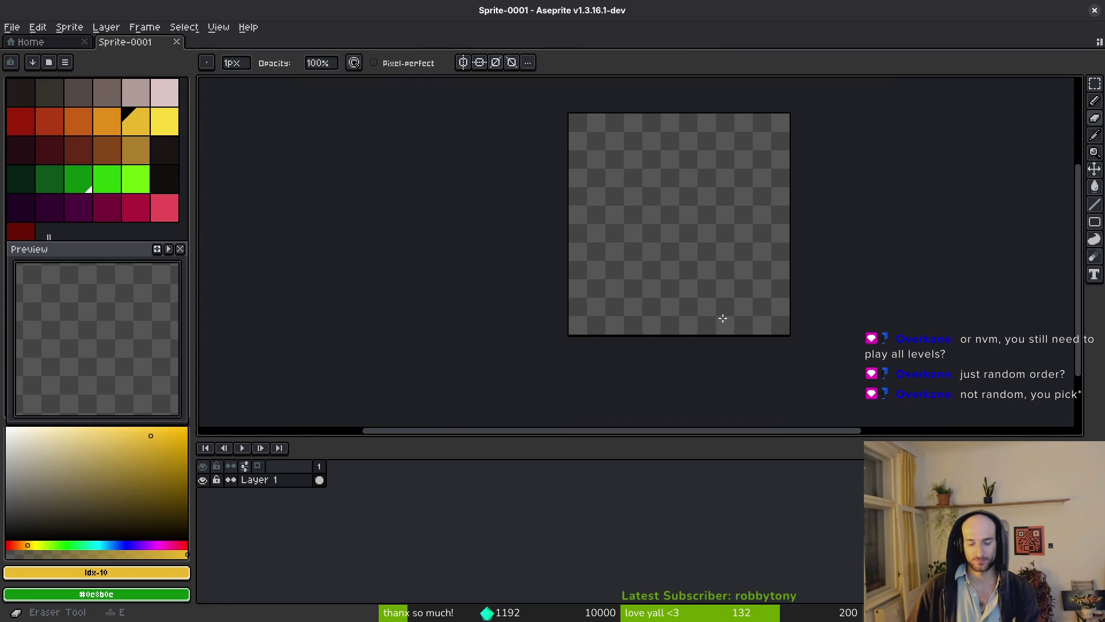
scroll(679, 322, "up", 4)
key("u")
left_click_drag(588, 247, 754, 312)
scroll(633, 286, "up", 2)
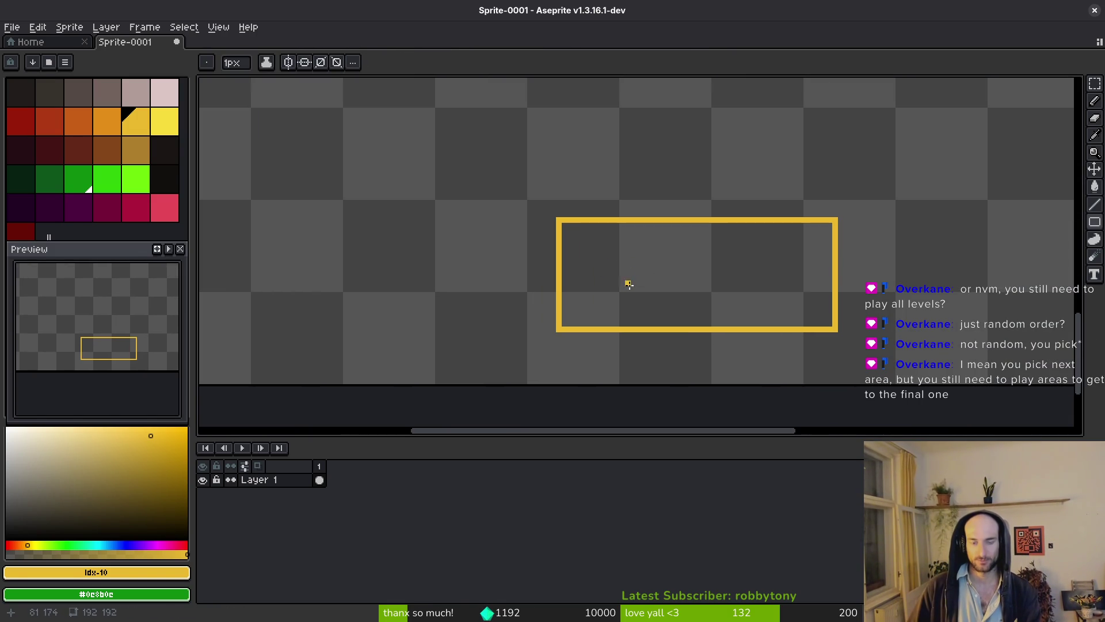
- Handwrite 'Hive' in yellow inside the box, undoing one stray stroke
mouse_move(593, 247)
left_mouse_down()
mouse_move(594, 302)
mouse_move(616, 304)
mouse_move(615, 275)
mouse_move(657, 300)
left_mouse_up()
left_click(634, 284)
left_click(633, 260)
key("ctrl+z")
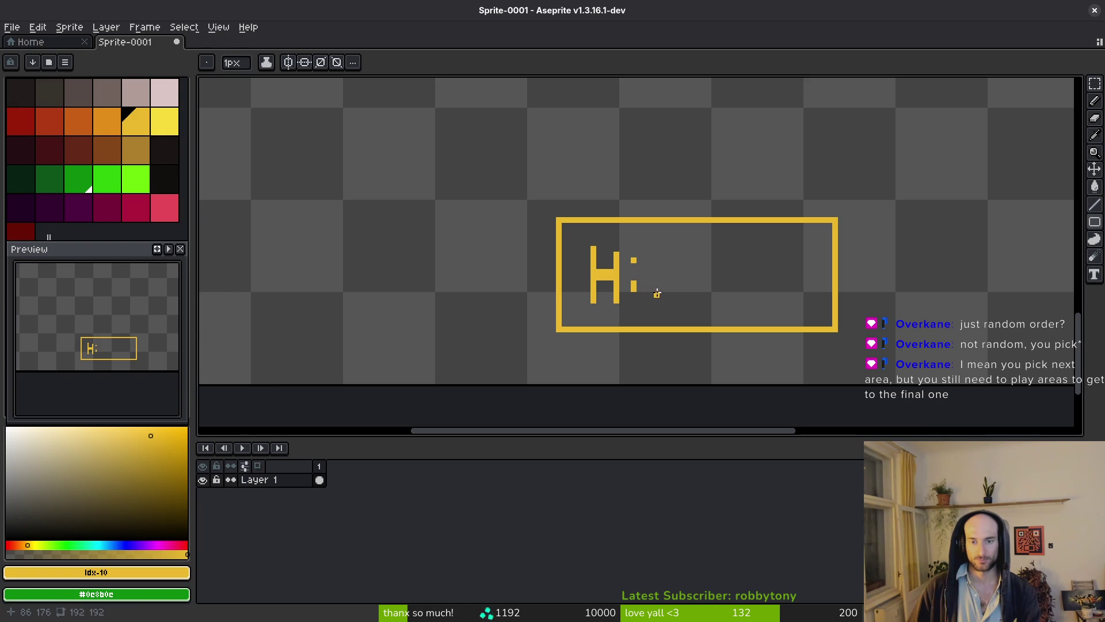
key("v")
key("b")
mouse_move(648, 281)
left_mouse_down()
mouse_move(661, 306)
mouse_move(675, 275)
mouse_move(718, 272)
mouse_move(698, 300)
mouse_move(722, 301)
left_mouse_up()
- Cancel the save prompt, pan the canvas upward, and pick orange for the Pencil
key("ctrl+s")
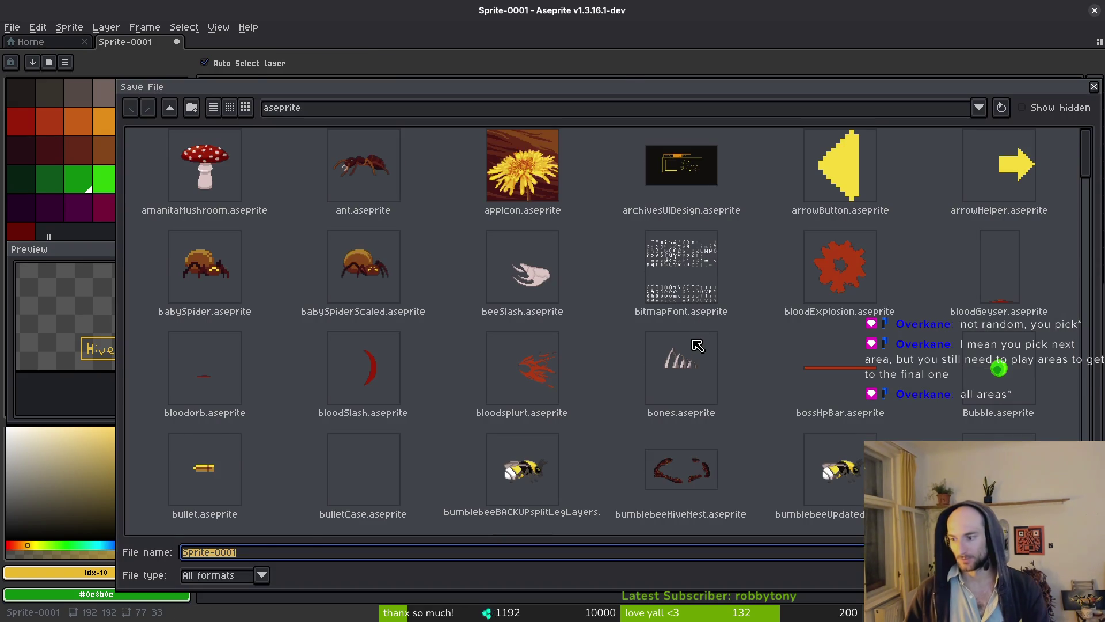
key("Escape")
mouse_move(694, 343)
left_mouse_down()
mouse_move(694, 321)
mouse_move(677, 316)
left_mouse_up()
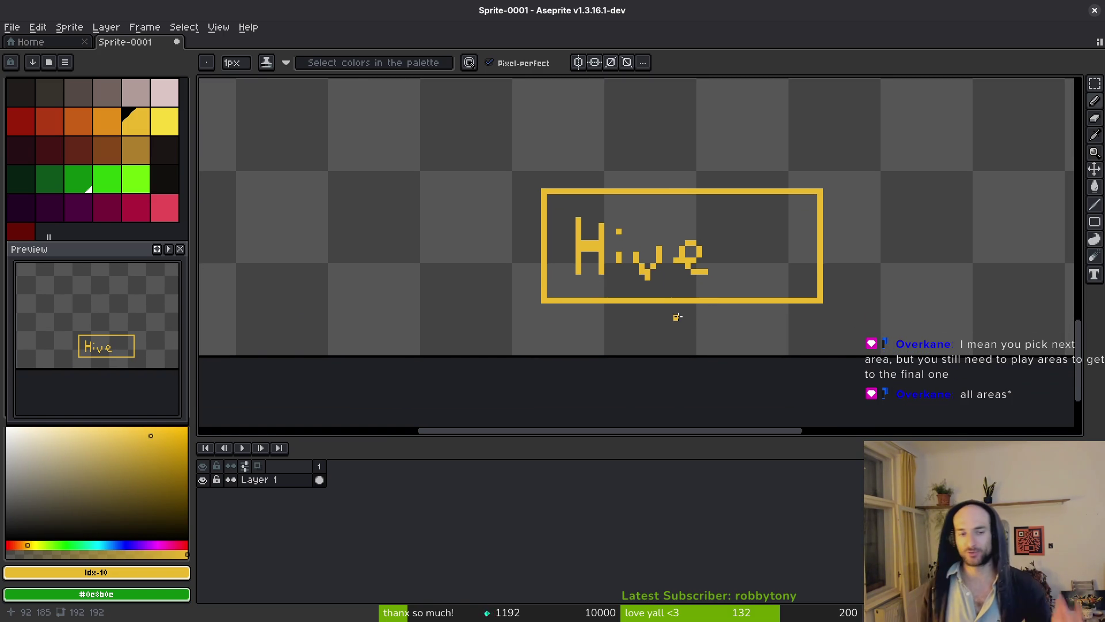
scroll(783, 268, "down", 3)
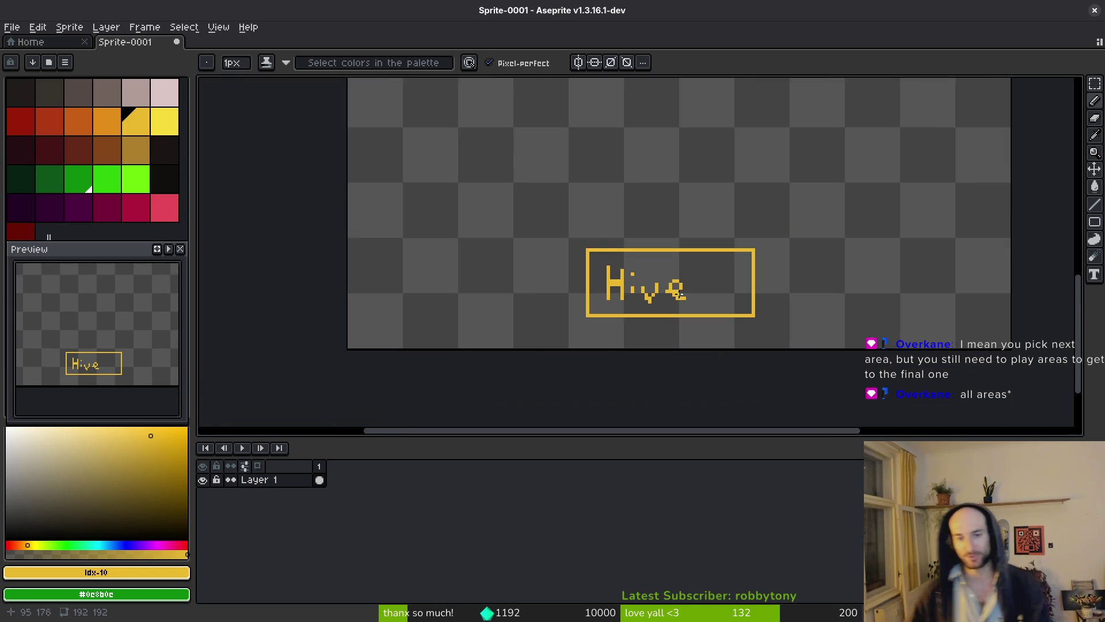
key("m")
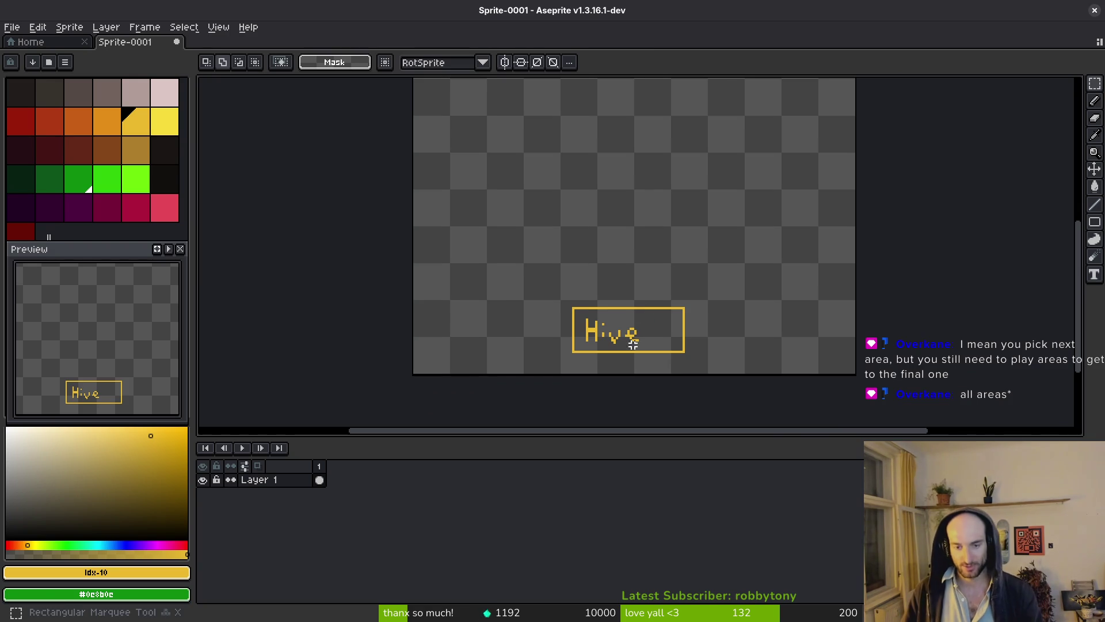
key("b")
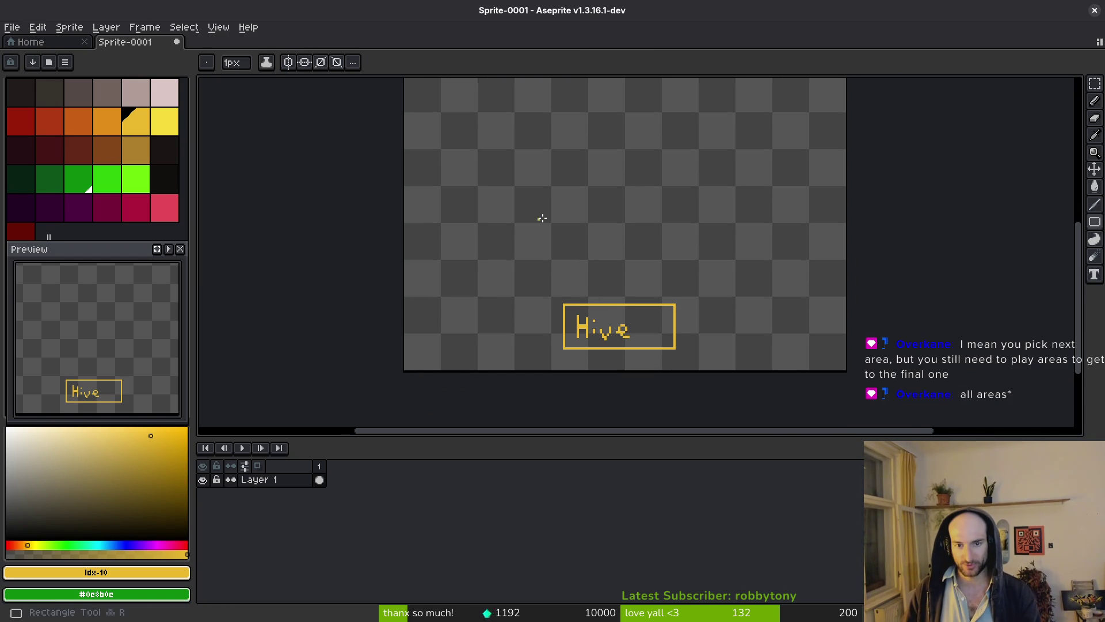
left_click(86, 125)
- Draw an orange box above Hive, a dark green box to its left, and a yellow box above
left_click_drag(567, 229, 666, 302)
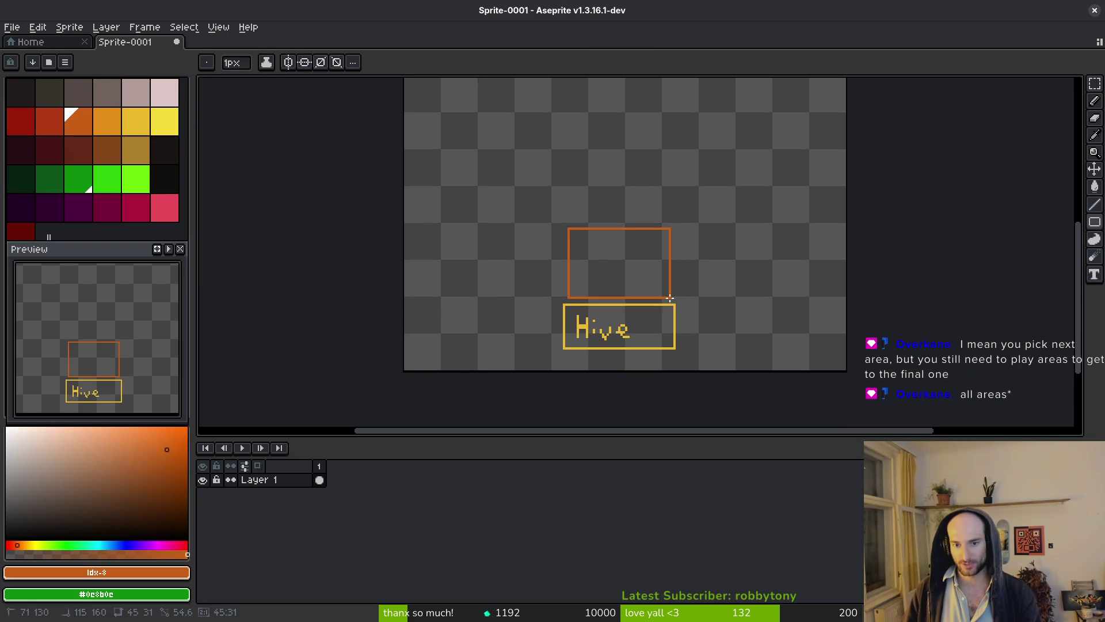
scroll(651, 269, "up", 1)
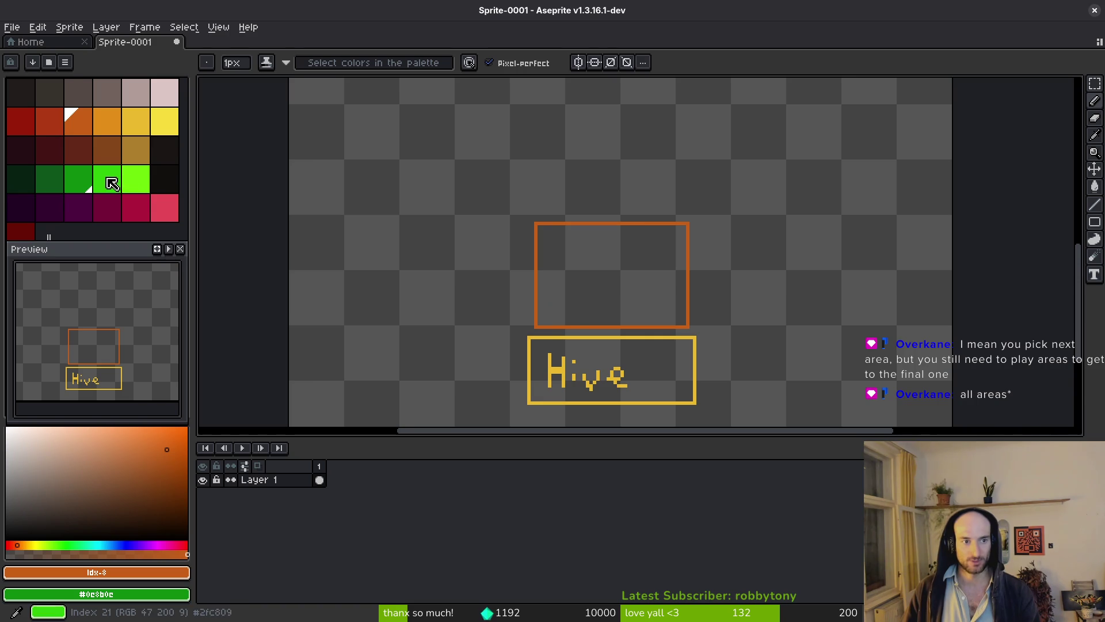
left_click(59, 180)
left_click_drag(523, 264, 619, 274)
key("u")
mouse_move(409, 215)
left_mouse_down()
mouse_move(557, 256)
mouse_move(555, 311)
mouse_move(615, 337)
mouse_move(596, 349)
left_mouse_up()
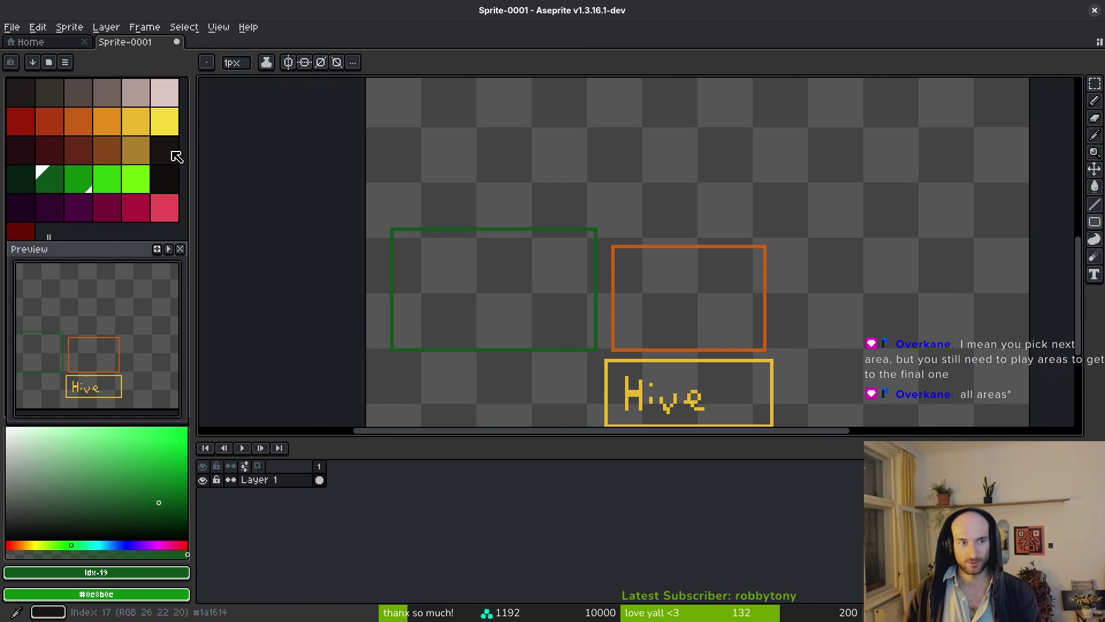
left_click(164, 122)
mouse_move(635, 127)
left_mouse_down()
mouse_move(582, 168)
mouse_move(740, 264)
mouse_move(719, 271)
mouse_move(958, 396)
left_mouse_up()
- Handwrite 'City' in pinkish-grey inside the grey box
left_click(136, 92)
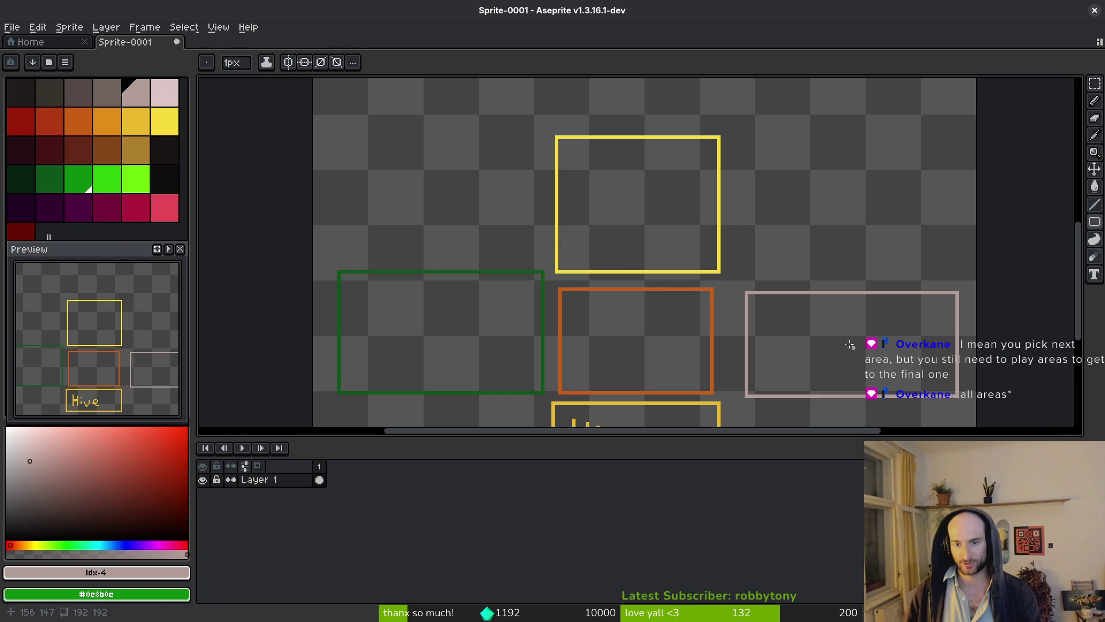
scroll(800, 328, "down", 3)
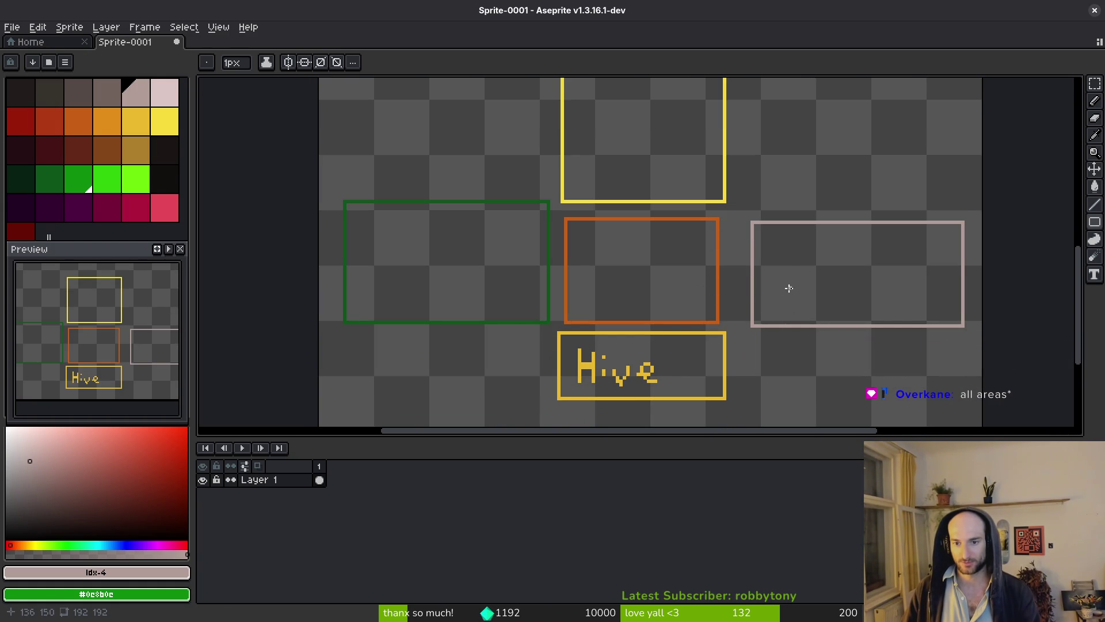
key("f")
mouse_move(806, 270)
left_mouse_down()
mouse_move(796, 275)
mouse_move(833, 281)
mouse_move(832, 291)
left_mouse_up()
left_click(824, 246)
left_click(842, 243)
left_click_drag(842, 241, 842, 298)
mouse_move(837, 277)
left_mouse_down()
mouse_move(864, 277)
mouse_move(873, 292)
left_mouse_up()
left_click_drag(890, 270, 858, 317)
- Pick up the yellow border colour and handwrite 'Desert' in the yellow box
scroll(789, 259, "up", 2)
left_click(716, 209, "alt")
mouse_move(580, 161)
left_mouse_down()
mouse_move(580, 197)
mouse_move(632, 195)
left_mouse_up()
left_click_drag(650, 183, 681, 198)
left_click_drag(688, 159, 701, 207)
left_click_drag(550, 304, 704, 288)
- Pick up the dark green and handwrite 'Forest' in the green box
left_click(700, 291, "alt")
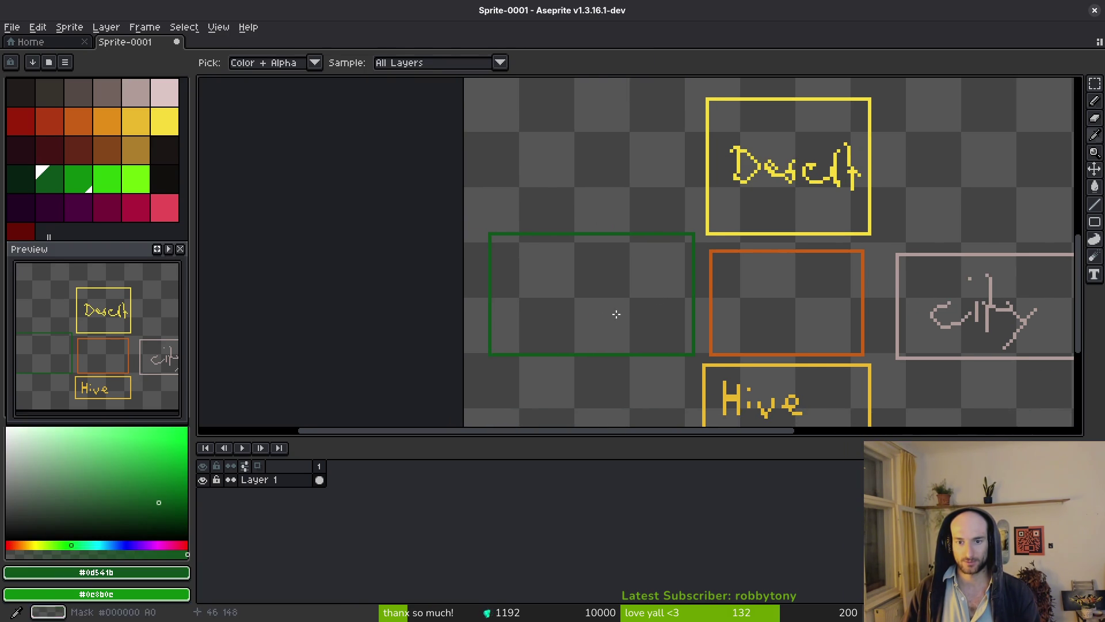
left_click_drag(506, 275, 540, 275)
left_click_drag(522, 275, 522, 308)
mouse_move(509, 295)
left_mouse_down()
mouse_move(561, 304)
mouse_move(578, 288)
left_mouse_up()
left_click_drag(580, 296, 602, 311)
mouse_move(635, 257)
left_mouse_down()
mouse_move(634, 311)
mouse_move(655, 291)
left_mouse_up()
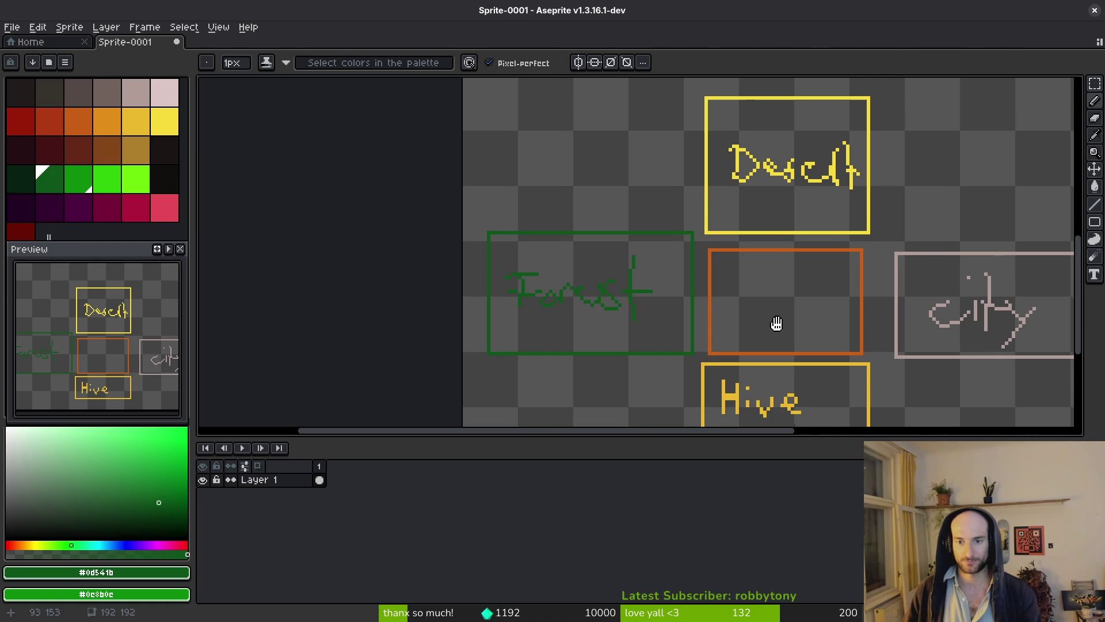
left_click_drag(784, 326, 747, 306)
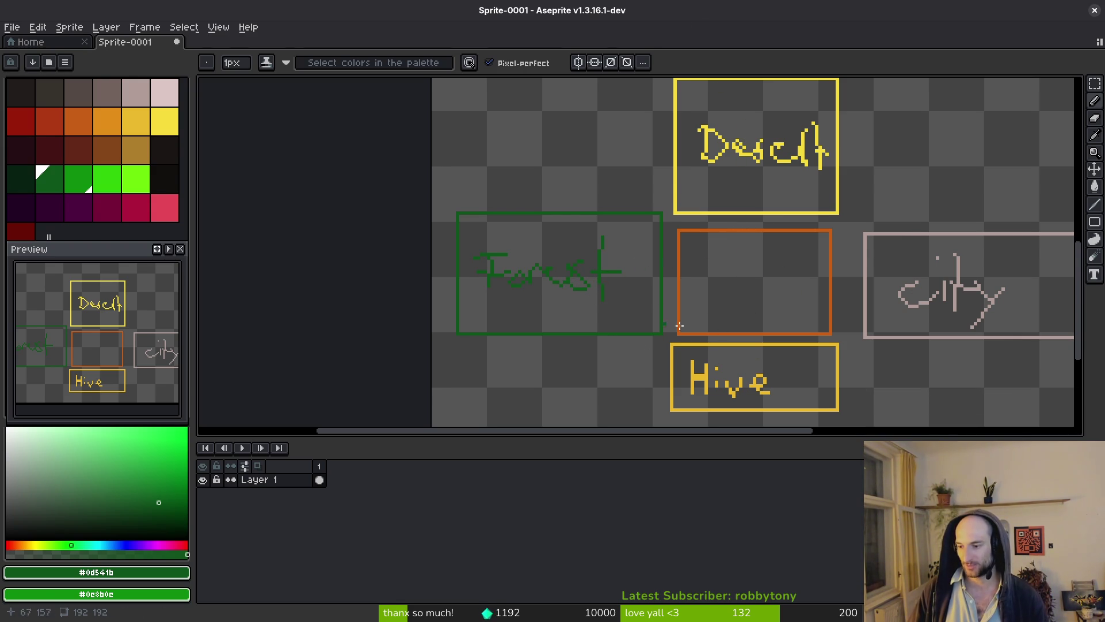
left_click(710, 315)
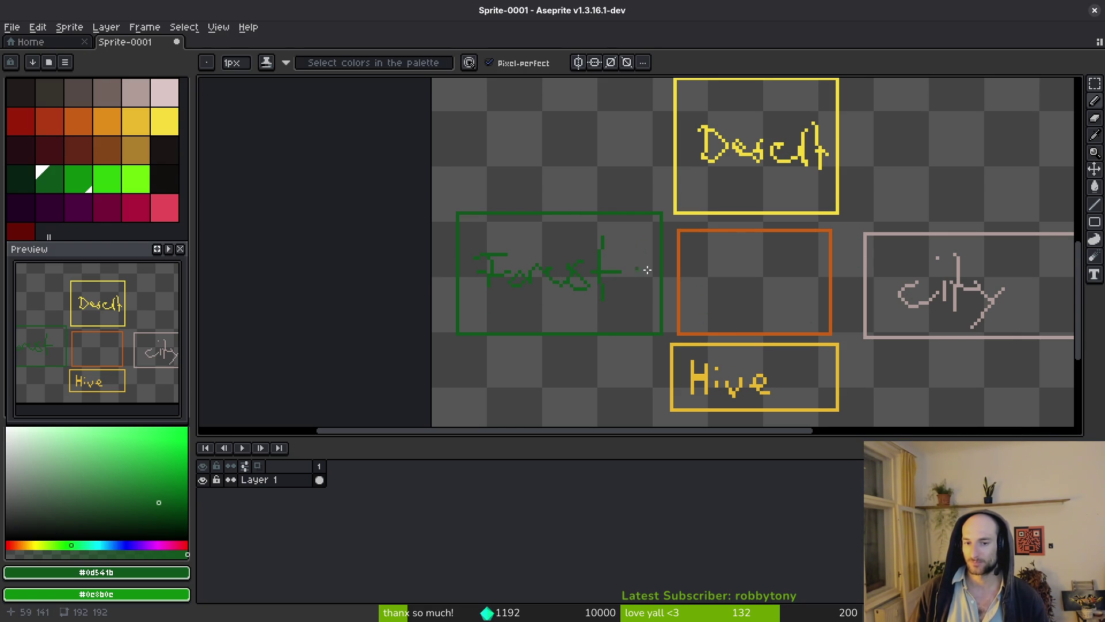
scroll(754, 331, "down", 1)
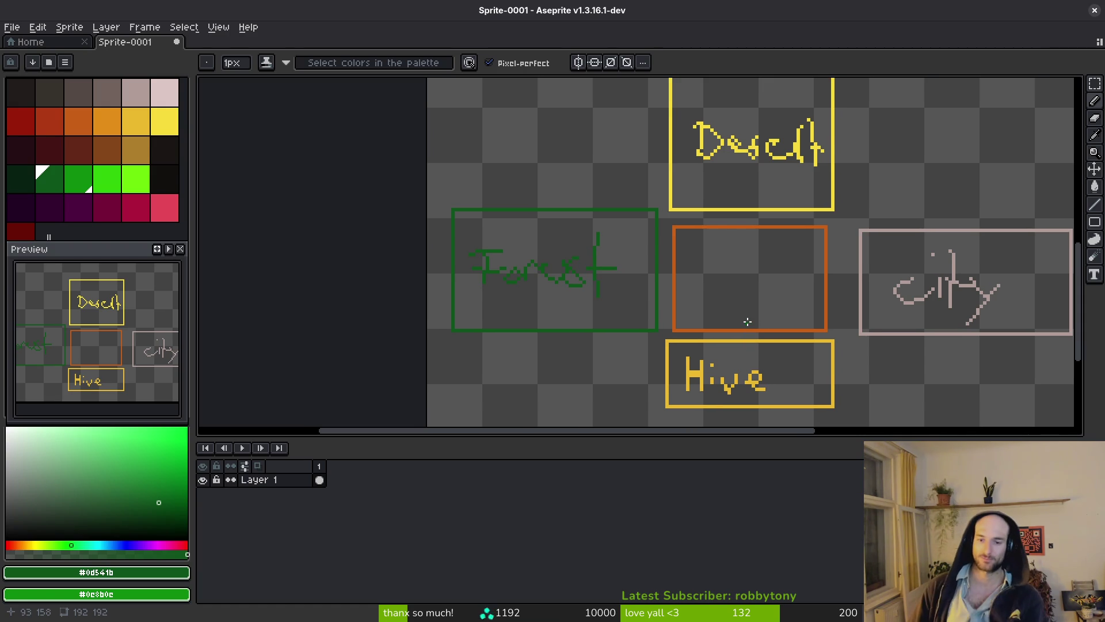
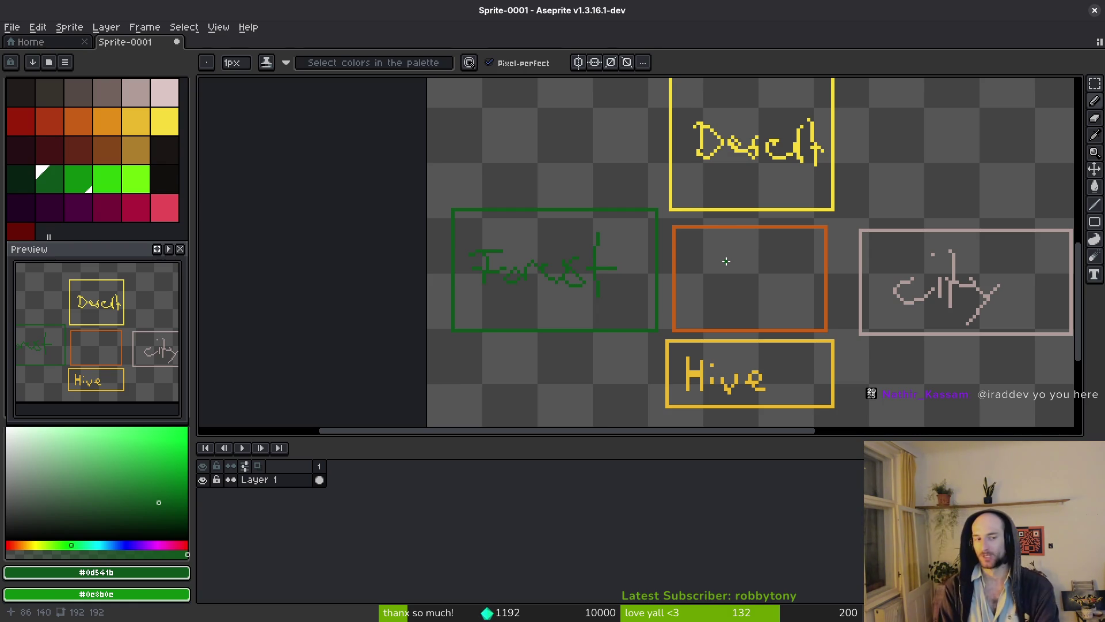
- Set Aseprite's eyedropper to sample all layers, then return to gate.gd in the terminal
key("i")
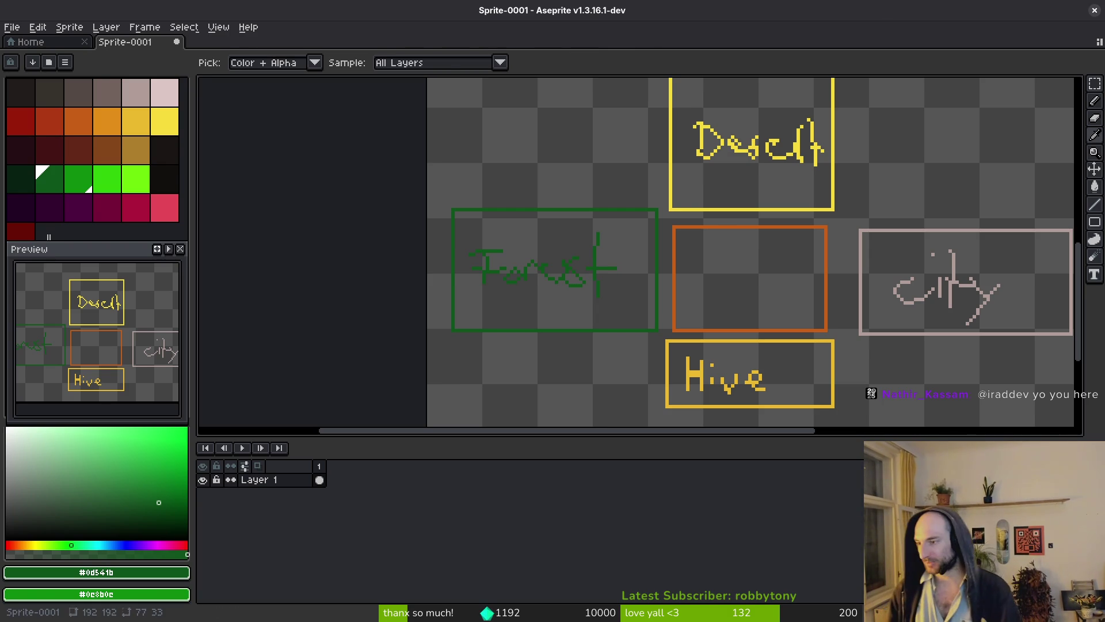
key("alt+Tab")
scroll(181, 311, "up", 12)
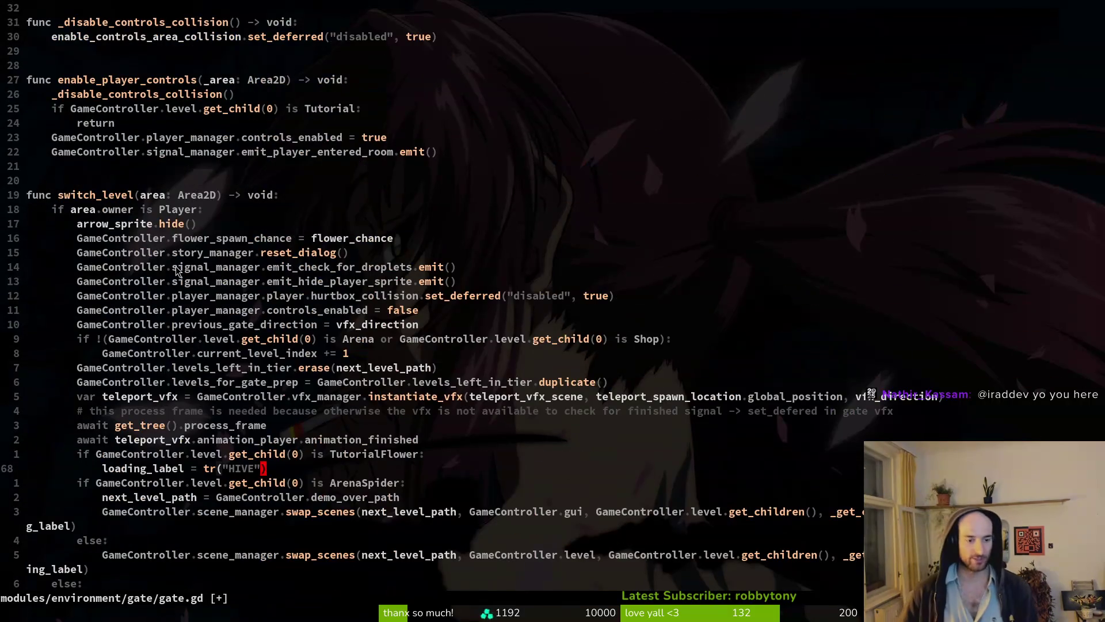
- Review gate.gd's gate-opening code, save it and quit Vim
key("ctrl+d")
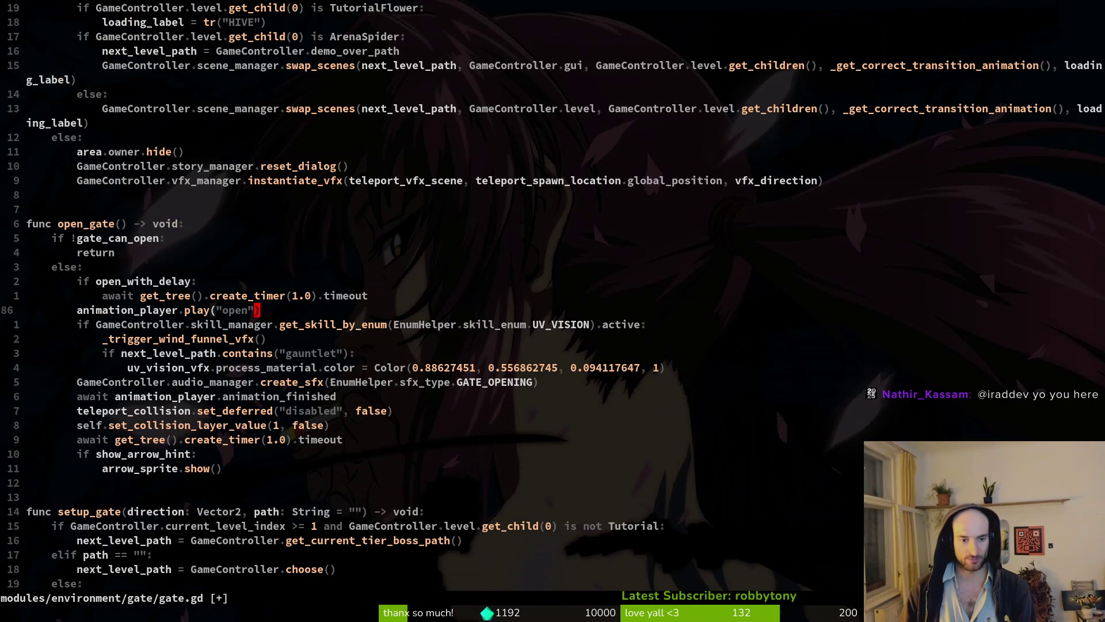
key("ctrl+d")
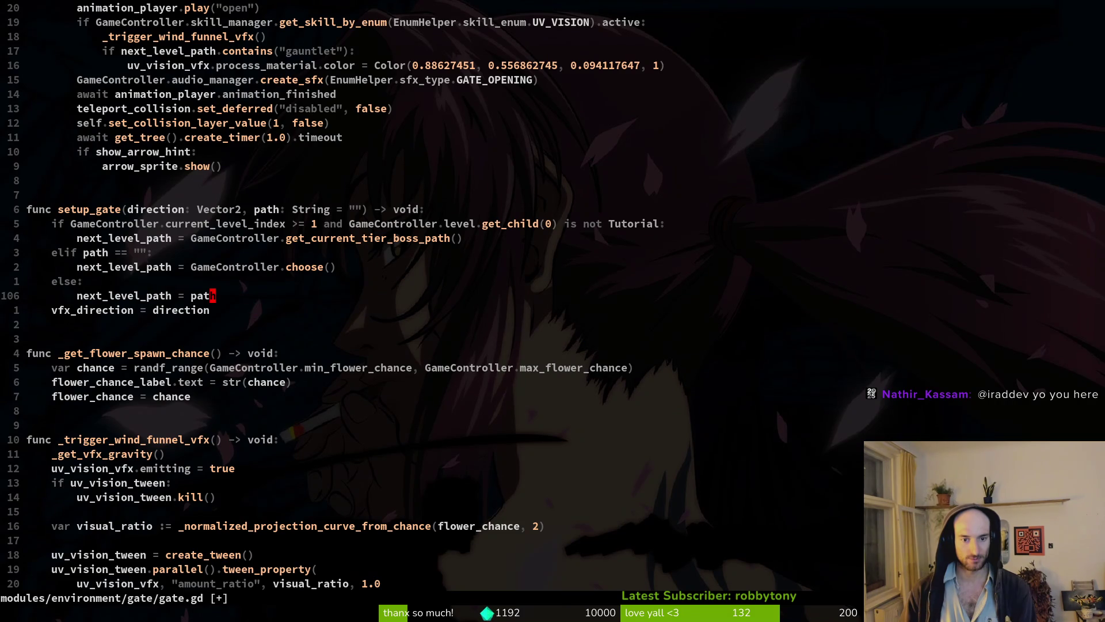
type(":w")
key("Return")
left_click(321, 267)
type(":q")
key("Return")
- Relaunch Vim and reopen gate.gd through the project file finder
type("vi")
key("Return")
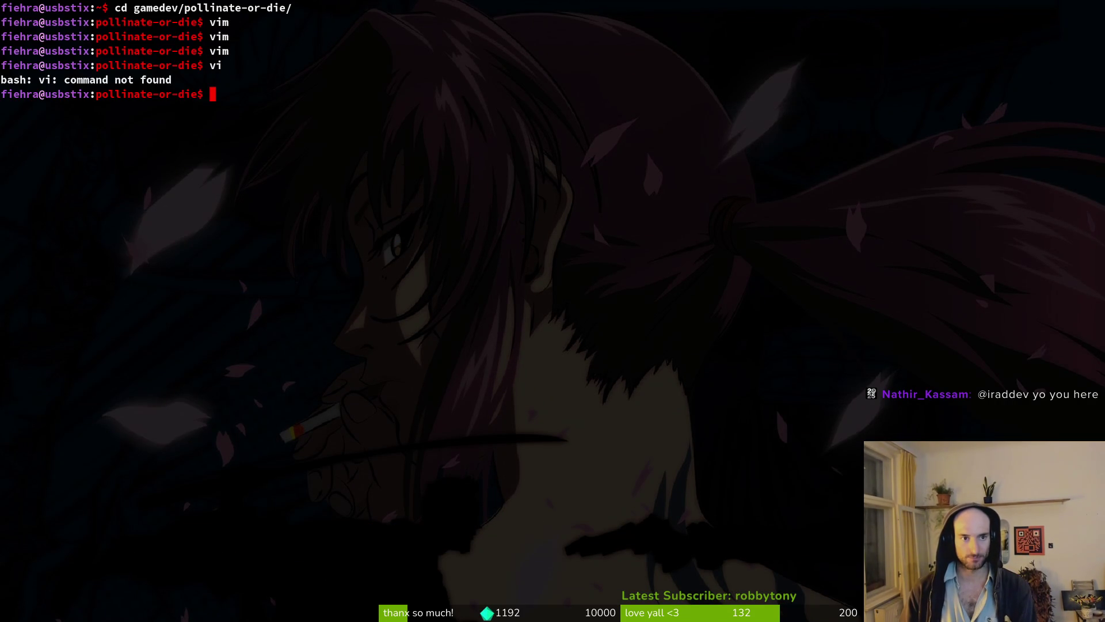
type("vim")
key("Return")
key("ctrl+p")
type("gate.gd")
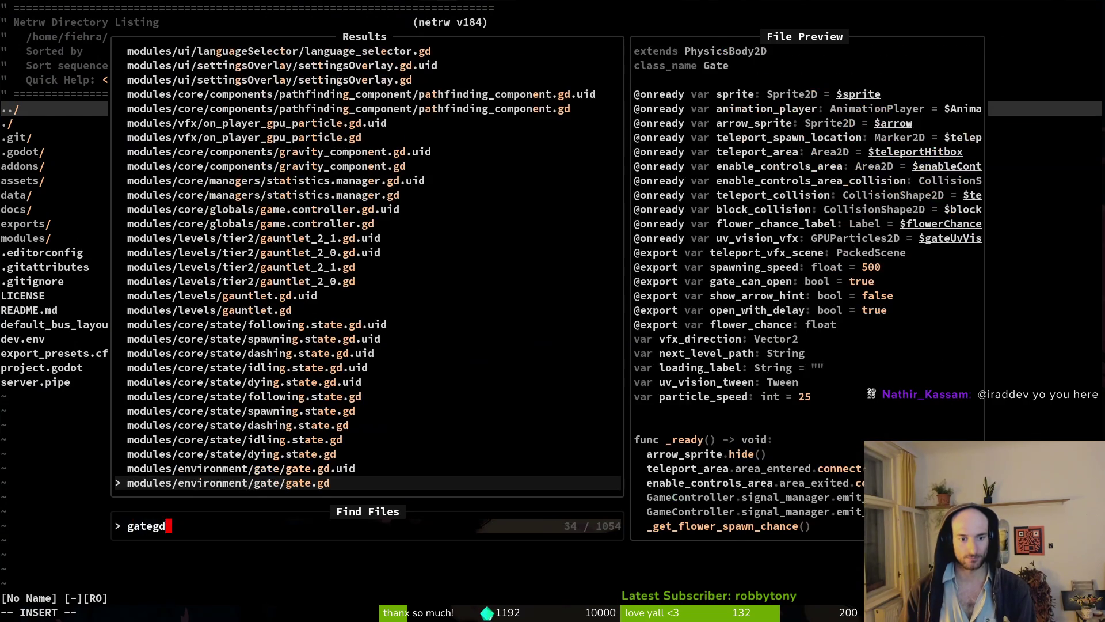
key("Return")
scroll(177, 271, "down", 20)
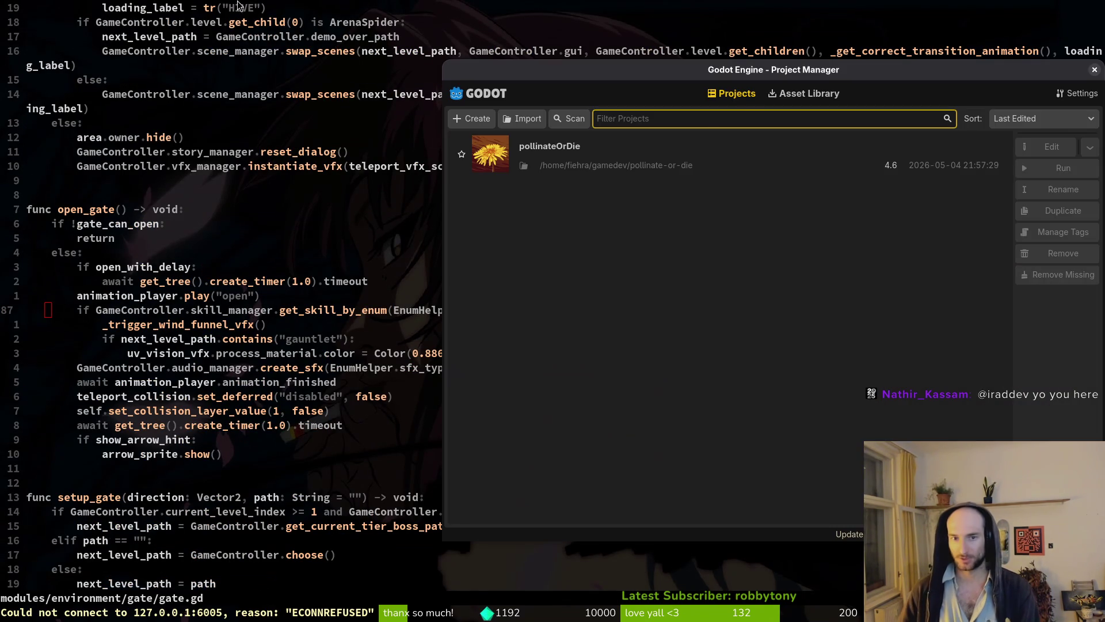
- Test-run the pollinateOrDie game from Godot, then close gate.gd
left_click(592, 153)
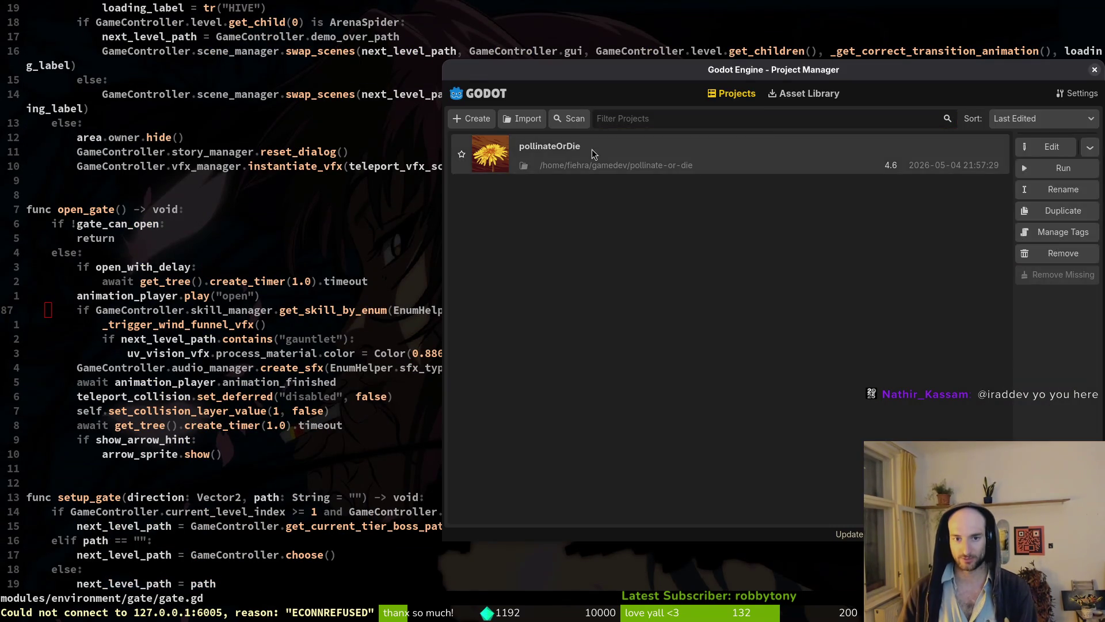
key("ctrl+r")
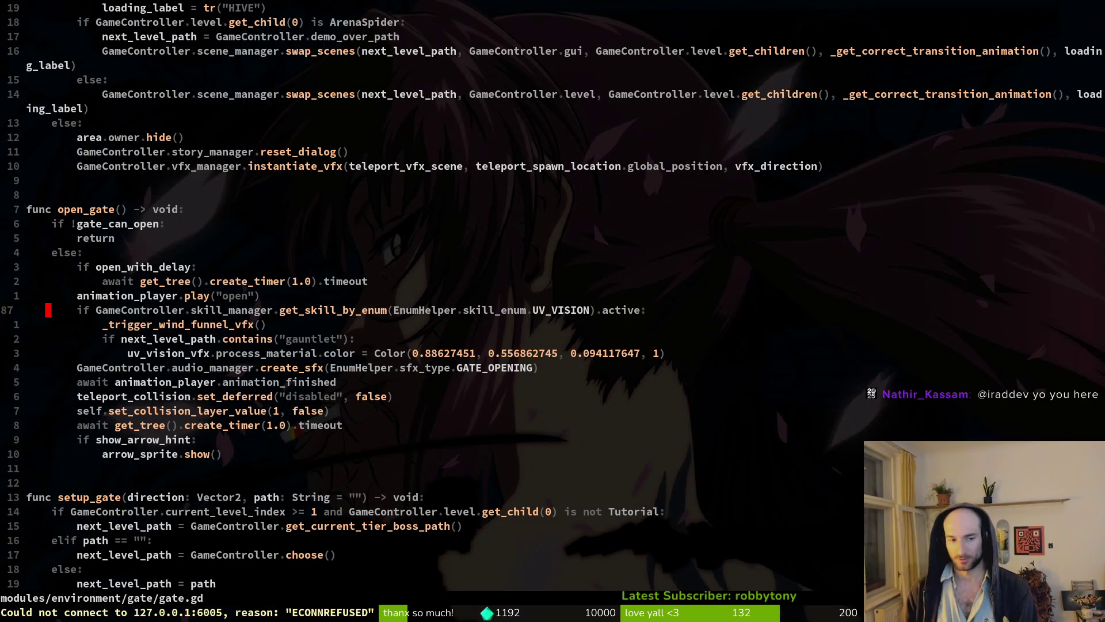
type(":q")
key("Return")
- Reopen gate.gd with the file finder, save it and quit Vim
type("vim")
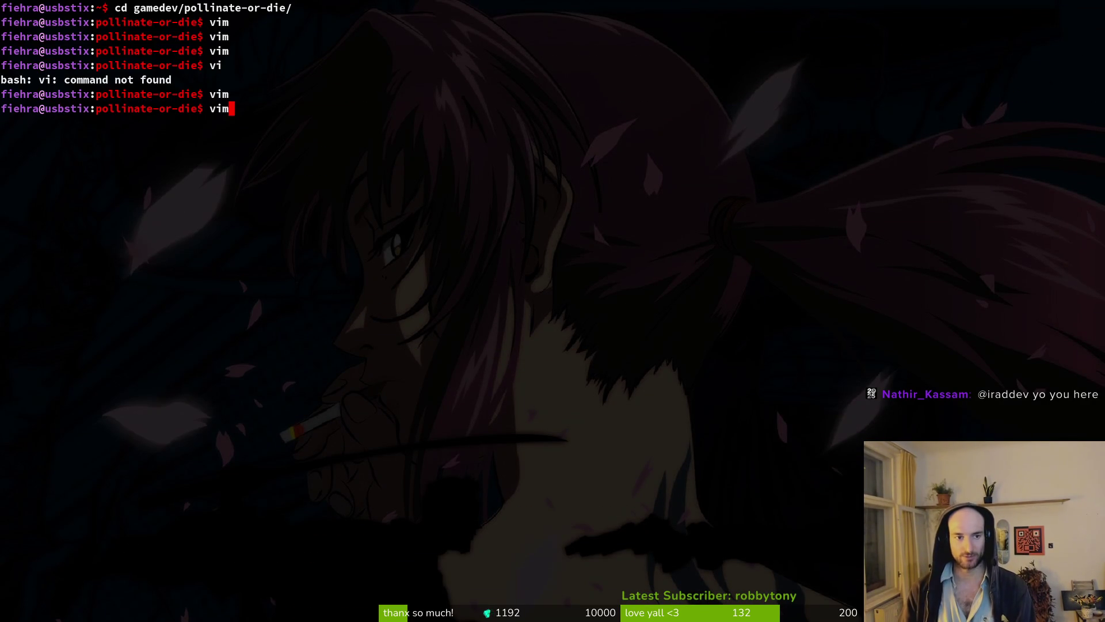
key("Return")
key("ctrl+p")
type("gategd")
key("Return")
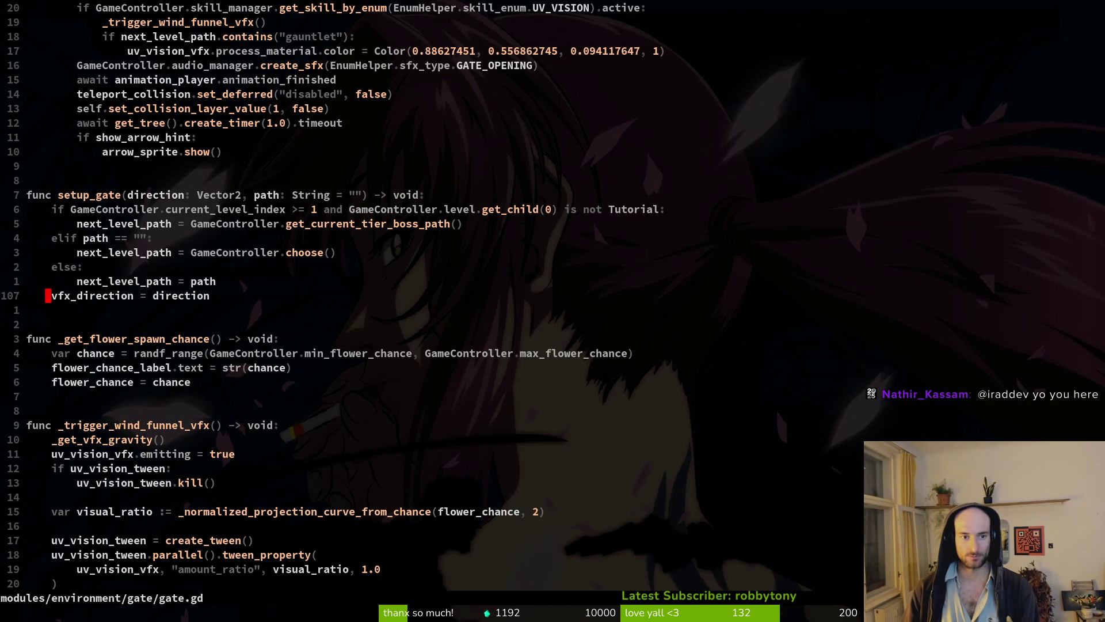
type(":w")
key("Return")
type(":q")
key("Return")
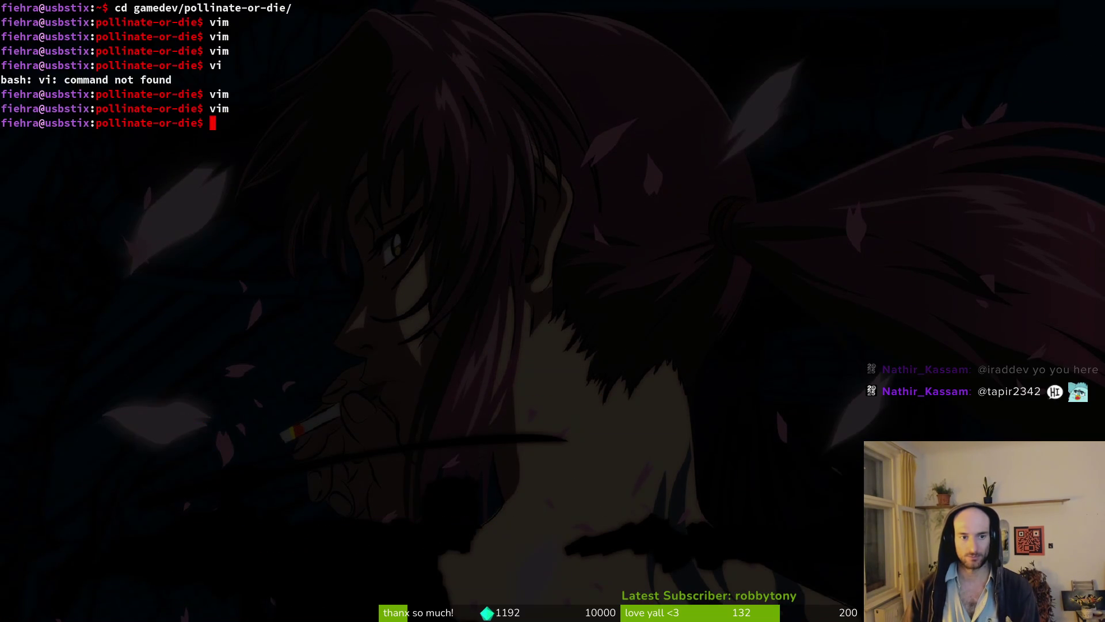
- Open gate.gd once more, jump to the open_gate function, and quit Vim
type("vim")
key("Return")
key("ctrl+p")
type("gate")
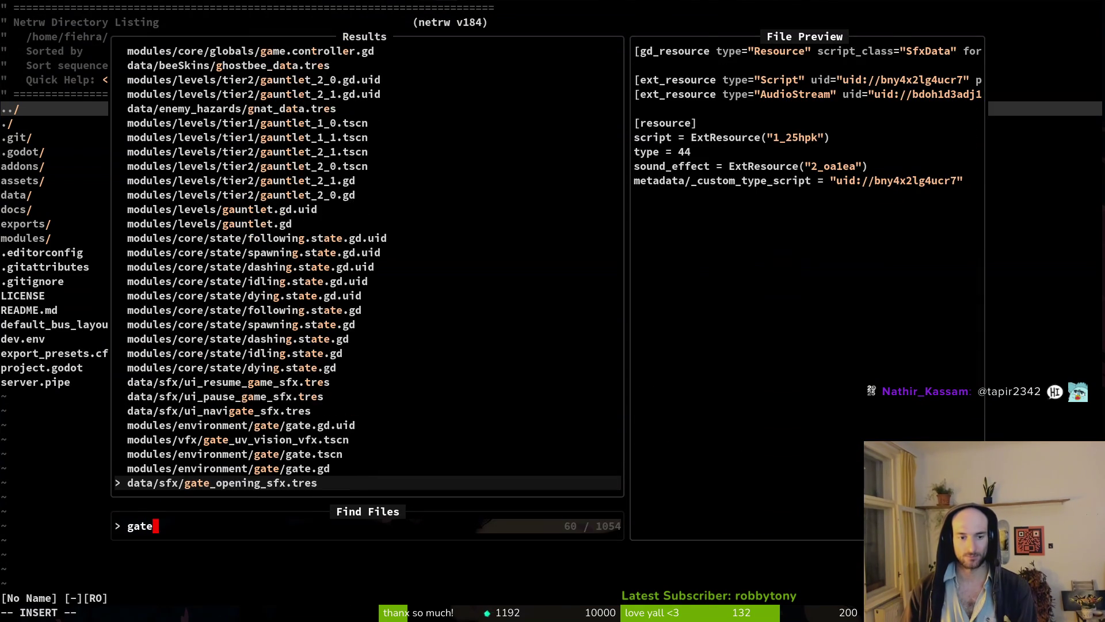
key("Up")
key("Return")
key("ctrl+d")
key("ctrl+d")
key("ctrl+d")
type(":q")
key("Return")
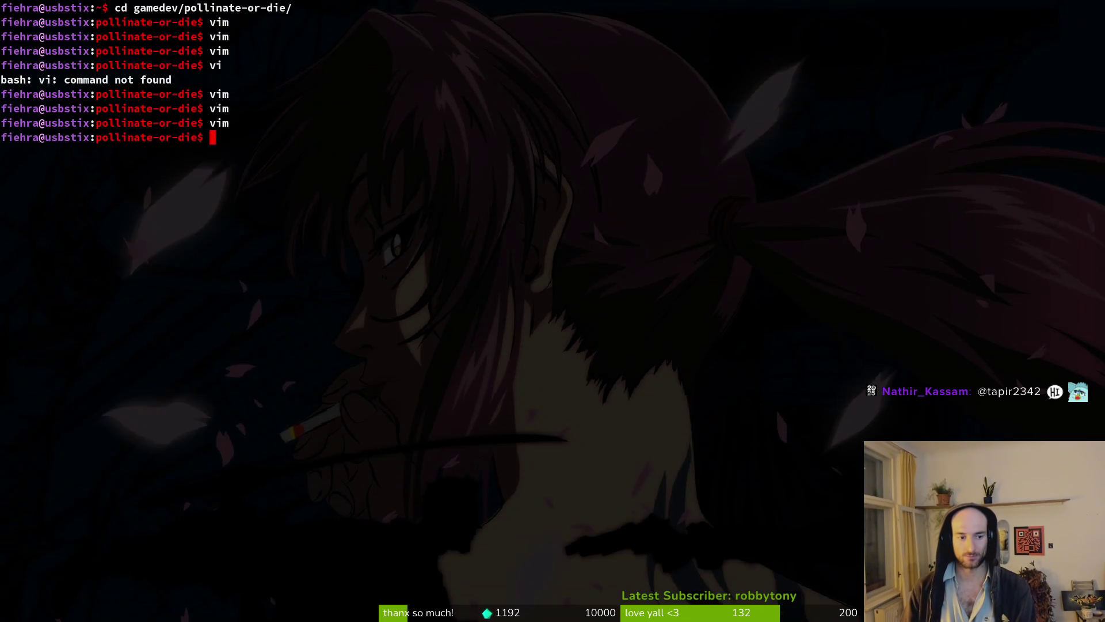
- Open a fresh terminal and cd into gamedev/pollinate-or-die
key("alt+Tab")
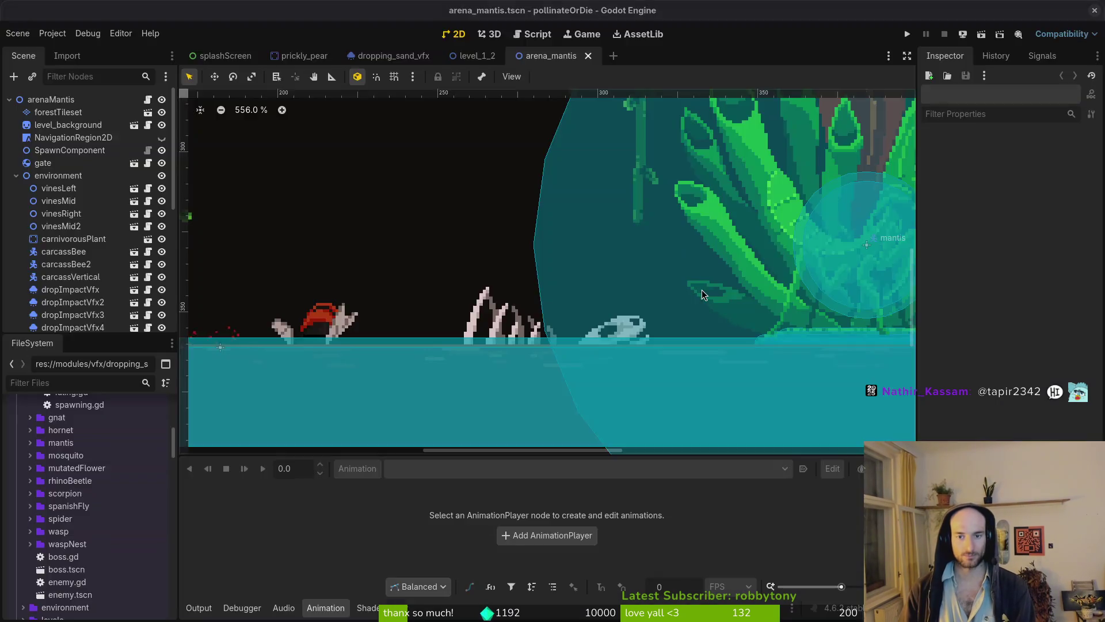
key("super+Return")
type("cd gamedev/po")
key("Tab")
key("Return")
- Open gate.gd in Vim and move to the choose() call on line 104
type("vim")
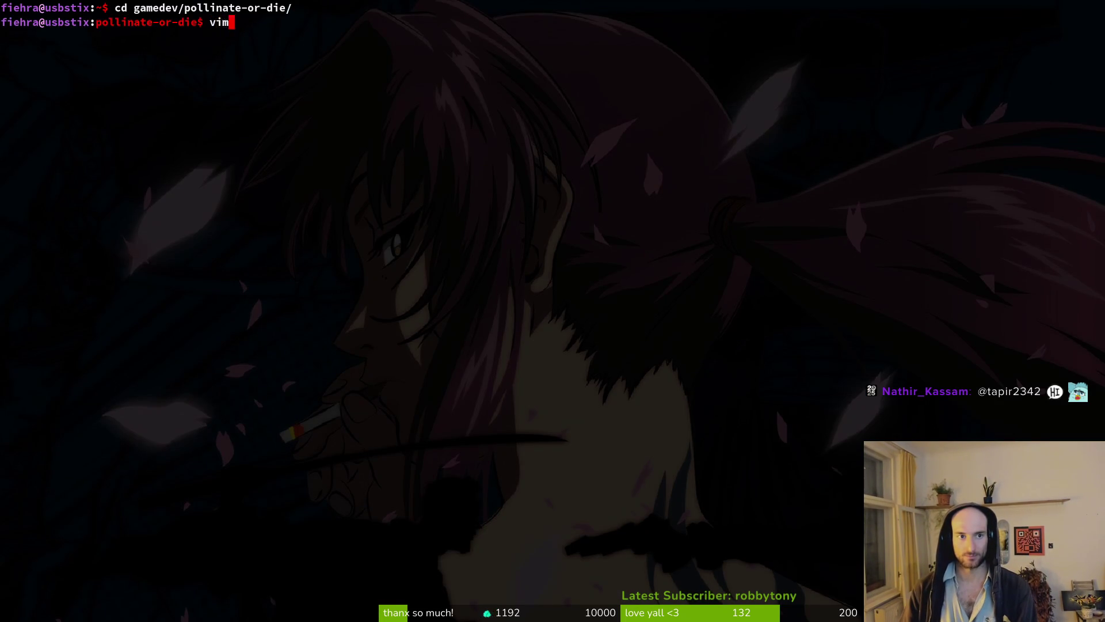
key("Return")
key("ctrl+p")
type("gategd")
key("Return")
key("ctrl+d")
key("ctrl+d")
key("ctrl+d")
key("k")
key("w")
key("w")
key("w")
key("Return")
key("k")
- Change choose() to choose_random_level_from_tier() and save gate.gd
key("f(")
type("i_r")
key("Return")
key("Delete")
key("Delete")
key("Escape")
type(":w")
key("Return")
- Live-grep the project for cut_random_level_from_tier and open its match in hive.gd
type("/cut")
key("Escape")
key("space")
type("gcut_l")
key("Return")
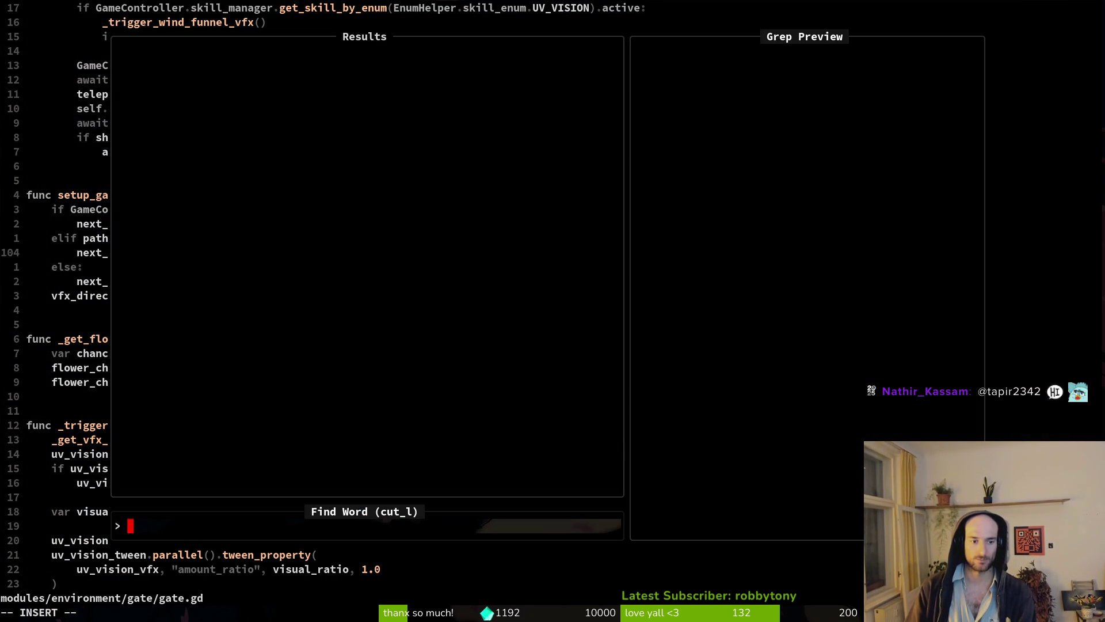
key("Escape")
key("space")
type("gcut_r")
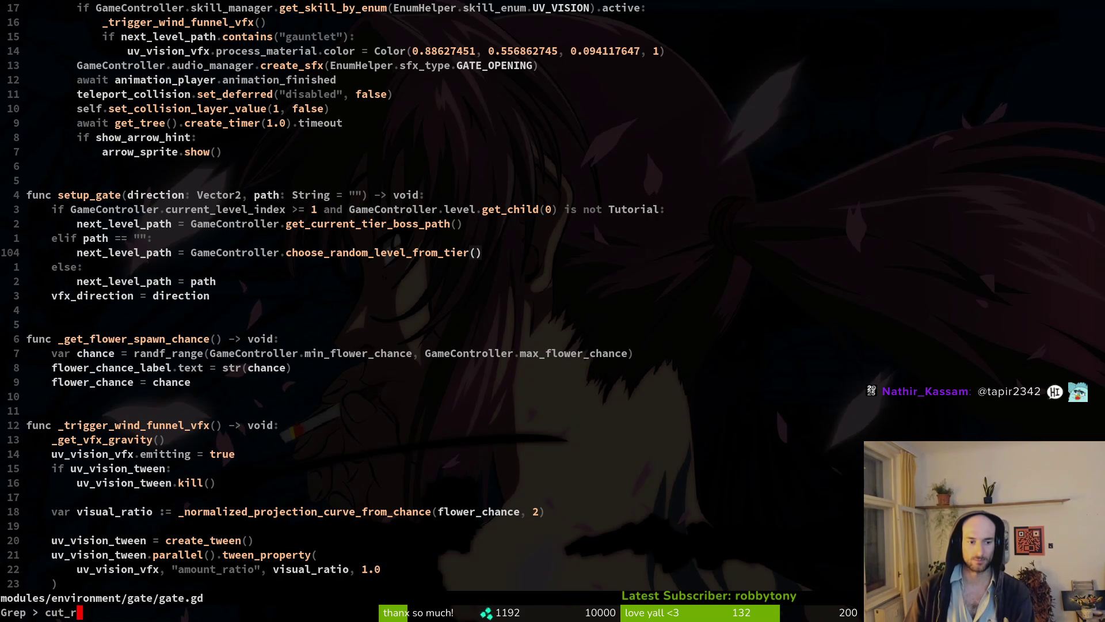
key("Return")
key("Return")
- Rename hive.gd's call to choose_random_level_from_tier, save, and quit Vim
type("cwcho")
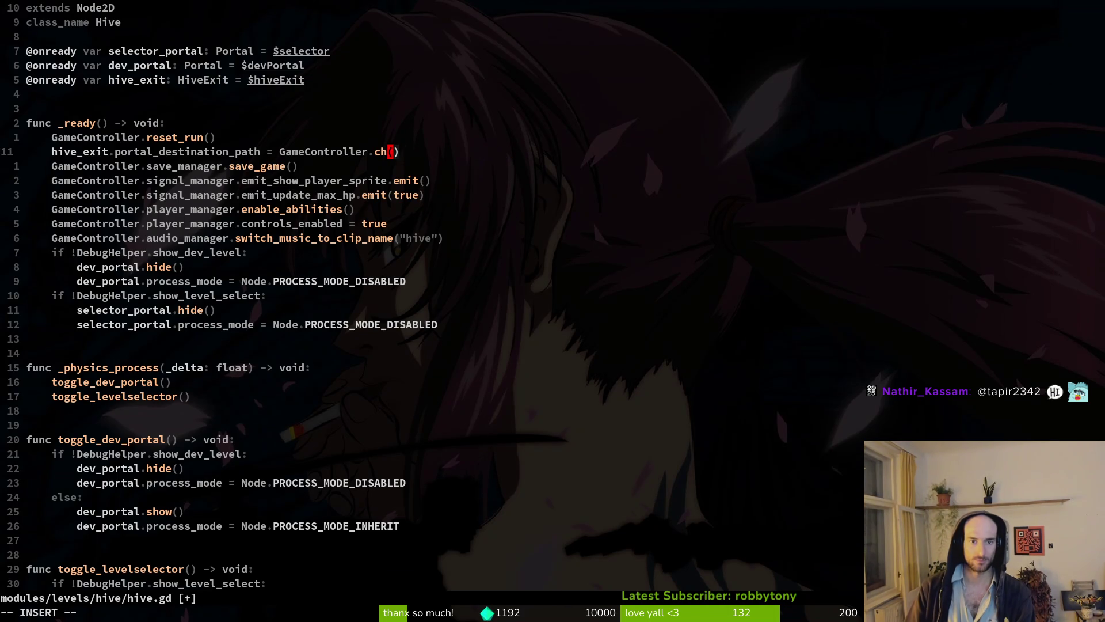
key("Return")
key("Escape")
type(":write")
key("Return")
type(":q")
key("Return")
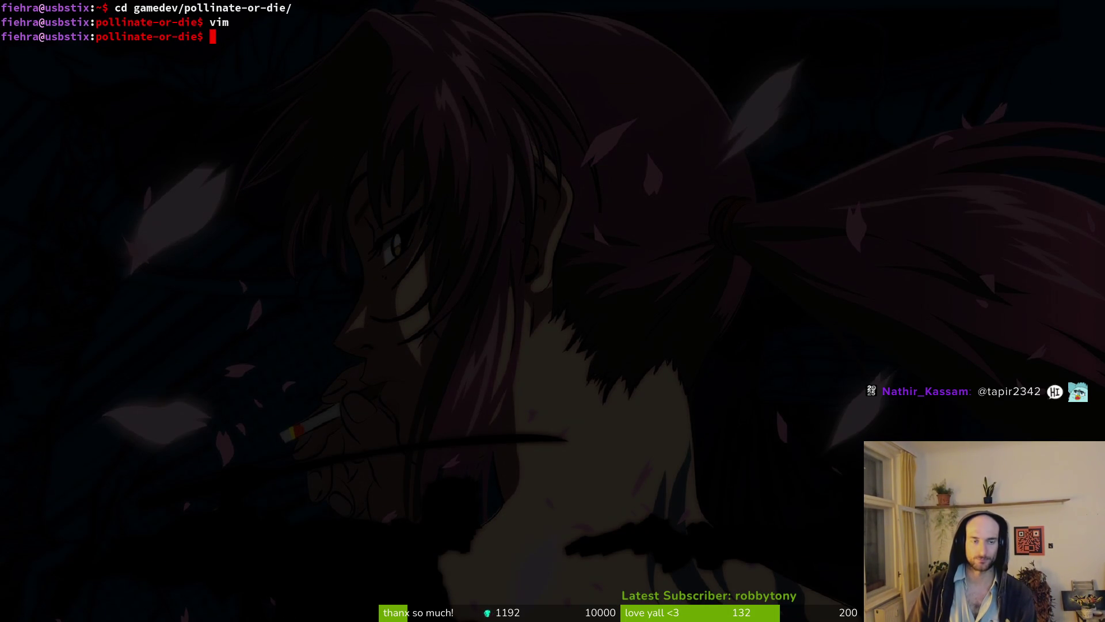
- Stage game.controller.gd in tig and commit it as 'renamed function for choosing random level'
key("ctrl+c")
type("tig")
key("Return")
key("Down")
key("Down")
key("Down")
key("Down")
key("Return")
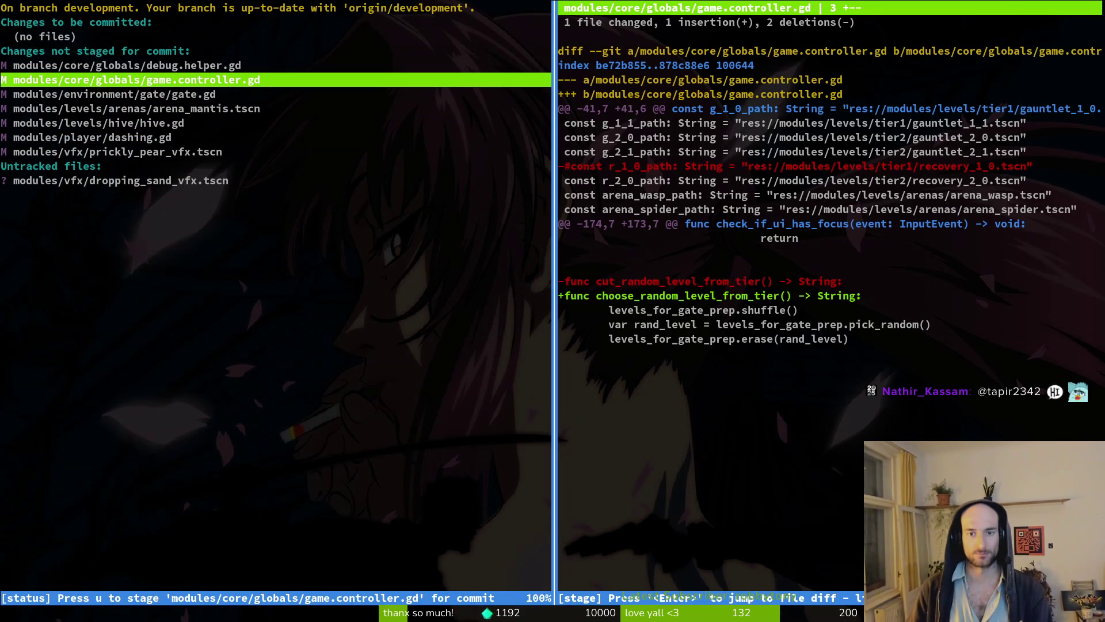
key("u")
key("u")
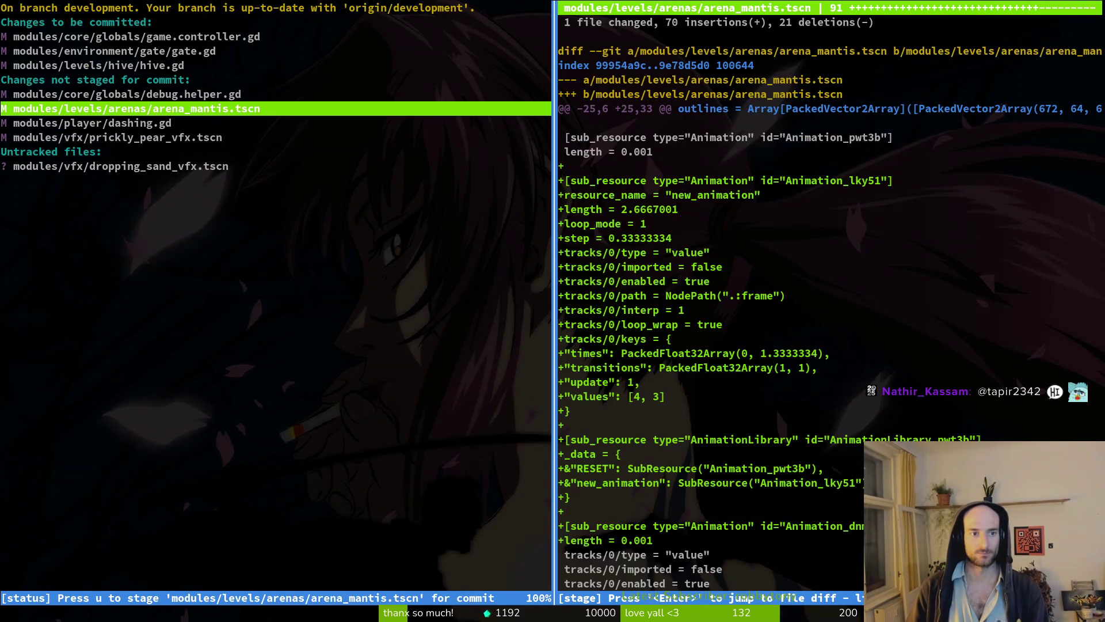
type("qgit commit -m \"")
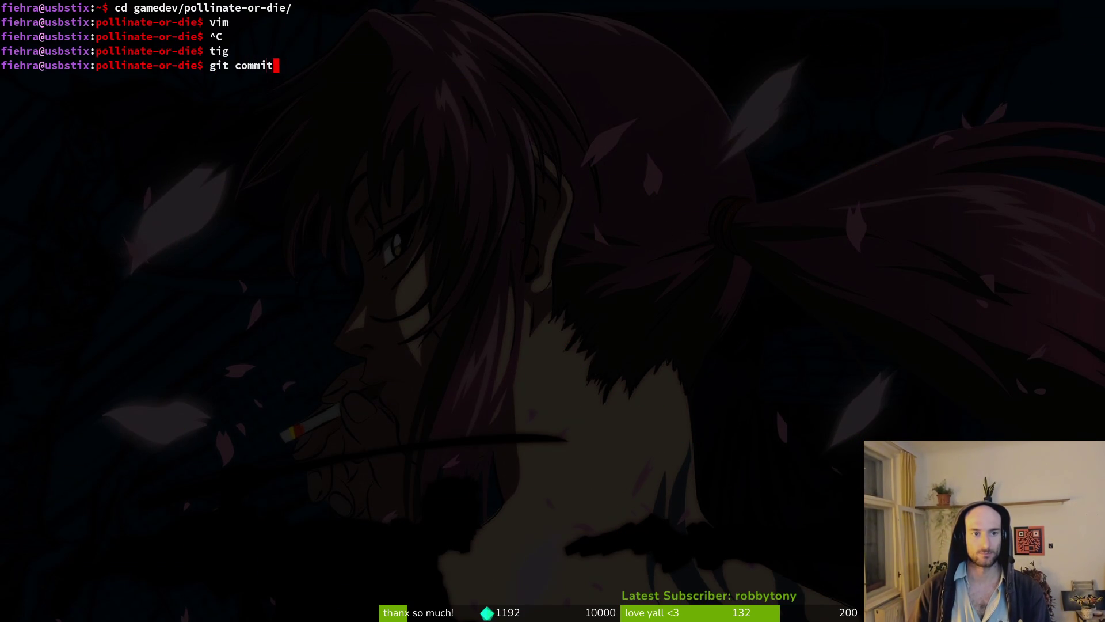
type("renamed ")
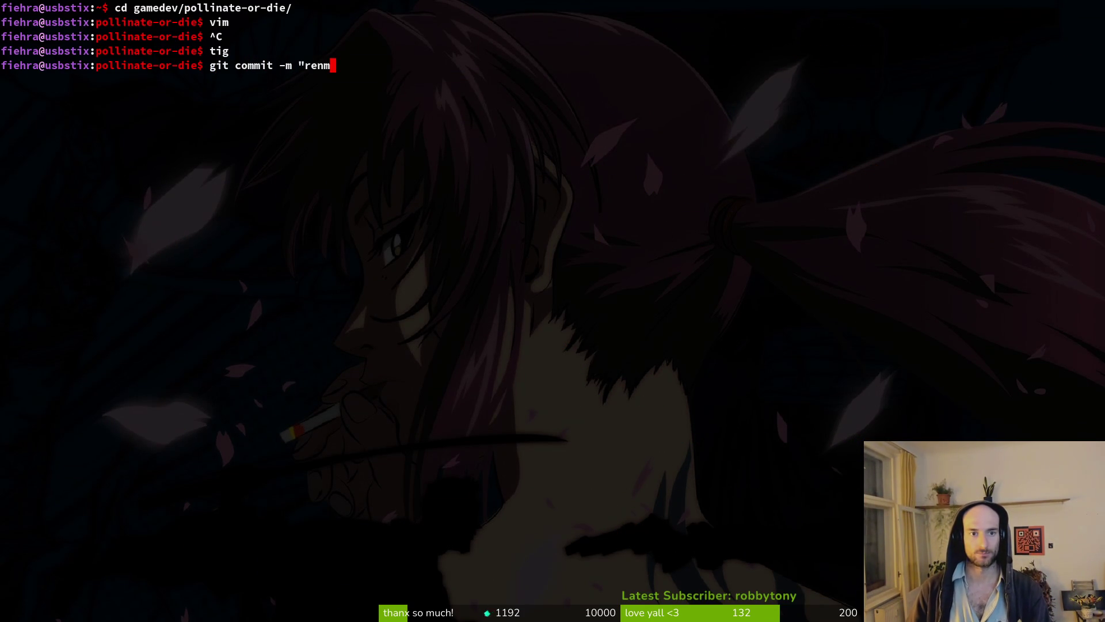
type("functi")
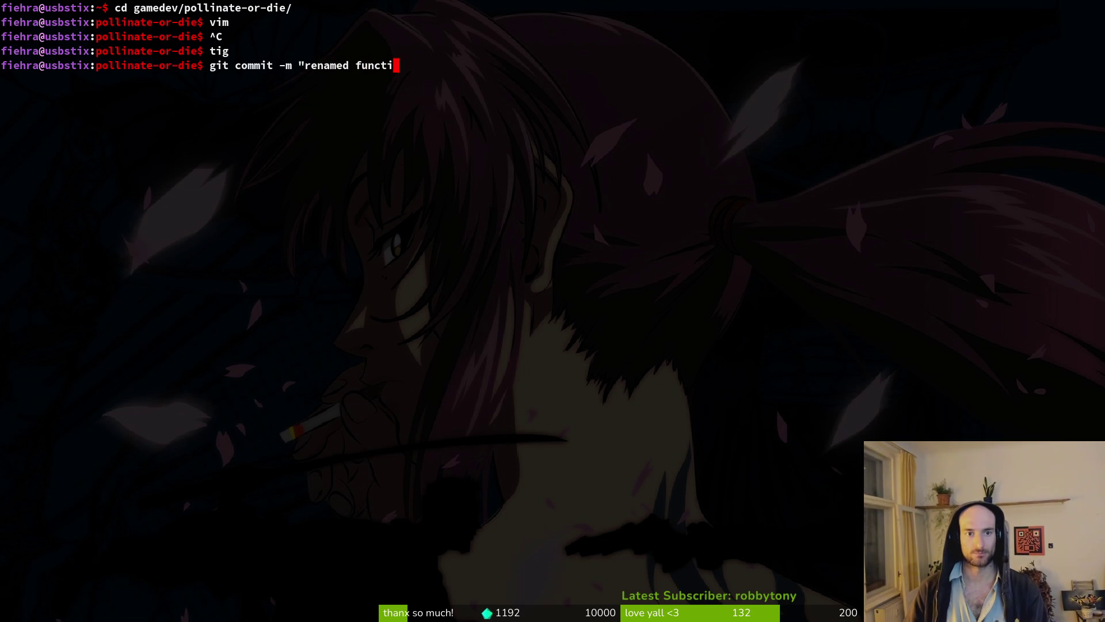
type("on for ")
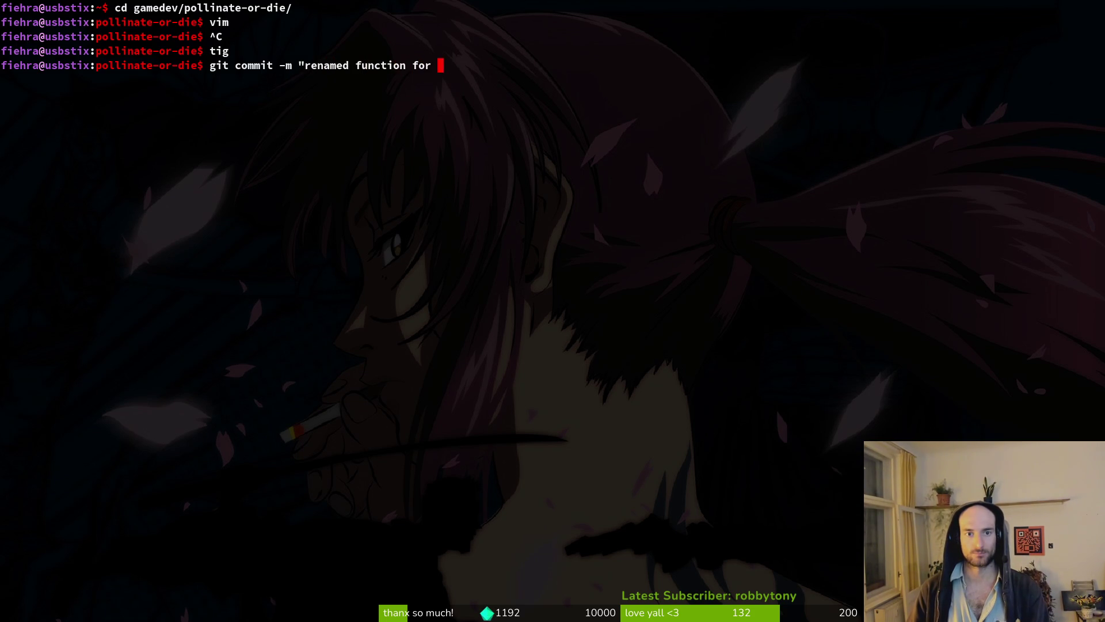
type("choosing random level\"")
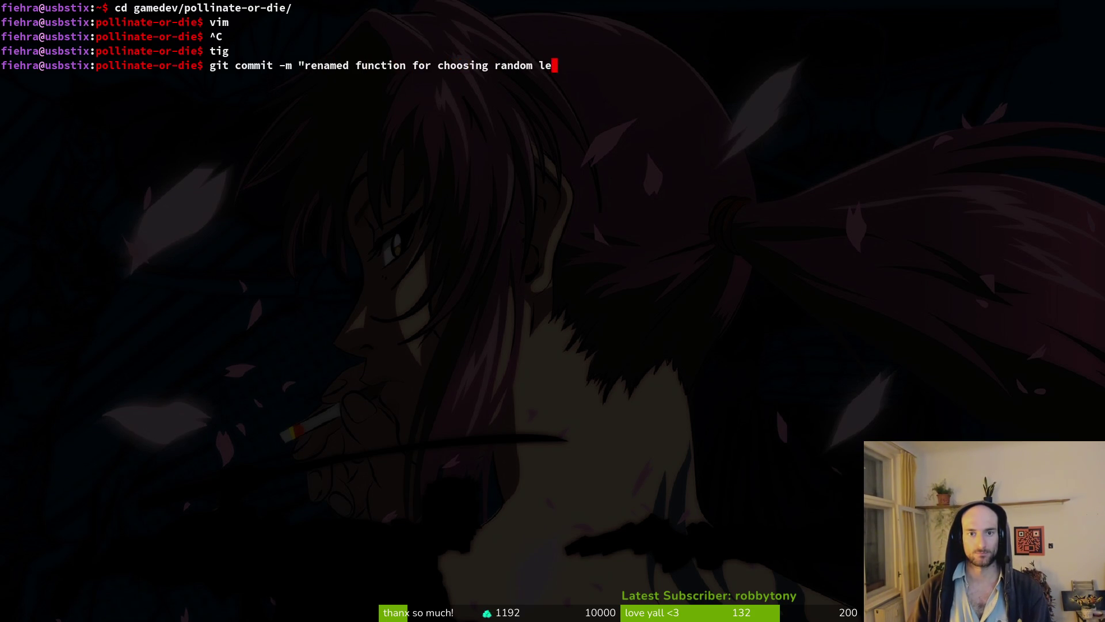
key("Return")
- Stage arena_mantis.tscn and discard the dashing.gd and prickly_pear_vfx.tscn changes
key("Down")
key("Down")
key("Return")
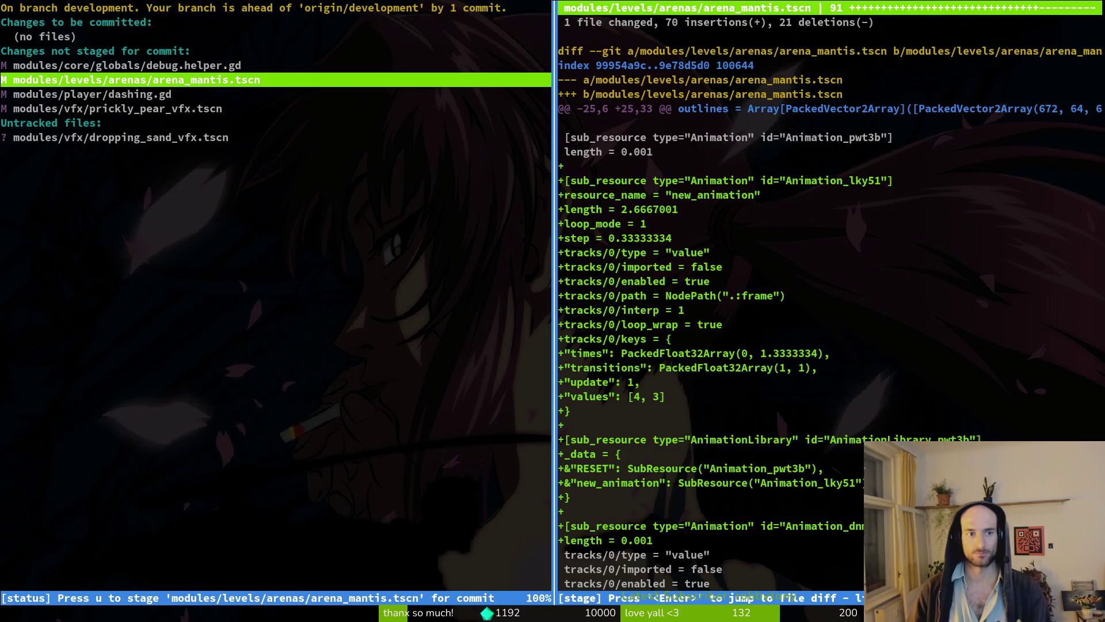
key("u")
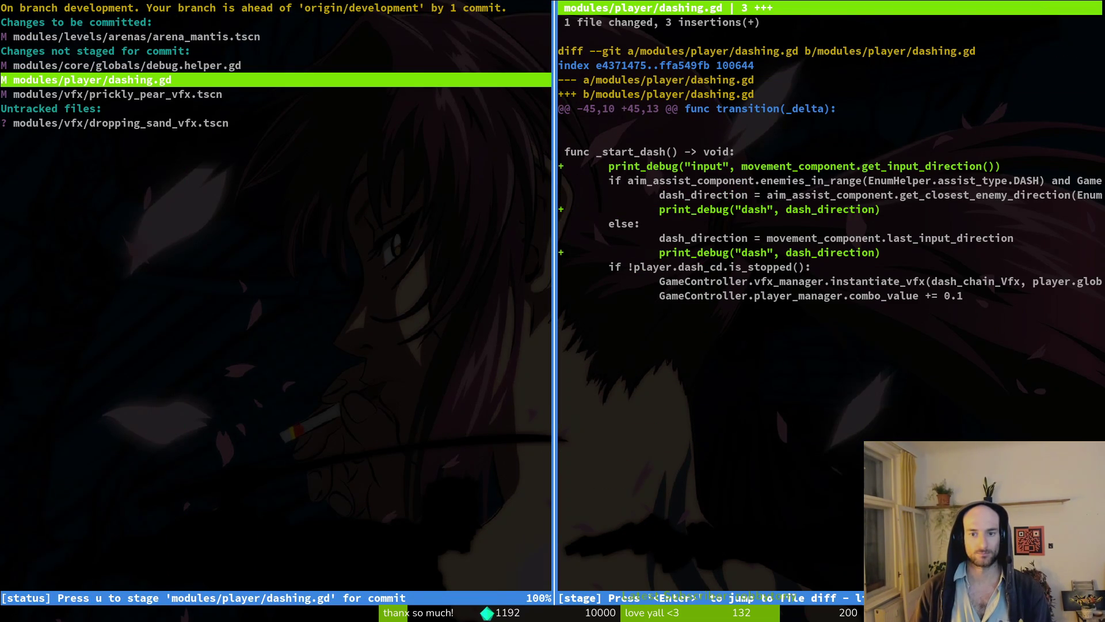
key("exclam")
key("y")
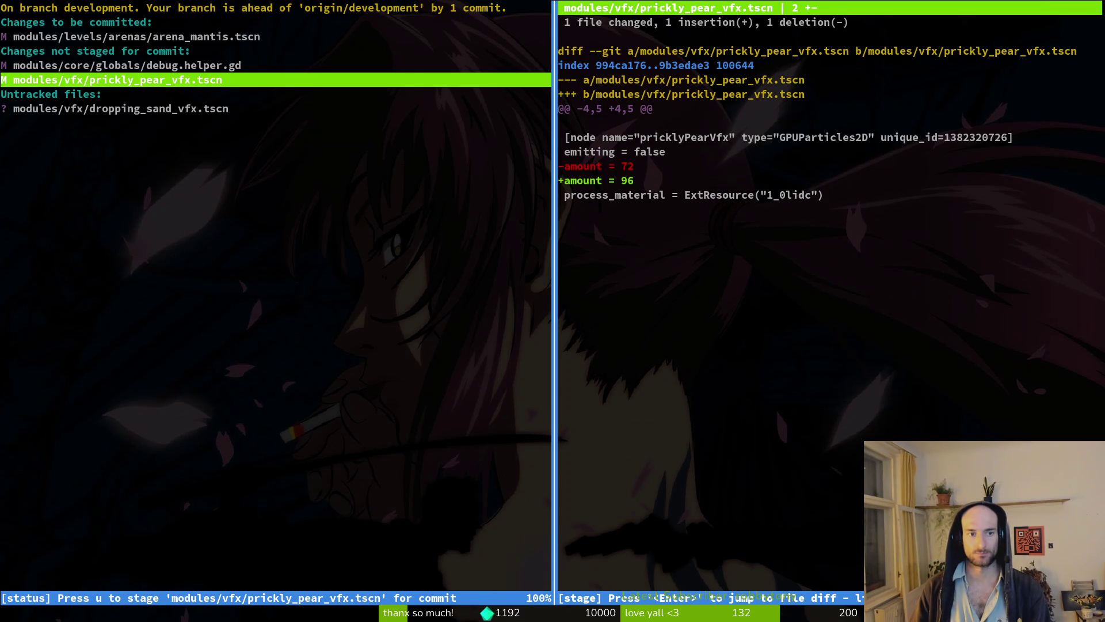
key("exclam")
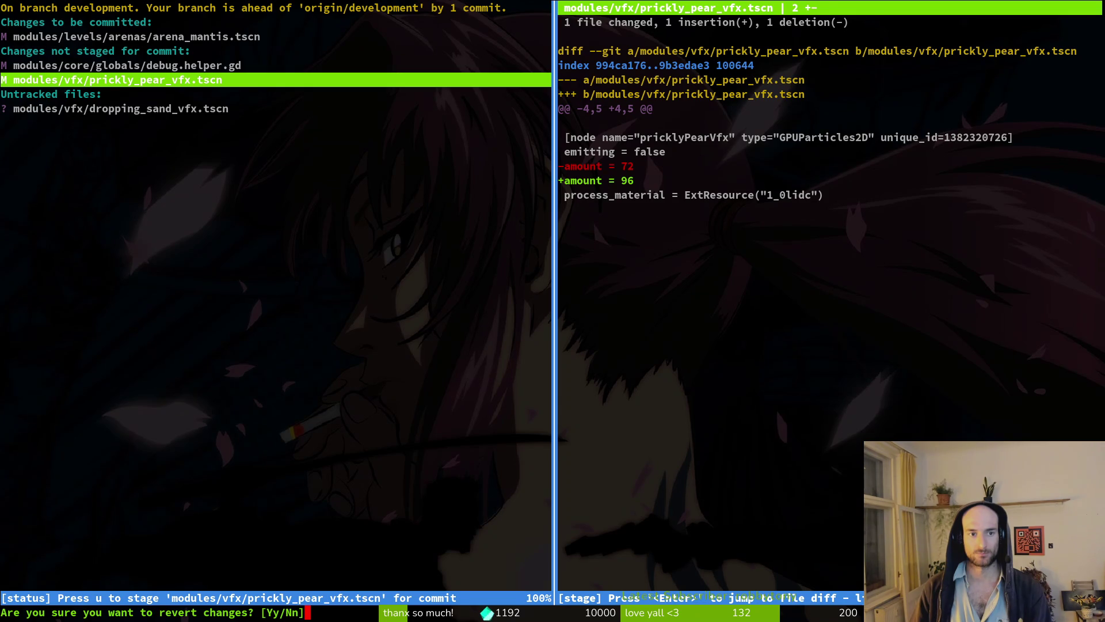
key("y")
- Commit with 'added some more deco to mantis arena' and push to origin
key("q")
key("q")
type("git")
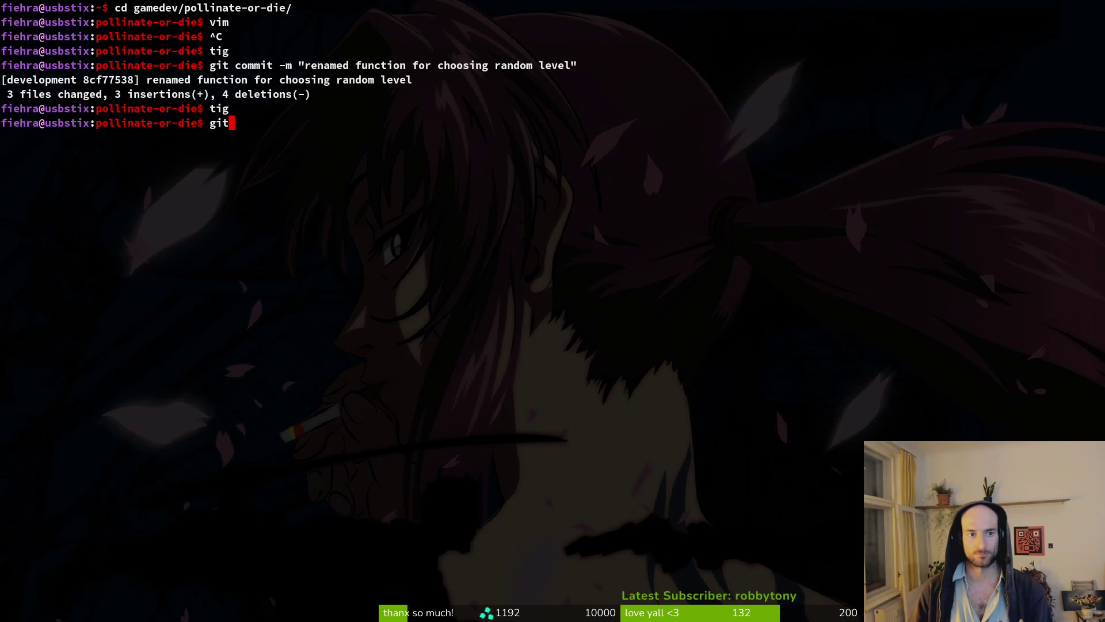
type(" commit -m \"added some ")
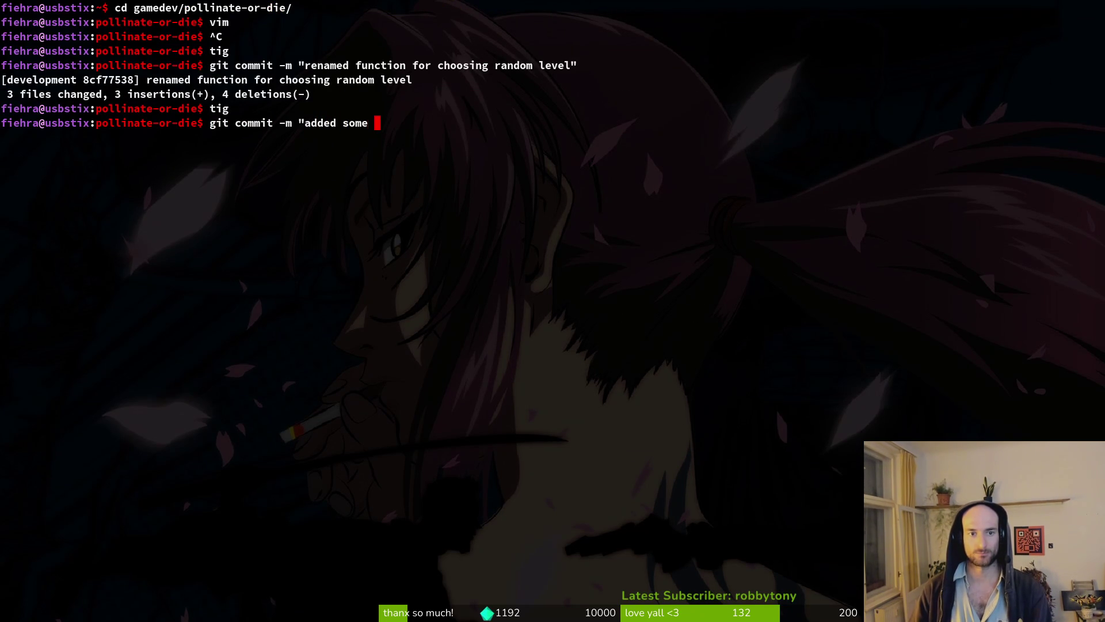
type("more deco to mantis arena\"")
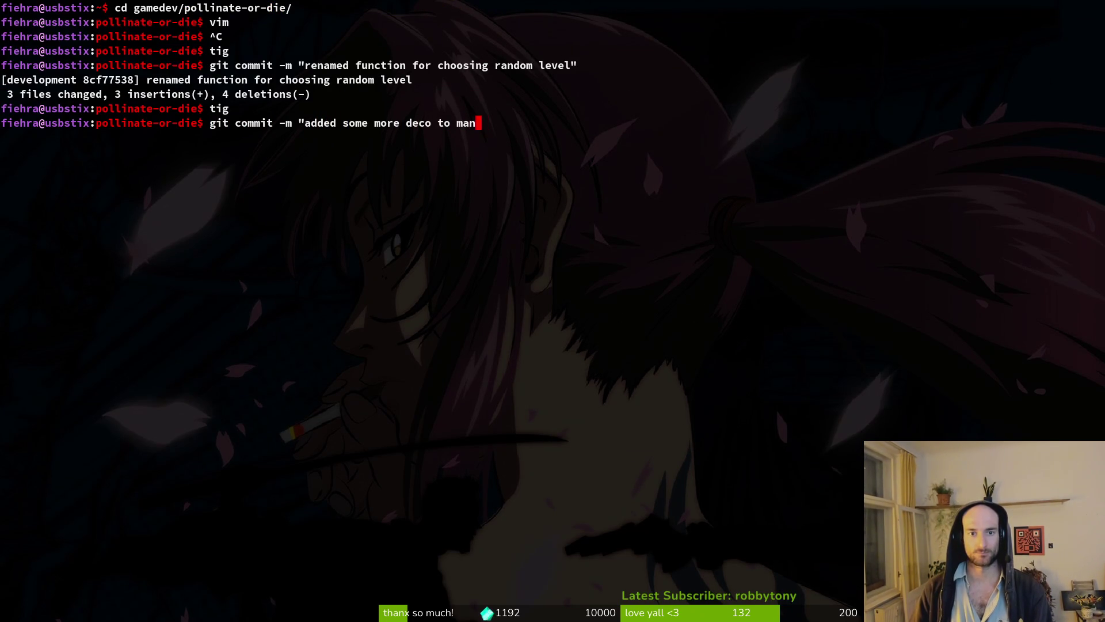
key("Return")
type("git push")
key("Return")
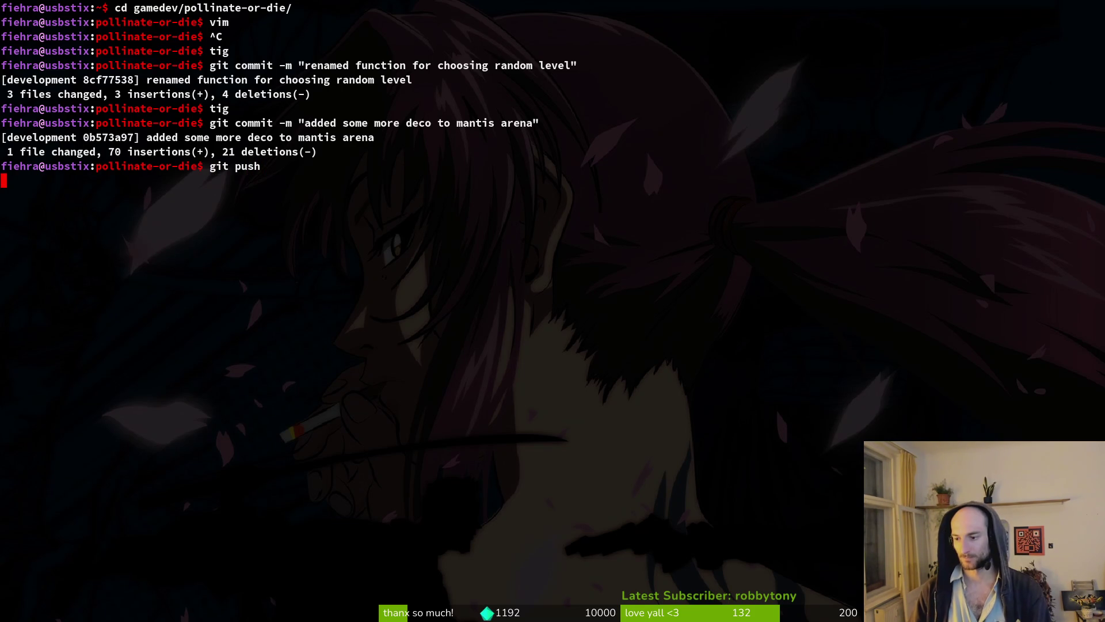
- Inspect the leftover untracked dropping_sand_vfx.tscn in tig, then head to Godot
type("tig")
key("Return")
key("Down")
key("Down")
key("Down")
key("Return")
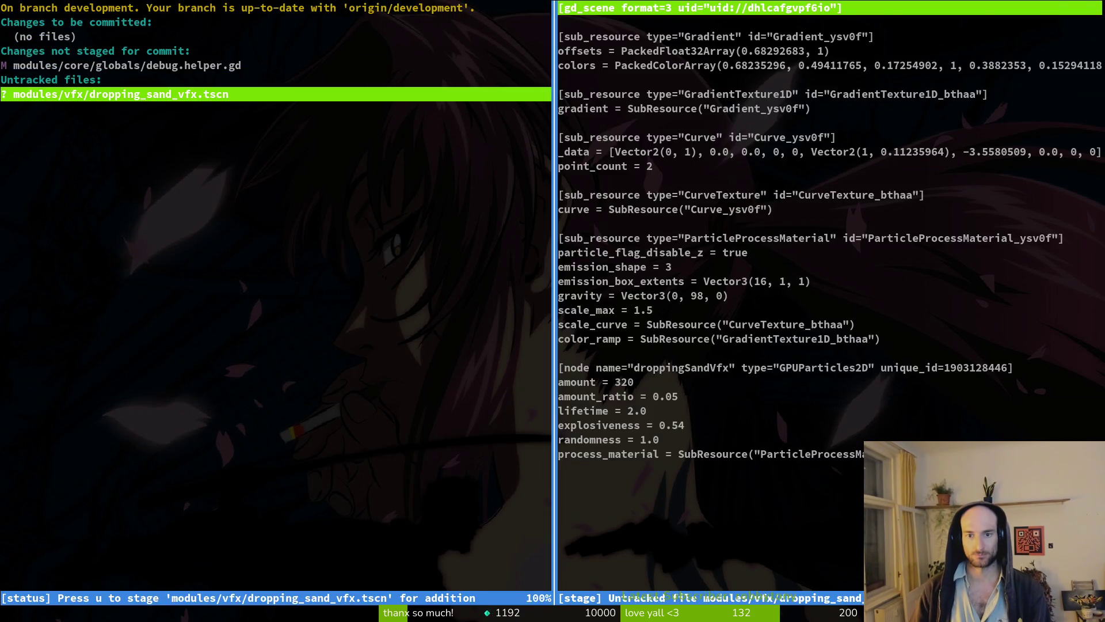
key("q")
key("q")
key("alt+Tab")
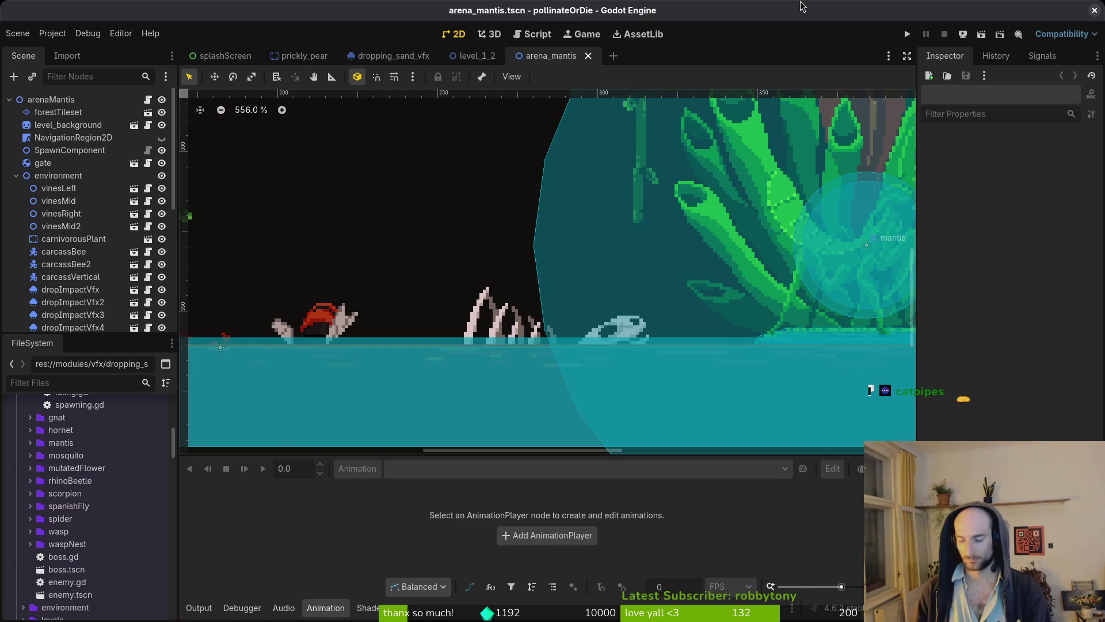
- Reveal dropping_sand_vfx.tscn in the FileSystem dock and close its scene tab
right_click(358, 58)
left_click(428, 128)
right_click(384, 56)
left_click(446, 173)
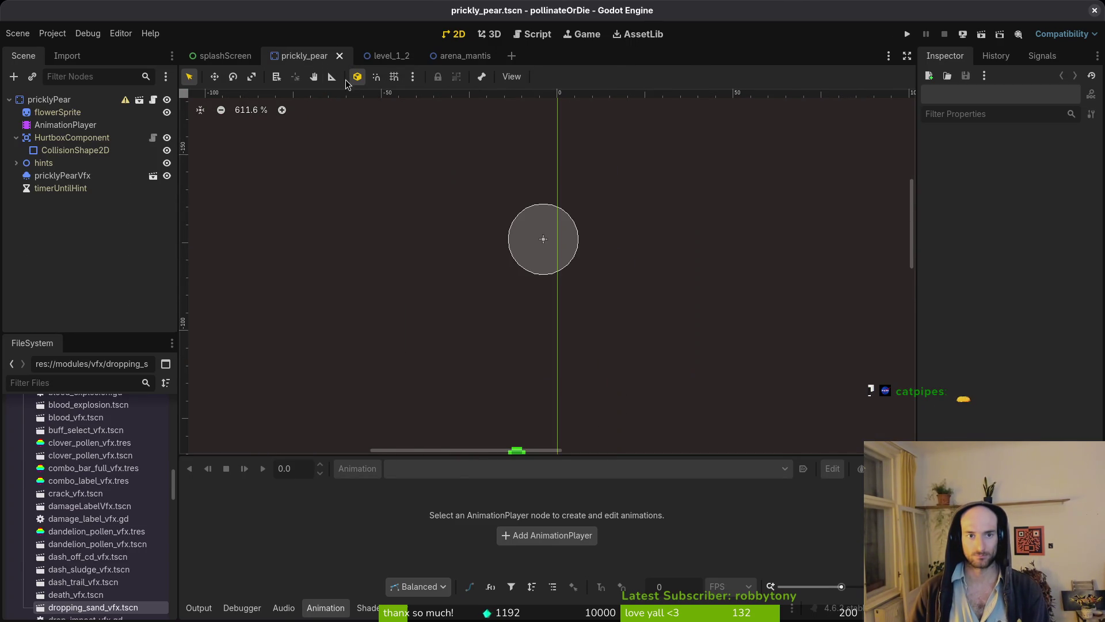
- Delete the dropping_sand_vfx.tscn file from the project
scroll(74, 576, "down", 3)
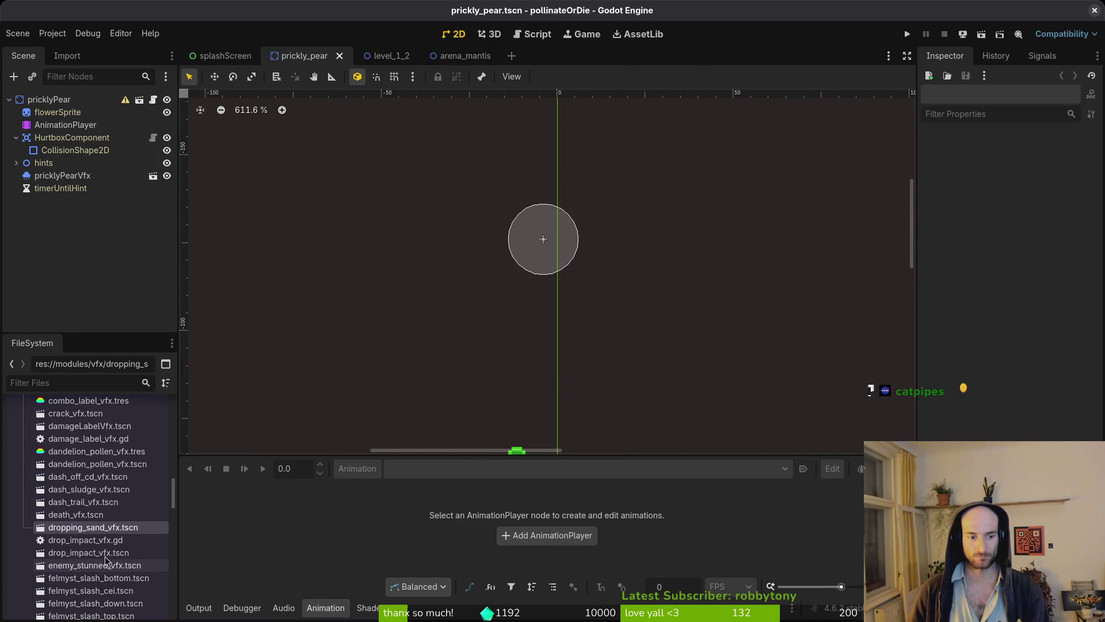
right_click(74, 528)
left_click(131, 544)
left_click(636, 369)
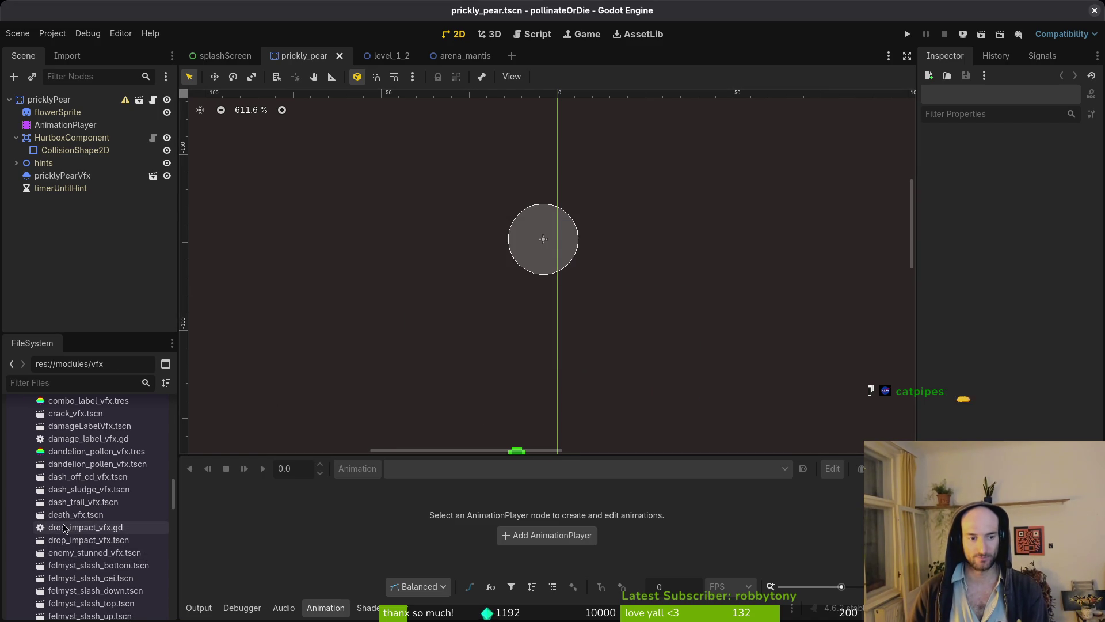
scroll(69, 529, "down", 10)
scroll(83, 535, "up", 8)
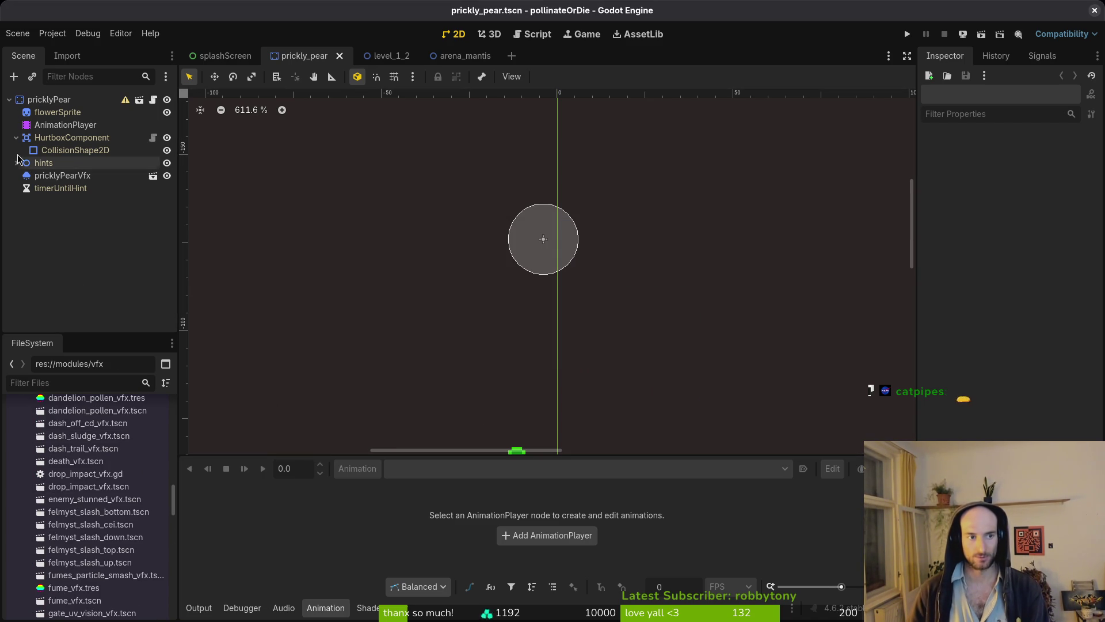
- Save level_1_2, then close the level_1_2, arena_mantis and prickly_pear scene tabs
left_click(377, 56)
key("ctrl+s")
middle_click(382, 54)
middle_click(381, 55)
middle_click(310, 58)
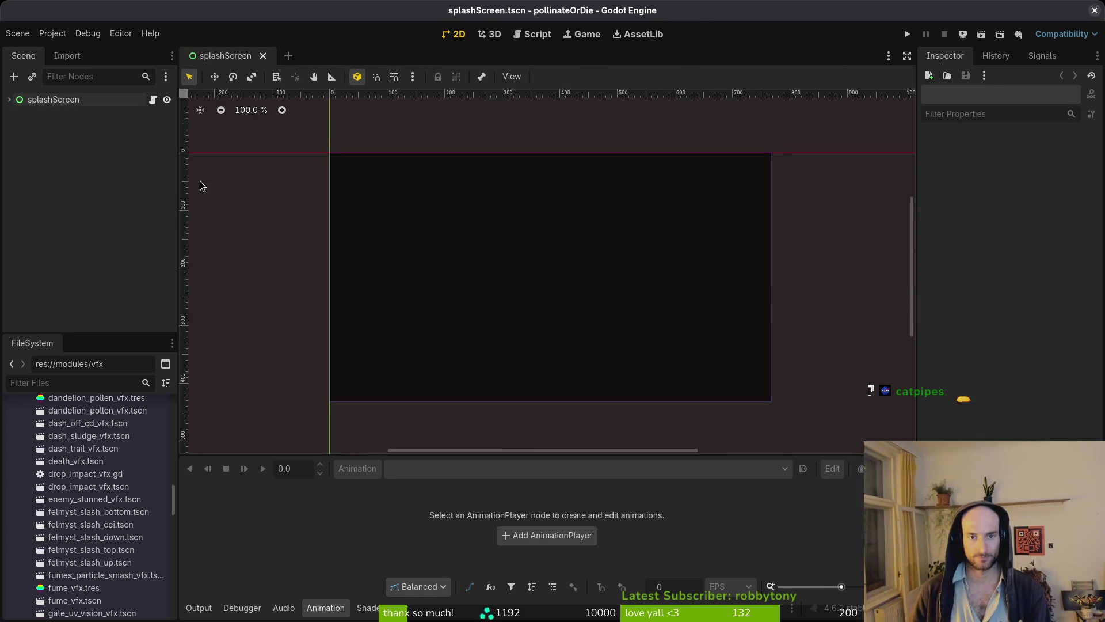
key("alt+Tab")
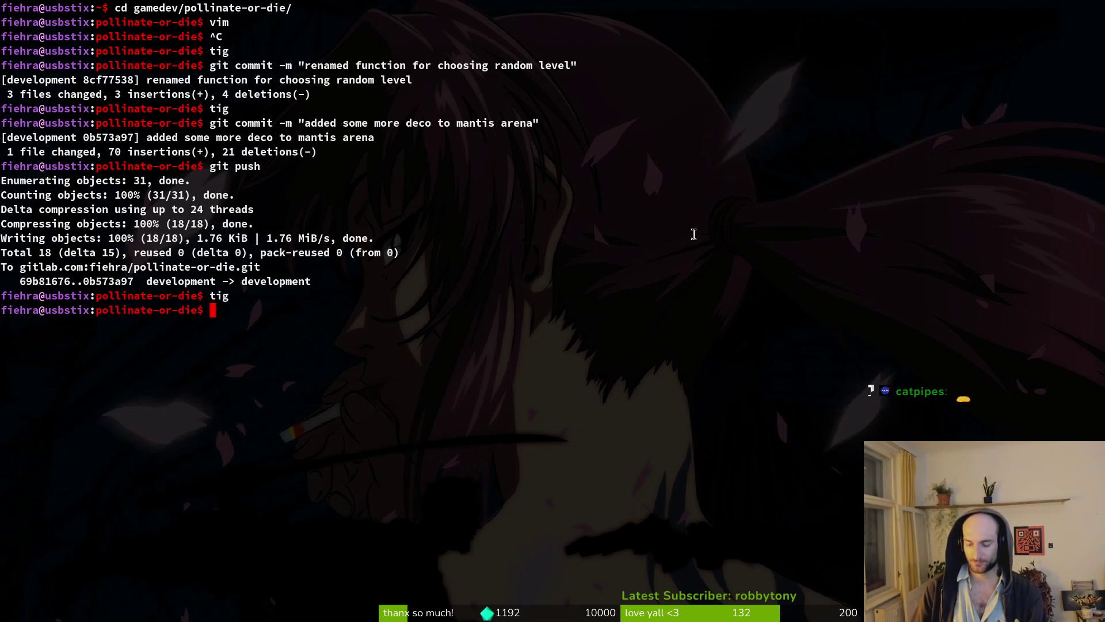
- Open game.controller.gd in Vim and scroll to the level_templates dictionary
type("vim")
key("Return")
key("ctrl+p")
type("game")
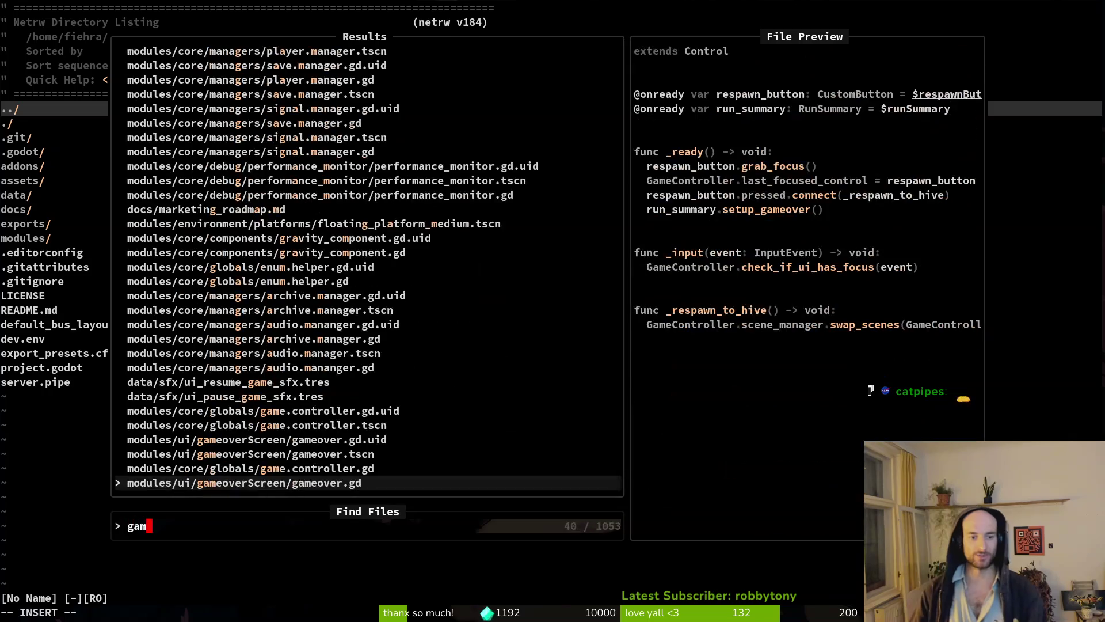
key("Return")
scroll(103, 244, "down", 20)
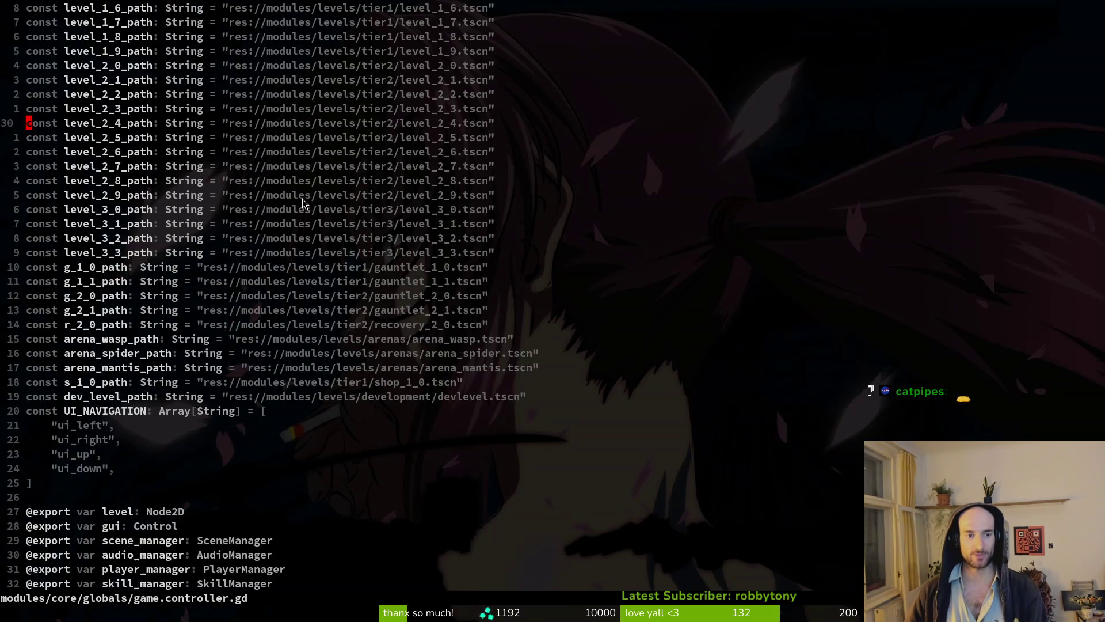
scroll(103, 244, "up", 6)
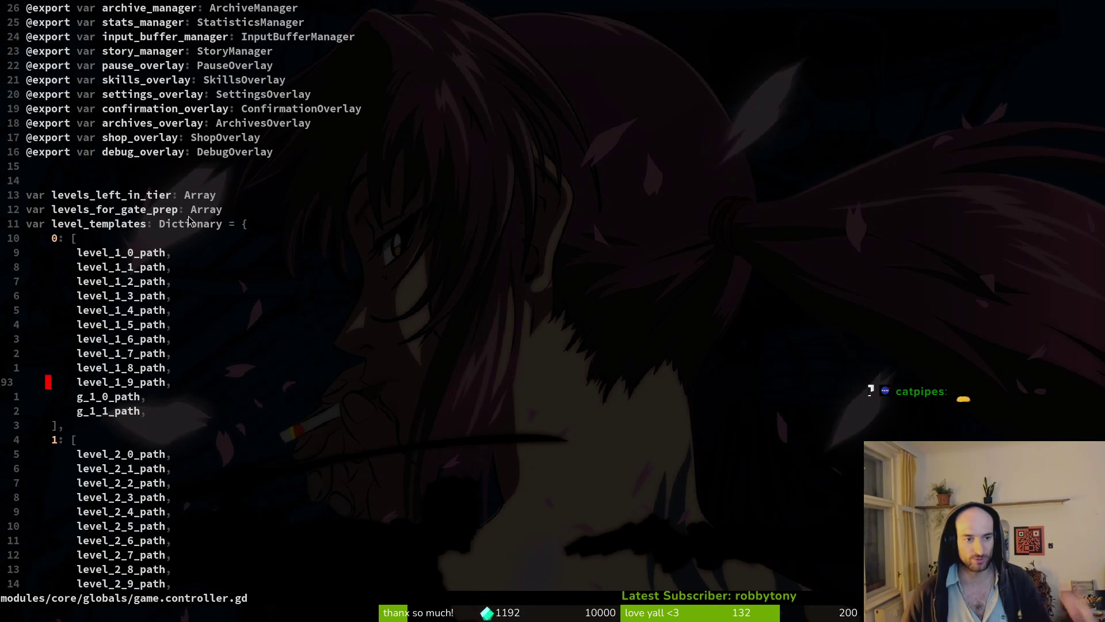
scroll(186, 225, "down", 3)
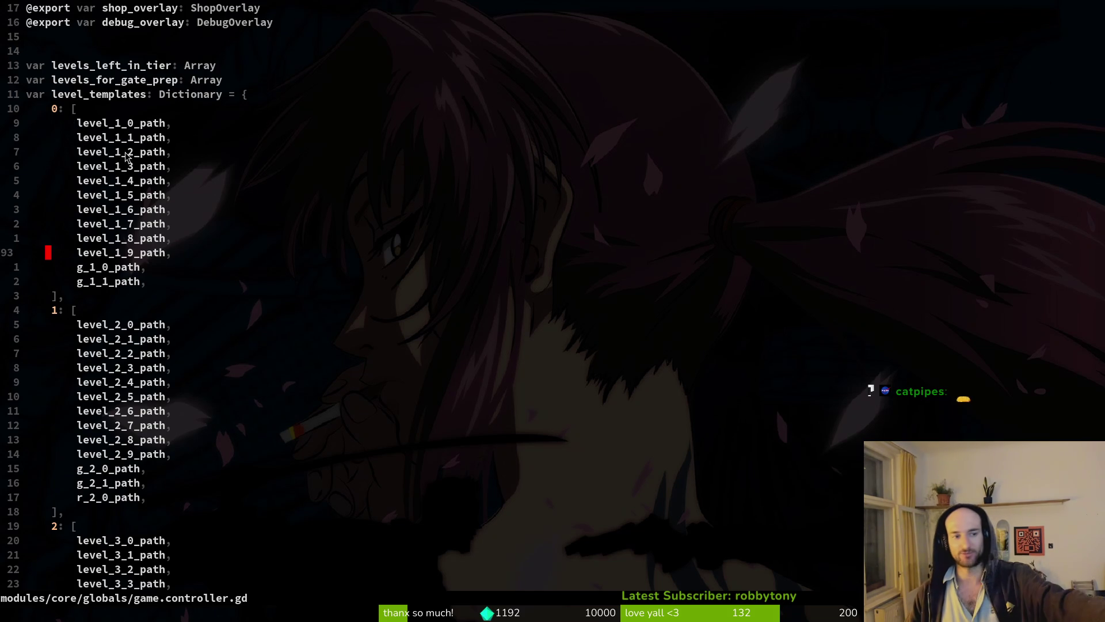
scroll(140, 267, "down", 2)
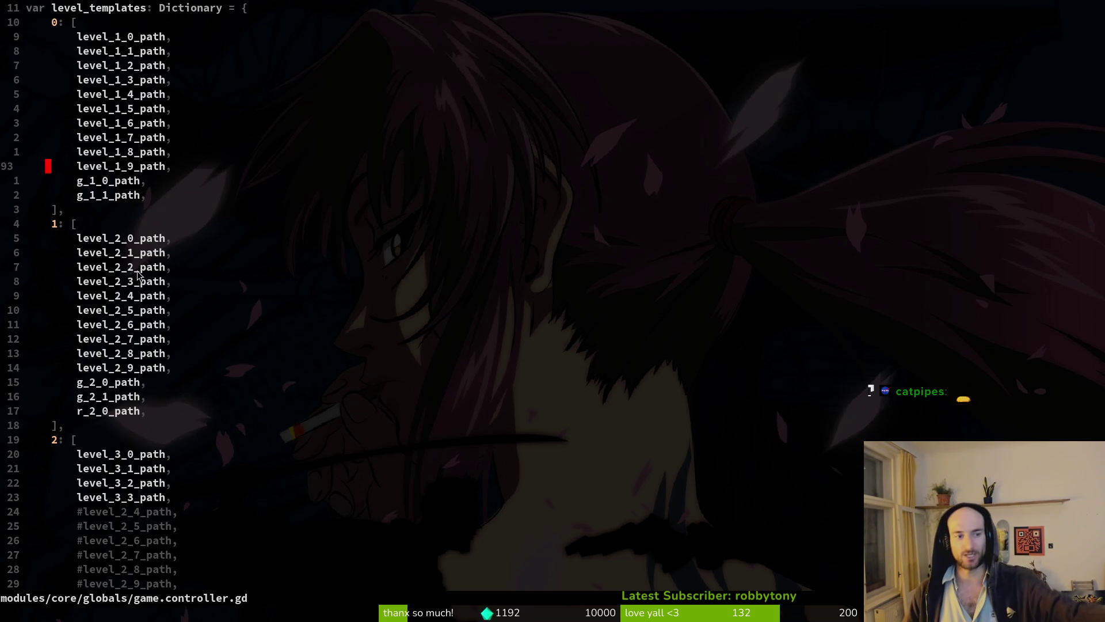
scroll(138, 275, "up", 3)
- Try renaming level_templates to a biome-based name and save game.controller.gd
left_click(113, 138)
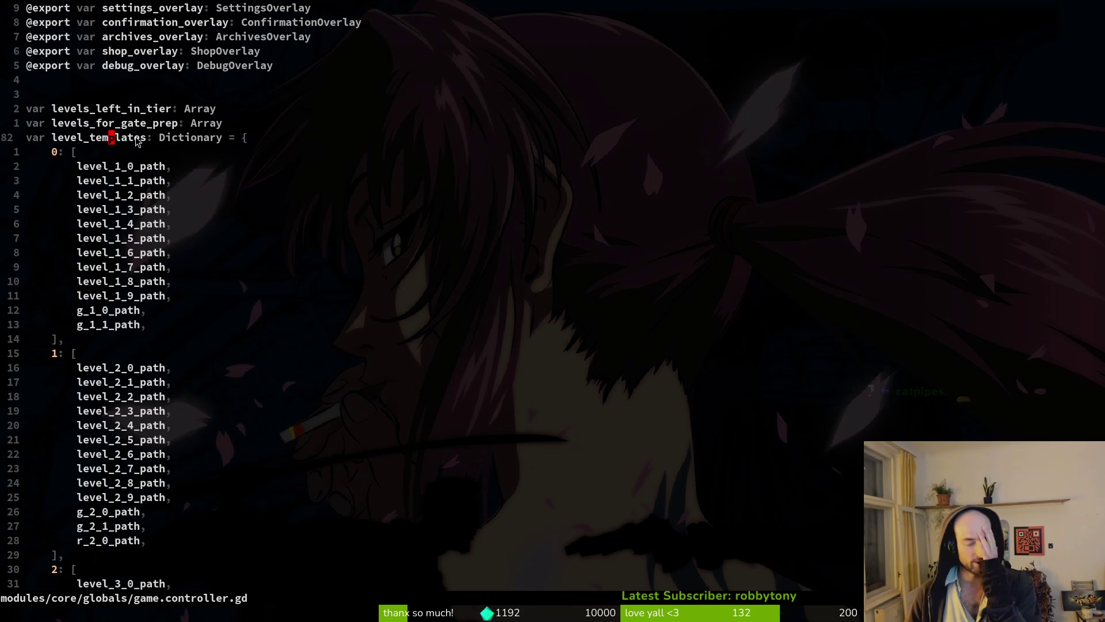
type("ciw")
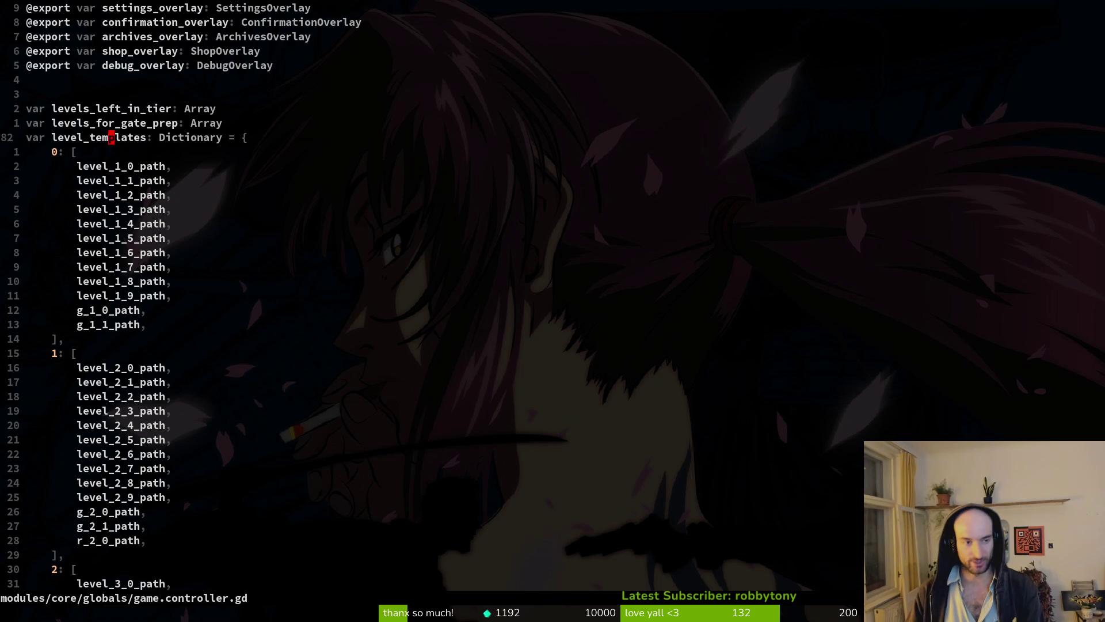
type("biome_te")
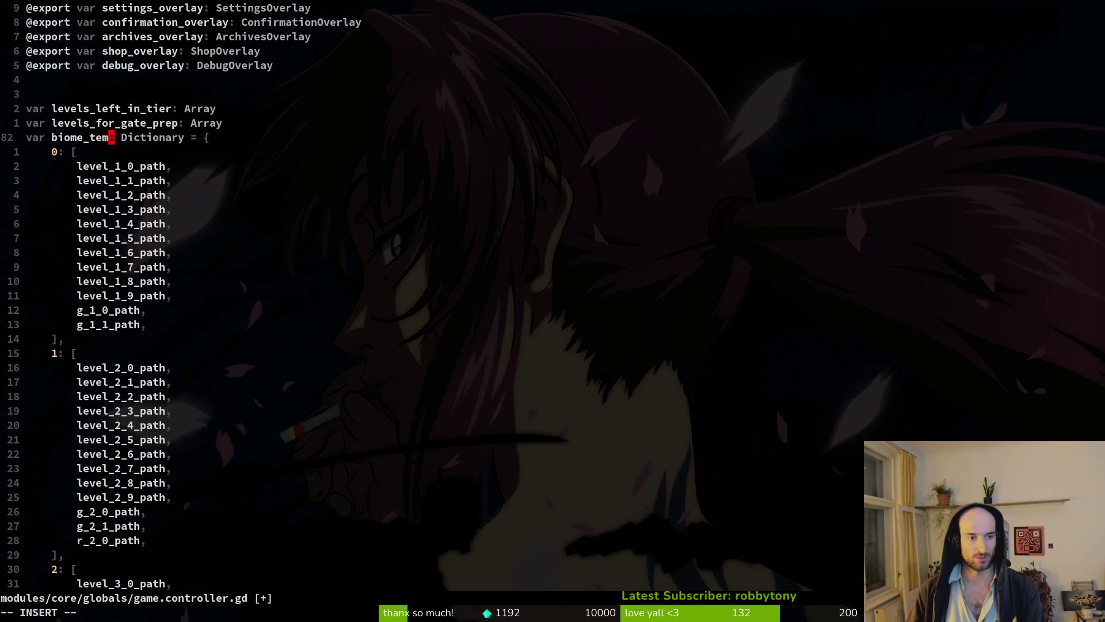
key("BackSpace")
key("BackSpace")
type("levels")
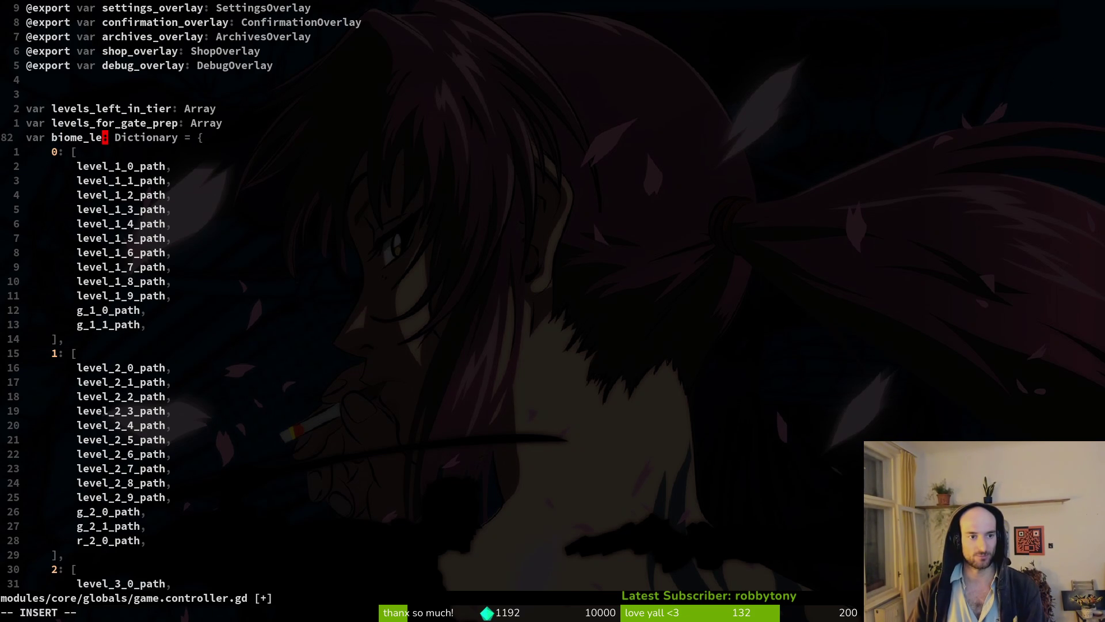
key("Escape")
type(":w")
key("Return")
- Undo back to the restored level_templates, save, and clear the stray blank line below the tier 0 entry
type("u")
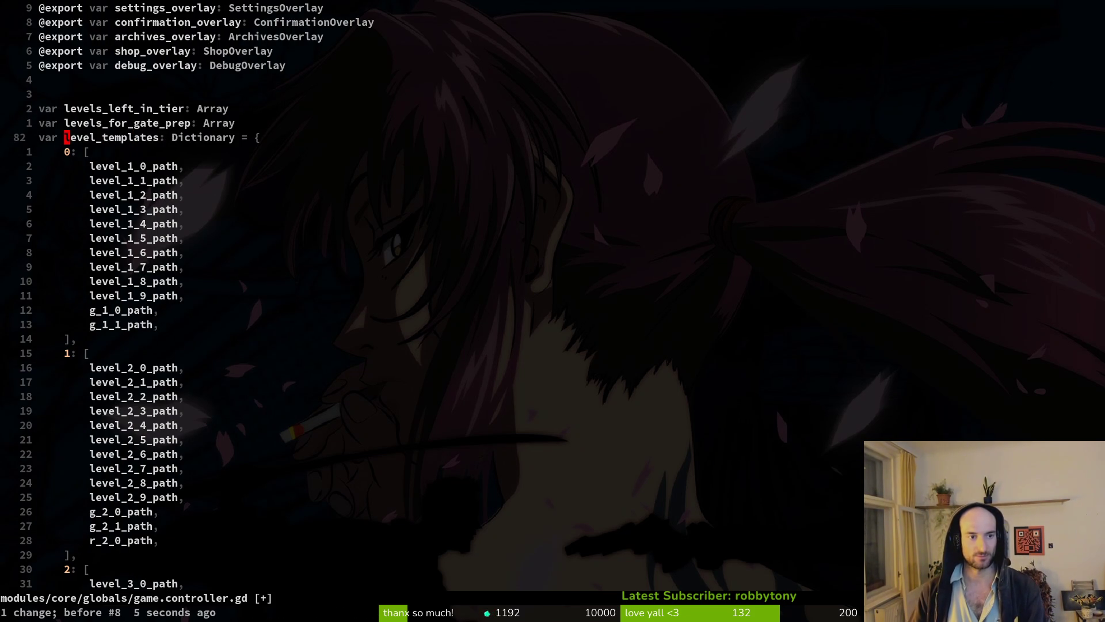
type(":w")
key("Return")
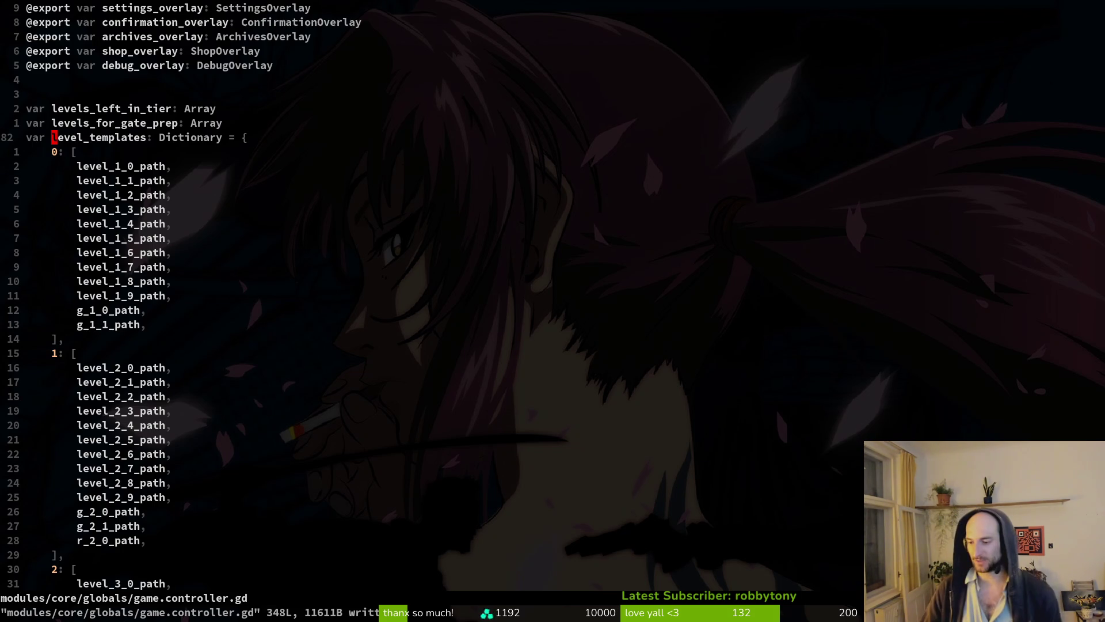
key("j")
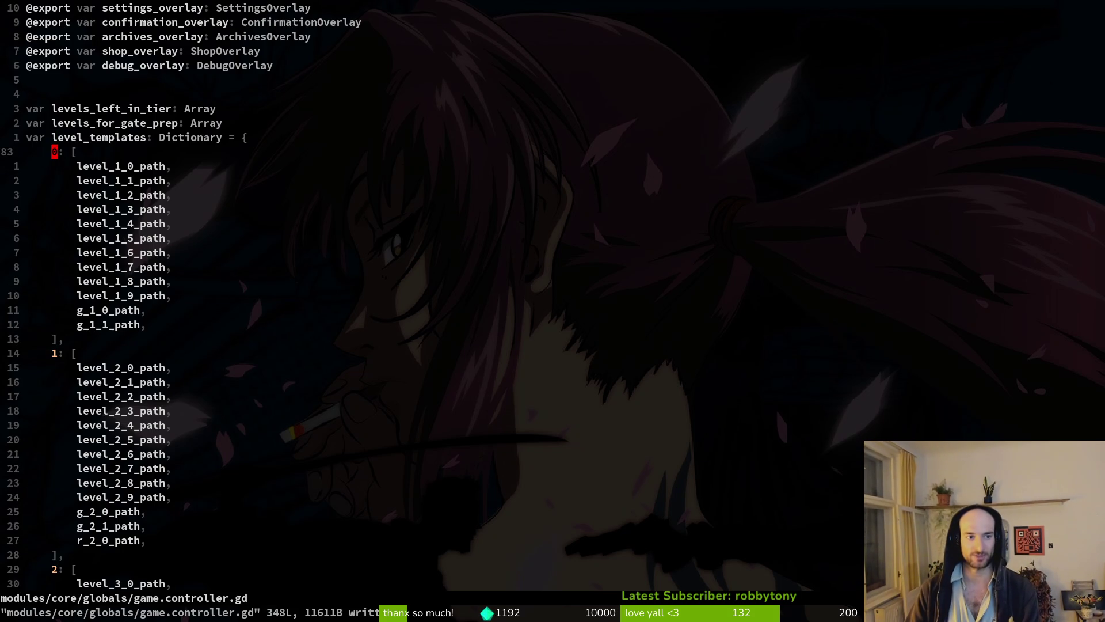
key("o")
key("Escape")
key("d")
key("d")
key("k")
key("h")
key("h")
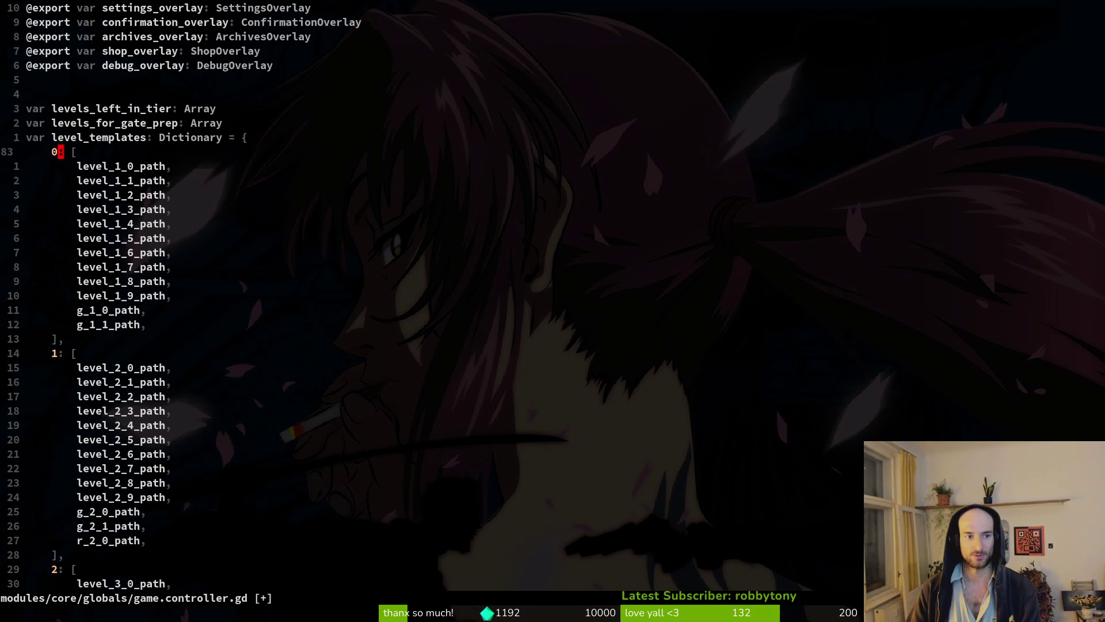
- Insert a new "desert", [ entry above the 0: [ line
key("O")
key("Tab")
type("[")
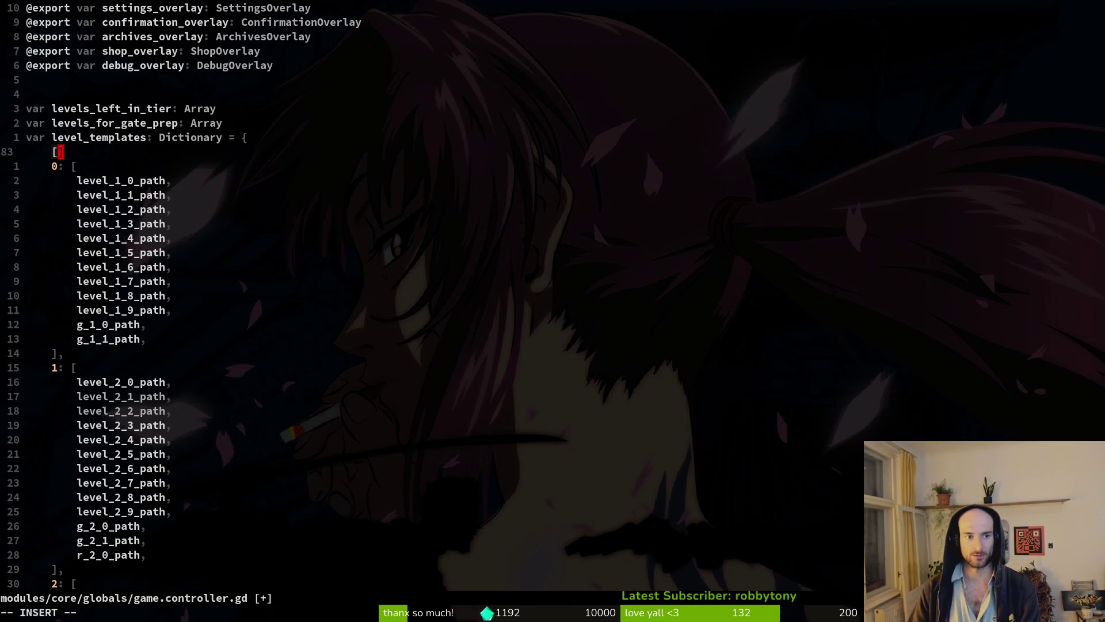
type("\"")
key("BackSpace")
type("\"desert")
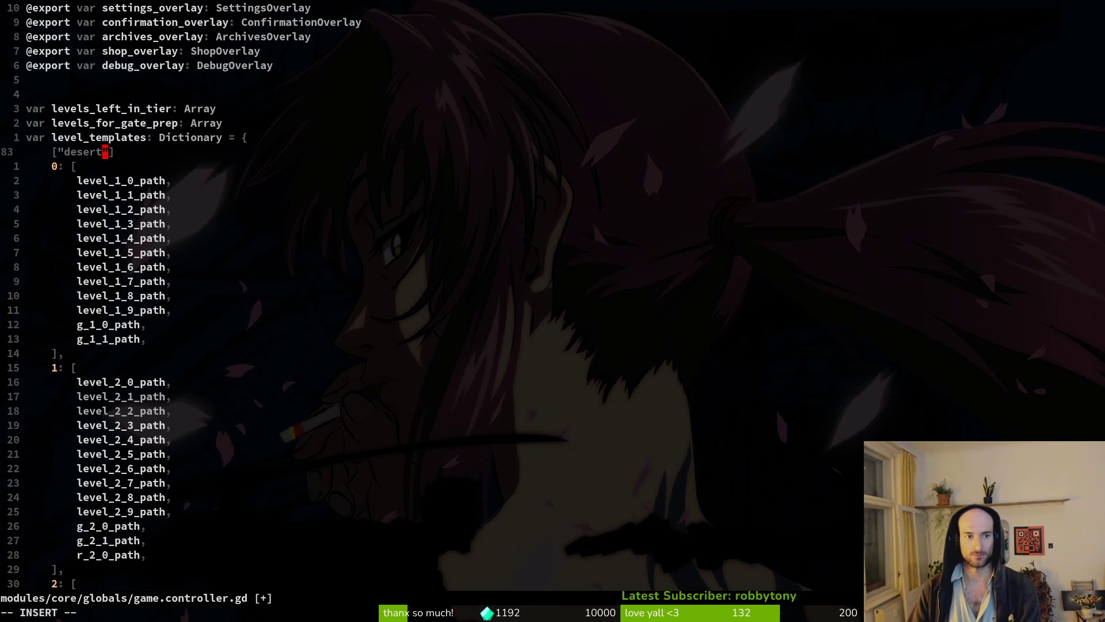
type("\",")
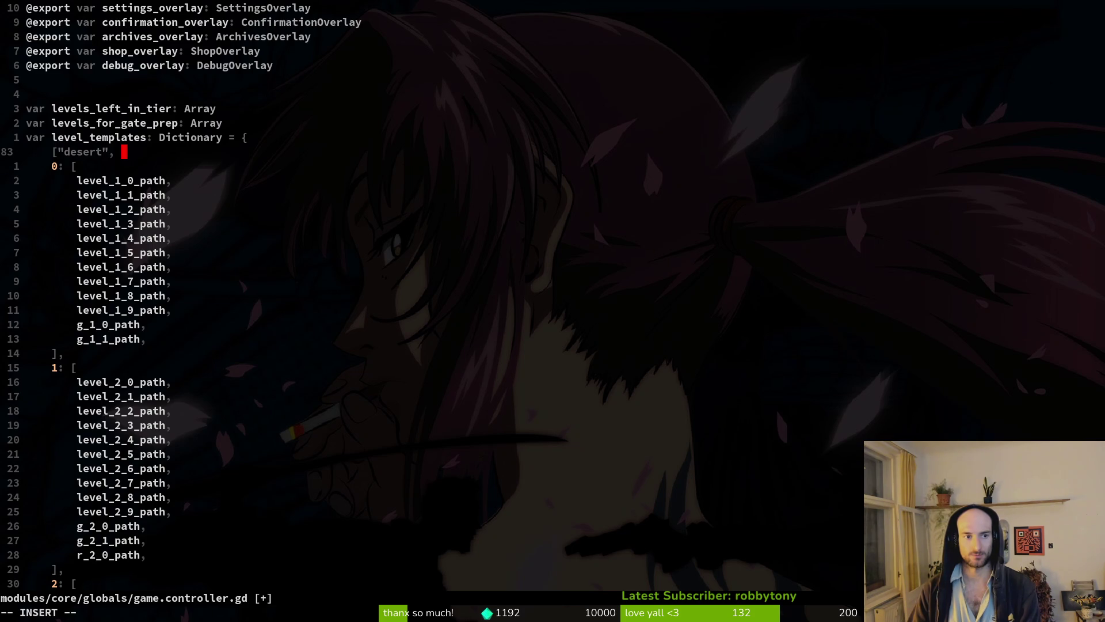
type(" [")
key("Return")
key("Escape")
type("uuu")
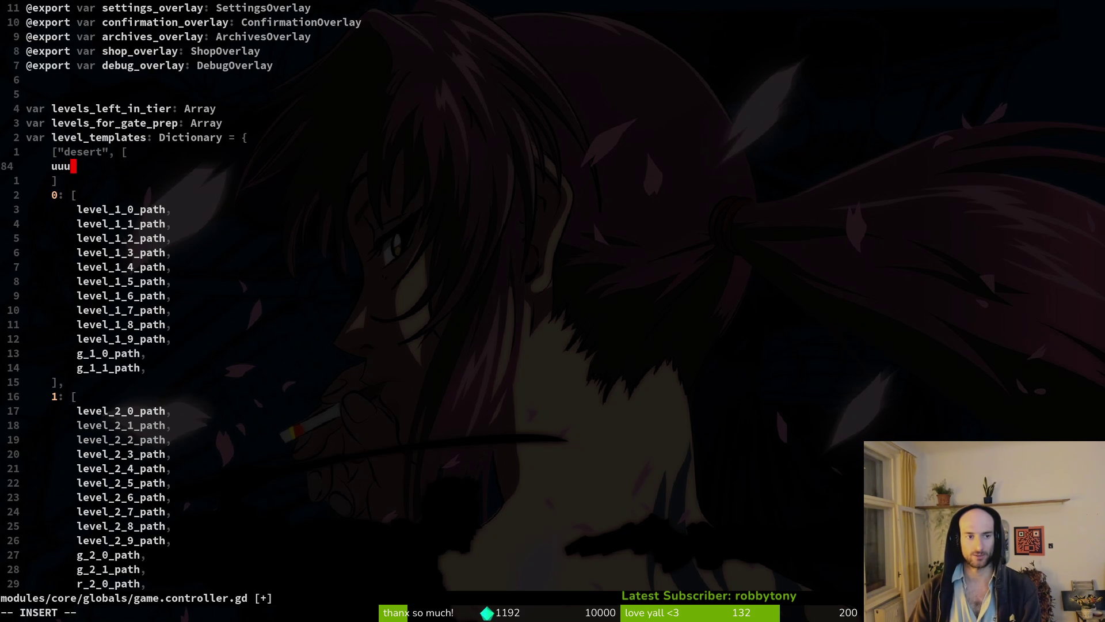
- Undo the desert entry and save game.controller.gd
key("u")
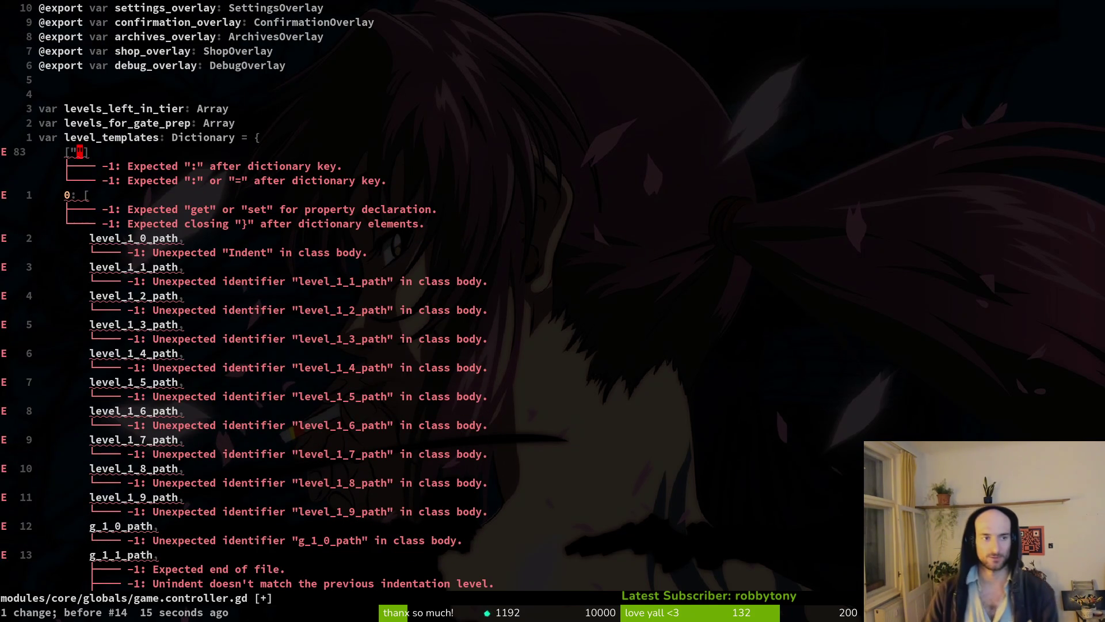
type("u:w")
key("Return")
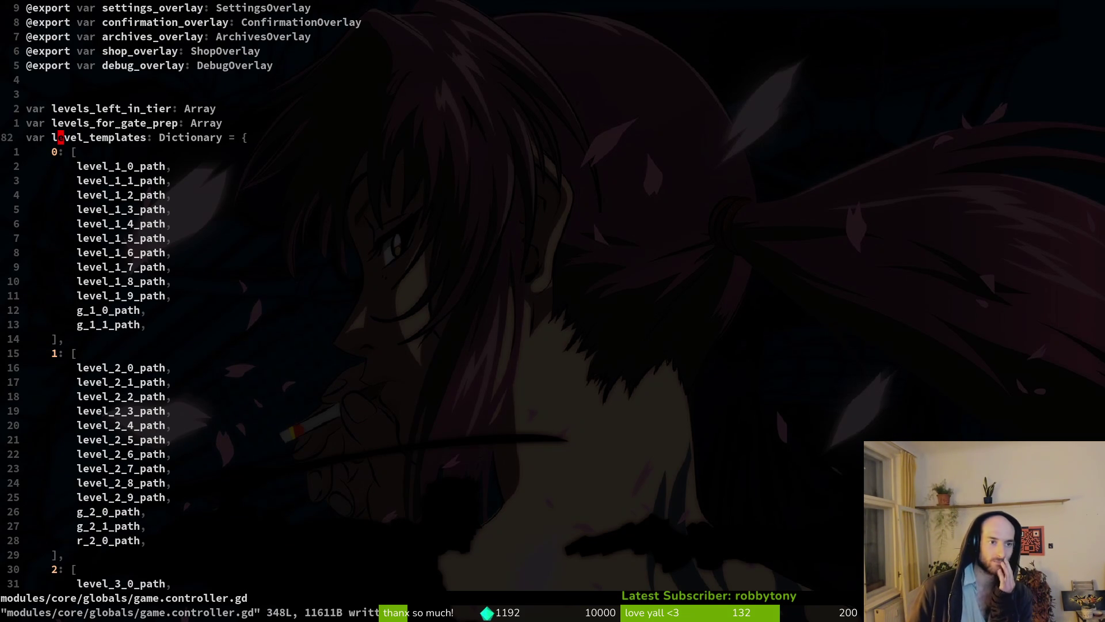
- Clear the level_templates name, then undo it and save the file
key("c")
key("i")
key("w")
key("Escape")
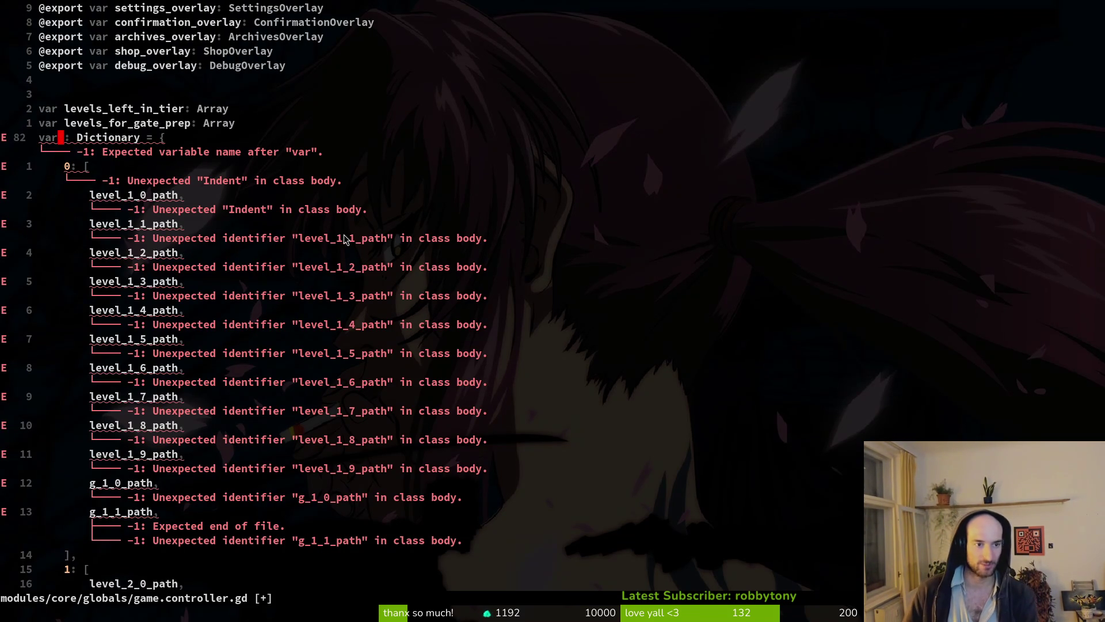
type("u:w")
key("Return")
- Rename the dictionary declaration on line 82 to desert_levels and save
type("ciwdesr")
key("BackSpace")
type("ert_levels")
key("Escape")
type(":w")
key("Return")
- Change both level_templates references in prepare_tier_level (lines 194–195) to desert_levels and save
key("j")
key("j")
key("j")
key("j")
key("k")
key("k")
key("k")
key("k")
key("k")
key("ctrl+d")
key("ctrl+d")
key("ctrl+d")
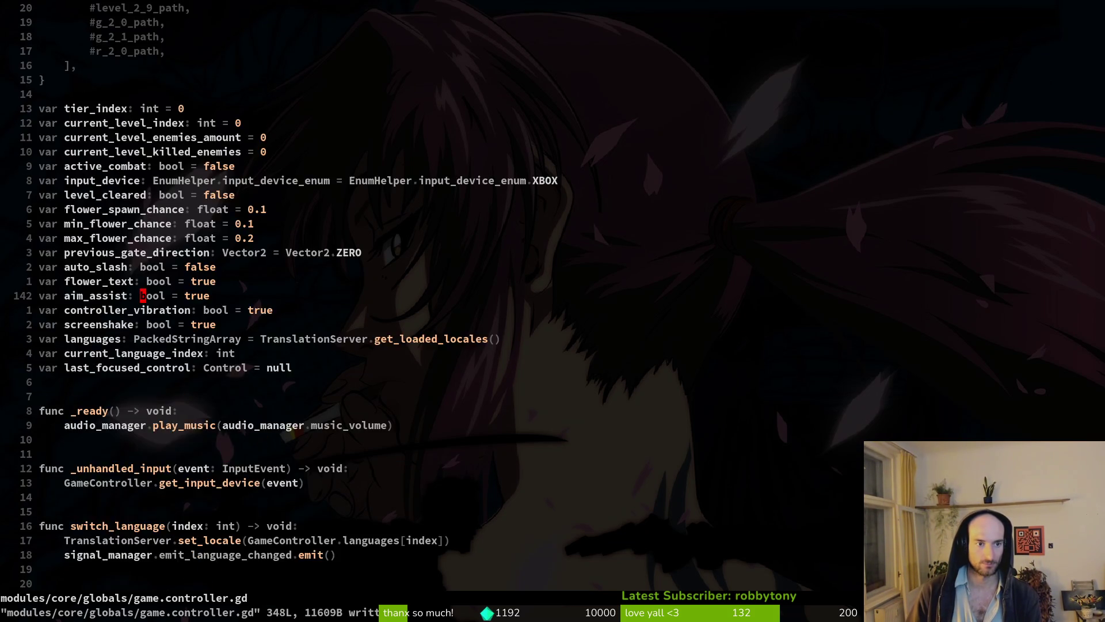
key("ctrl+d")
key("ctrl+d")
key("ctrl+u")
key("ctrl+u")
key("j")
key("j")
key("j")
key("j")
key("j")
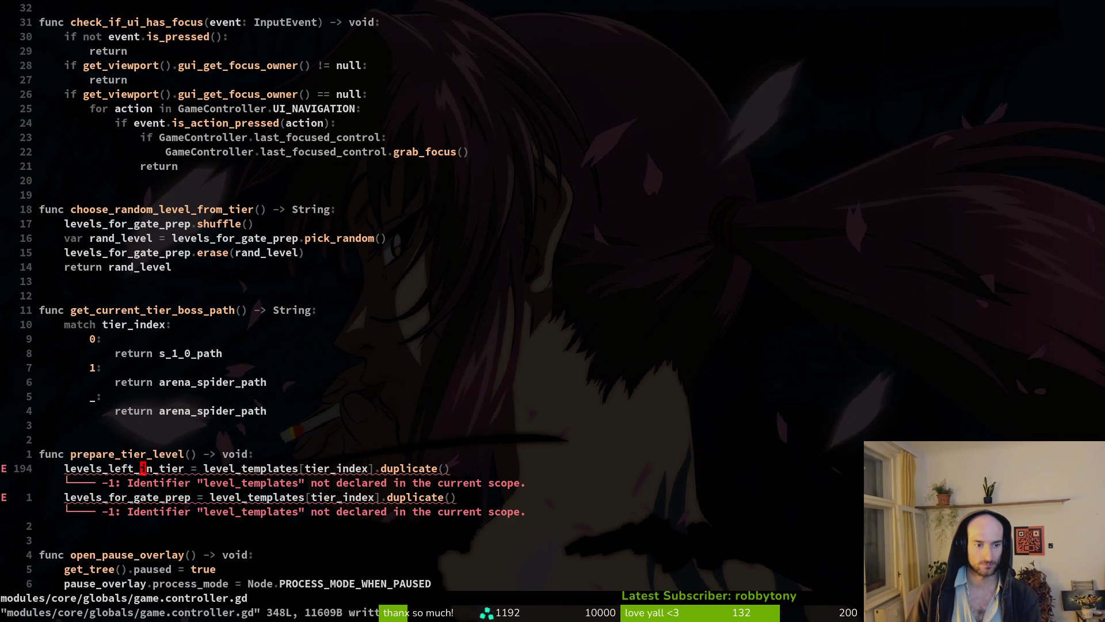
key("w")
key("w")
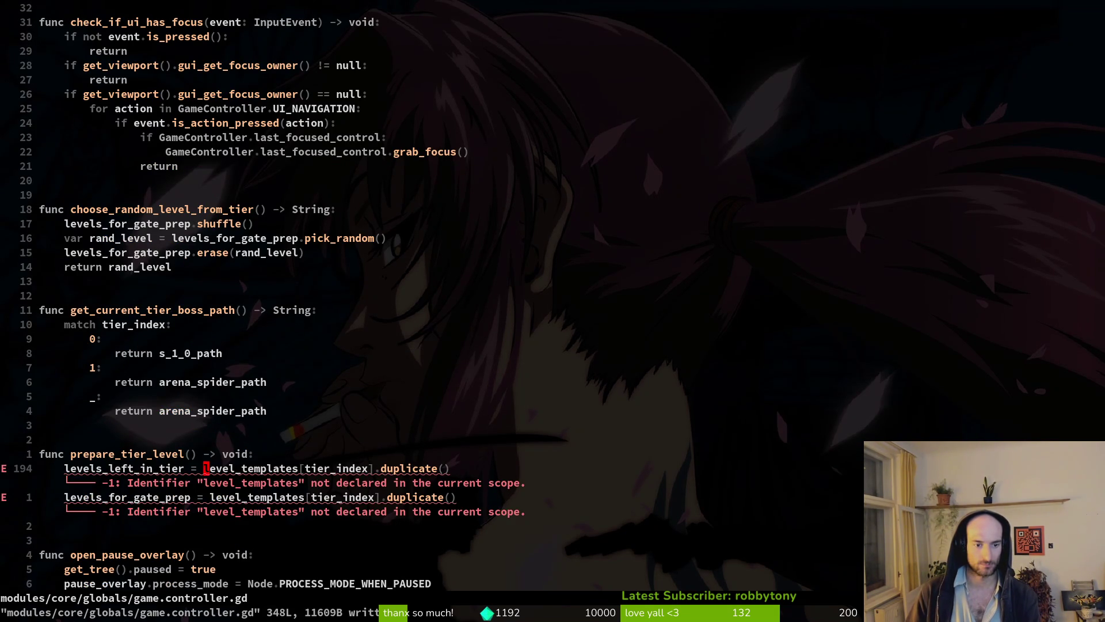
type("cwdesert_levels")
key("Escape")
type("j")
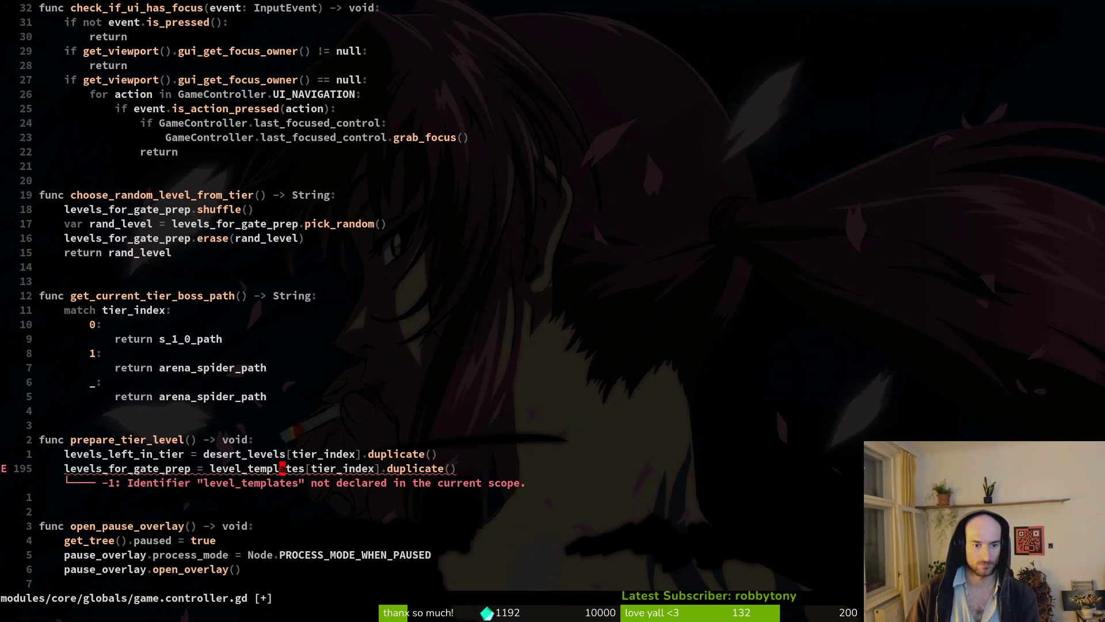
type("ciwdesert_levels")
key("Escape")
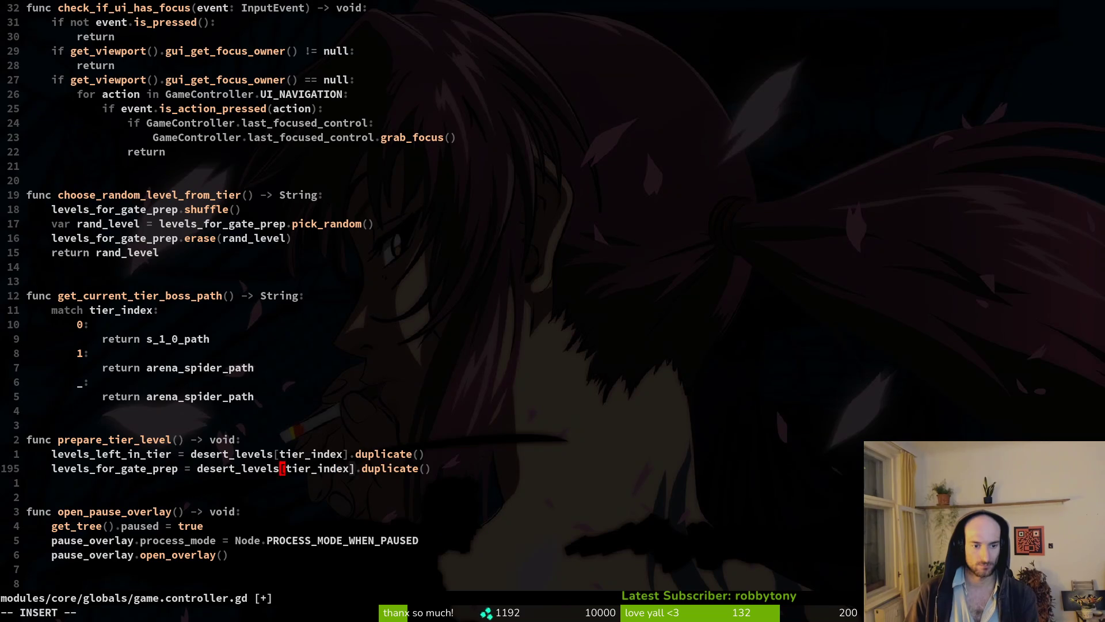
type(":w")
key("Return")
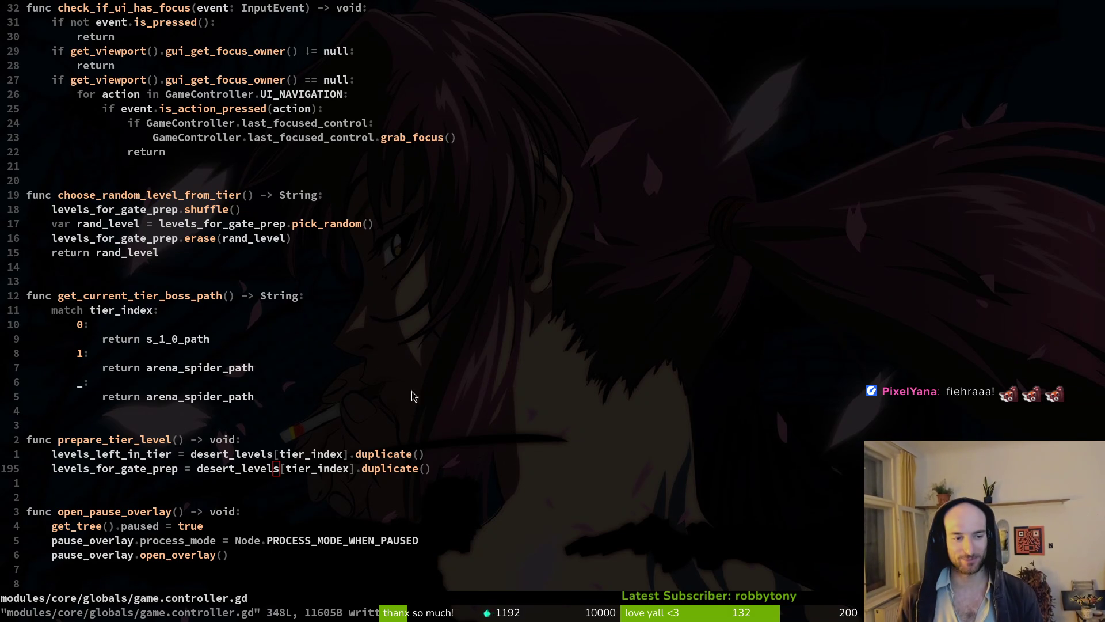
- Scroll around the file and briefly select part of the boss path function
scroll(403, 397, "down", 2)
scroll(305, 359, "up", 3)
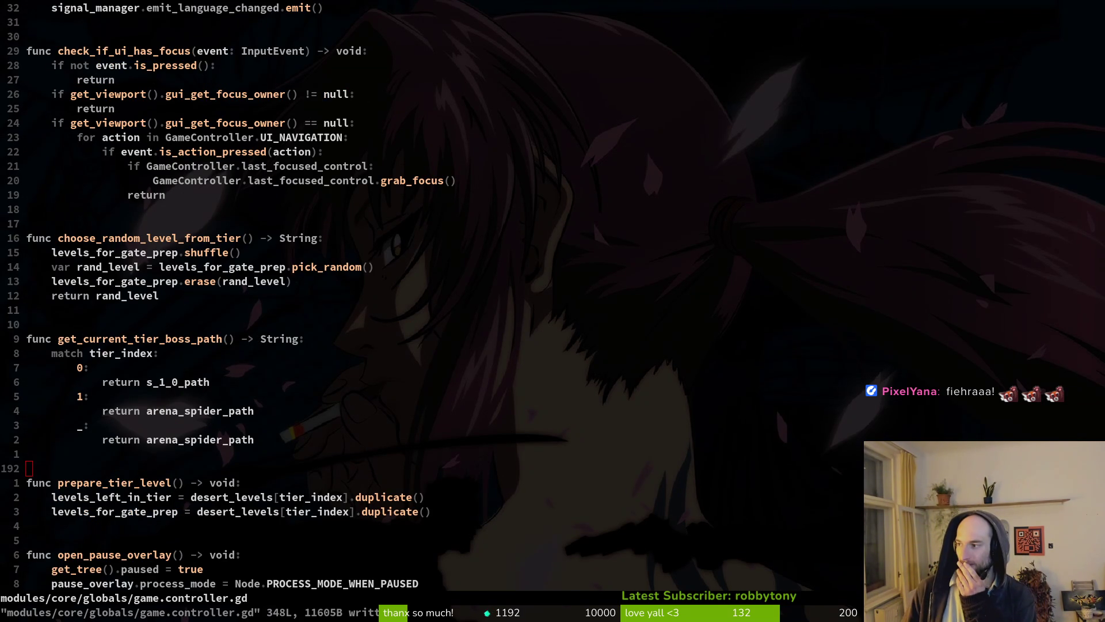
scroll(206, 338, "up", 2)
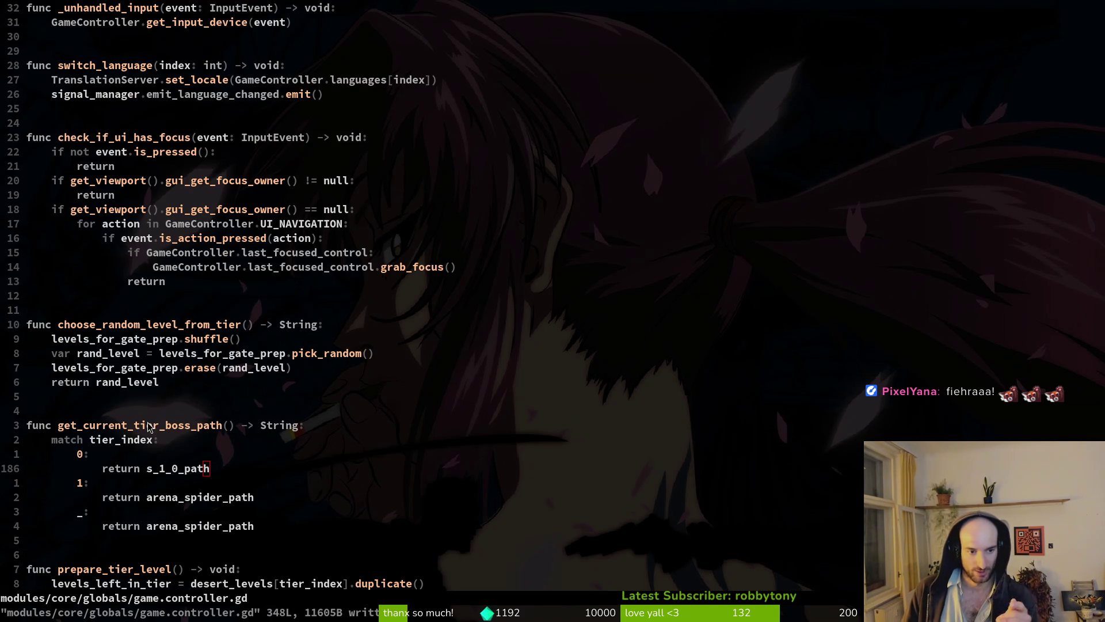
left_click_drag(83, 426, 233, 487)
left_click(179, 443)
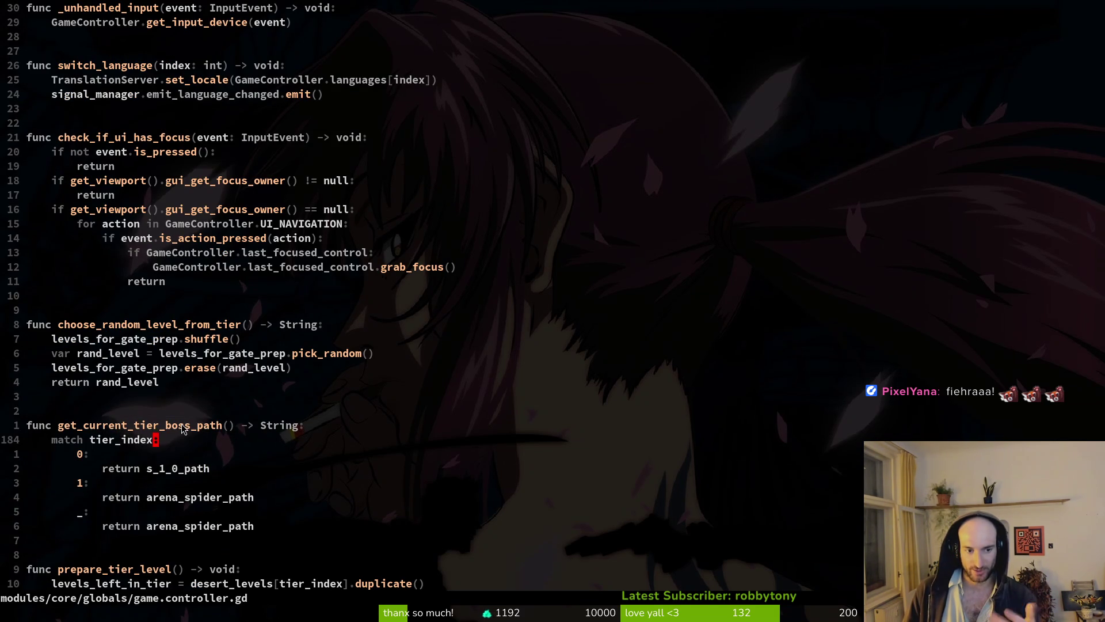
- Start renaming get_current_tier_boss_path to get_boss_, then undo it and save
left_click(105, 429)
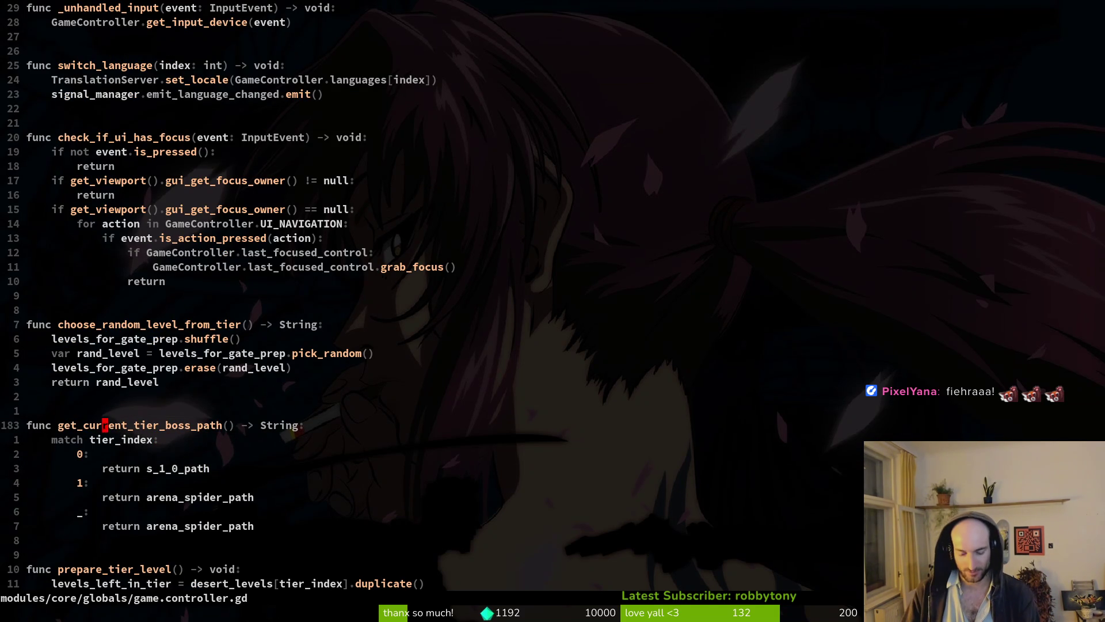
type("ciwget_boss_")
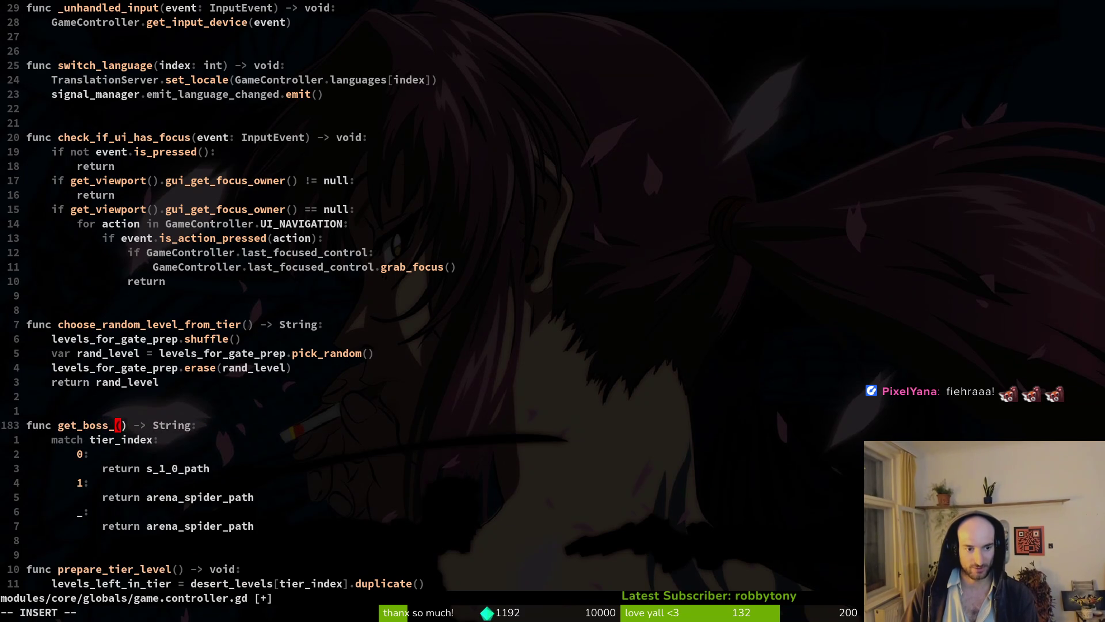
key("Escape")
type("u:w")
key("Return")
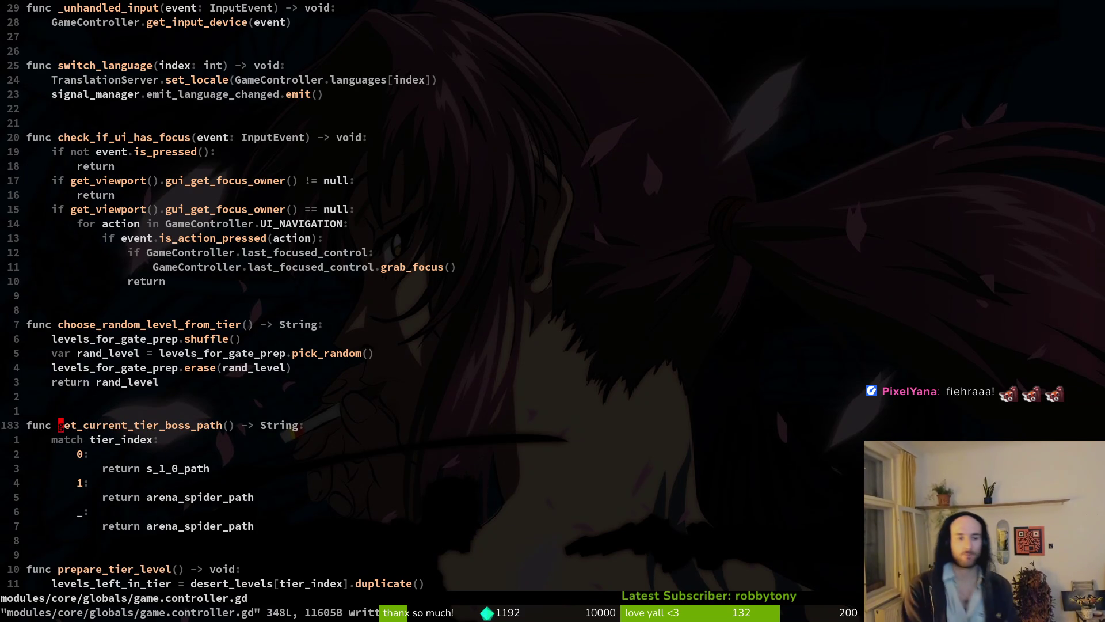
- Open enum.helper.gd through Telescope Find Files
key("space")
key("f")
key("f")
type("enum.he")
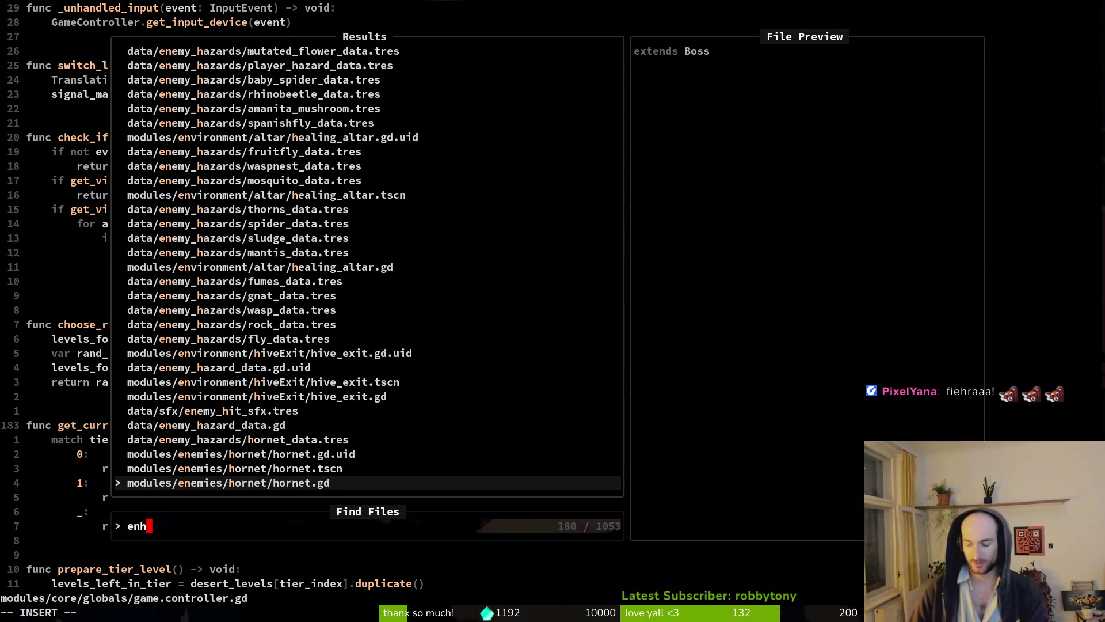
type("lper")
key("Return")
- Grep the project for challenges_enum, previewing matches in archive.manager.gd and note_list_item.gd
key("k")
key("k")
key("k")
key("w")
key("v")
key("space")
key("f")
key("w")
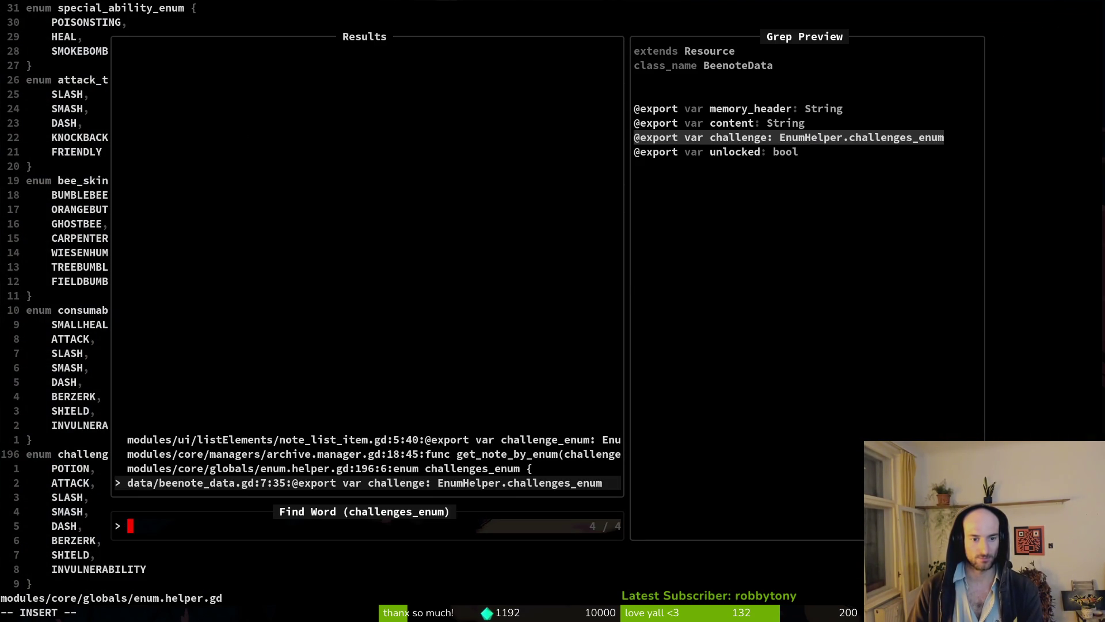
key("Up")
key("Up")
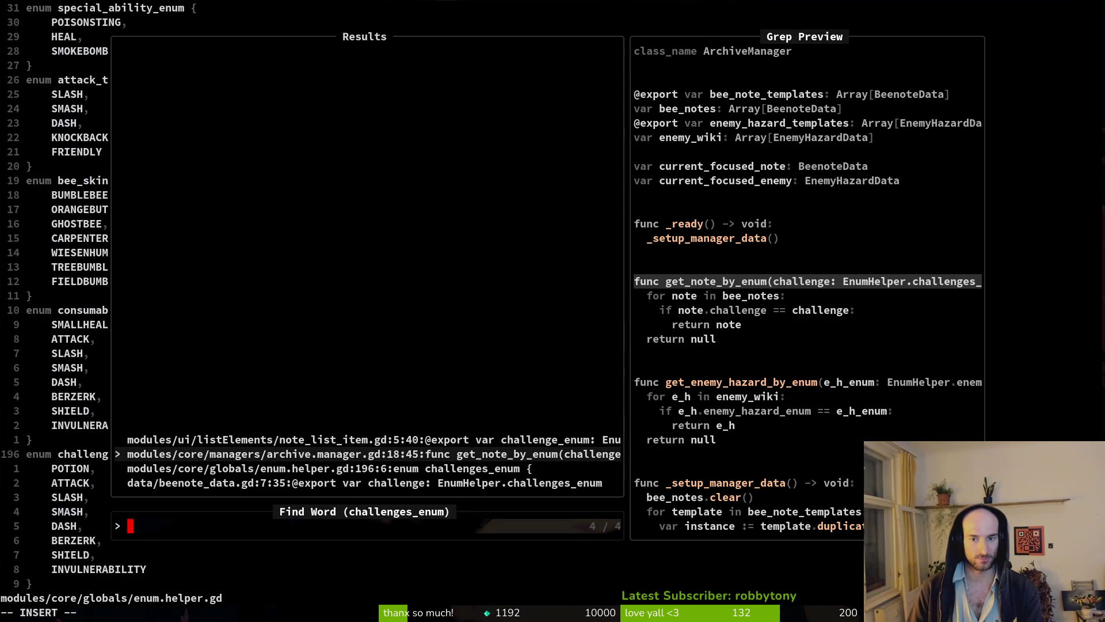
key("Up")
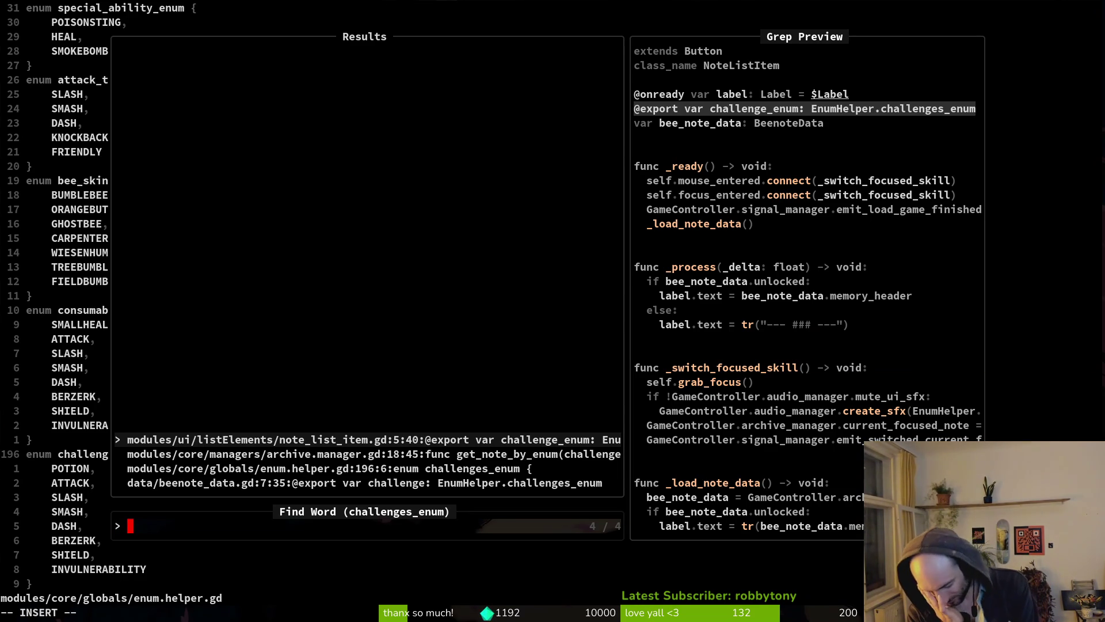
key("Escape")
key("Escape")
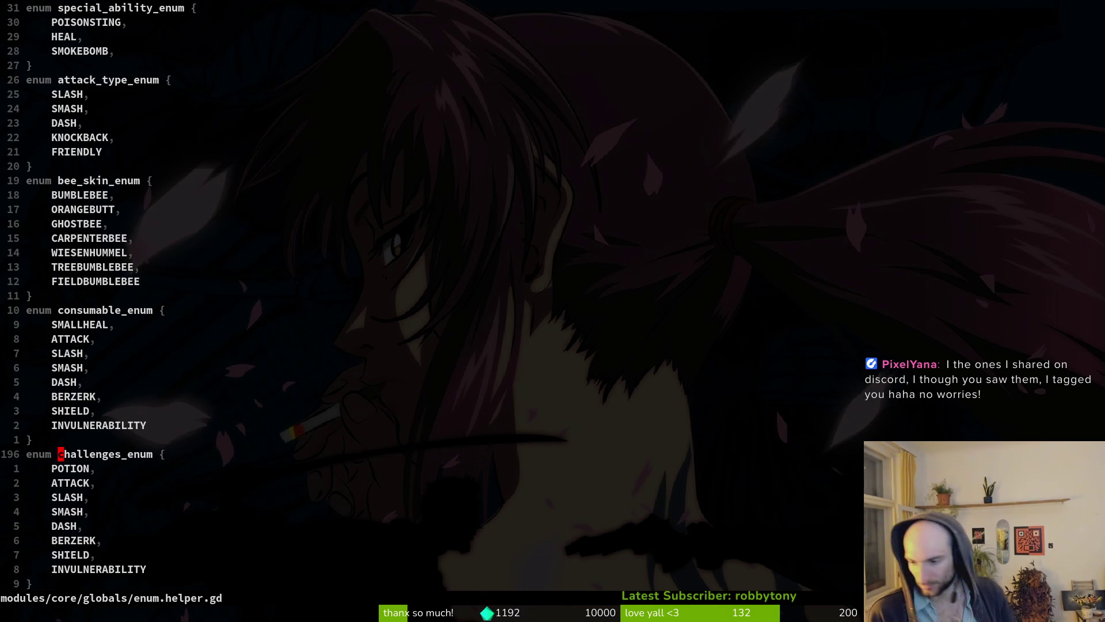
- Show the desktop overview with Aseprite, the Godot editor and the Vim terminal
key("super")
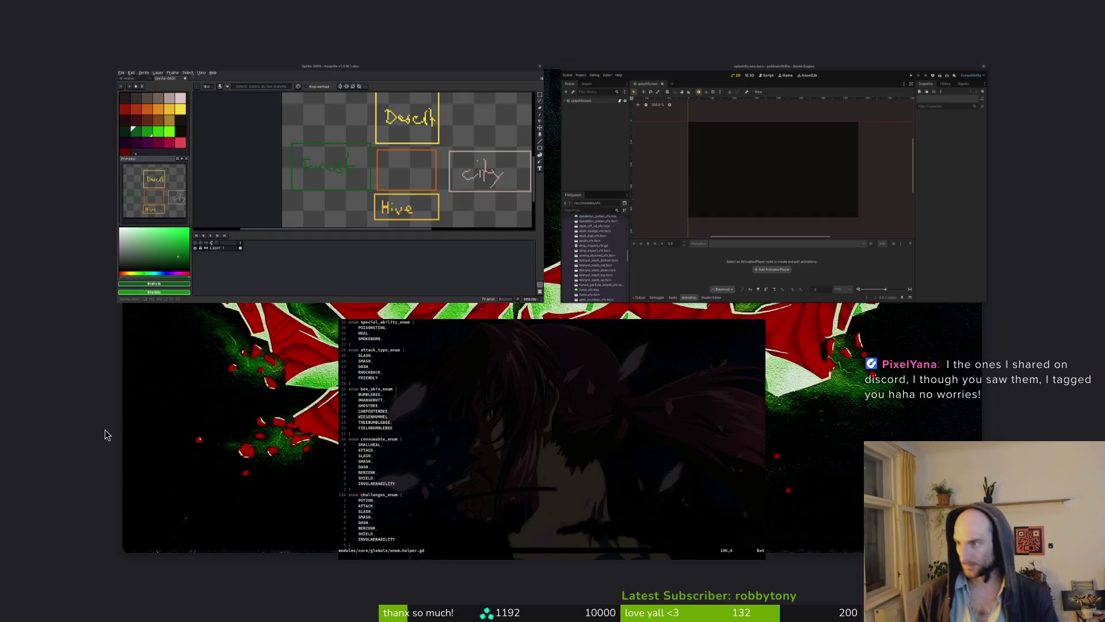
- Close the overview, bring up Discord's #pets channel, and view a message author's profile card
key("super")
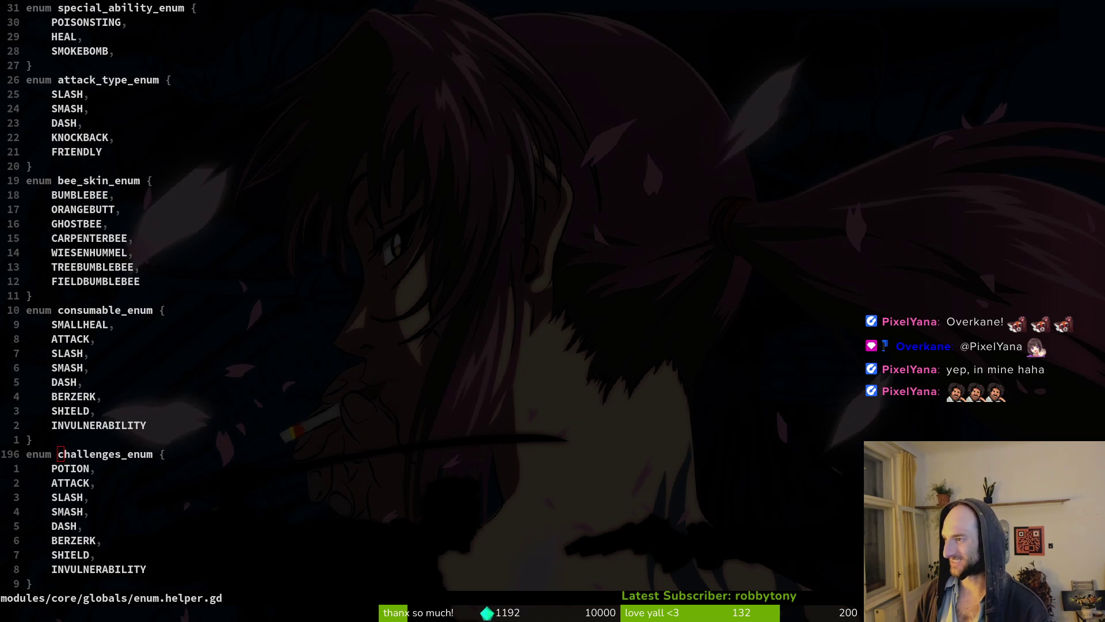
key("alt+Tab")
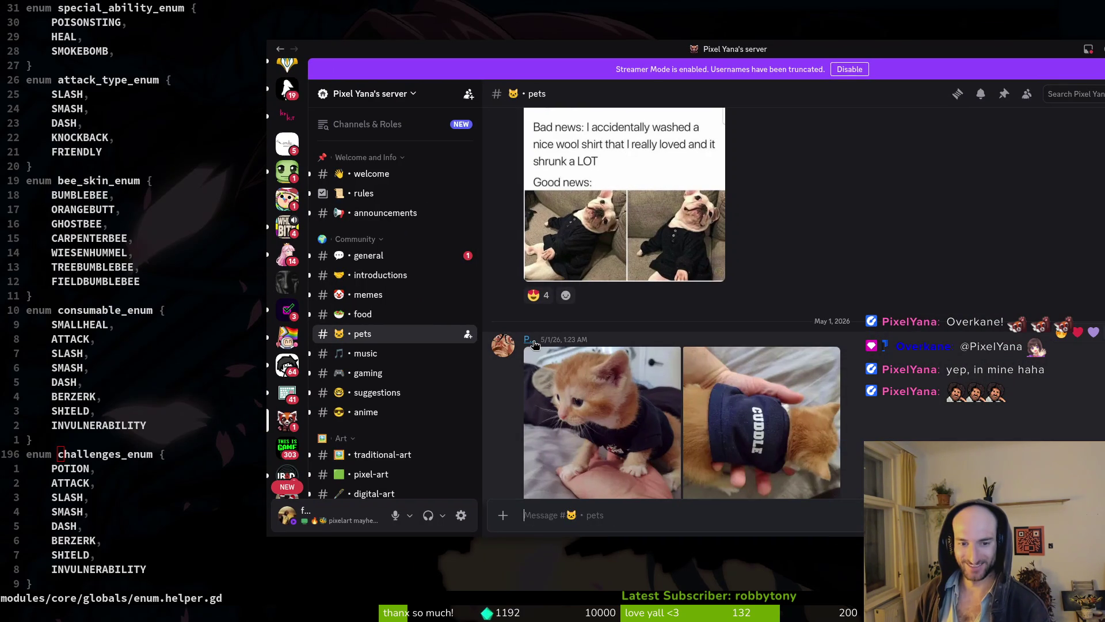
left_click(530, 341)
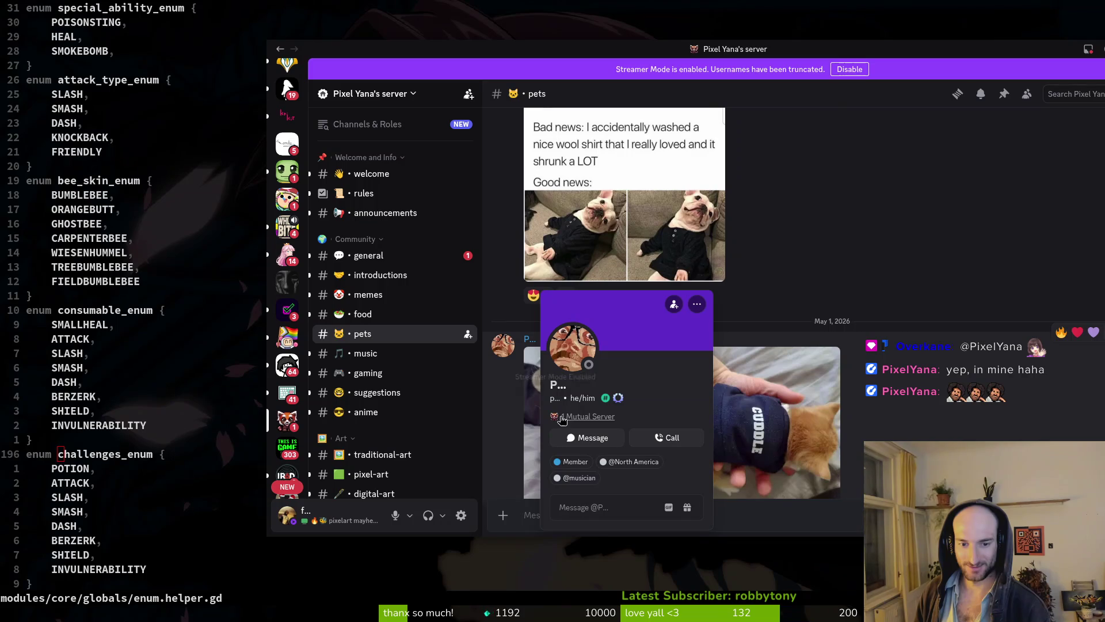
- Jump to the newest #general messages in Discord and open the first Instagram reel link
key("Escape")
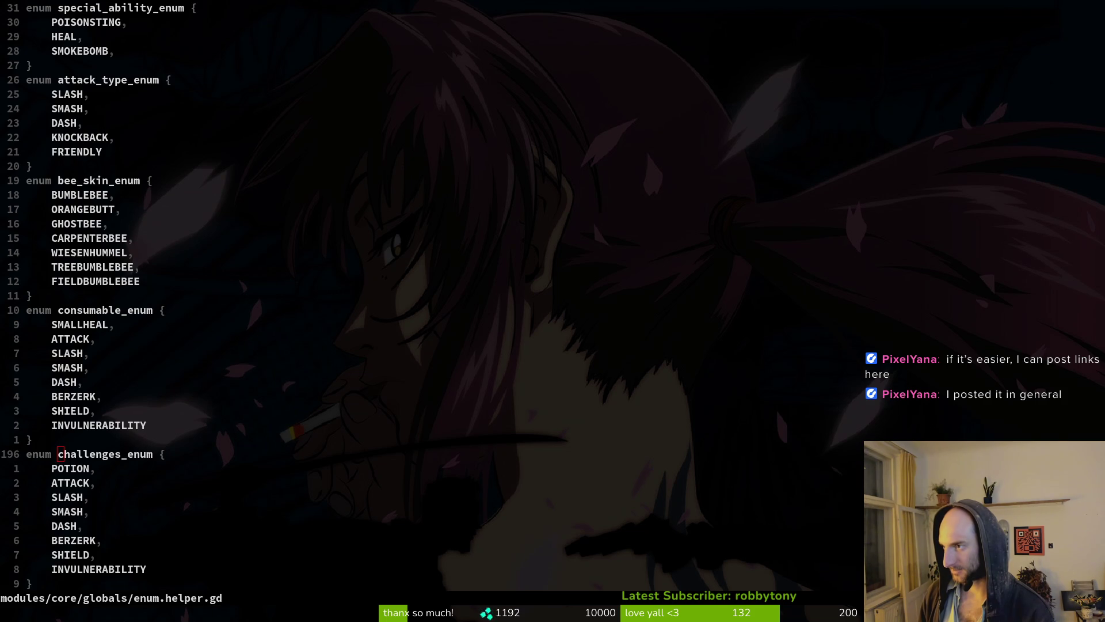
key("alt+Tab")
scroll(730, 385, "up", 5)
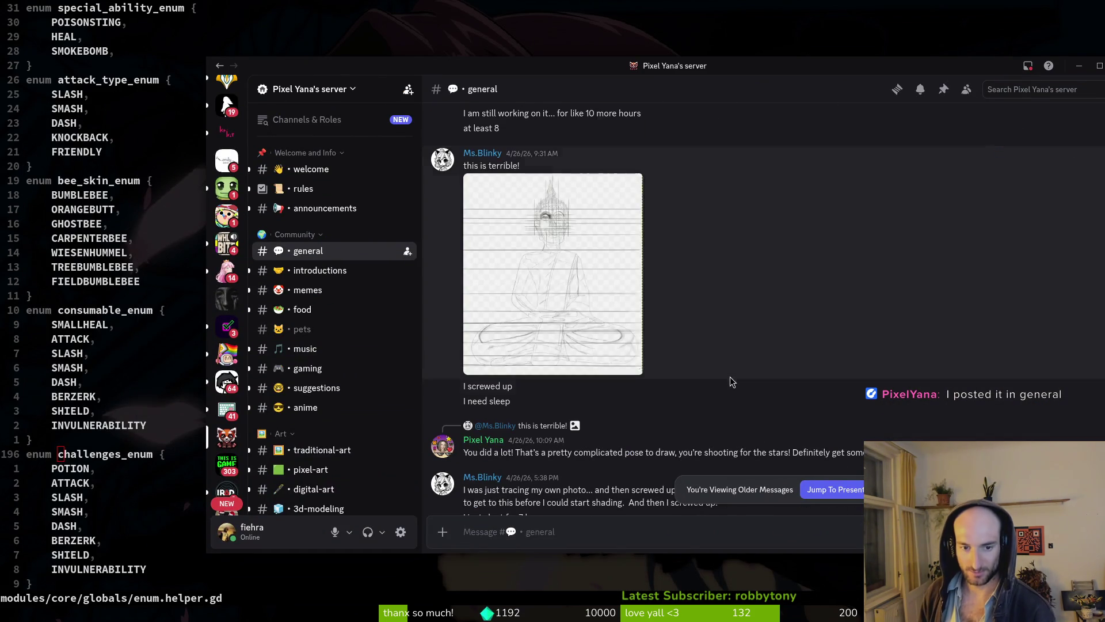
scroll(730, 386, "up", 10)
left_click(838, 496)
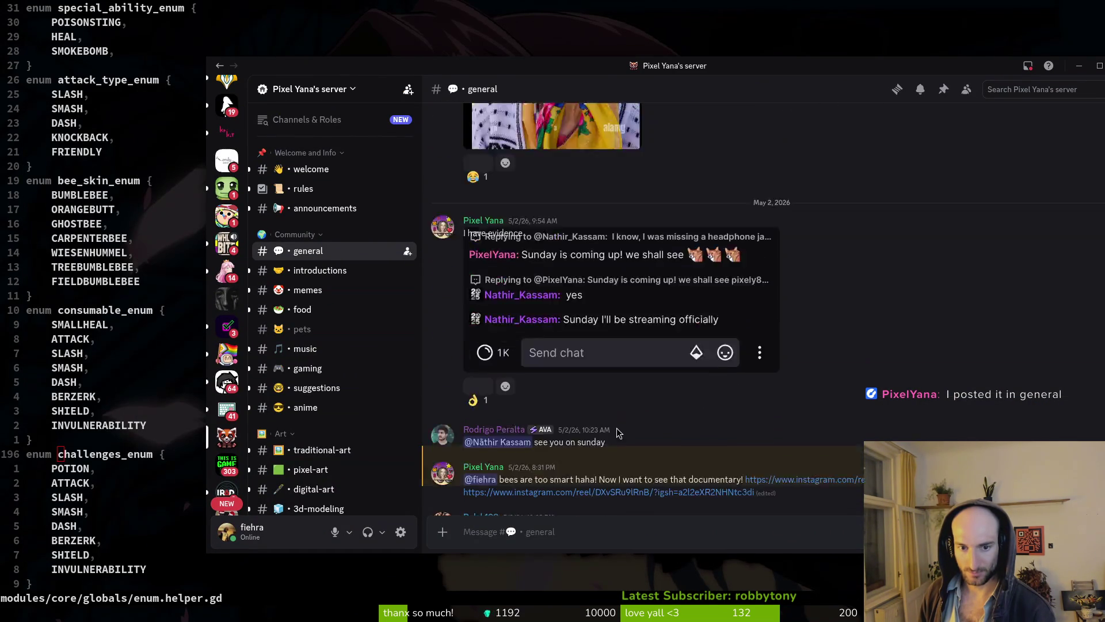
scroll(718, 446, "up", 7)
scroll(719, 446, "down", 5)
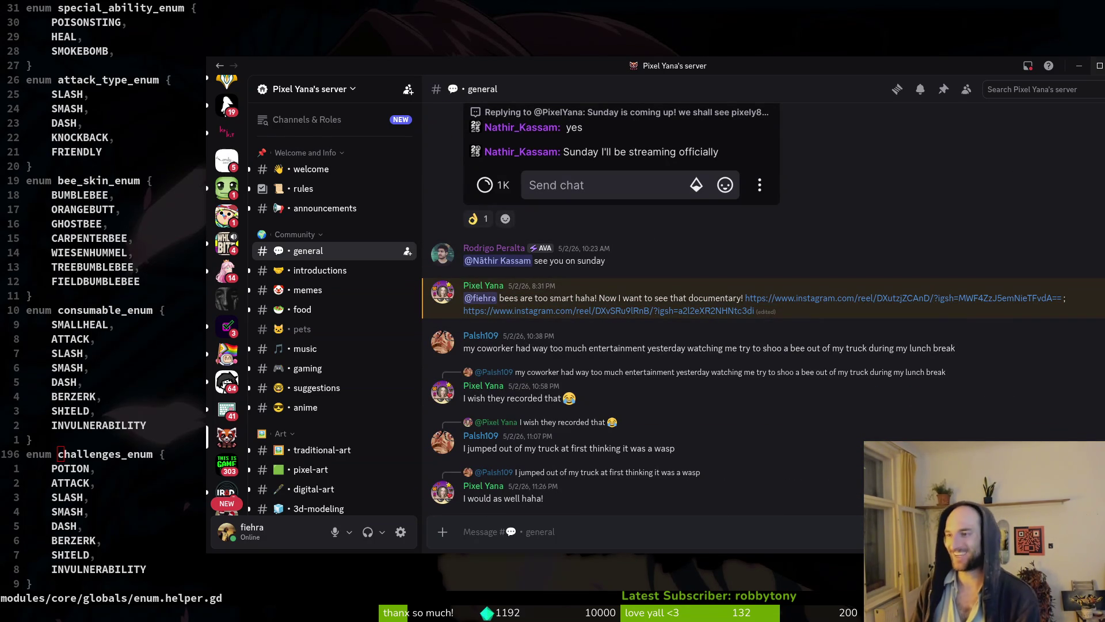
left_click(863, 297)
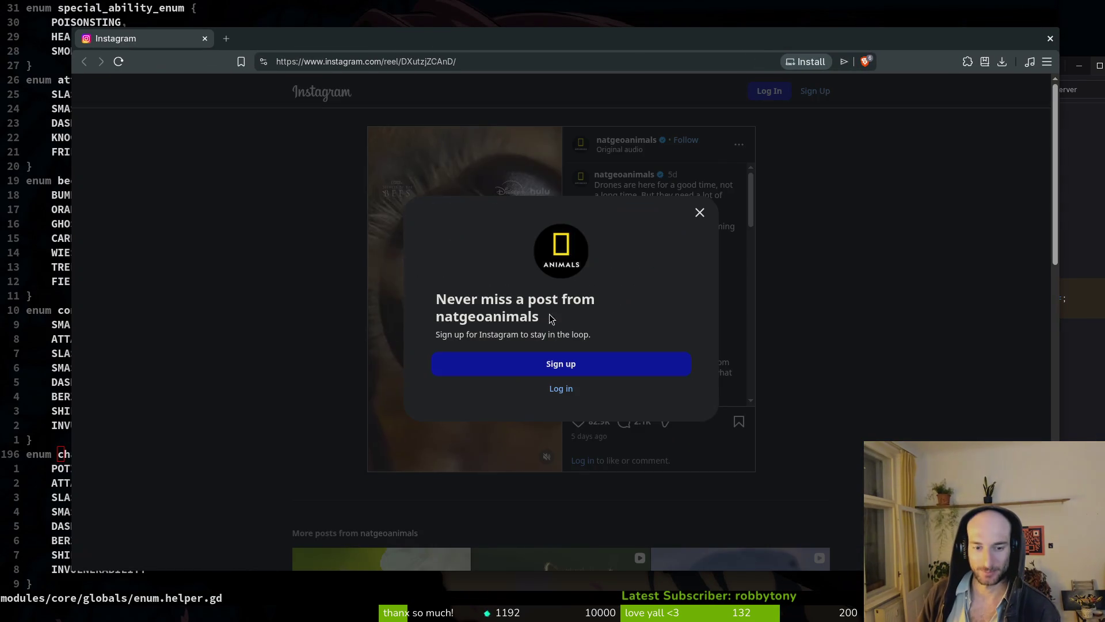
- Close the 'Never miss a post' popup, watch the reel, then search 'honey bee drone vs female'
left_click(700, 213)
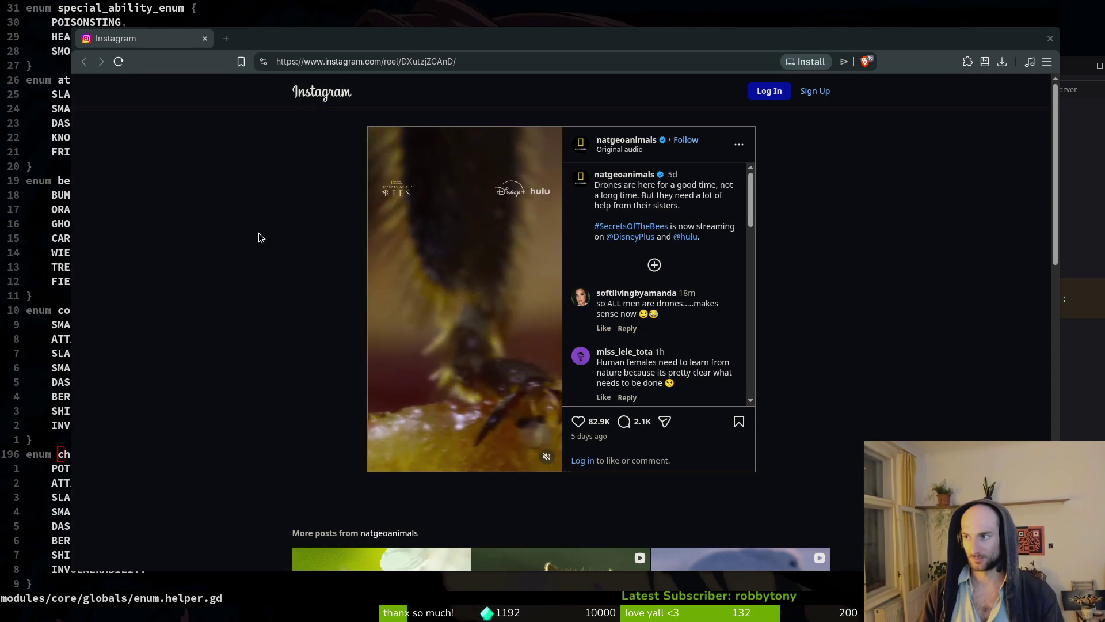
key("Return")
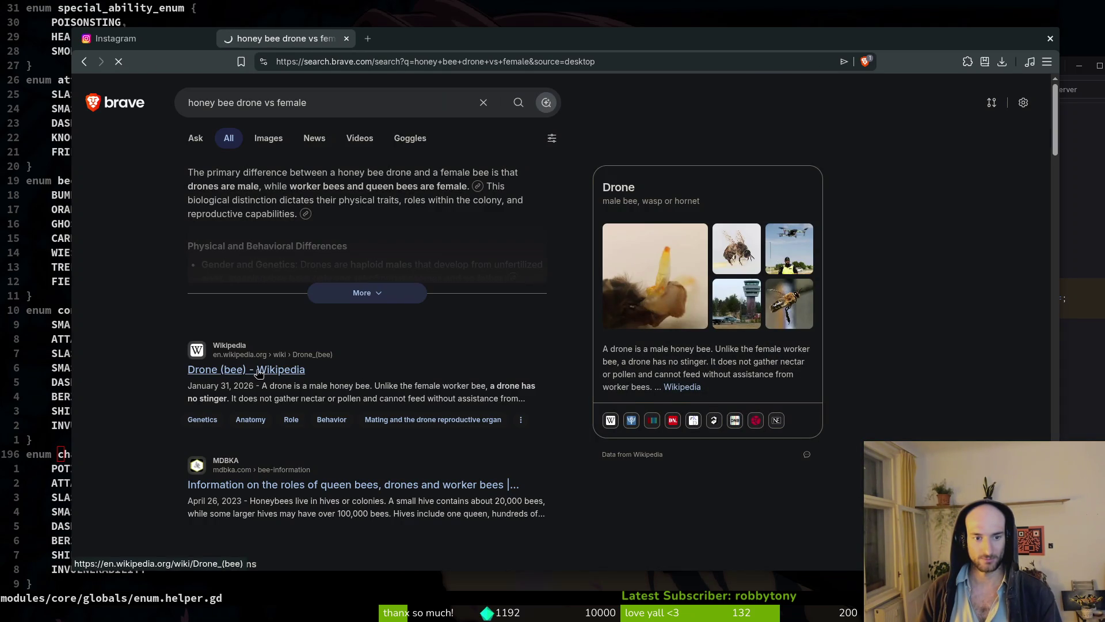
- Open the Drone (bee) Wikipedia article and view the enlarged drone photo
left_click(248, 377)
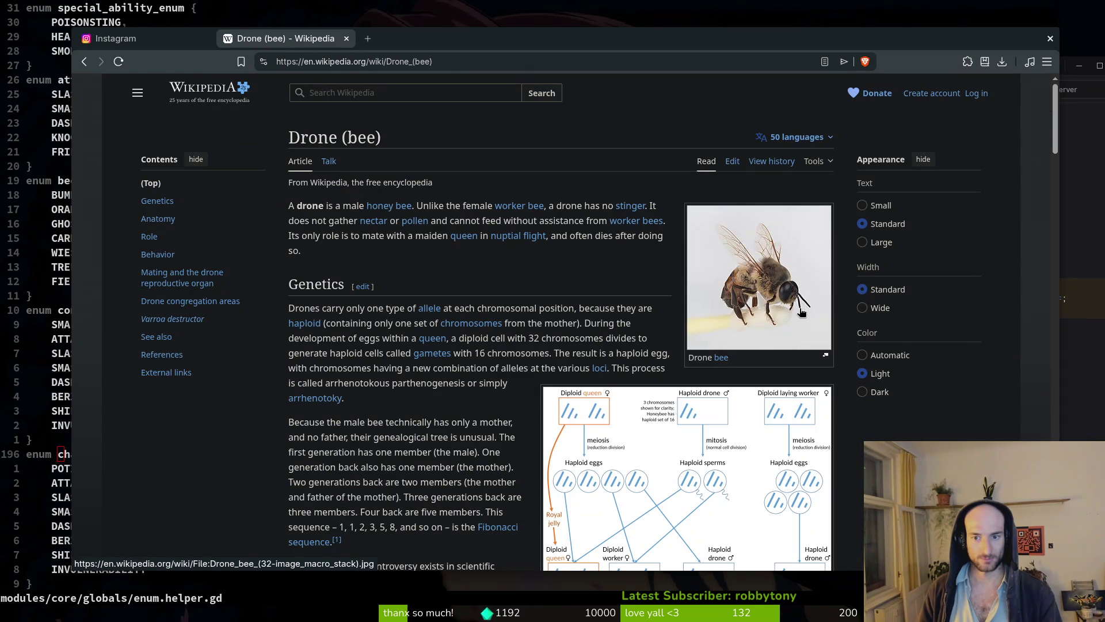
left_click(802, 311)
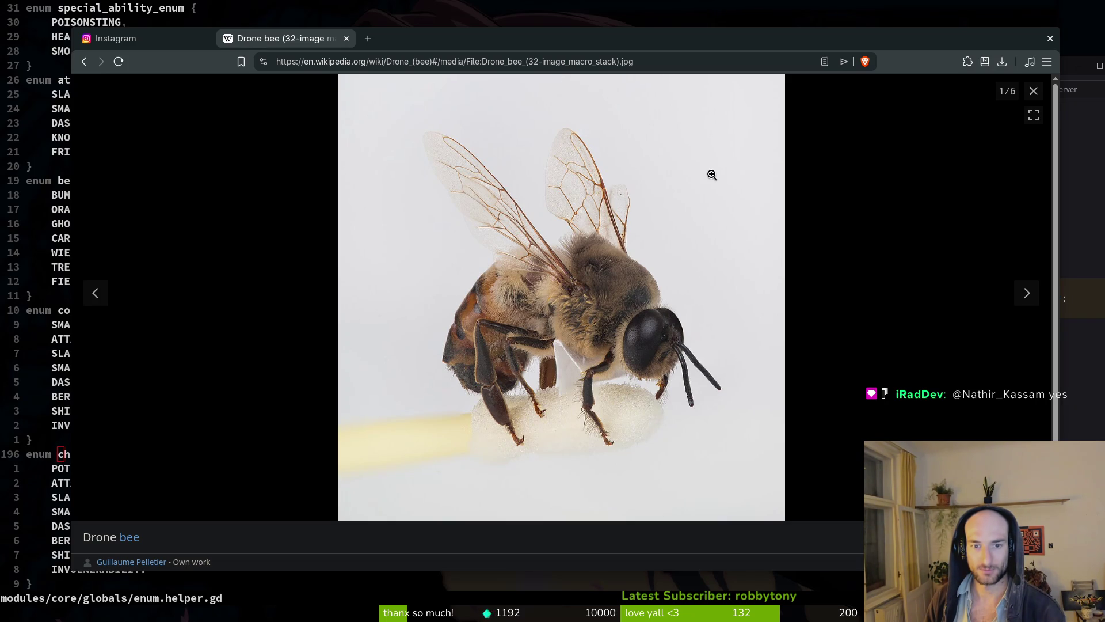
left_click(1035, 93)
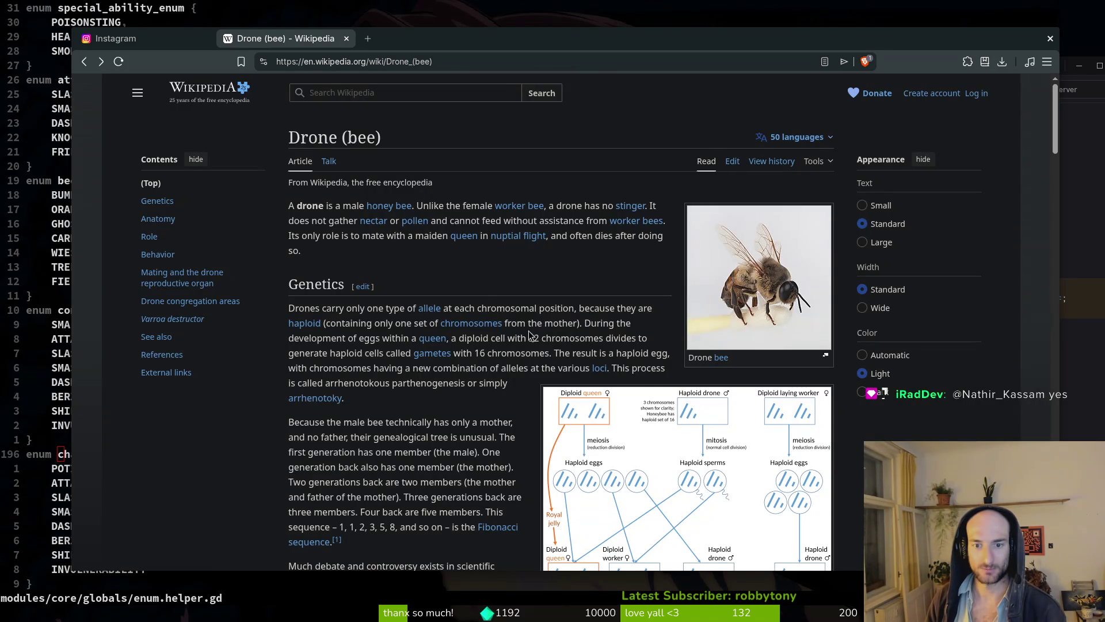
- Read down to the mating-in-flight sentence, then open the second Instagram reel from Discord
scroll(479, 436, "down", 15)
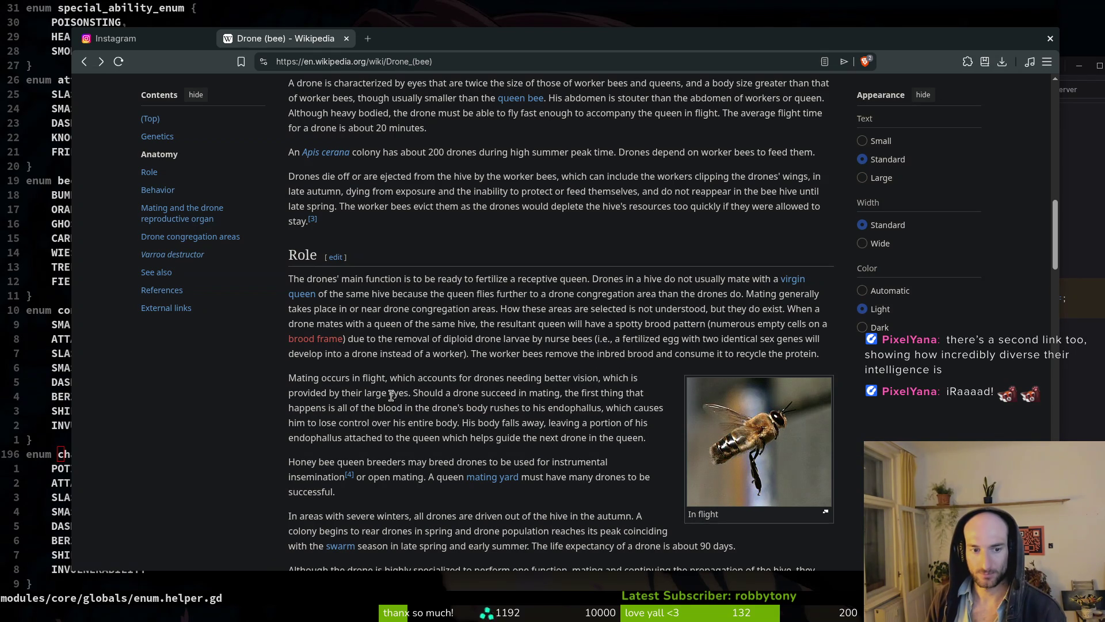
left_click_drag(408, 393, 285, 380)
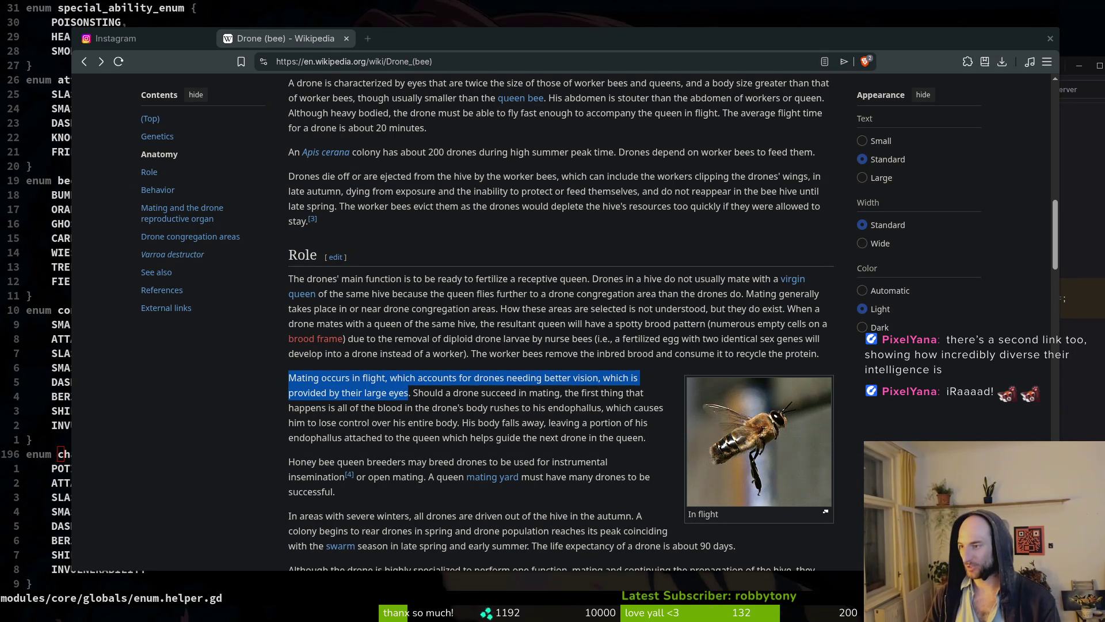
key("alt+Tab")
left_click(633, 308)
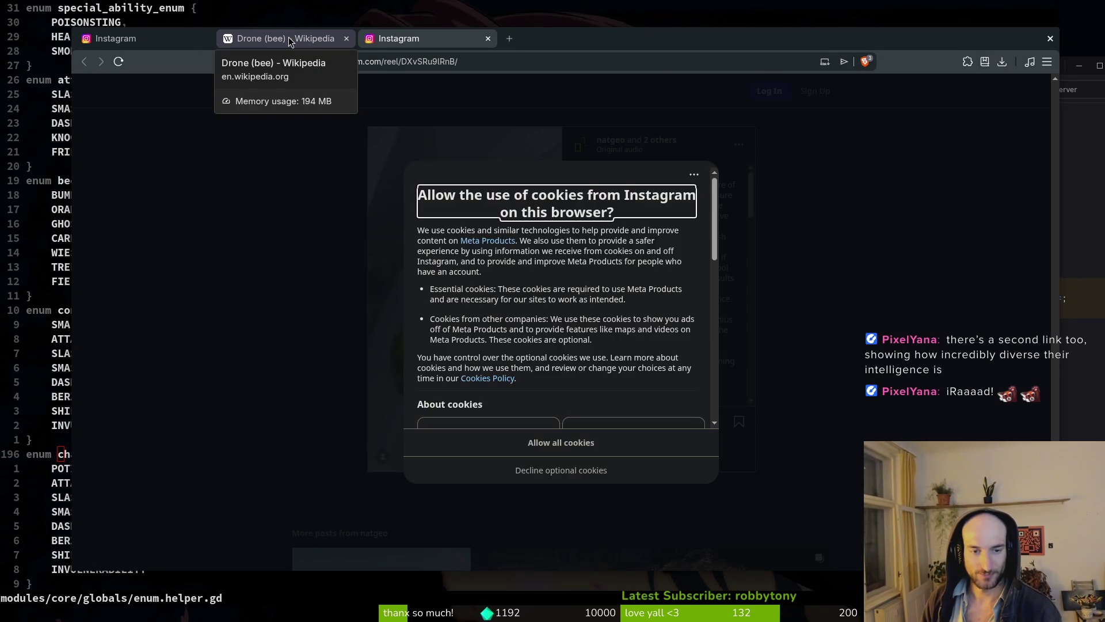
- Dismiss the cookie and sign-up popups, watch the bumblebee ball-rolling reel, then close its tab
left_click(562, 469)
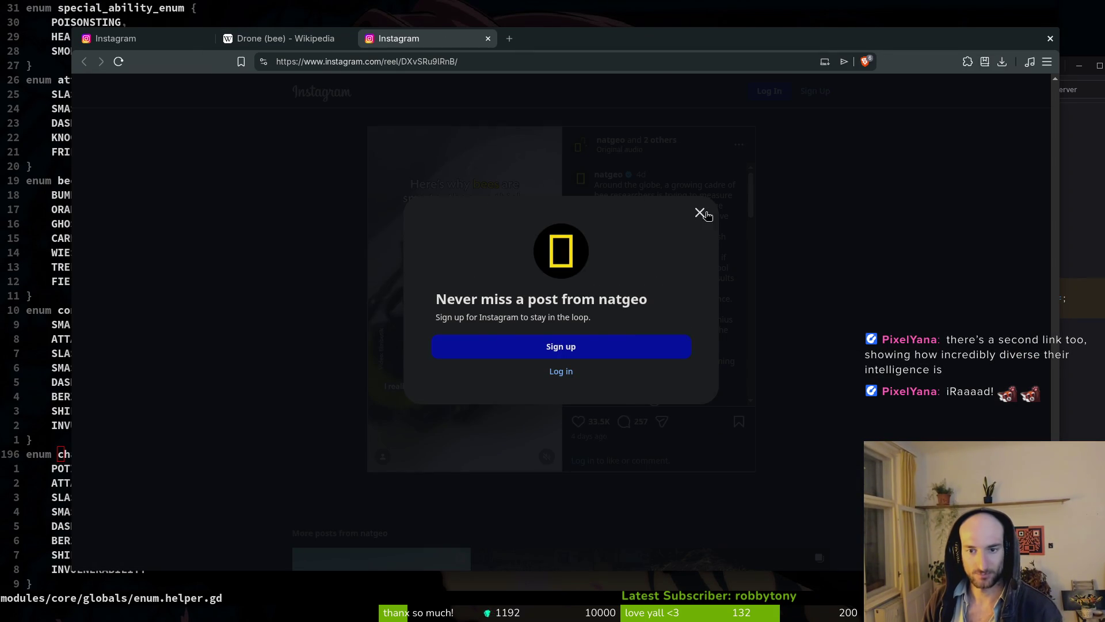
left_click(700, 213)
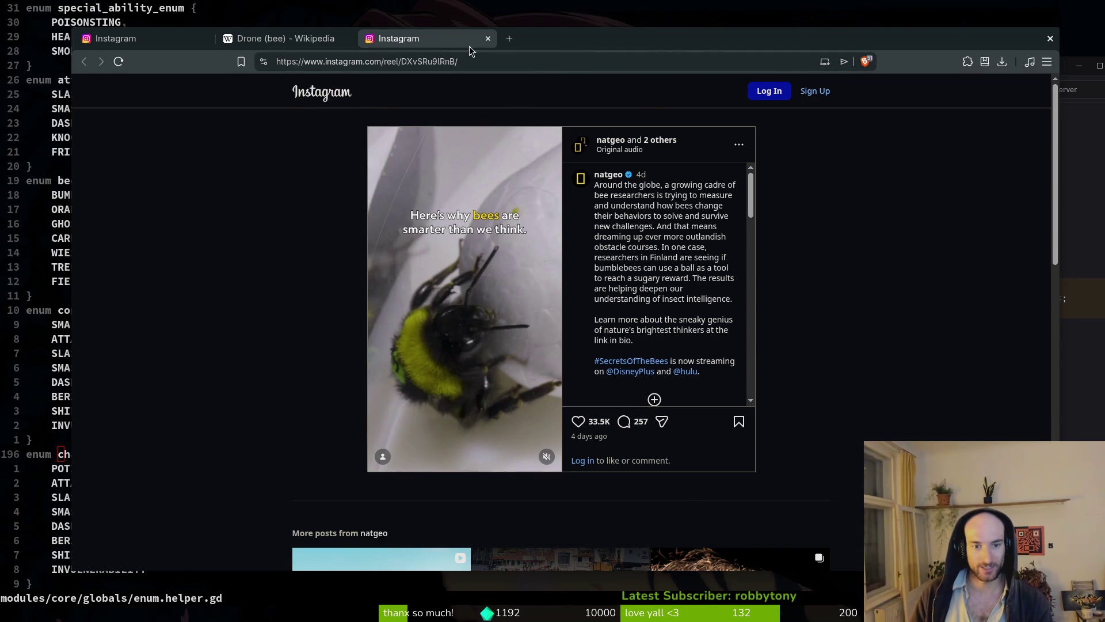
middle_click(461, 43)
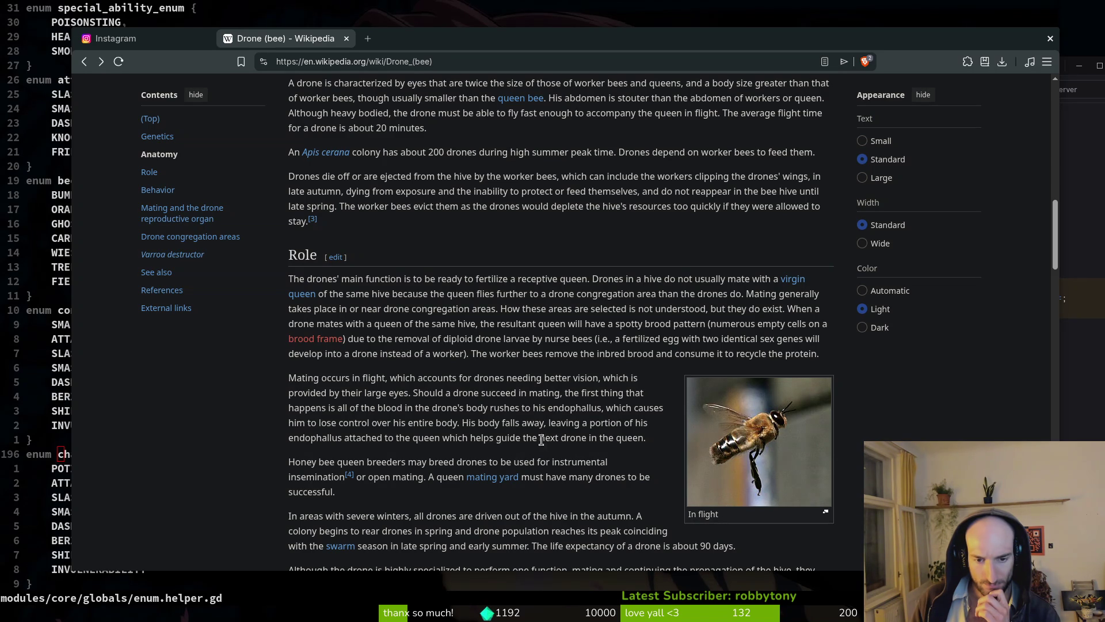
left_click_drag(646, 438, 384, 442)
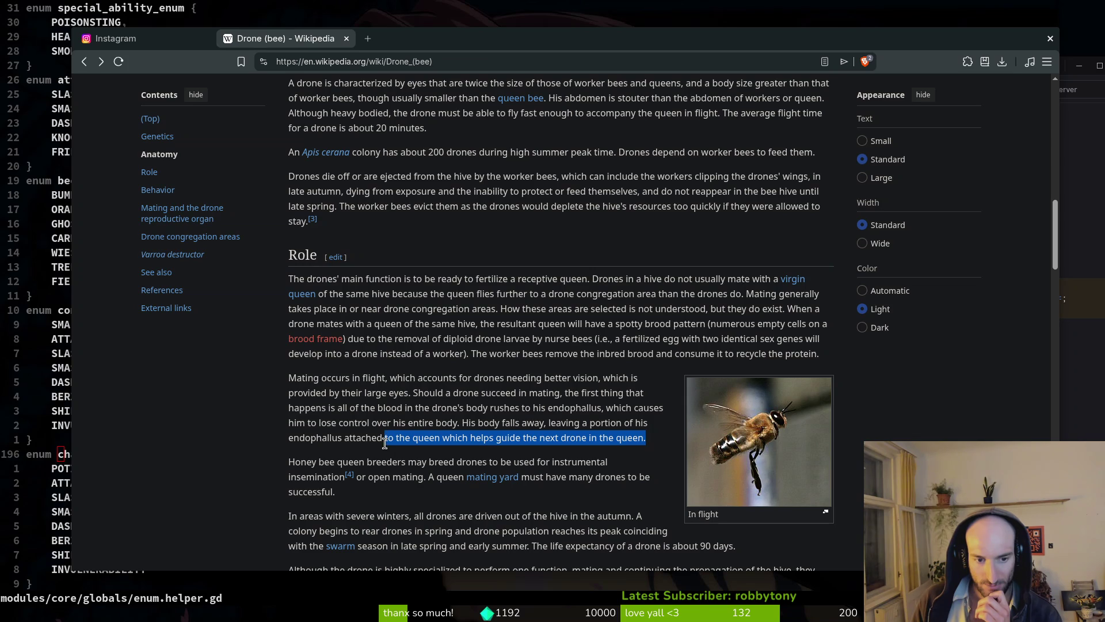
left_click(306, 439)
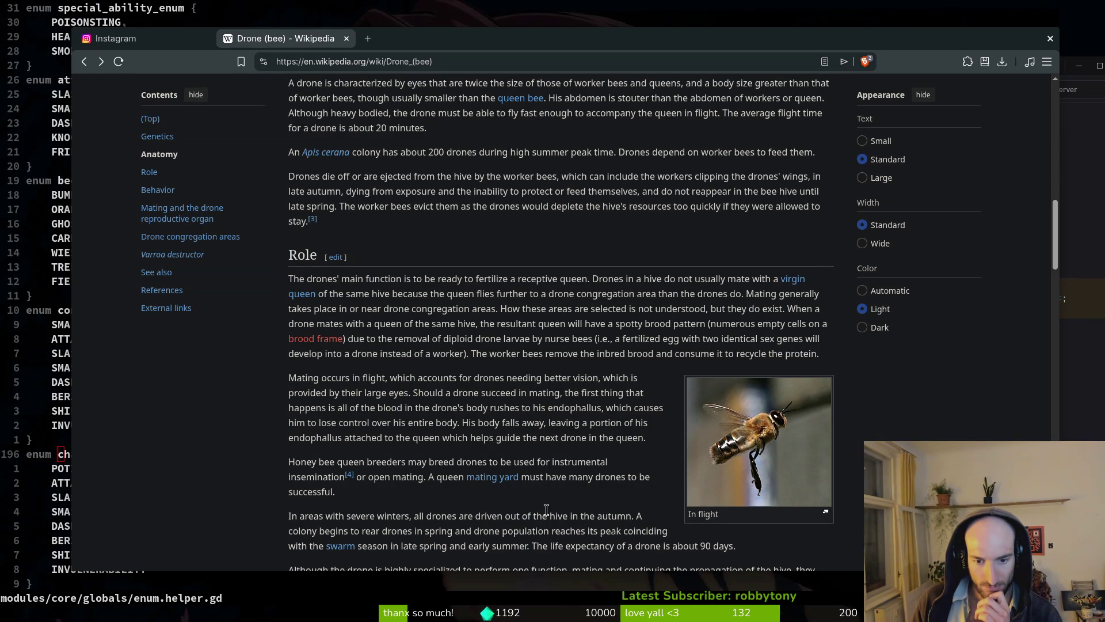
scroll(296, 496, "down", 3)
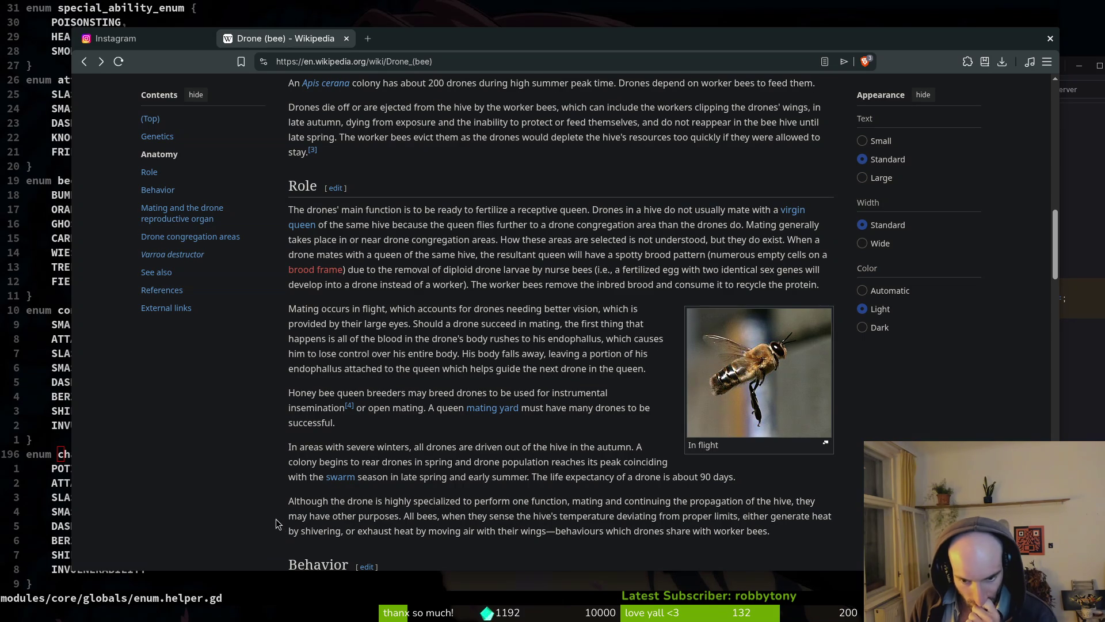
scroll(274, 522, "down", 1)
- Scroll through the Behavior, Mating, congregation areas and Varroa sections down to See also
scroll(241, 486, "down", 2)
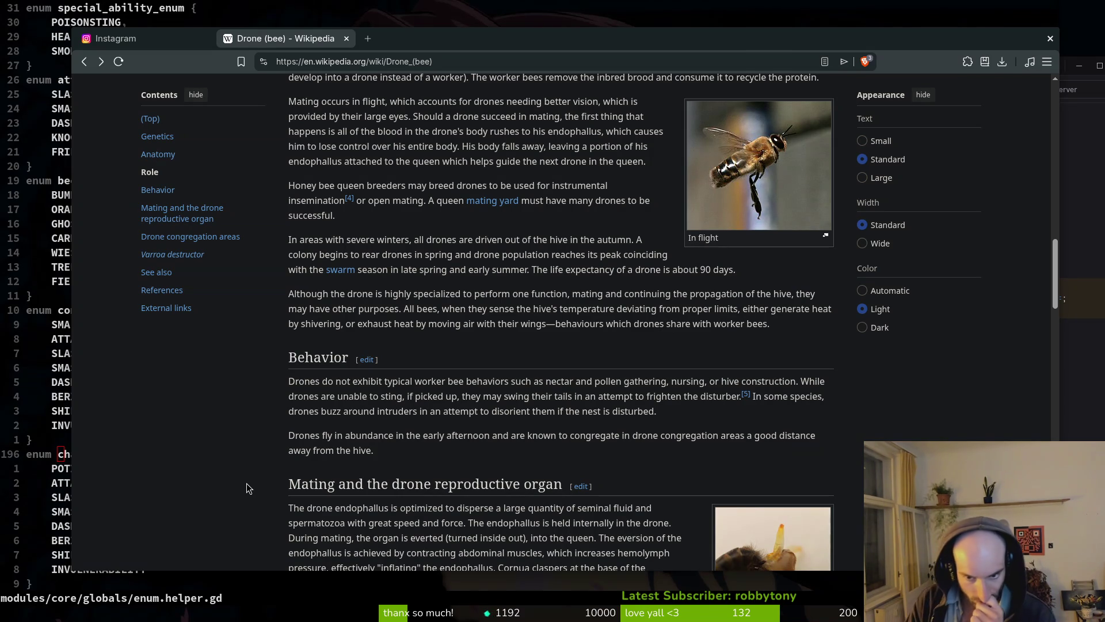
scroll(580, 352, "down", 3)
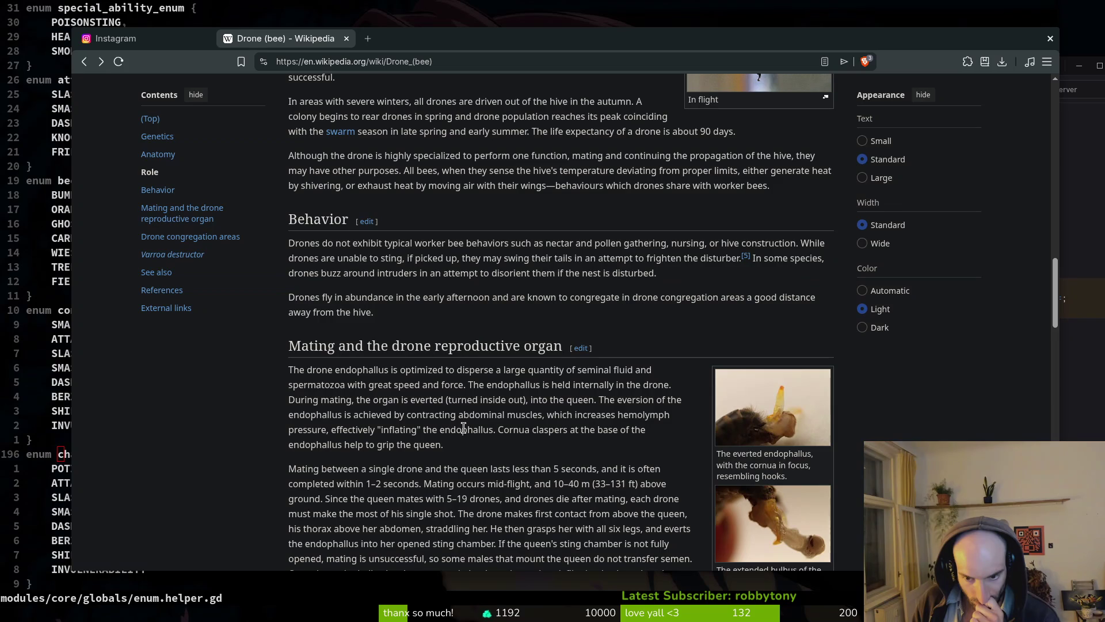
scroll(487, 418, "down", 2)
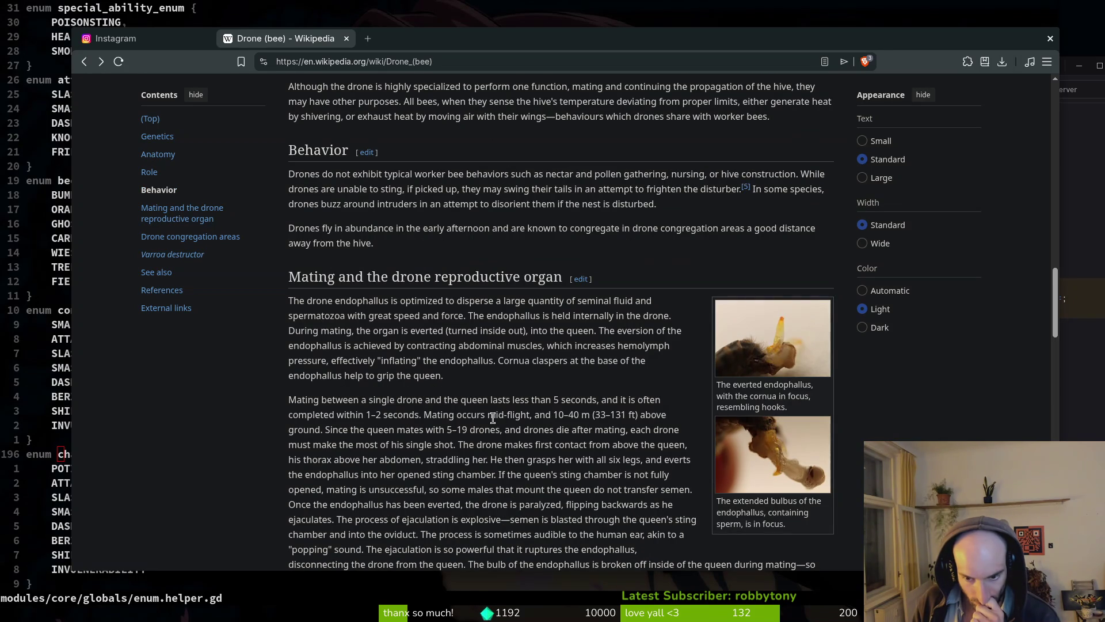
scroll(537, 404, "down", 5)
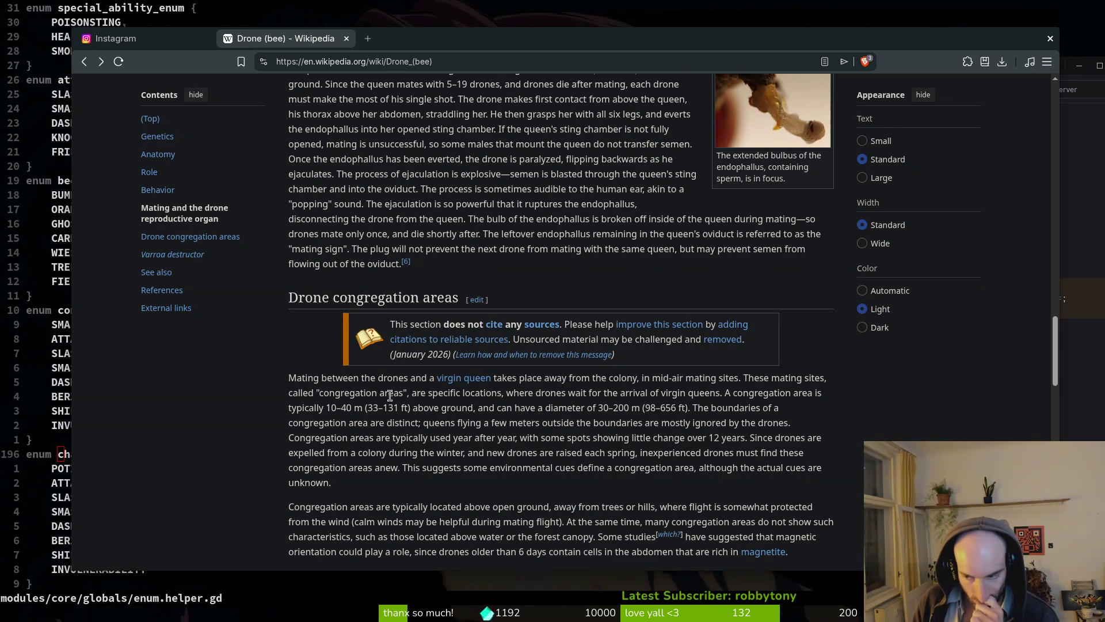
scroll(468, 420, "down", 1)
scroll(488, 416, "down", 5)
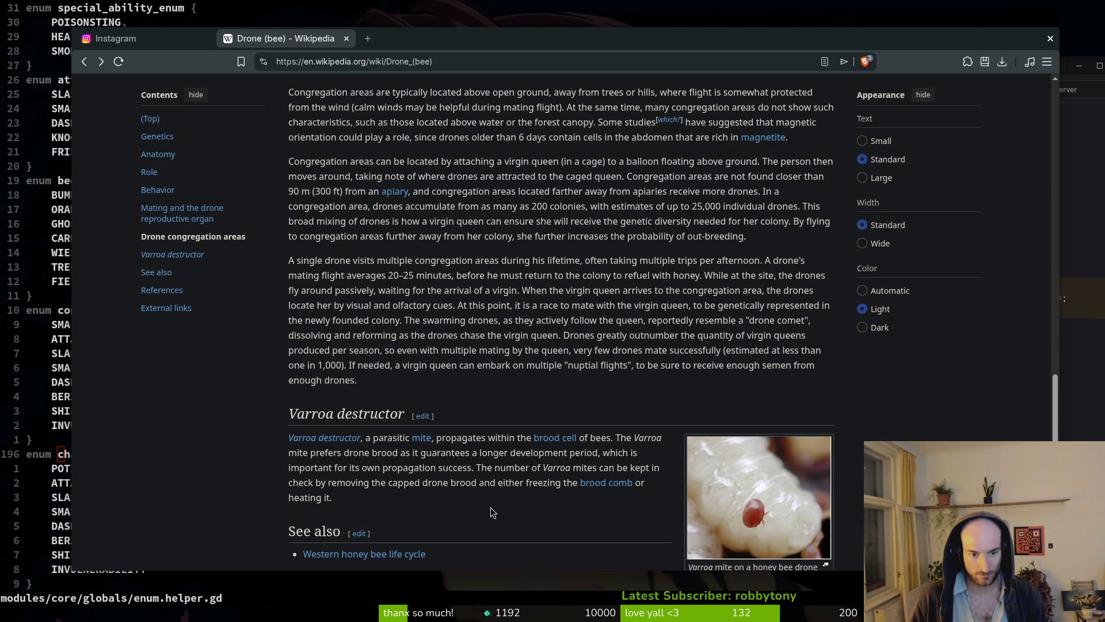
scroll(547, 508, "down", 1)
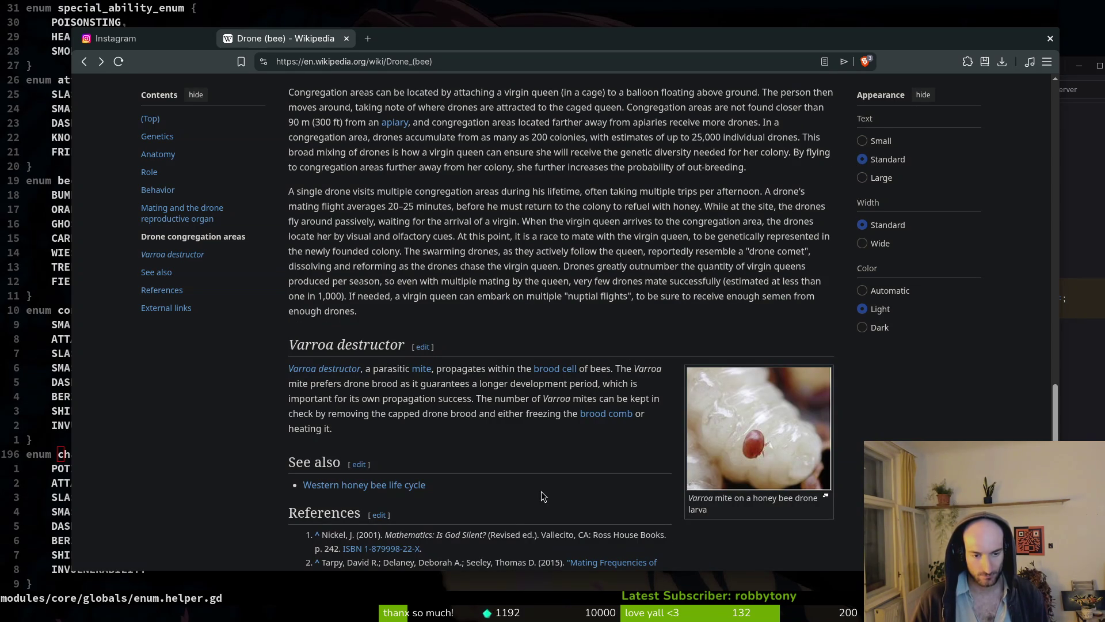
scroll(540, 489, "down", 1)
- Open the Western honey bee life cycle article and view its swarm photo enlarged
left_click(401, 423)
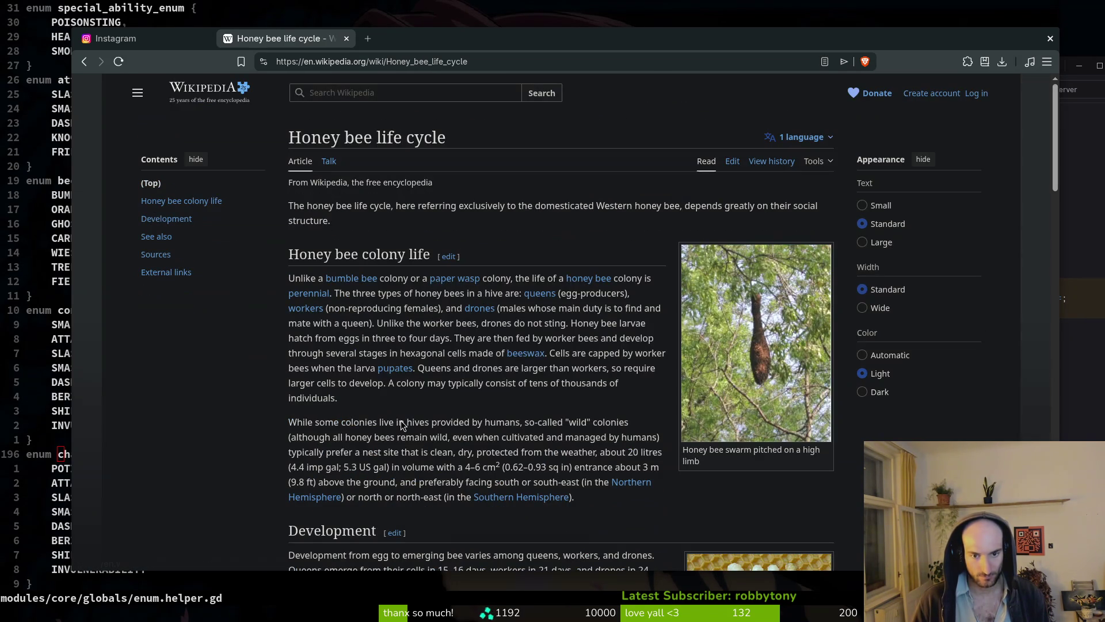
left_click(779, 426)
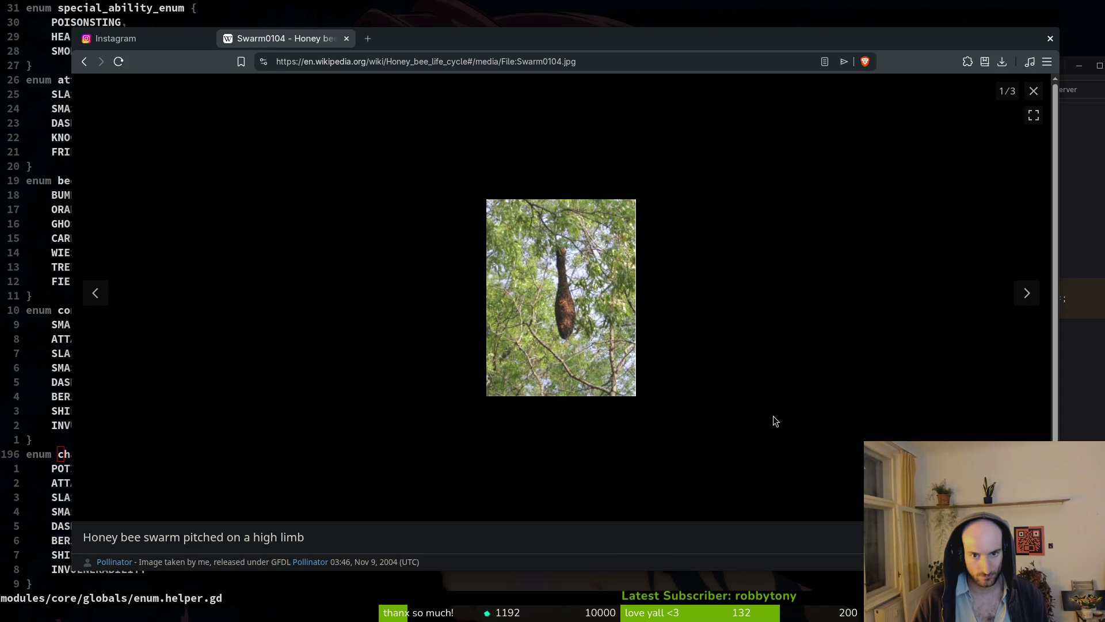
left_click(1033, 92)
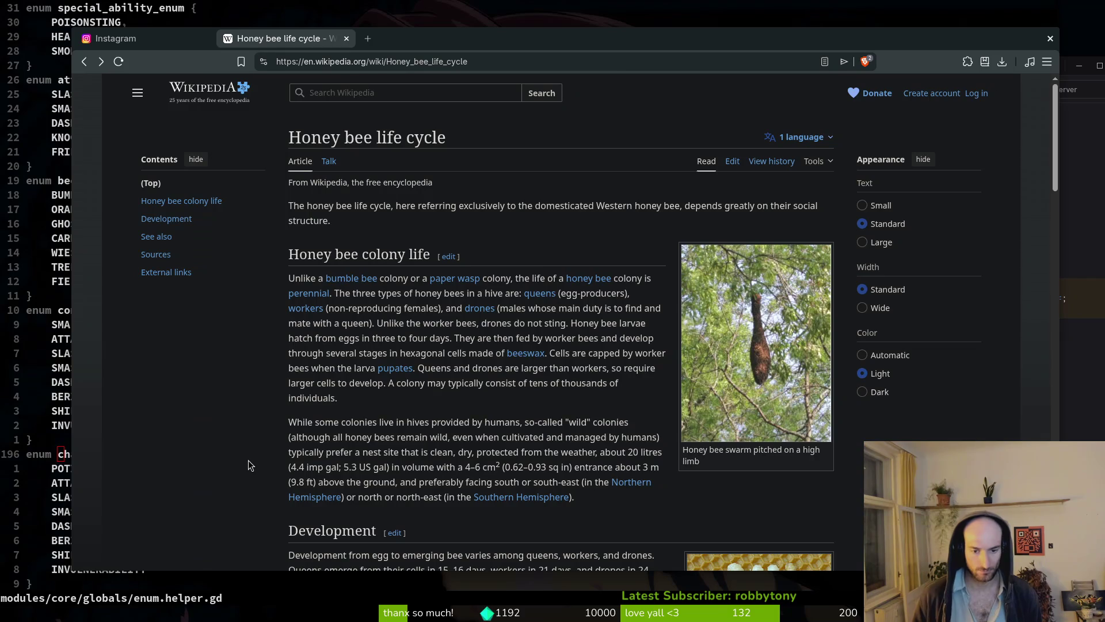
scroll(268, 426, "down", 3)
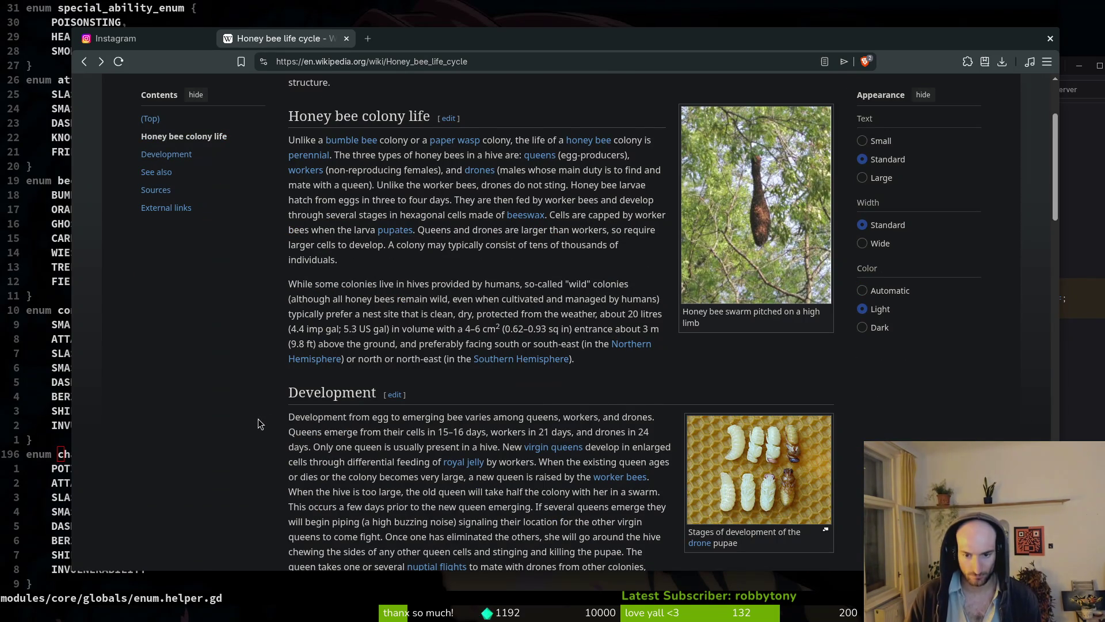
scroll(257, 418, "down", 2)
scroll(251, 415, "down", 5)
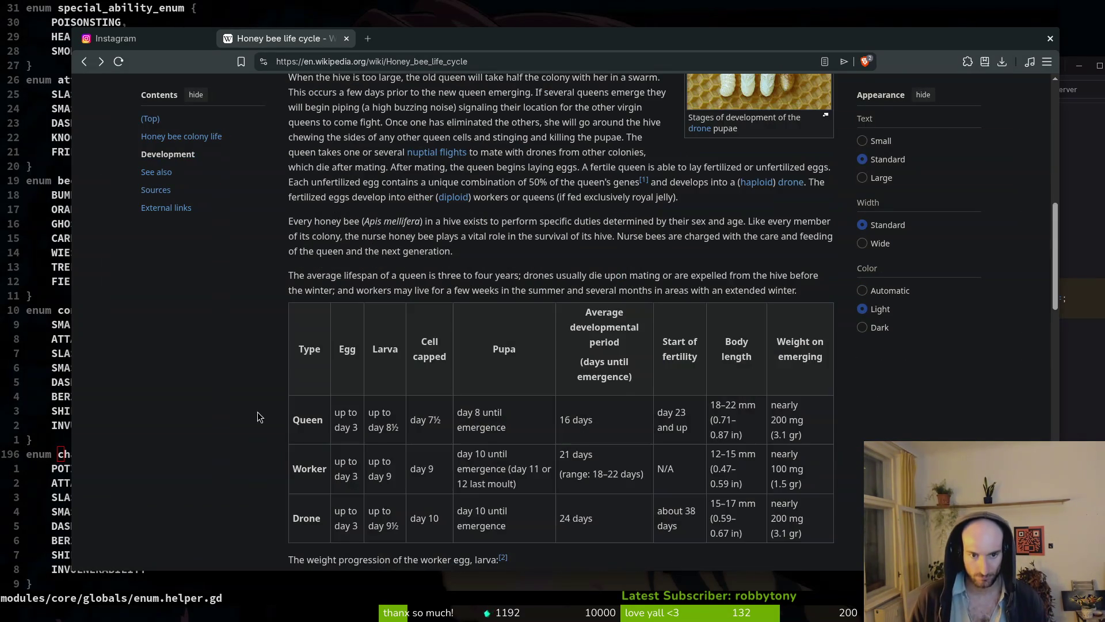
scroll(259, 412, "down", 5)
scroll(253, 411, "up", 5)
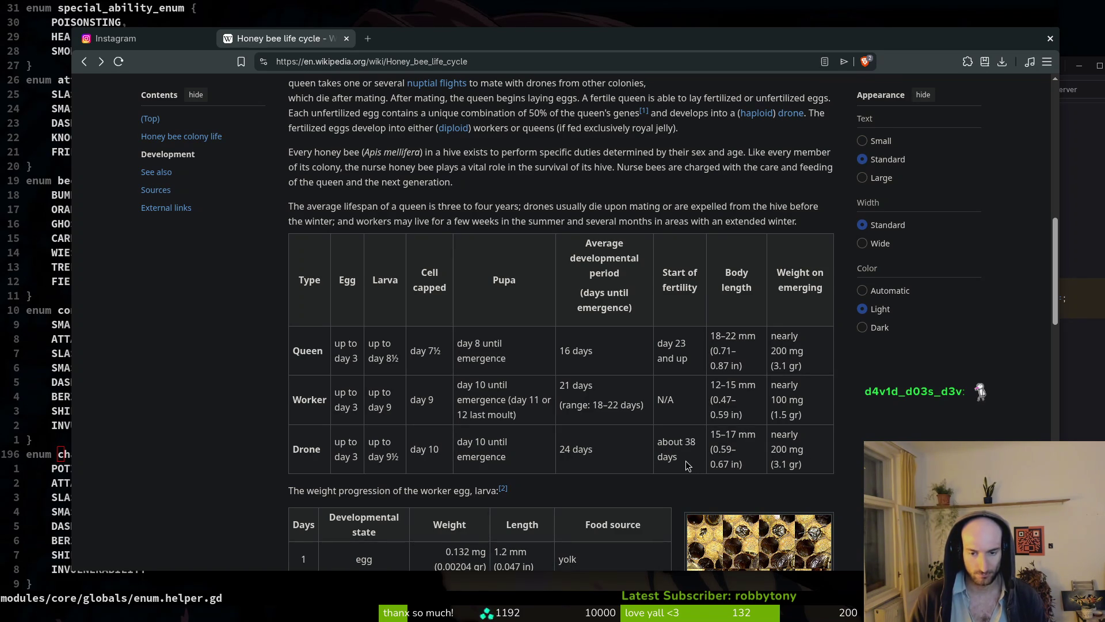
scroll(612, 440, "down", 2)
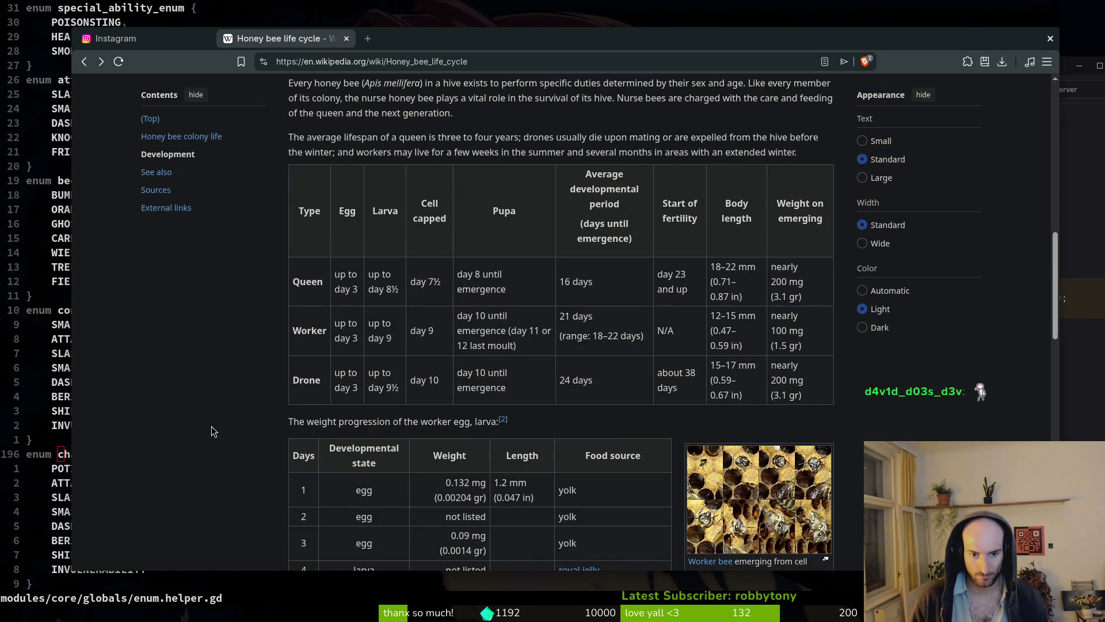
scroll(209, 427, "down", 2)
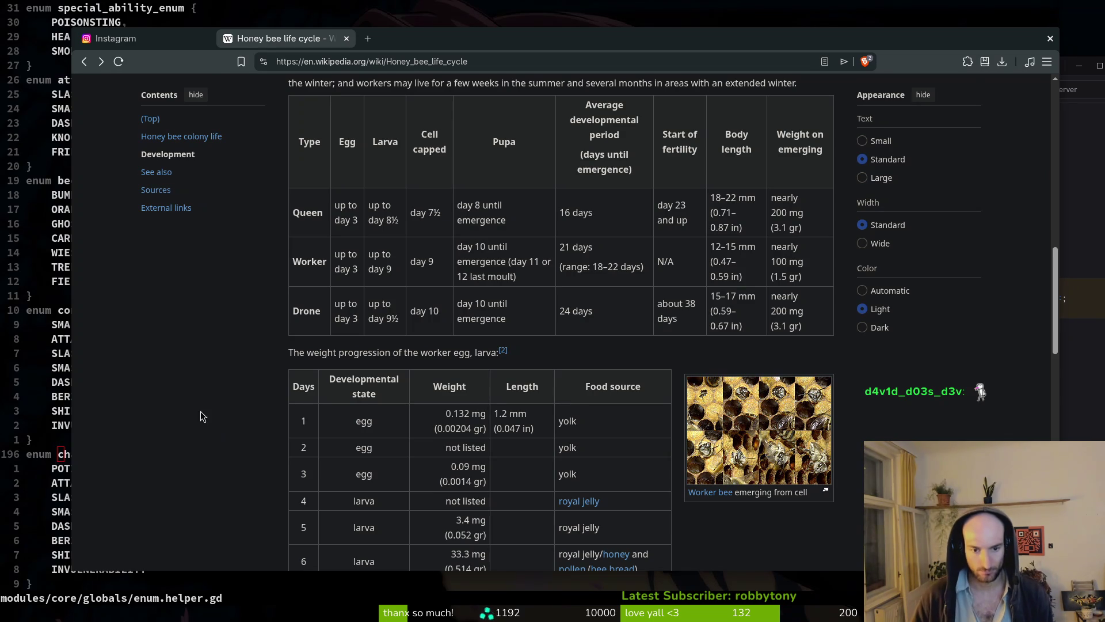
scroll(229, 415, "down", 2)
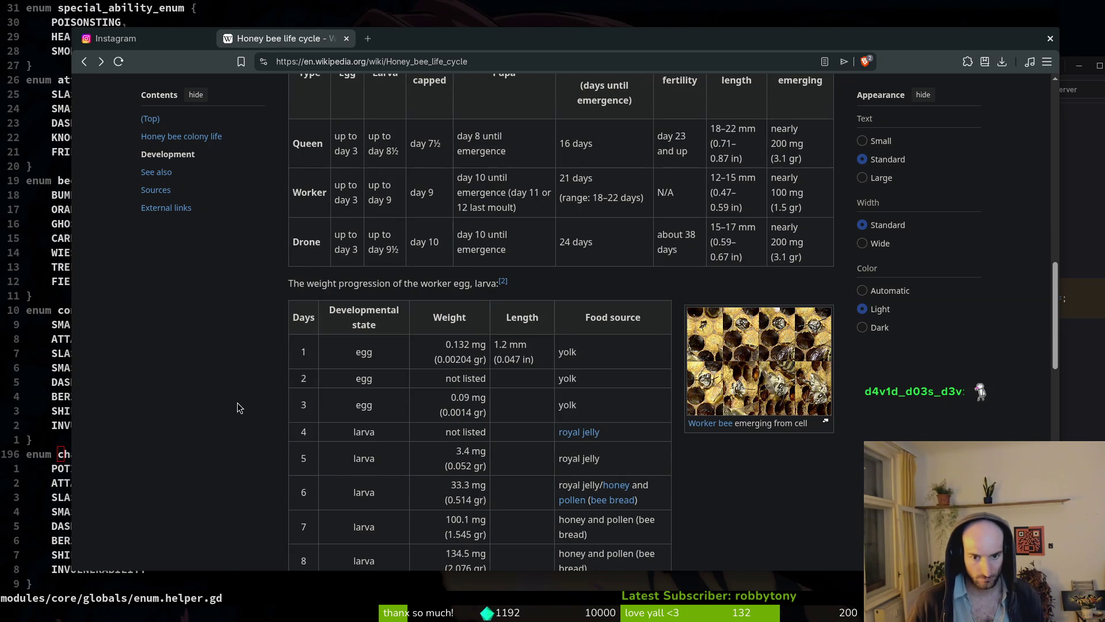
scroll(238, 402, "down", 2)
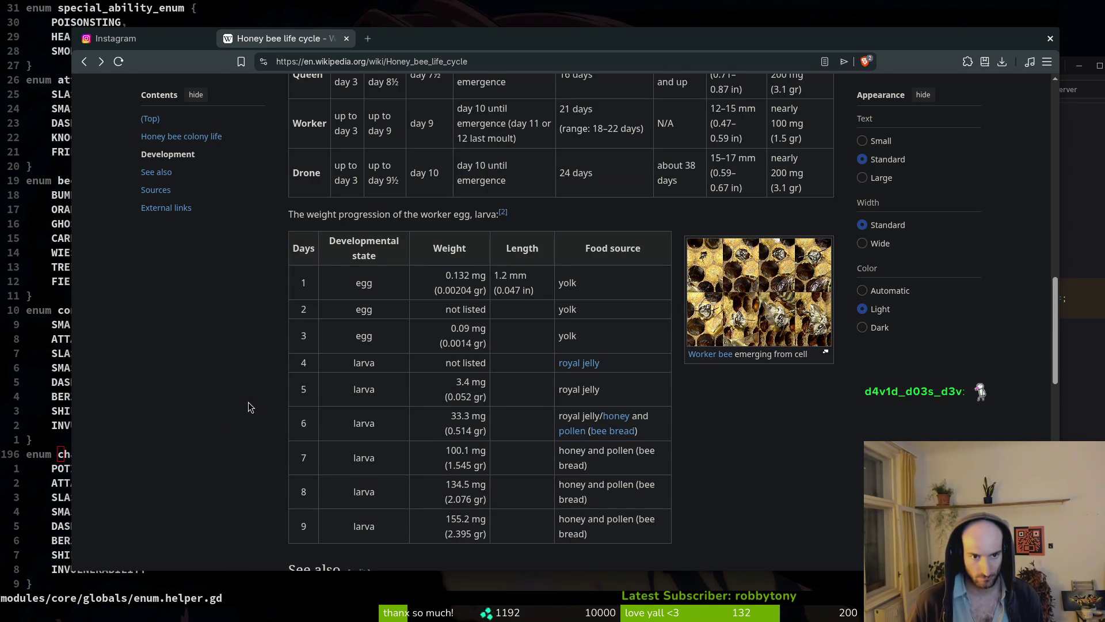
scroll(262, 411, "down", 2)
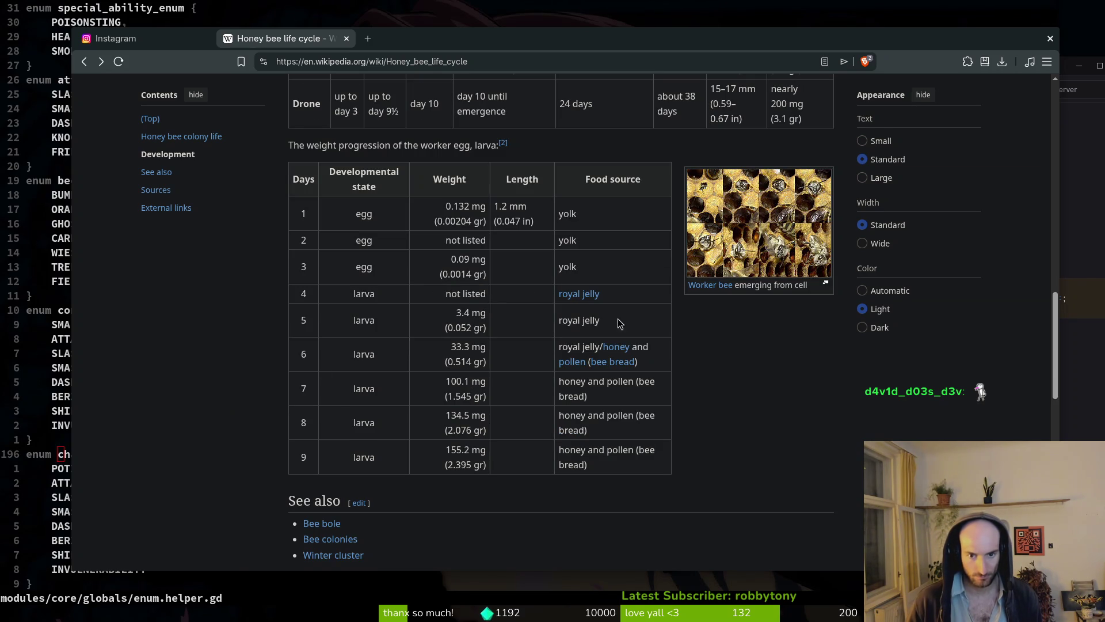
middle_click(580, 294)
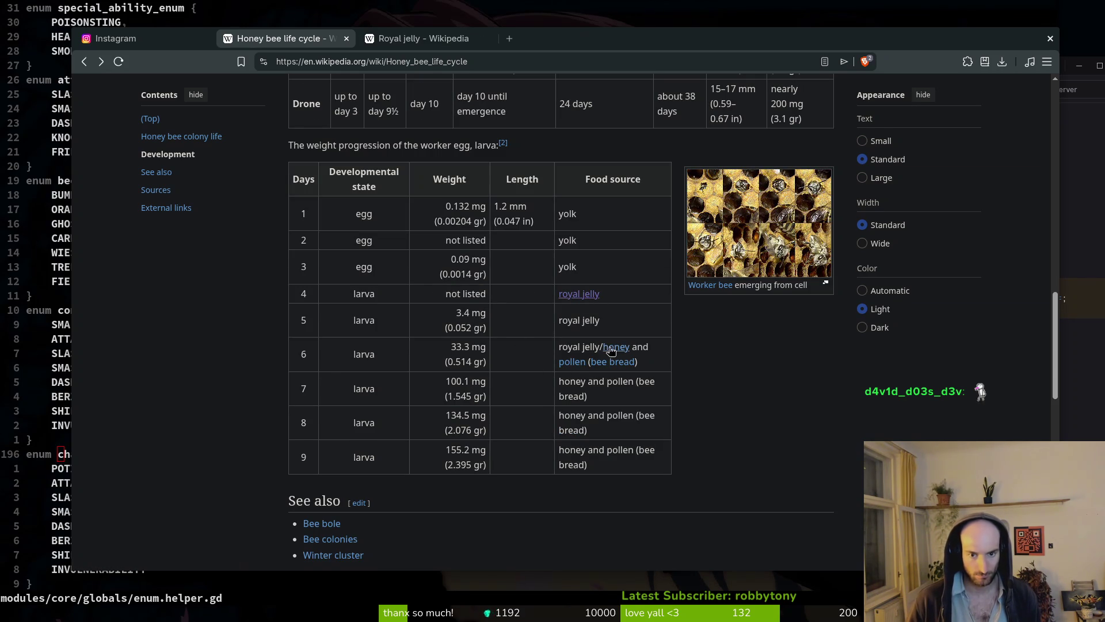
- In the Royal jelly tab, view the queen larvae photo full-size, then open the Royal jelly article
mouse_move(604, 365)
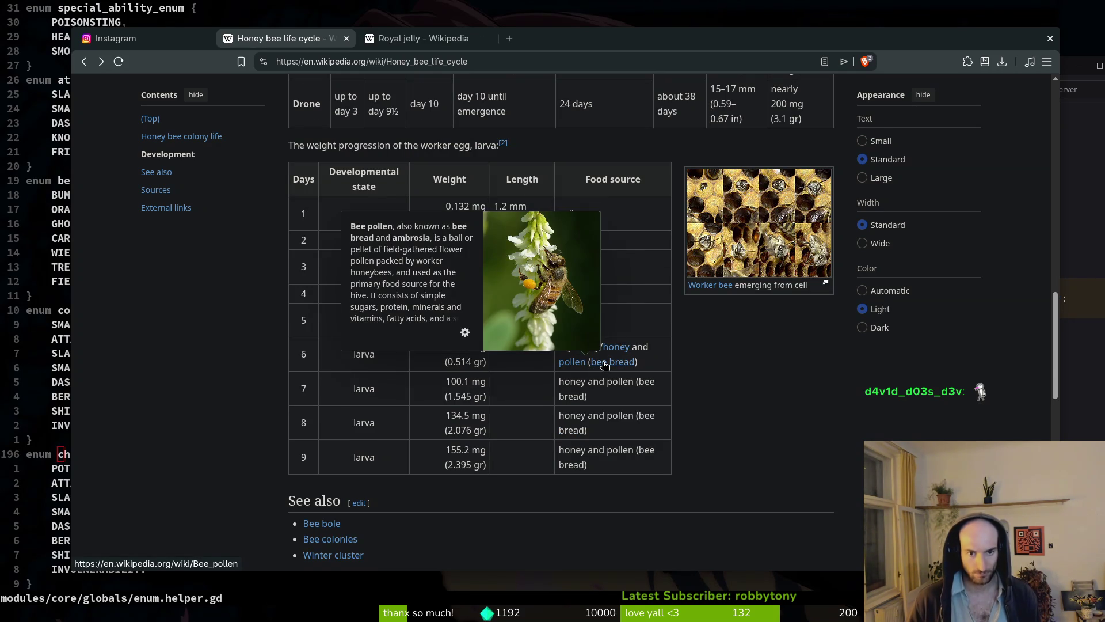
left_click(416, 38)
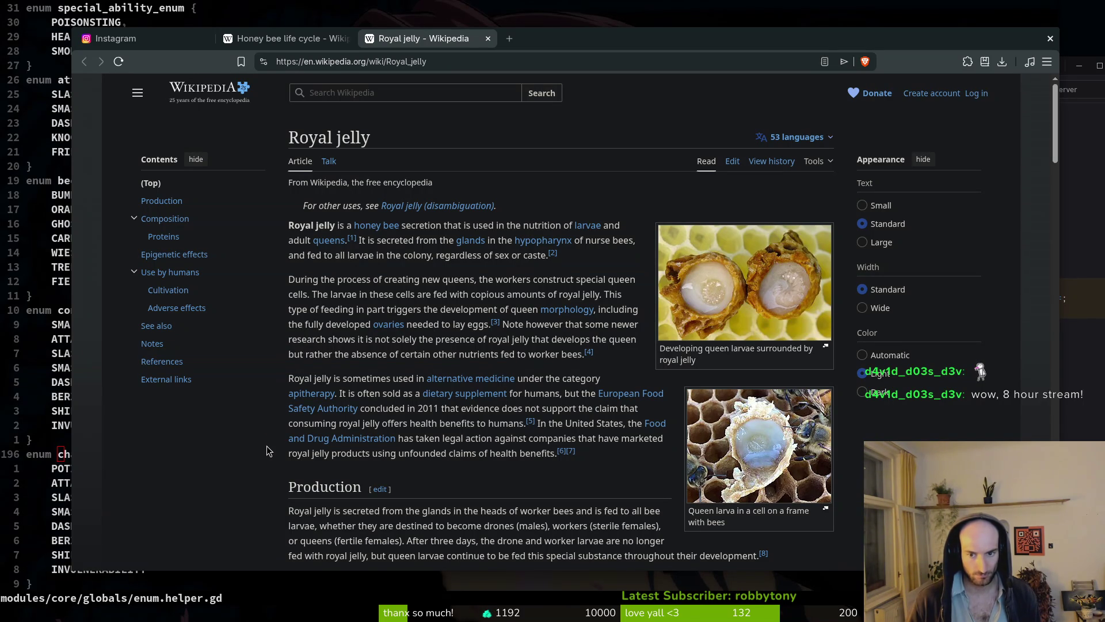
left_click(736, 321)
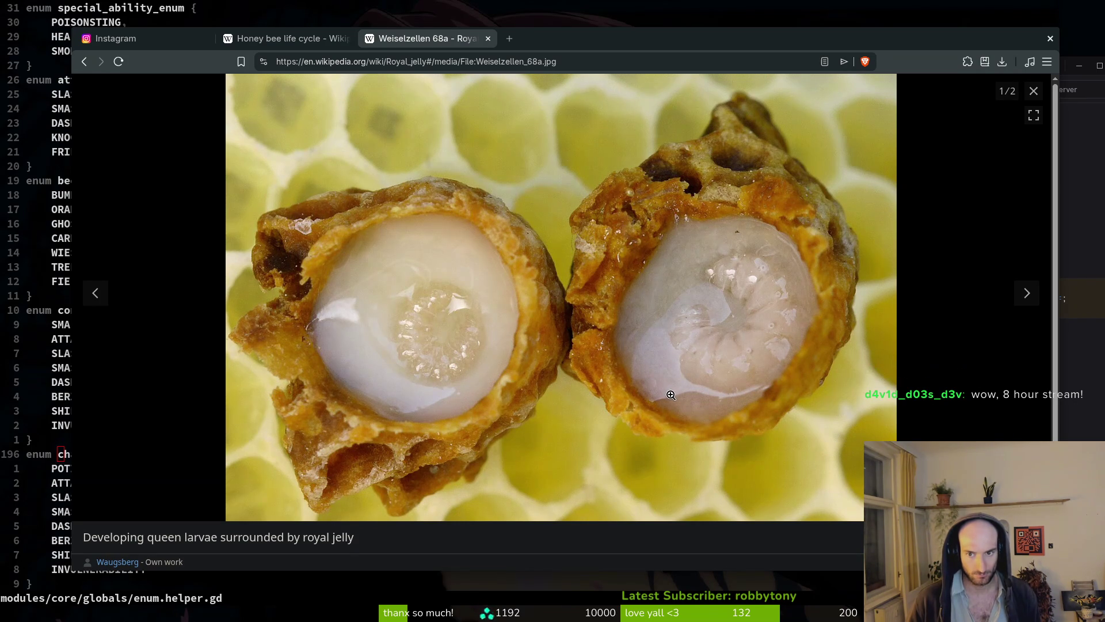
left_click(659, 321)
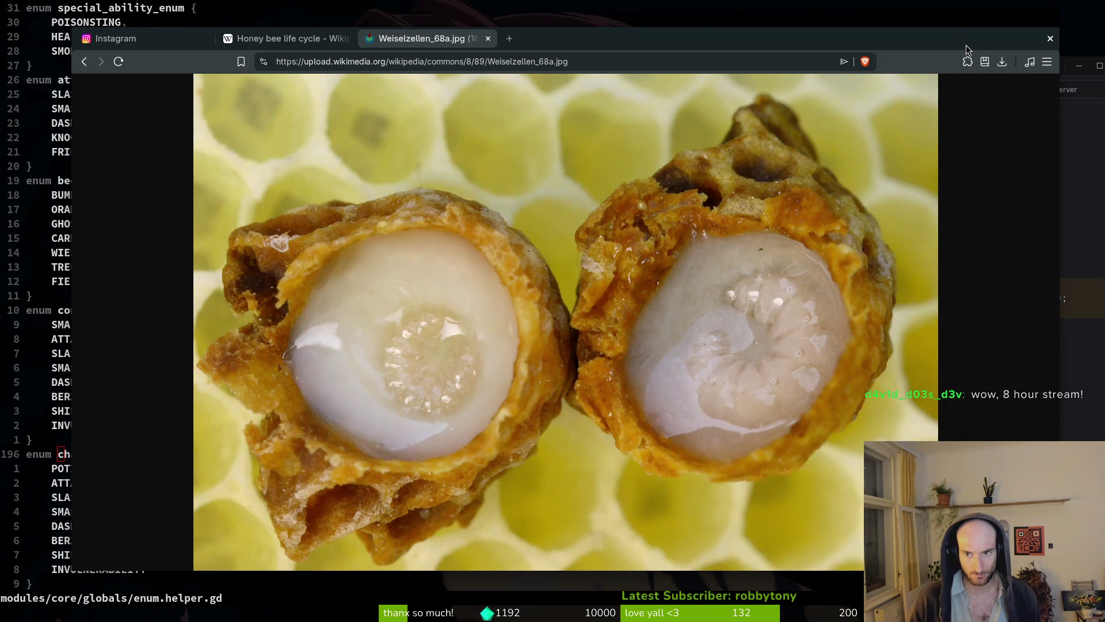
left_click(488, 40)
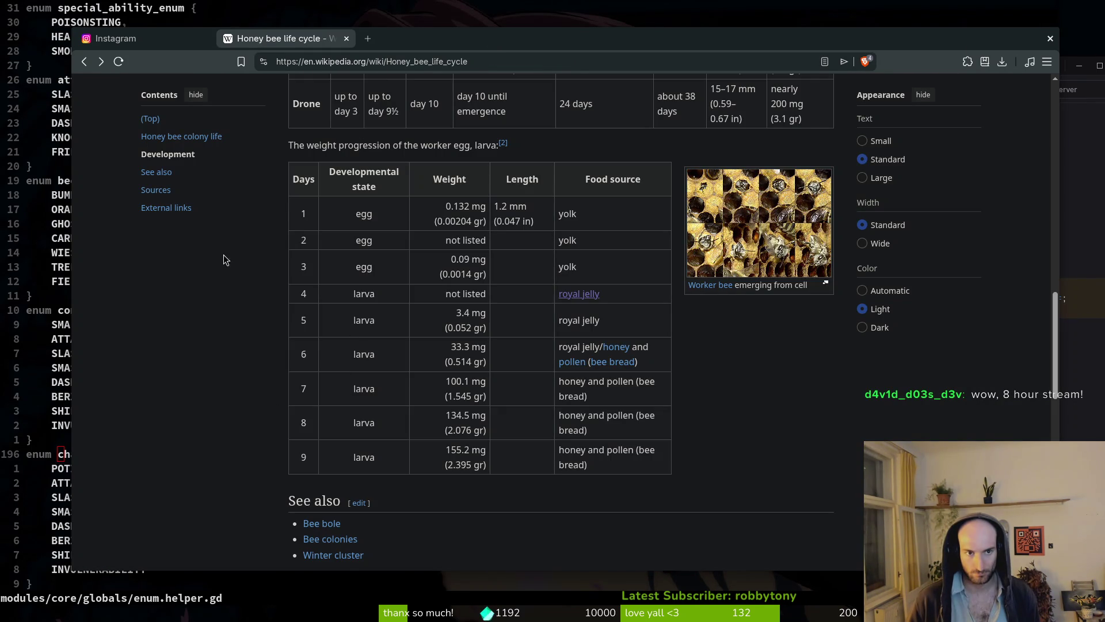
left_click(578, 294)
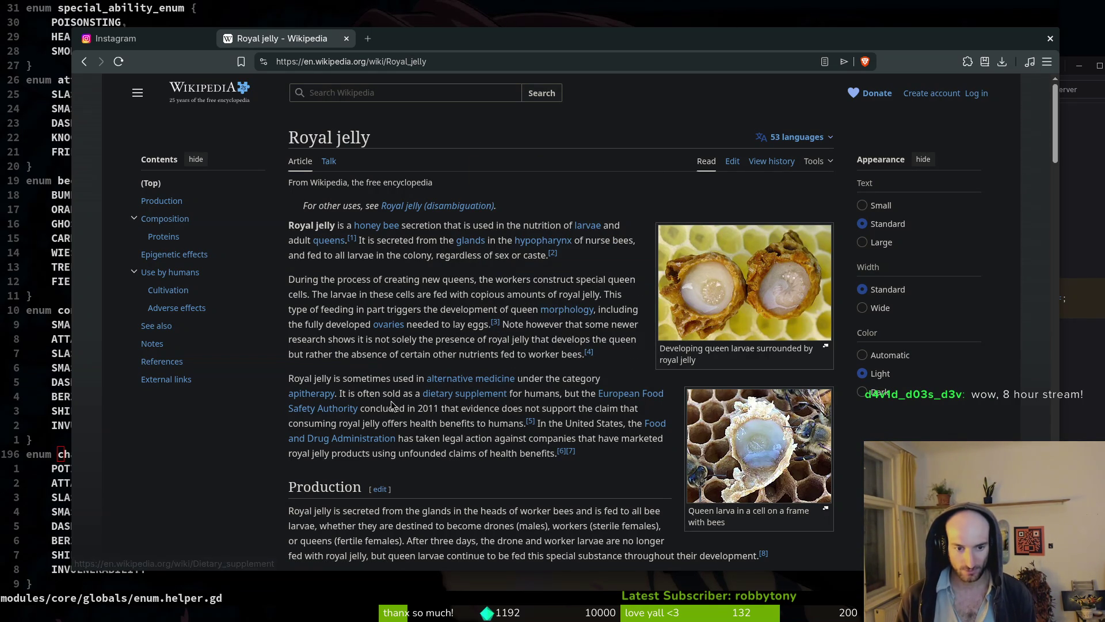
key("ctrl+t")
- Search Brave for 'weather berlin' and show the precipitation forecast chart
type("weater")
key("BackSpace")
key("BackSpace")
key("BackSpace")
type("her beroi")
key("BackSpace")
key("BackSpace")
type("lin")
key("Return")
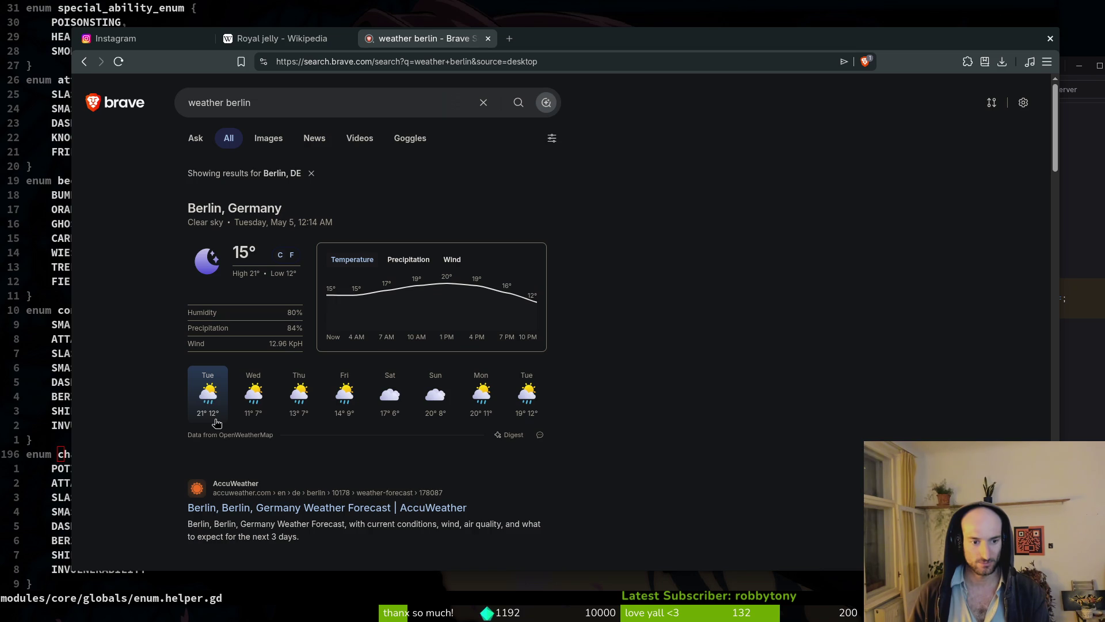
left_click(415, 262)
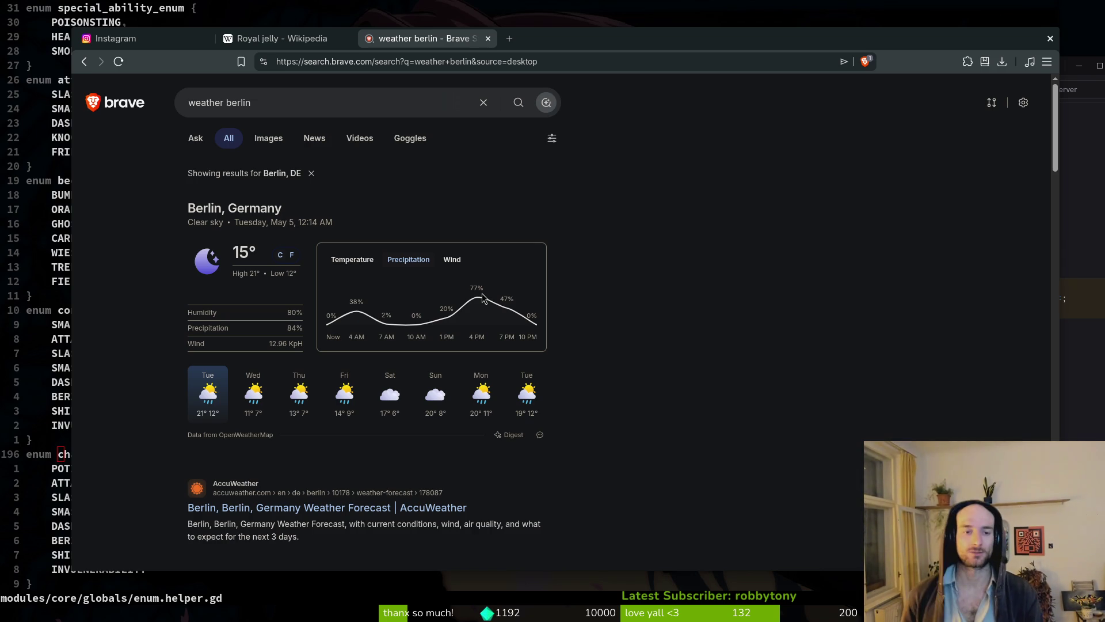
key("ctrl+t")
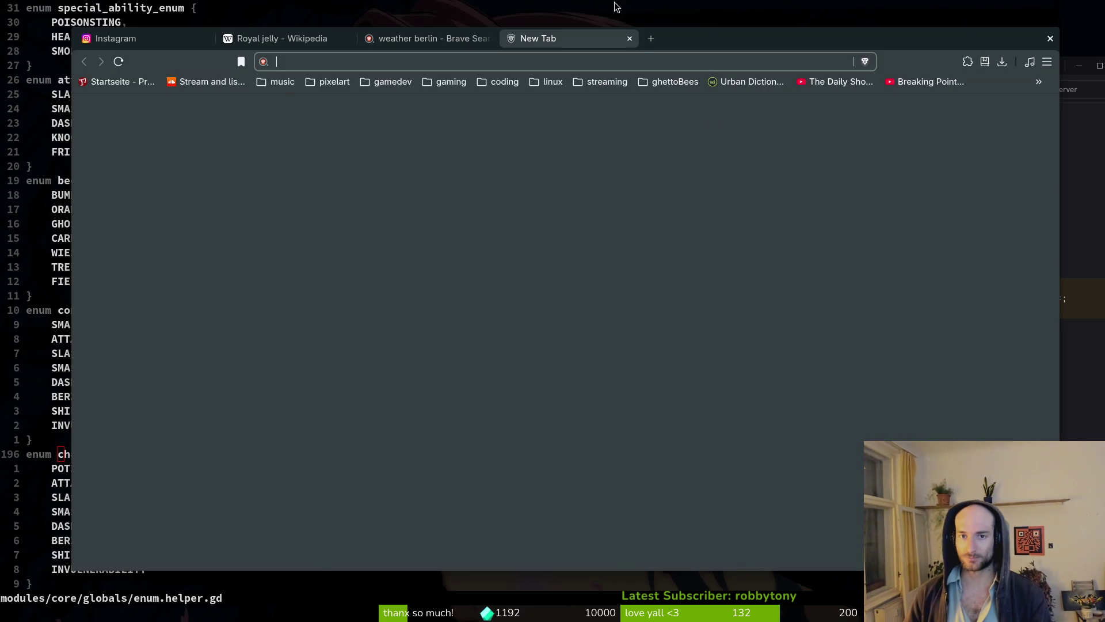
- Glance at Discord's #general channel, then return to the browser showing Google Maps of Berlin
key("alt+Tab")
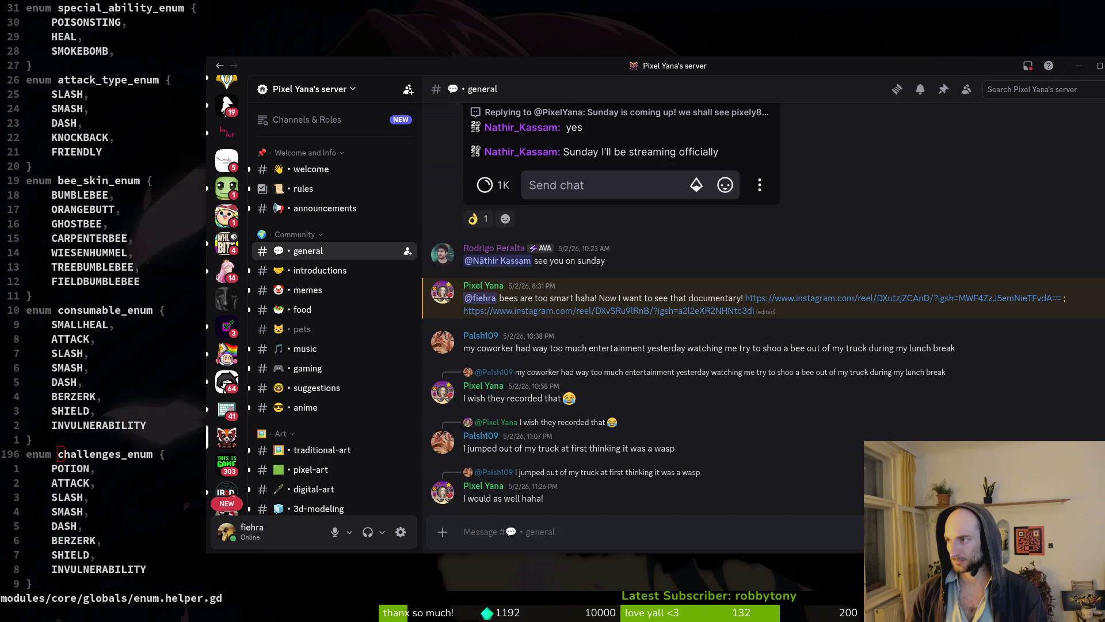
key("alt+Tab")
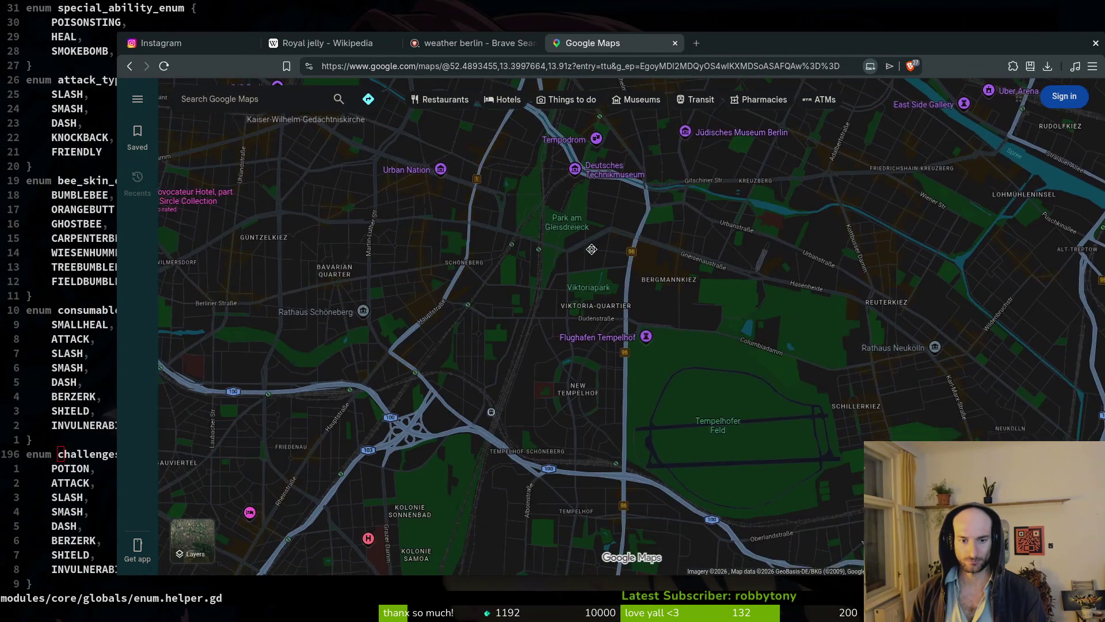
- Zoom around Berlin's Tempelhof area on Google Maps, then close the map tab
scroll(531, 378, "up", 5)
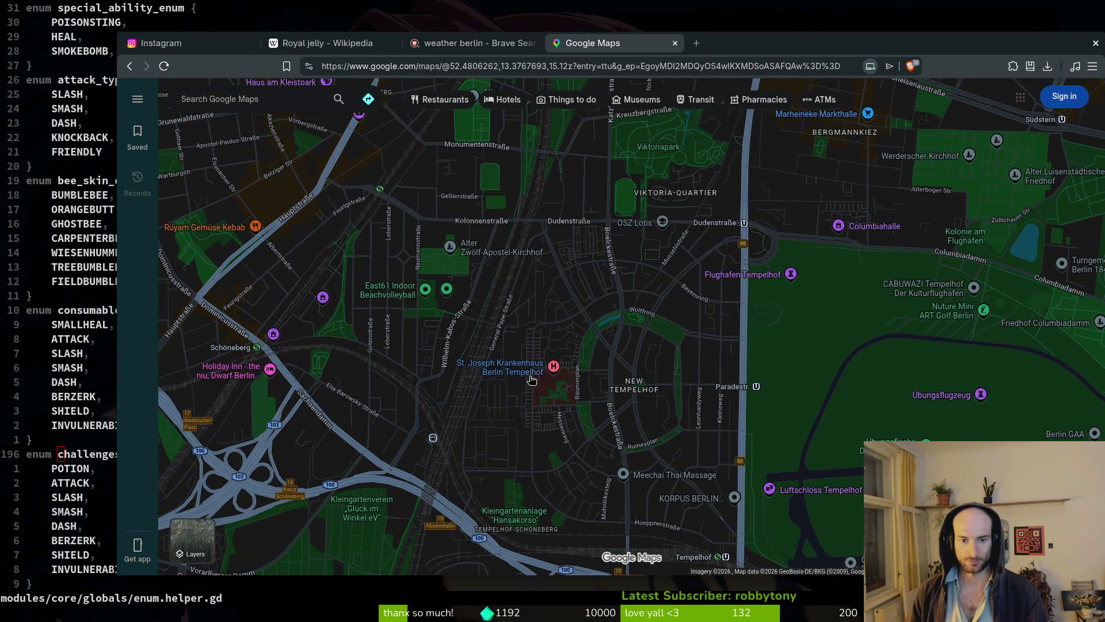
scroll(585, 374, "down", 3)
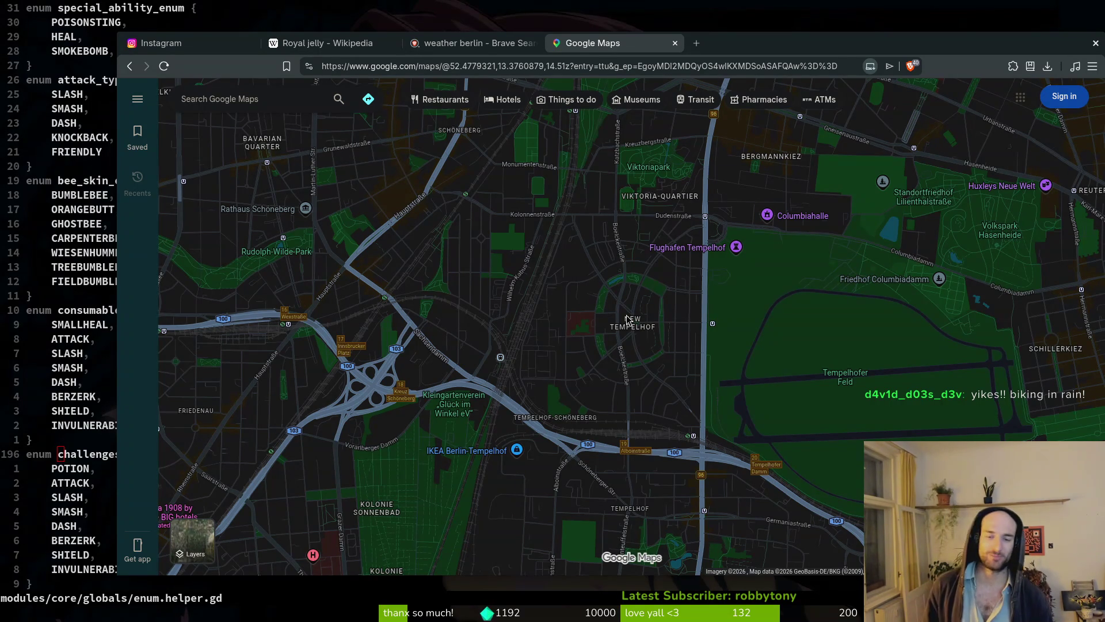
left_click(676, 44)
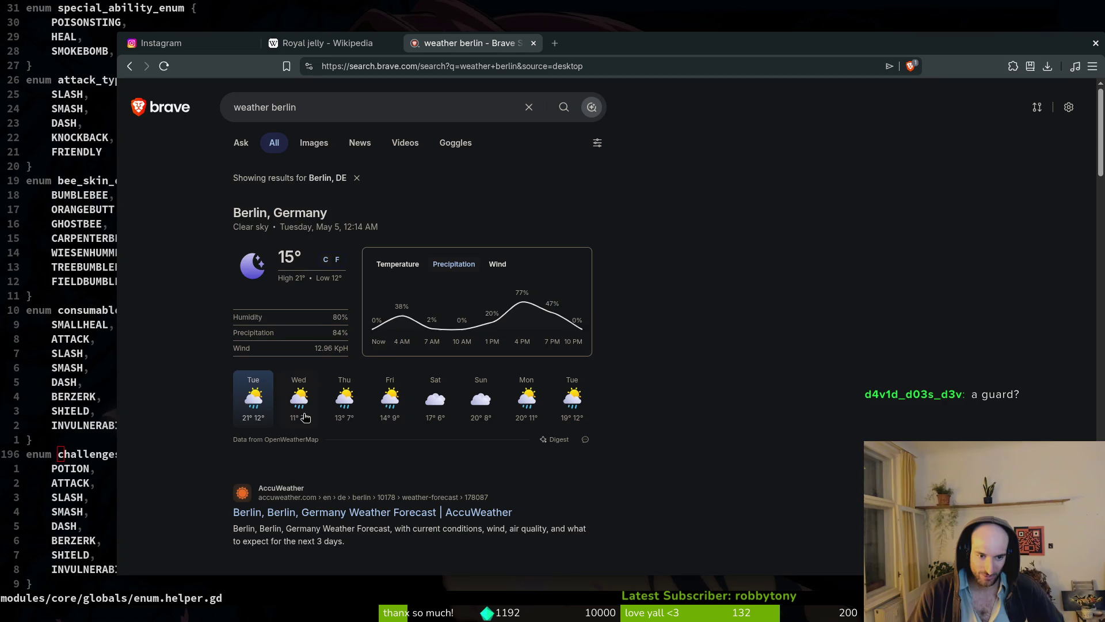
- Check Berlin's Wednesday through Sunday forecast, then close the weather tab to return to Royal jelly
left_click(297, 410)
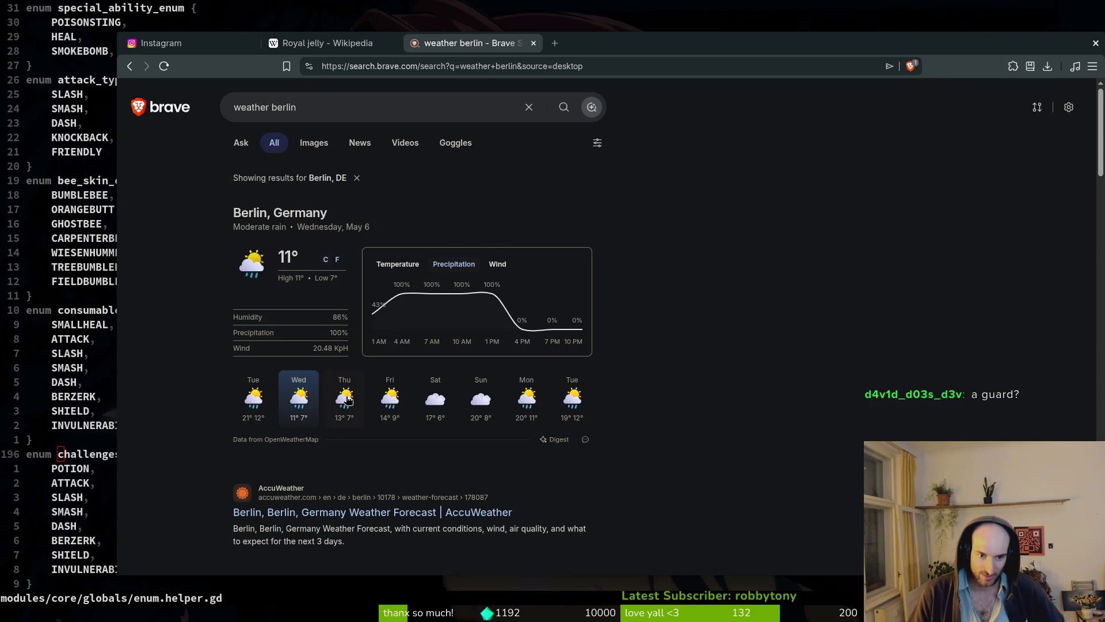
left_click(334, 408)
left_click(302, 412)
left_click(341, 404)
left_click(390, 397)
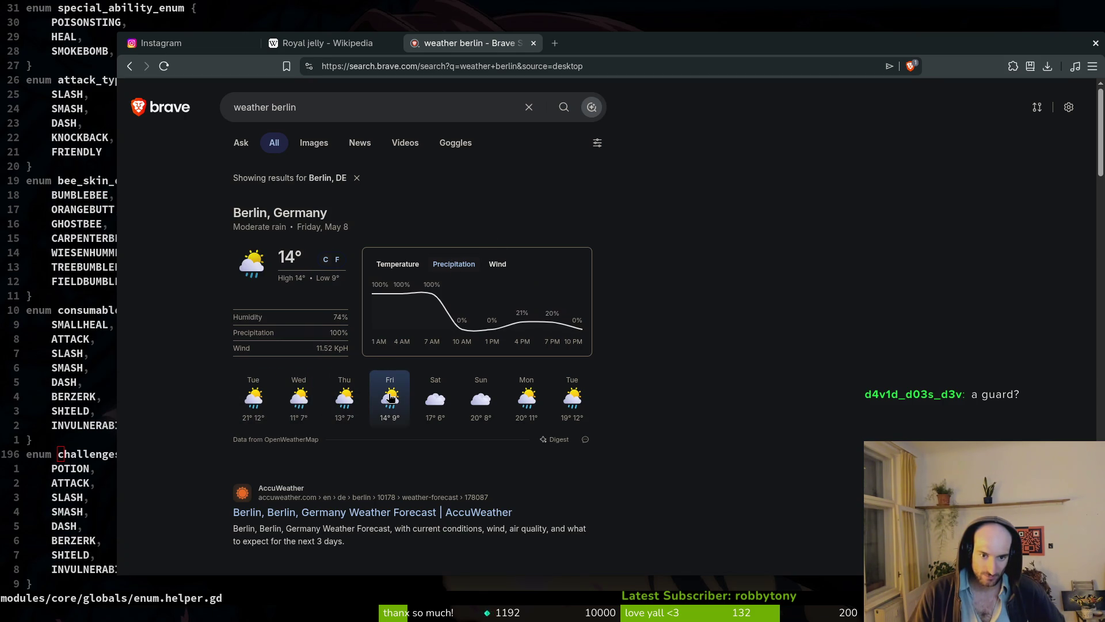
left_click(433, 404)
left_click(479, 403)
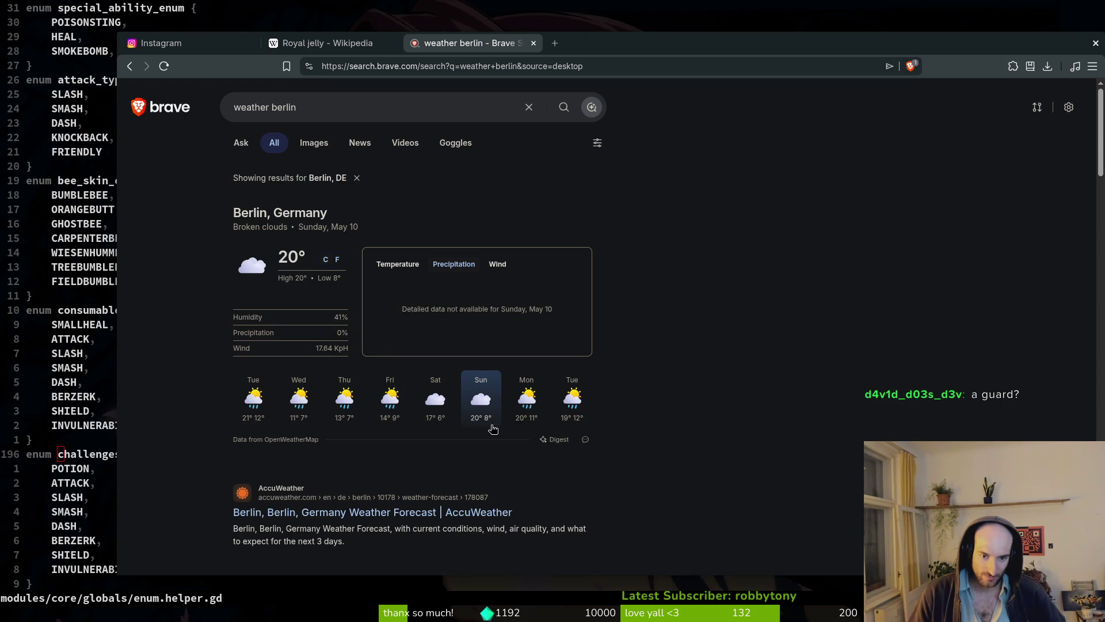
left_click(364, 389)
left_click(533, 44)
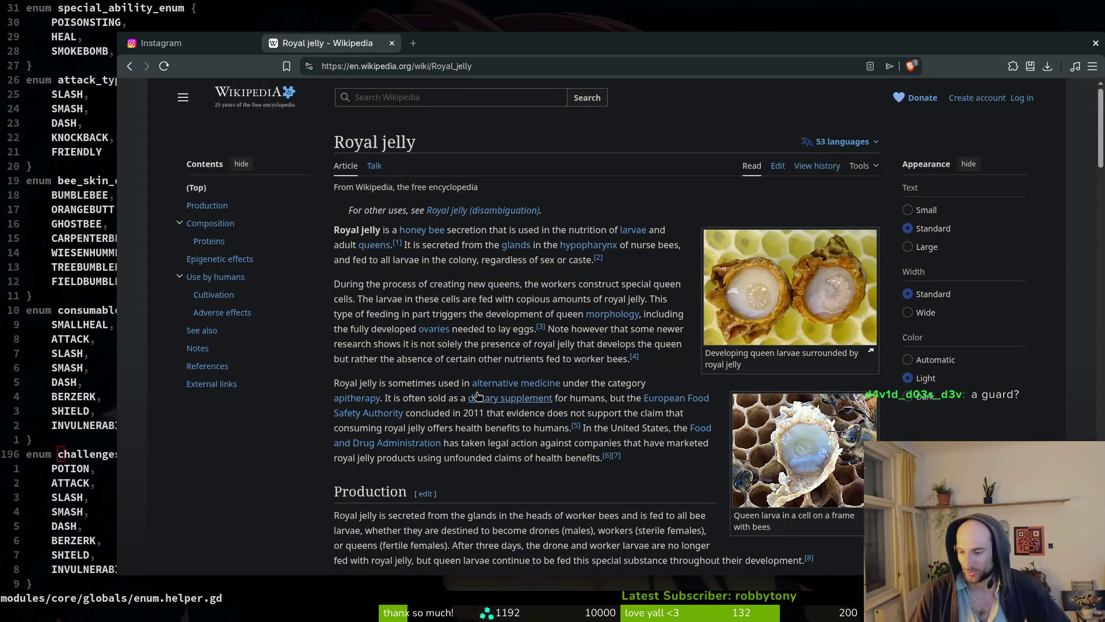
scroll(472, 379, "down", 2)
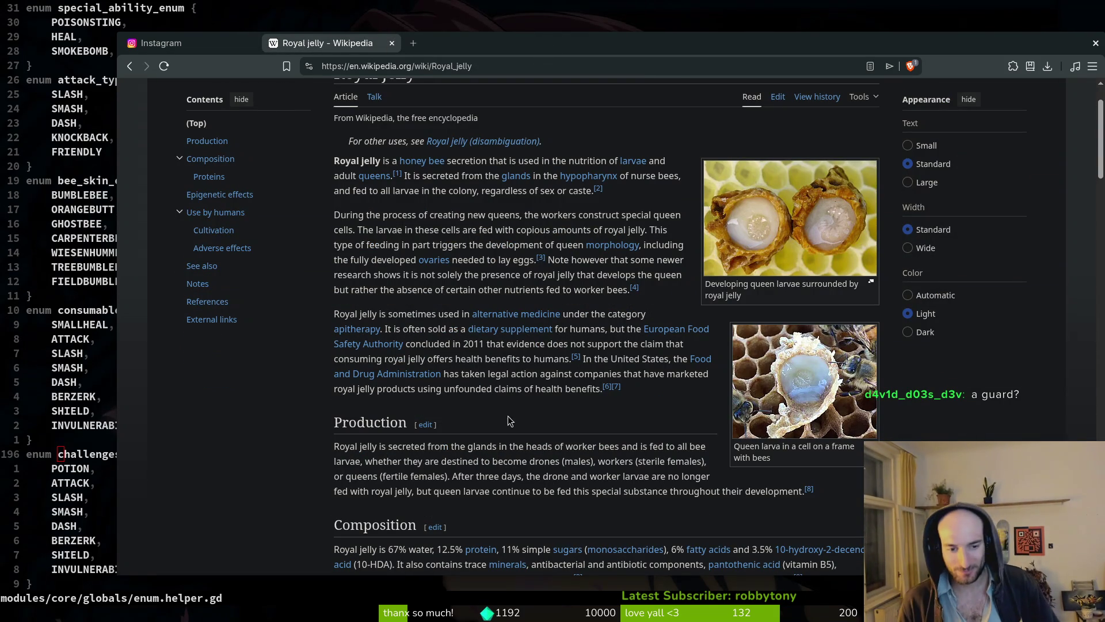